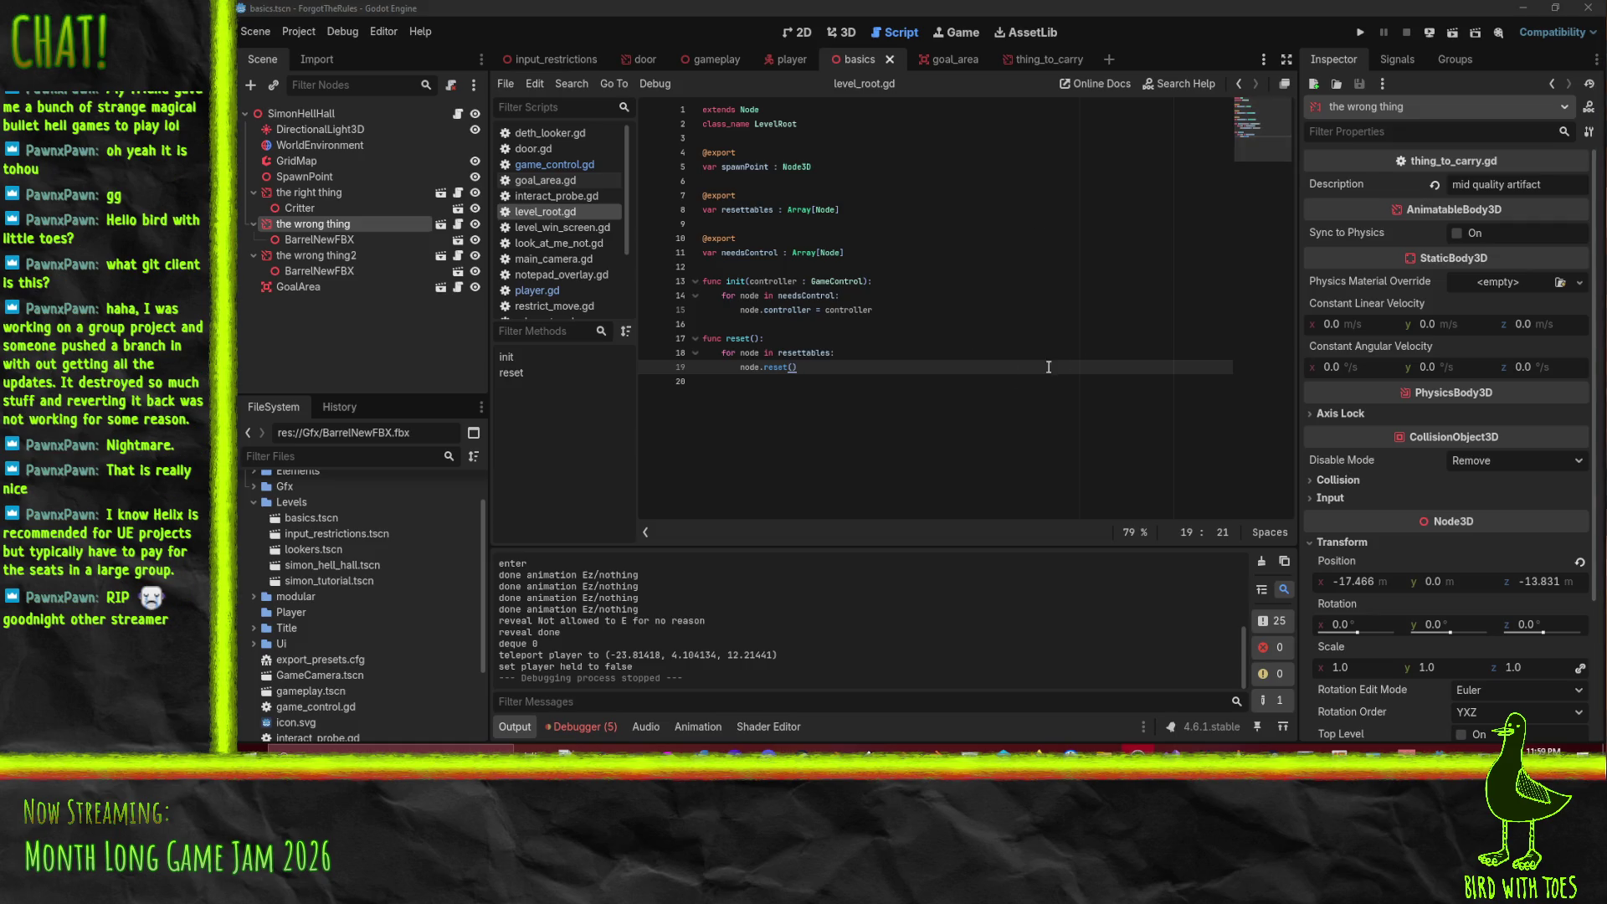
# - Switch to Blender and open Character.blend from the recent files list
pyautogui.click(982, 377)
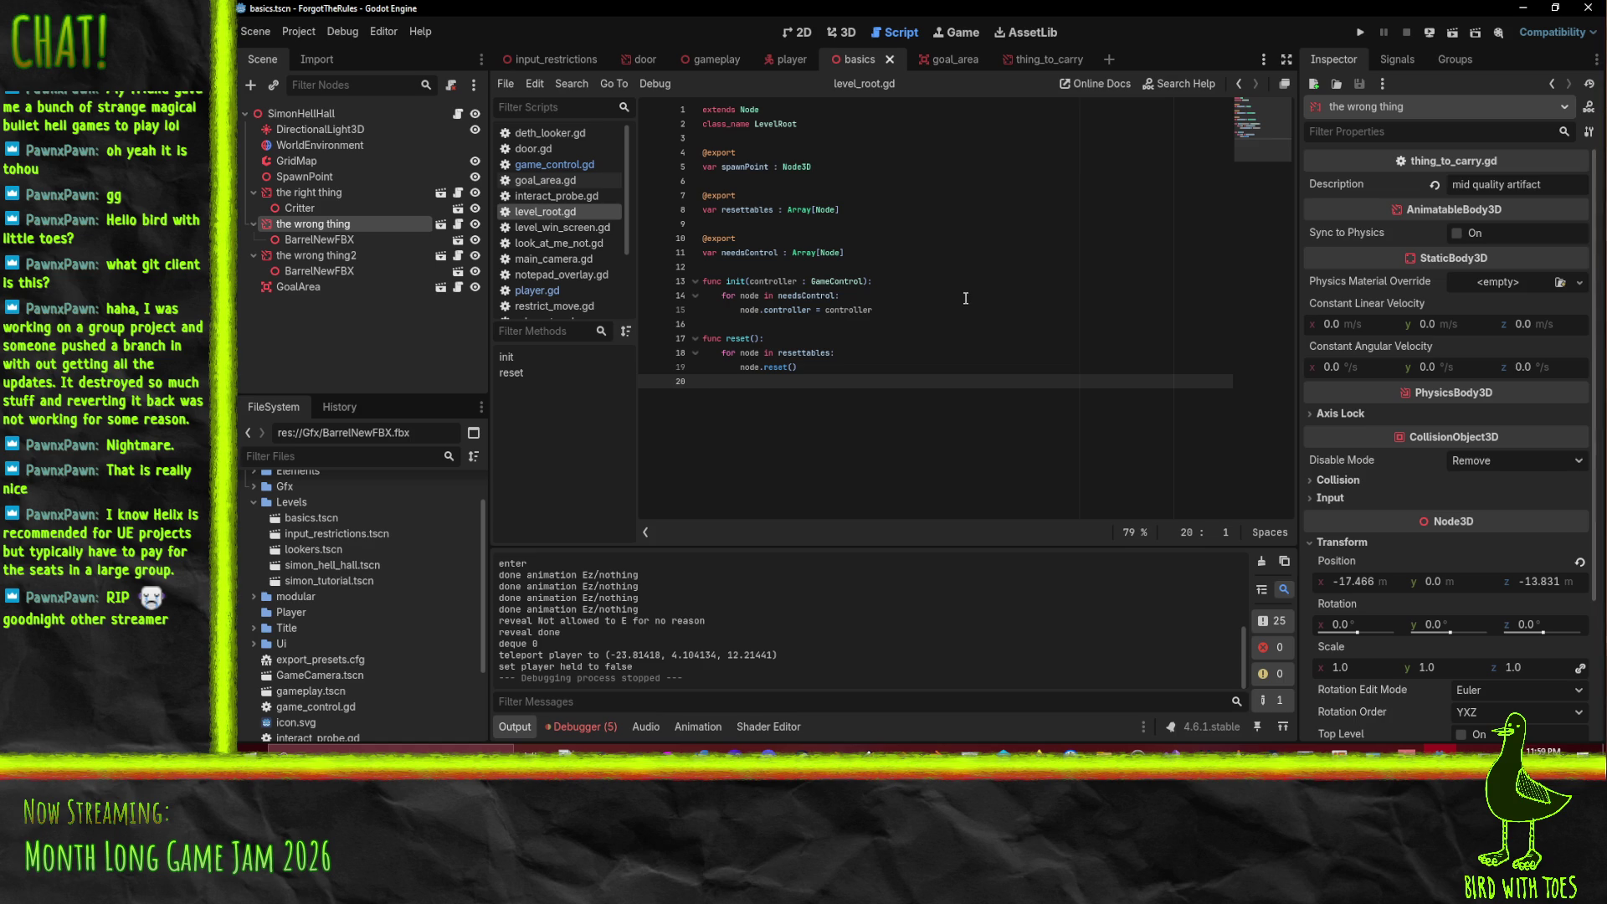
pyautogui.click(834, 748)
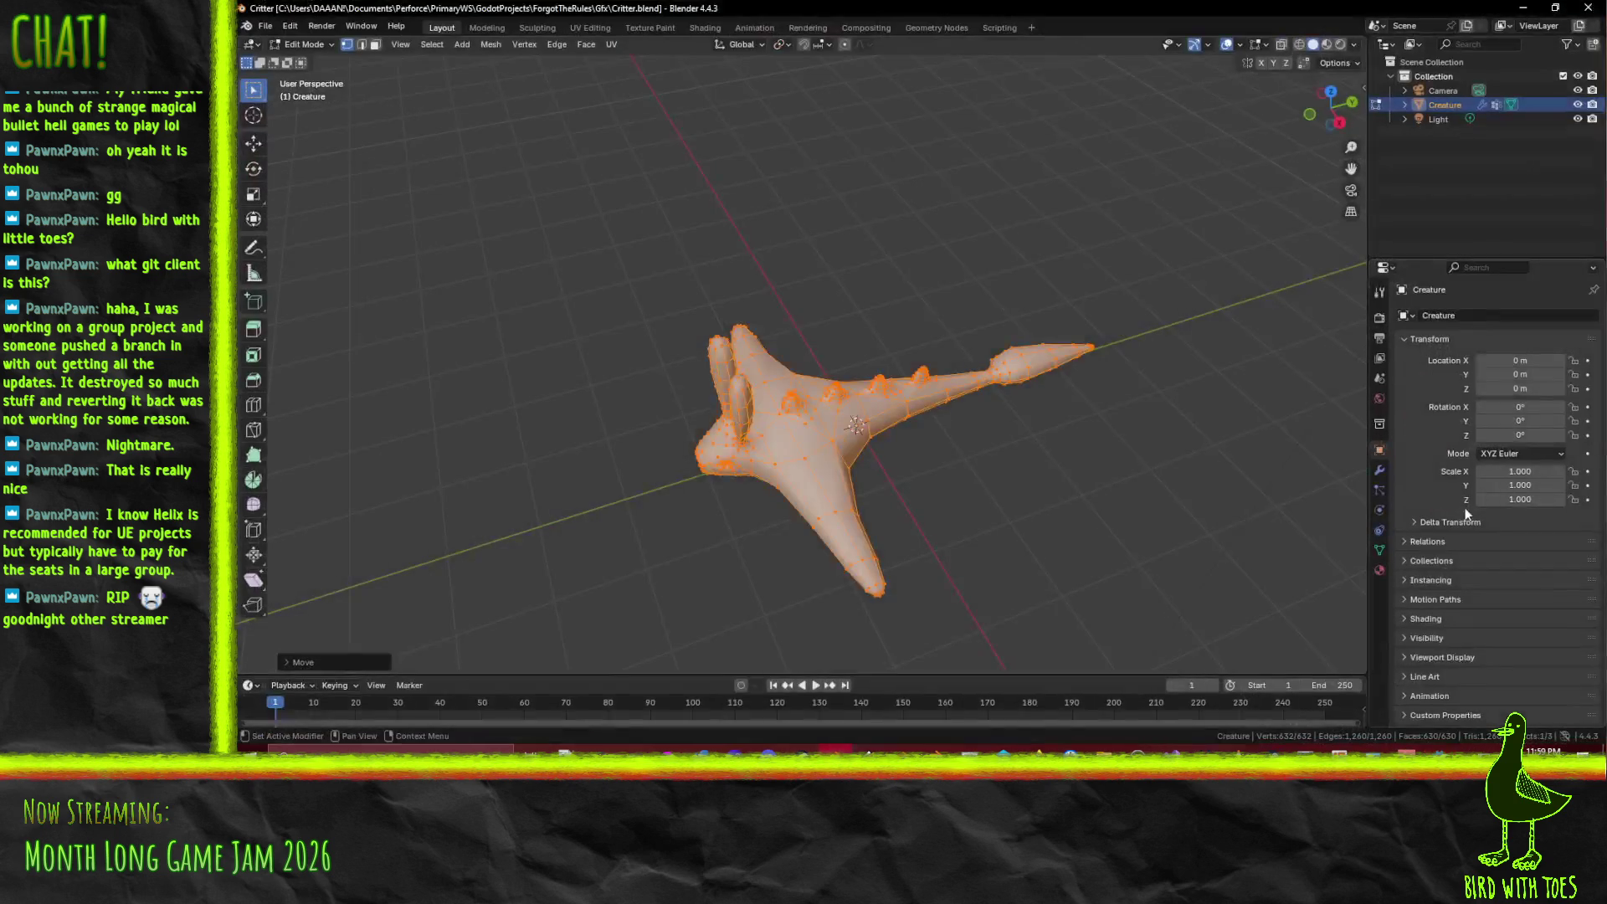
pyautogui.moveTo(1040, 388); pyautogui.dragTo(887, 401)
pyautogui.scroll(-3, 887, 402)
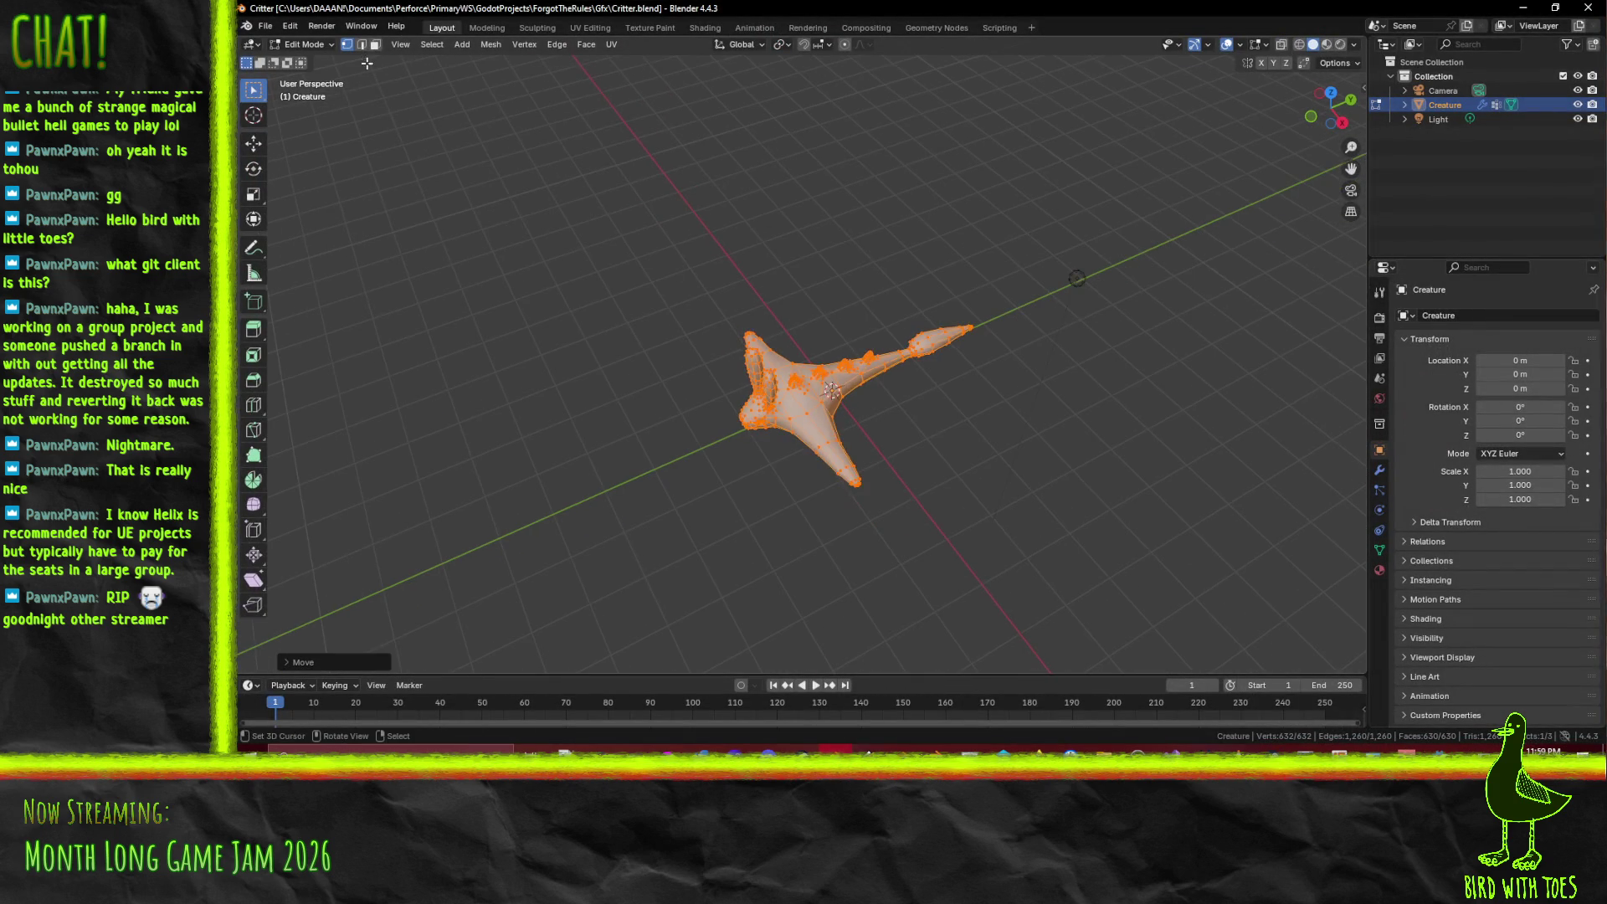
pyautogui.click(266, 26)
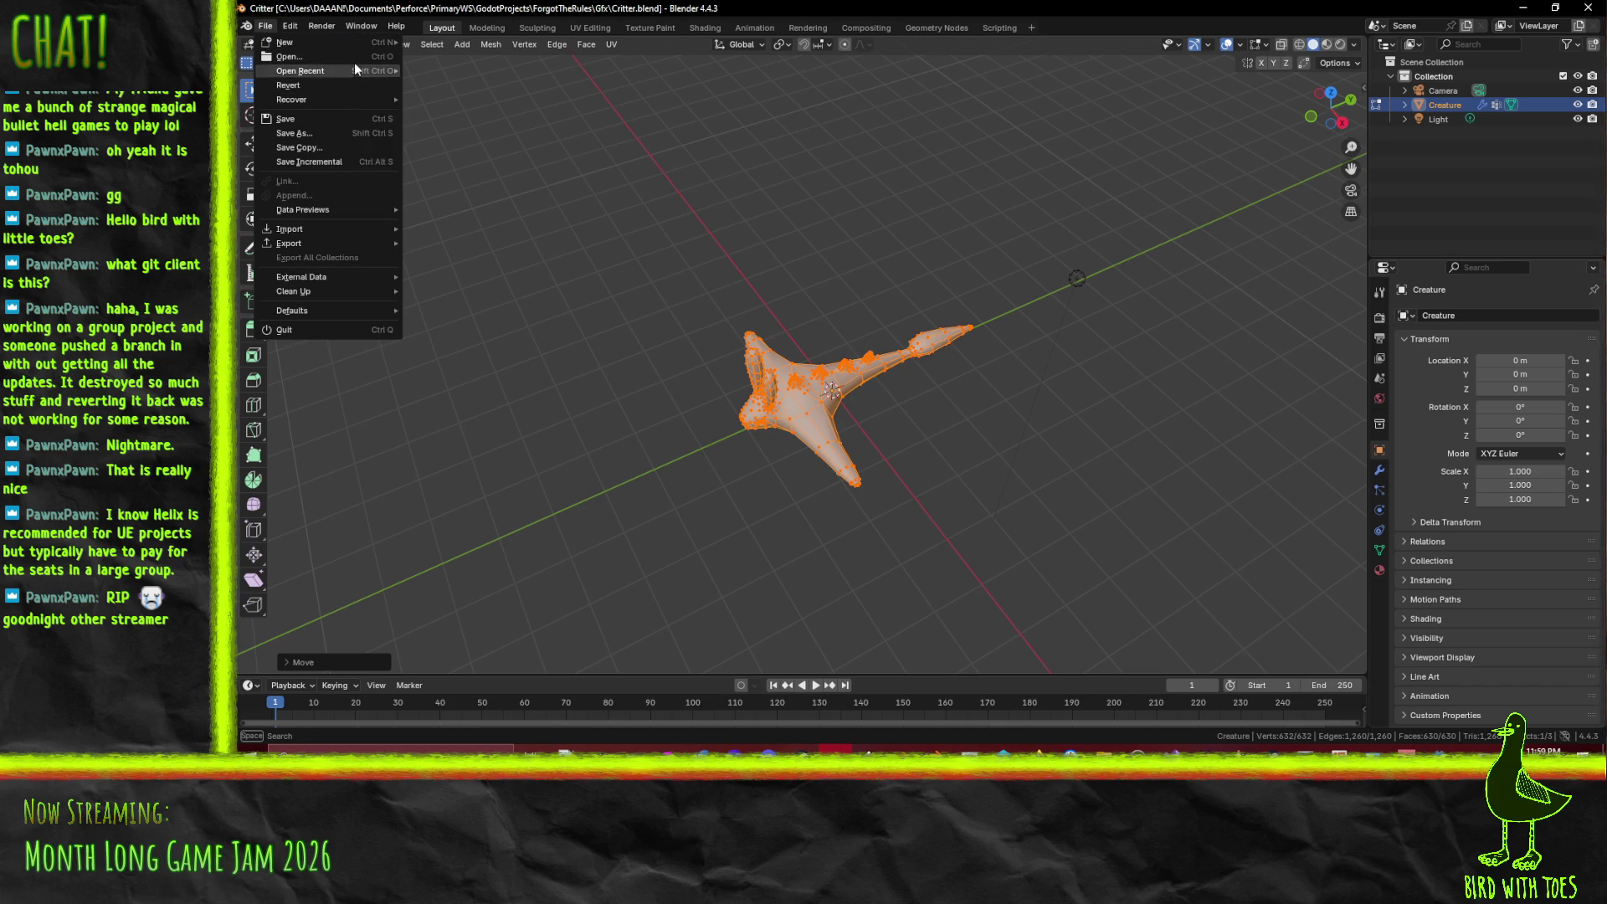
pyautogui.moveTo(359, 70)
pyautogui.click(456, 85)
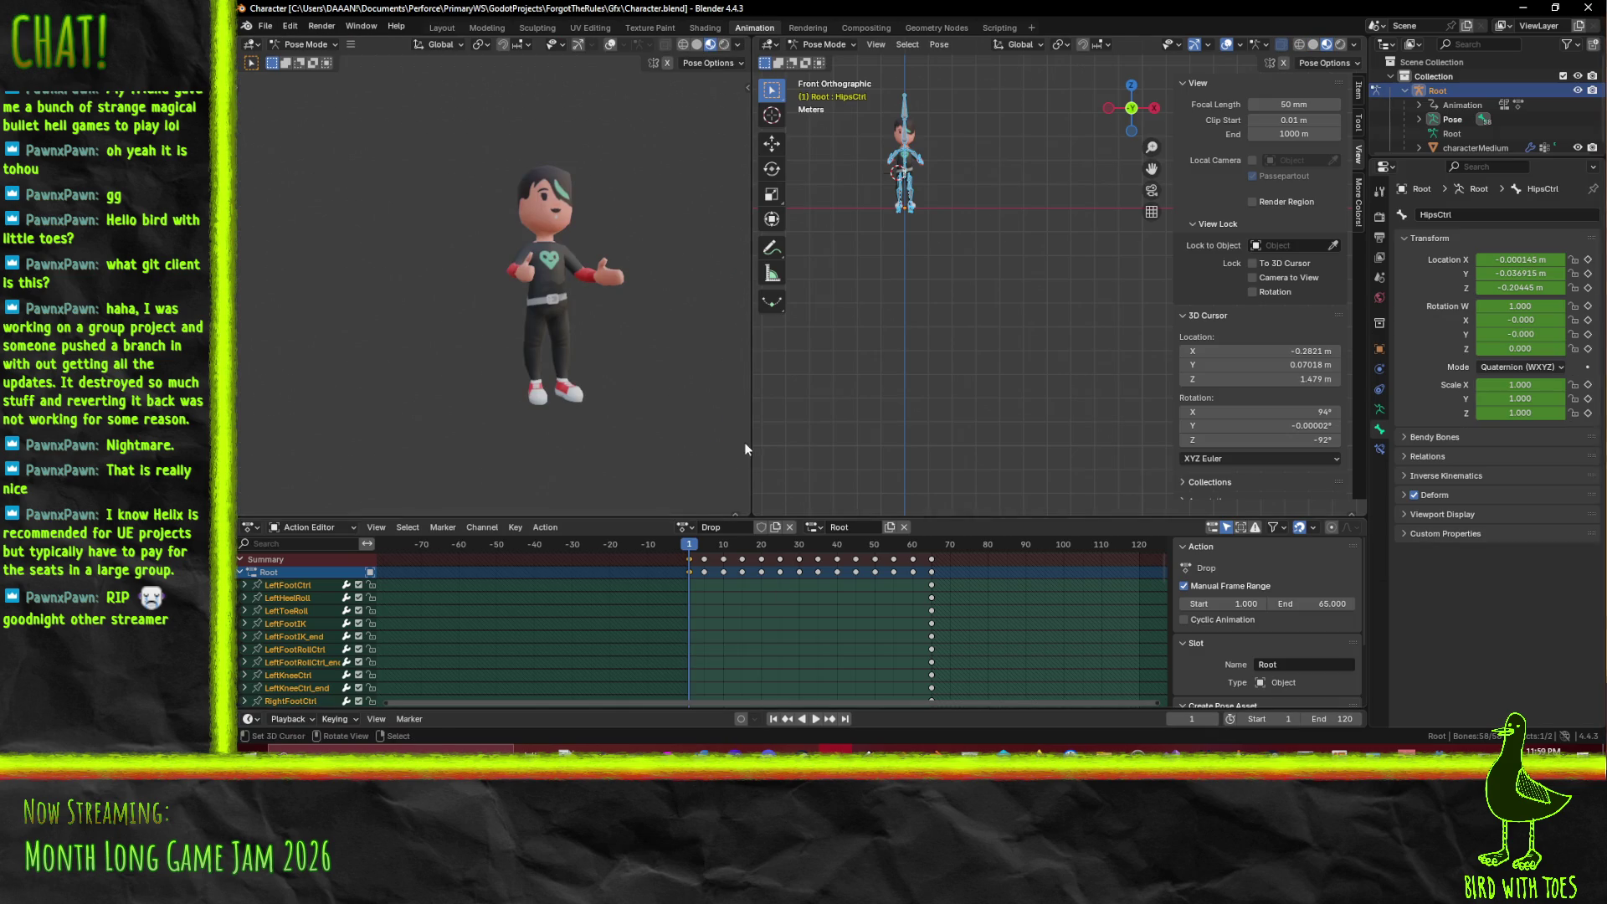
# - Preview the animation, then load the Idle action in place of Drop and scrub through it
pyautogui.press('space')
pyautogui.press('Escape')
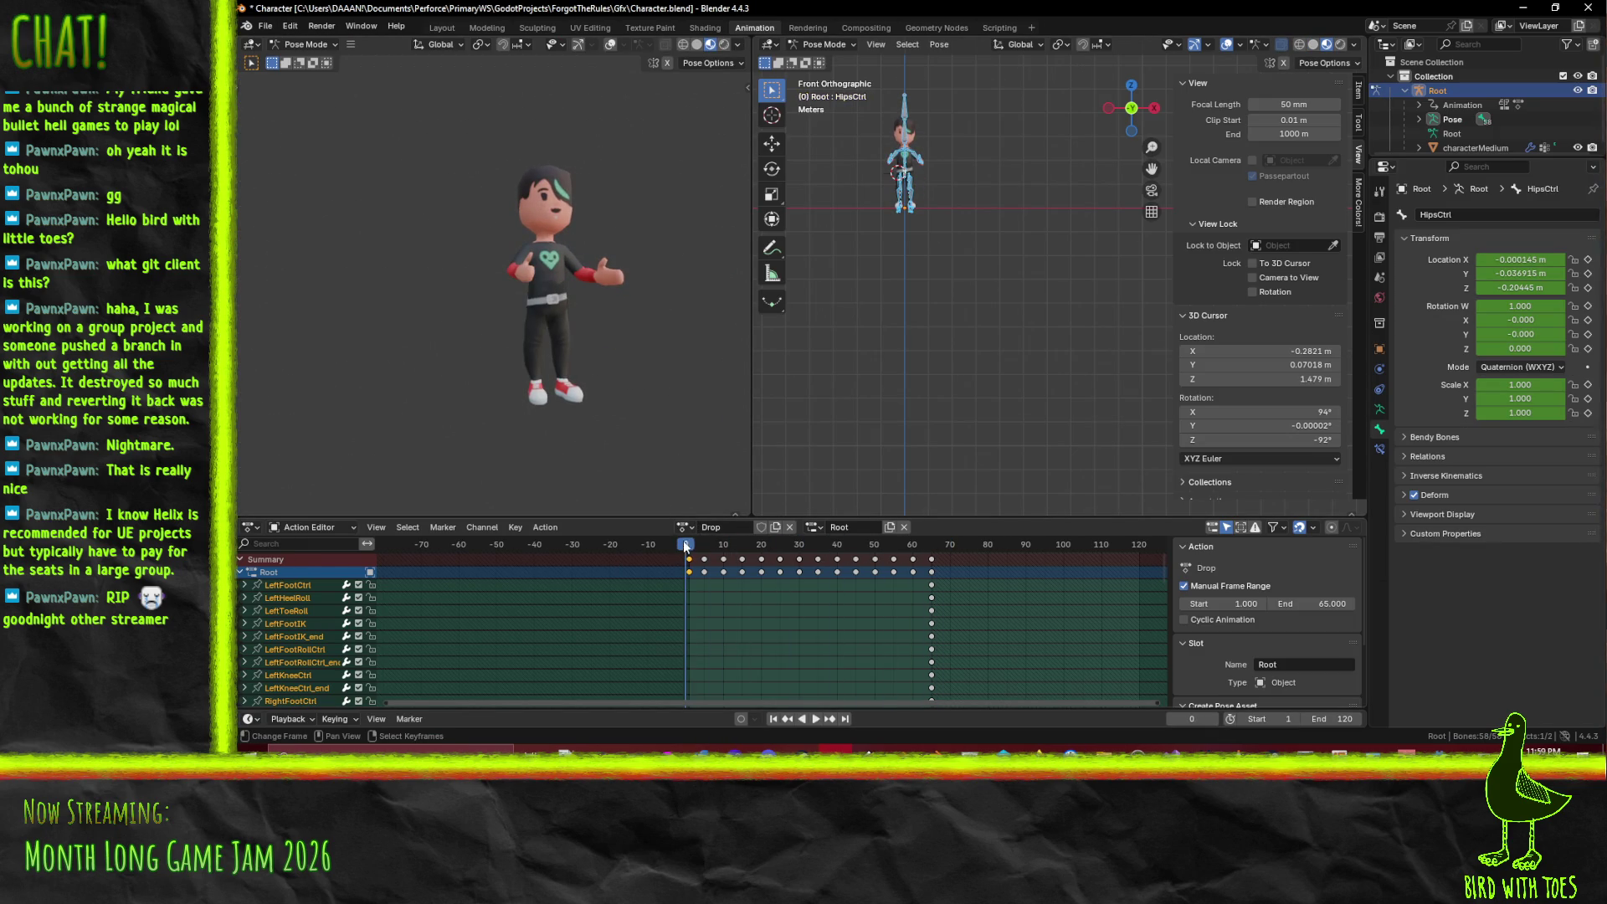
pyautogui.click(684, 527)
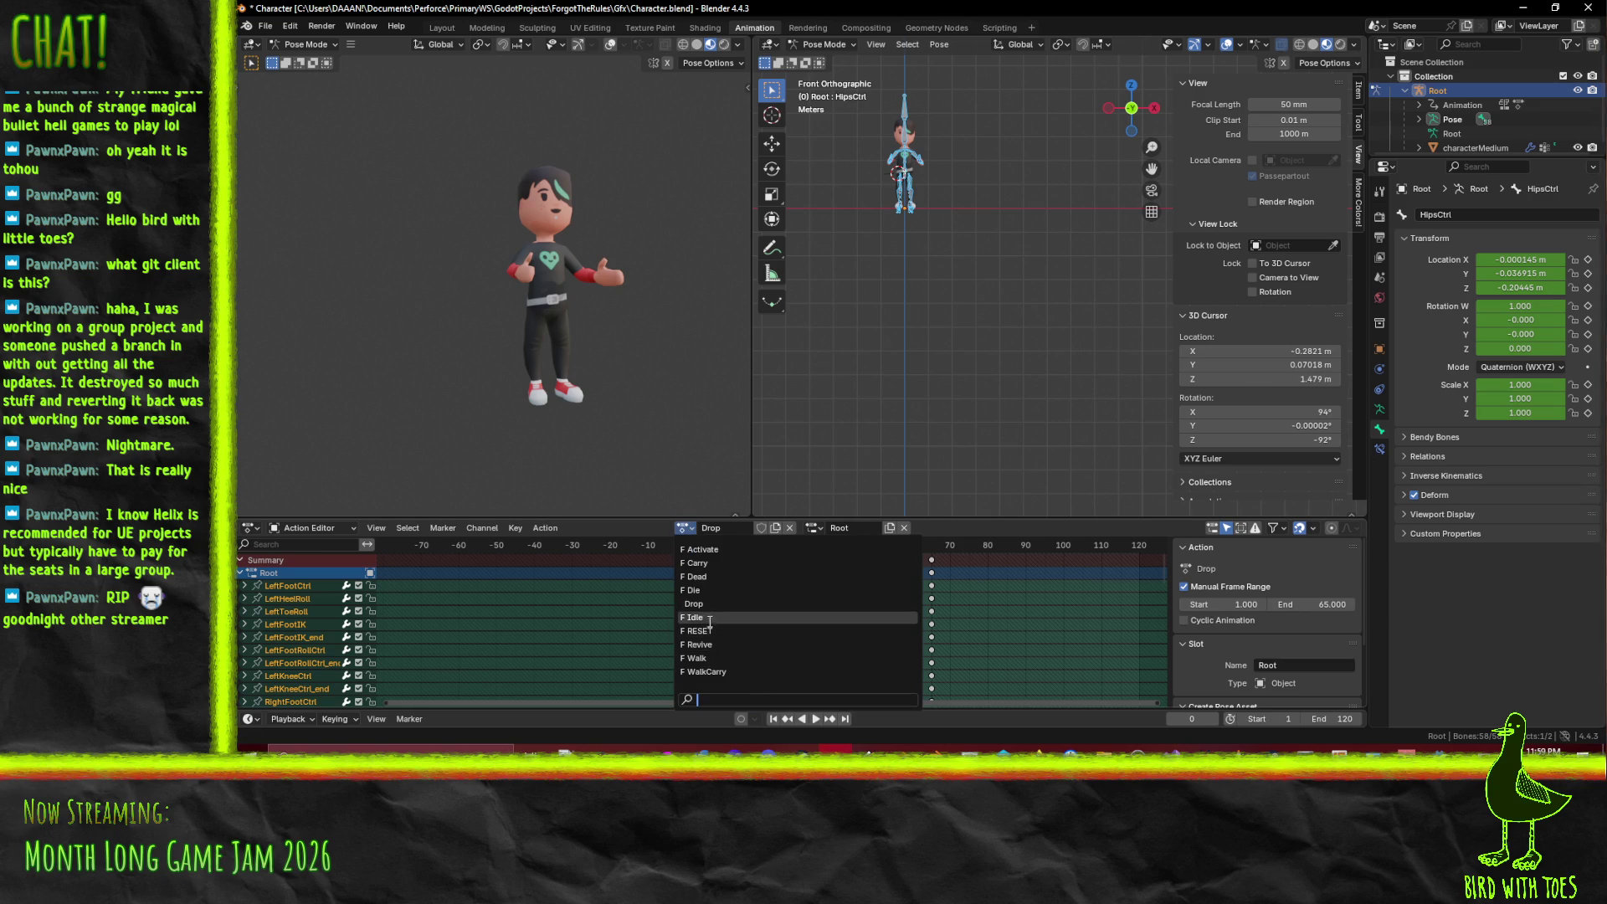
pyautogui.click(709, 617)
pyautogui.moveTo(688, 549)
pyautogui.mouseDown()
pyautogui.moveTo(1145, 551)
pyautogui.moveTo(692, 554)
pyautogui.mouseUp()
pyautogui.moveTo(856, 463)
pyautogui.mouseDown()
pyautogui.moveTo(891, 400)
pyautogui.moveTo(902, 439)
pyautogui.mouseUp()
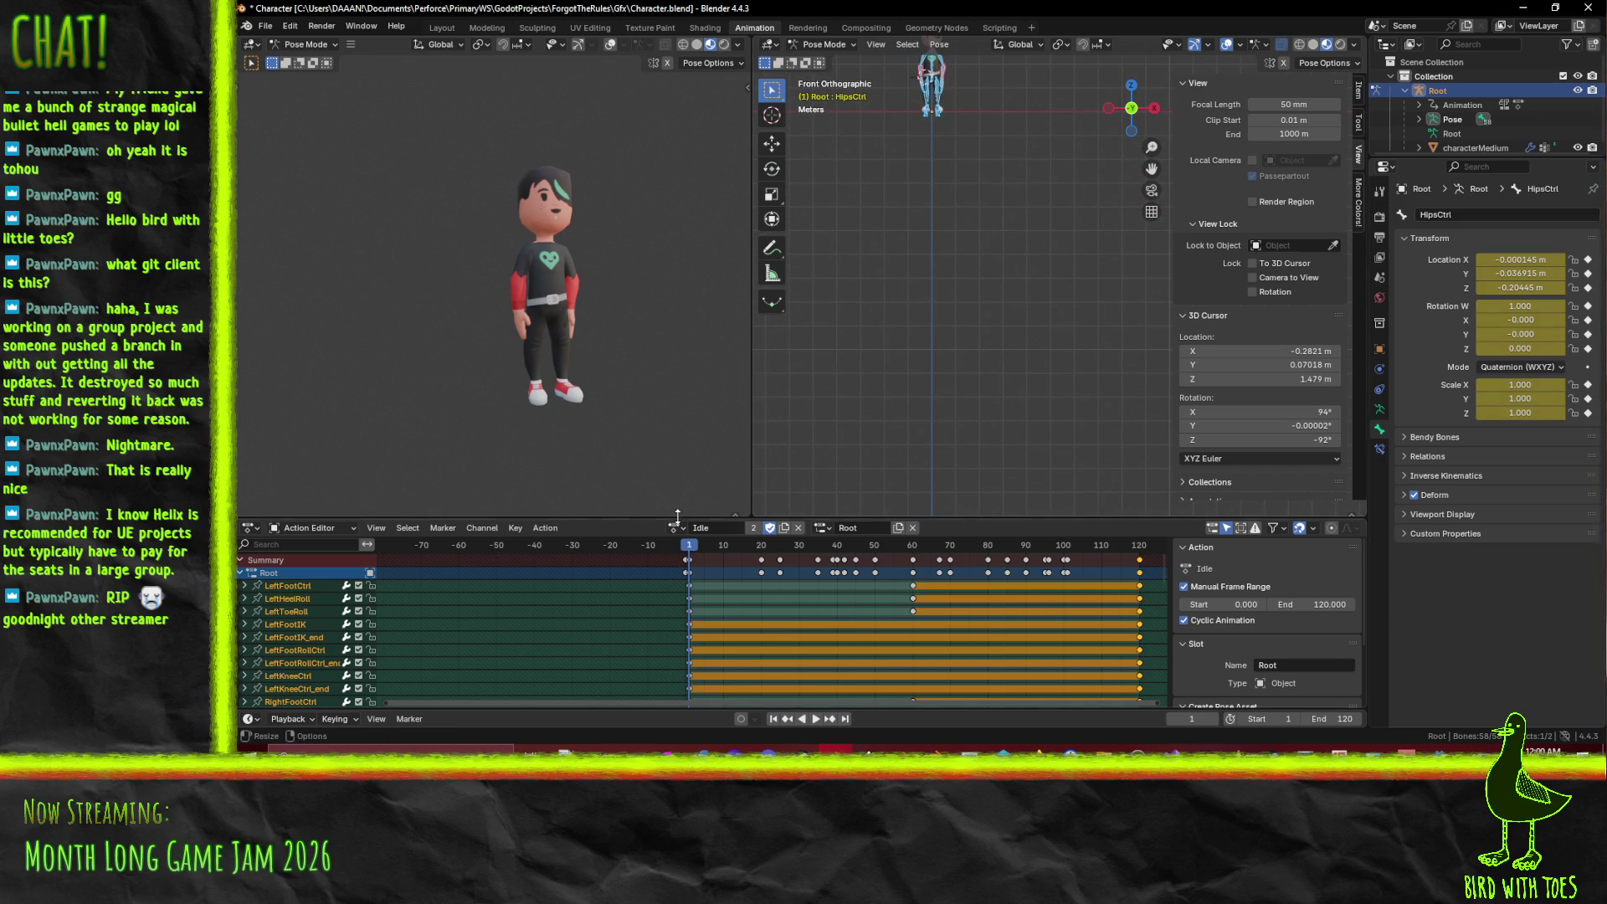
# - Duplicate the Idle action and name the copy 'Teleport'
pyautogui.click(782, 529)
pyautogui.doubleClick(749, 529)
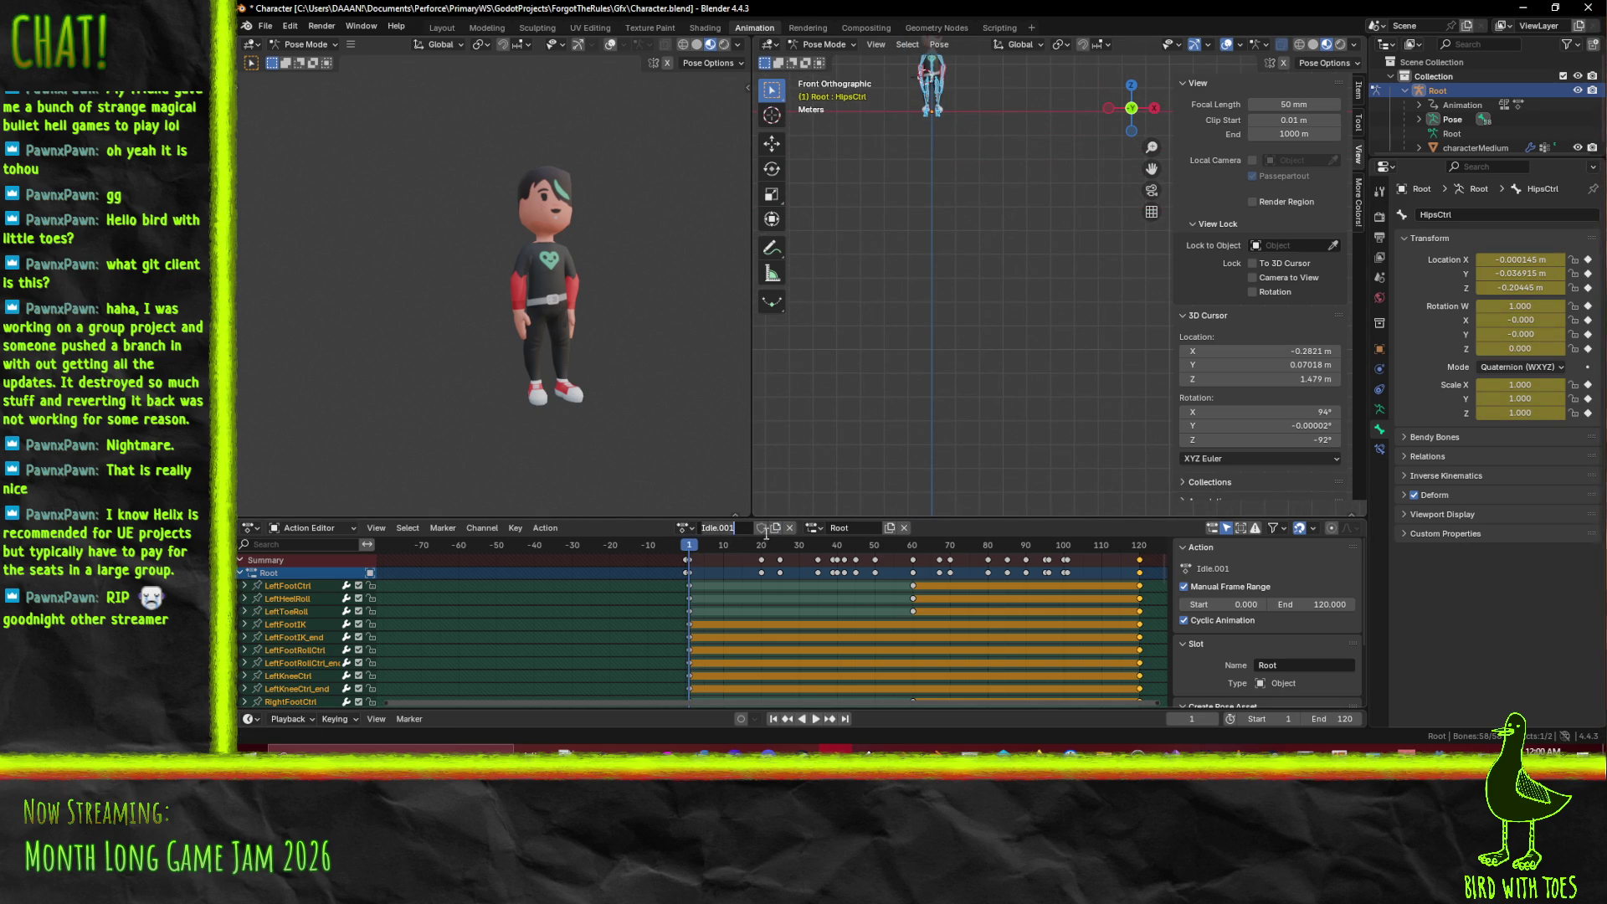
pyautogui.write('Teleport')
pyautogui.press('Return')
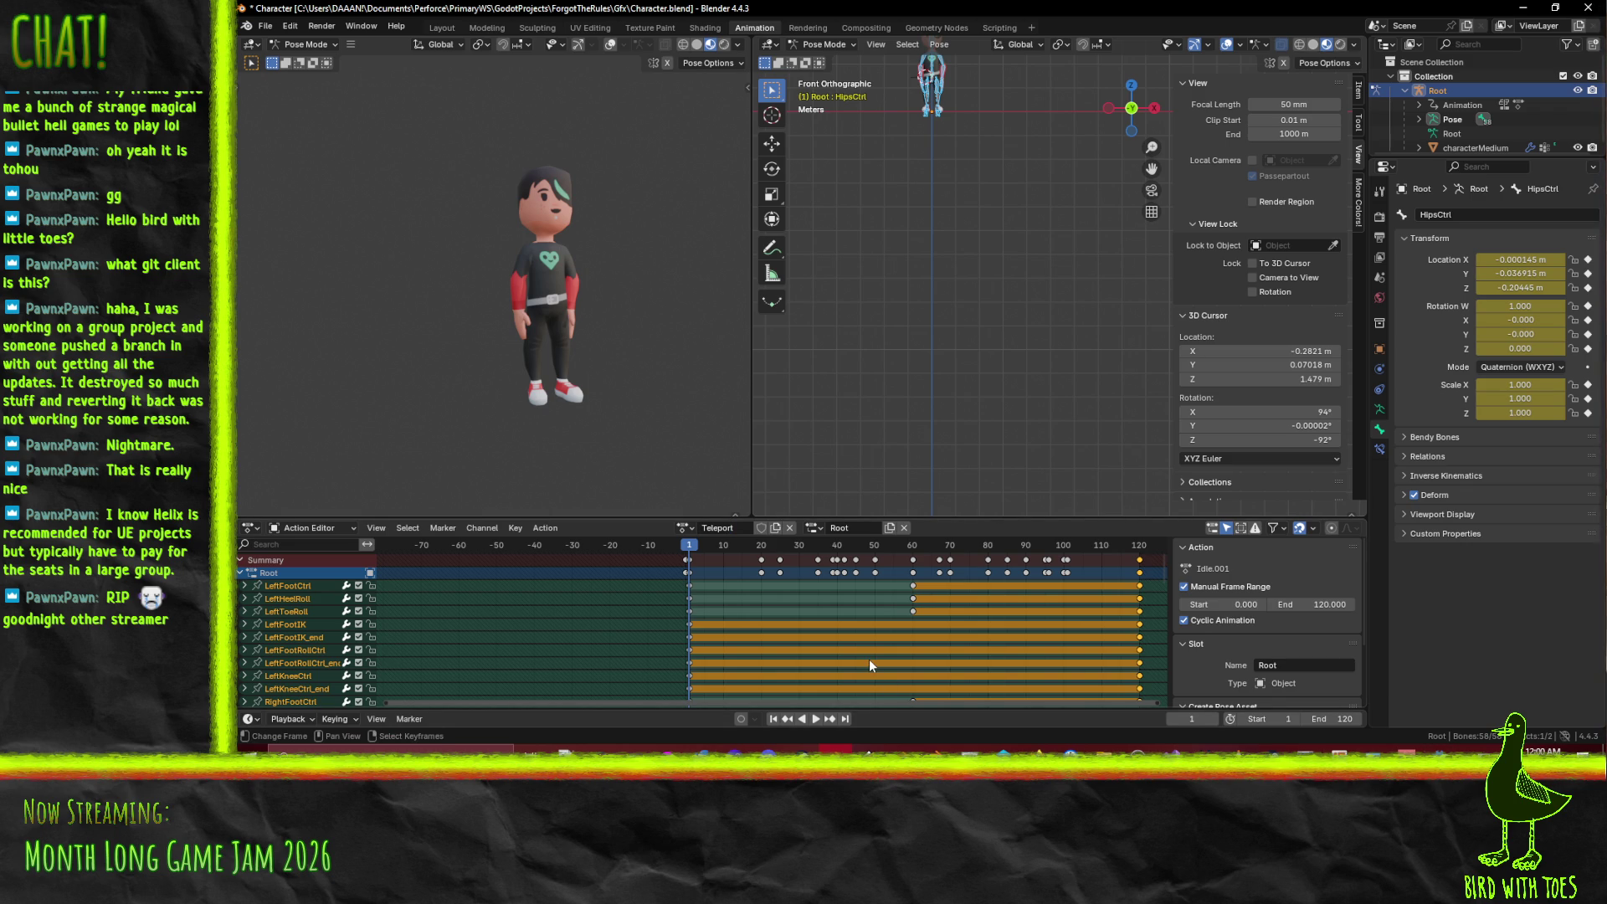
pyautogui.press('Home')
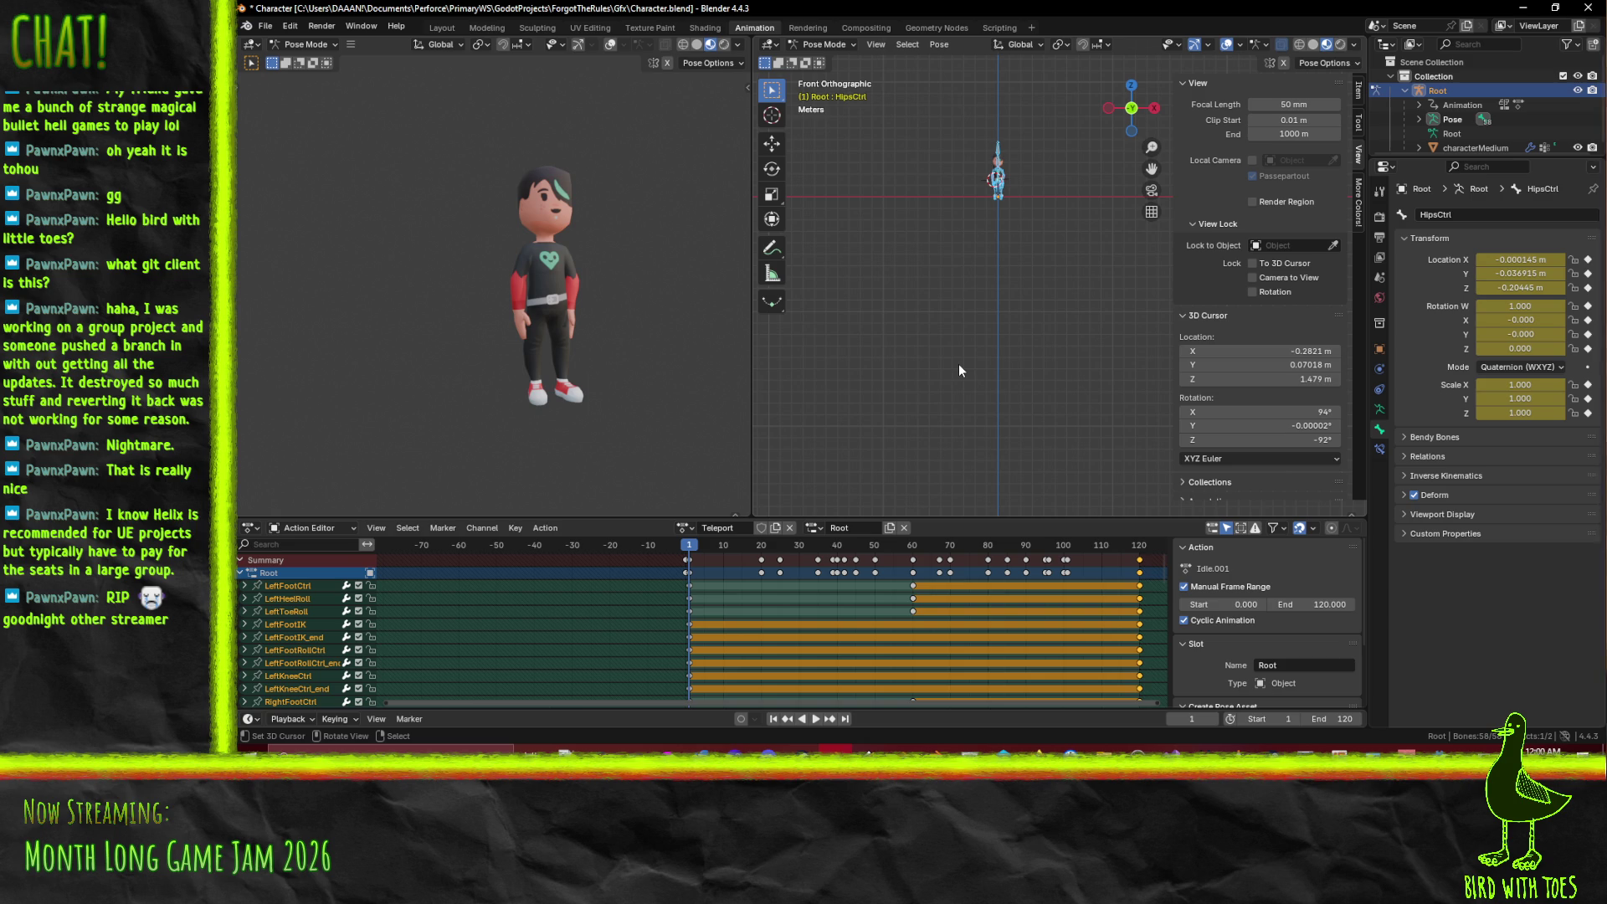
# - Box-select all of the Teleport action's keyframes and delete them
pyautogui.click(688, 572)
pyautogui.click(761, 560)
pyautogui.rightClick(751, 552)
pyautogui.press('Escape')
pyautogui.press('b')
pyautogui.moveTo(753, 564)
pyautogui.mouseDown()
pyautogui.moveTo(1202, 624)
pyautogui.moveTo(1168, 615)
pyautogui.mouseUp()
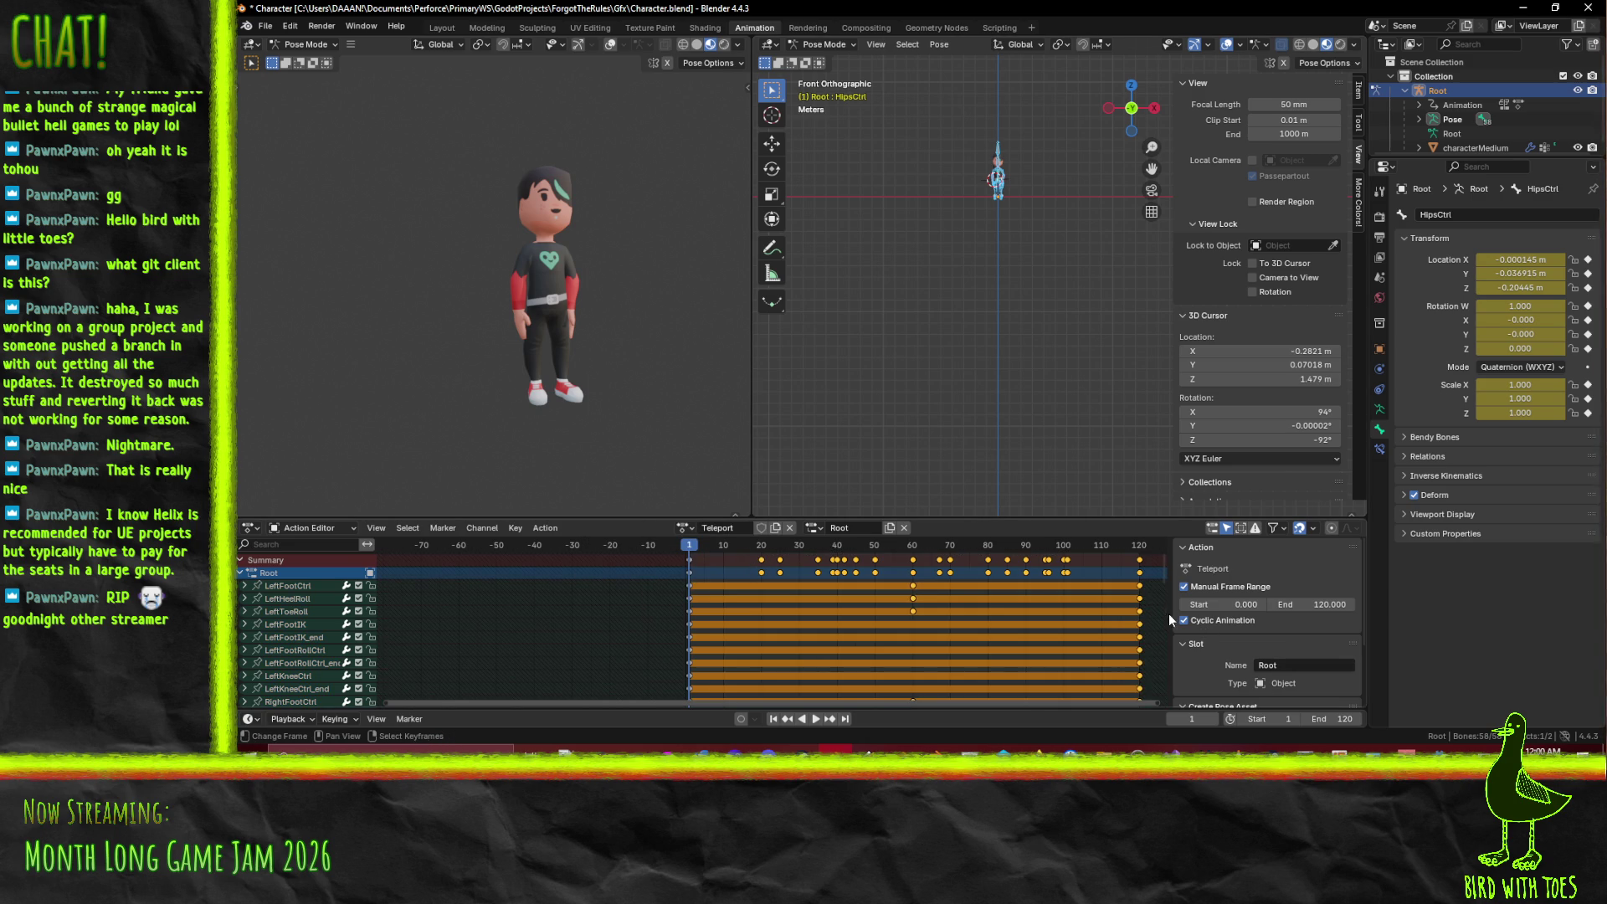
pyautogui.press('x')
pyautogui.click(1086, 619)
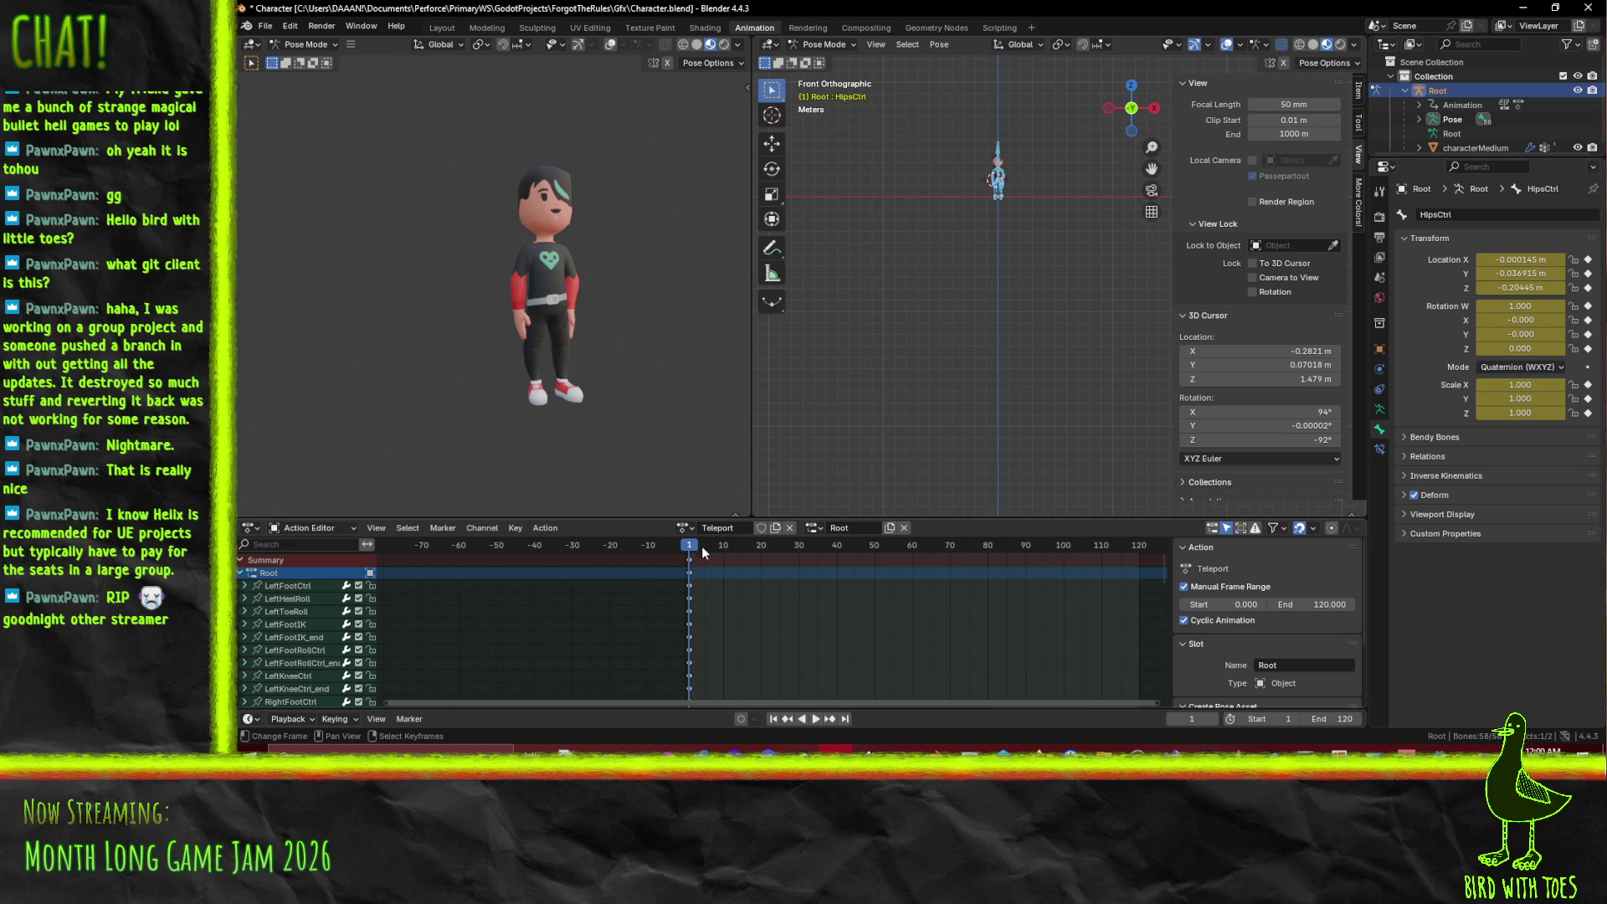
# - Set the Teleport action's end frame to 10 and play back the shortened range
pyautogui.click(1327, 603)
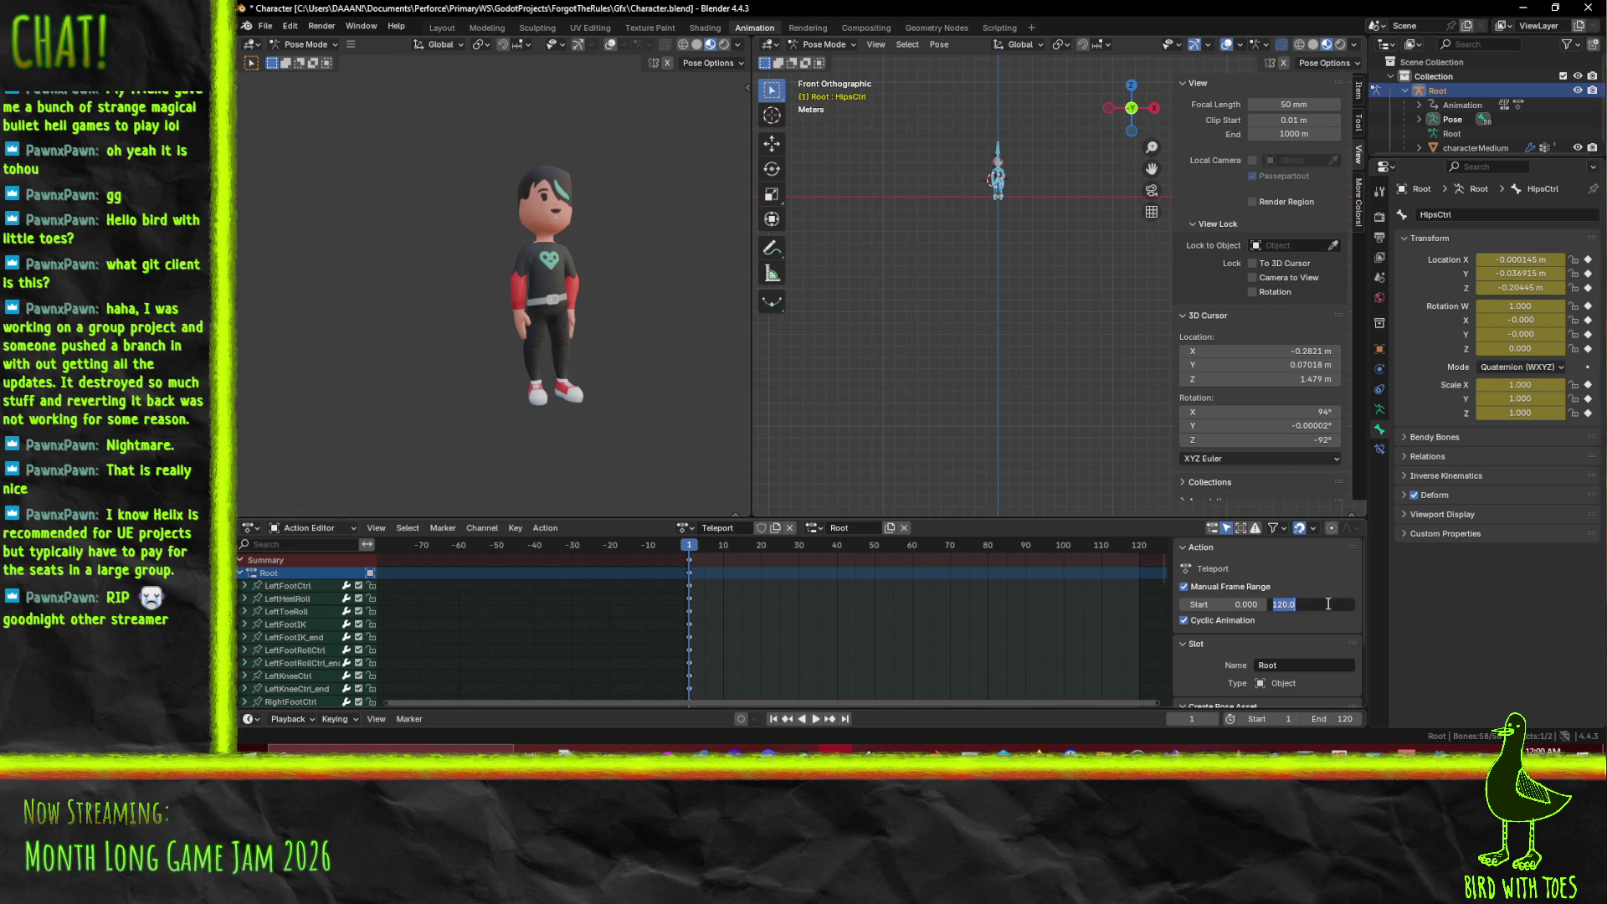
pyautogui.write('10')
pyautogui.press('Return')
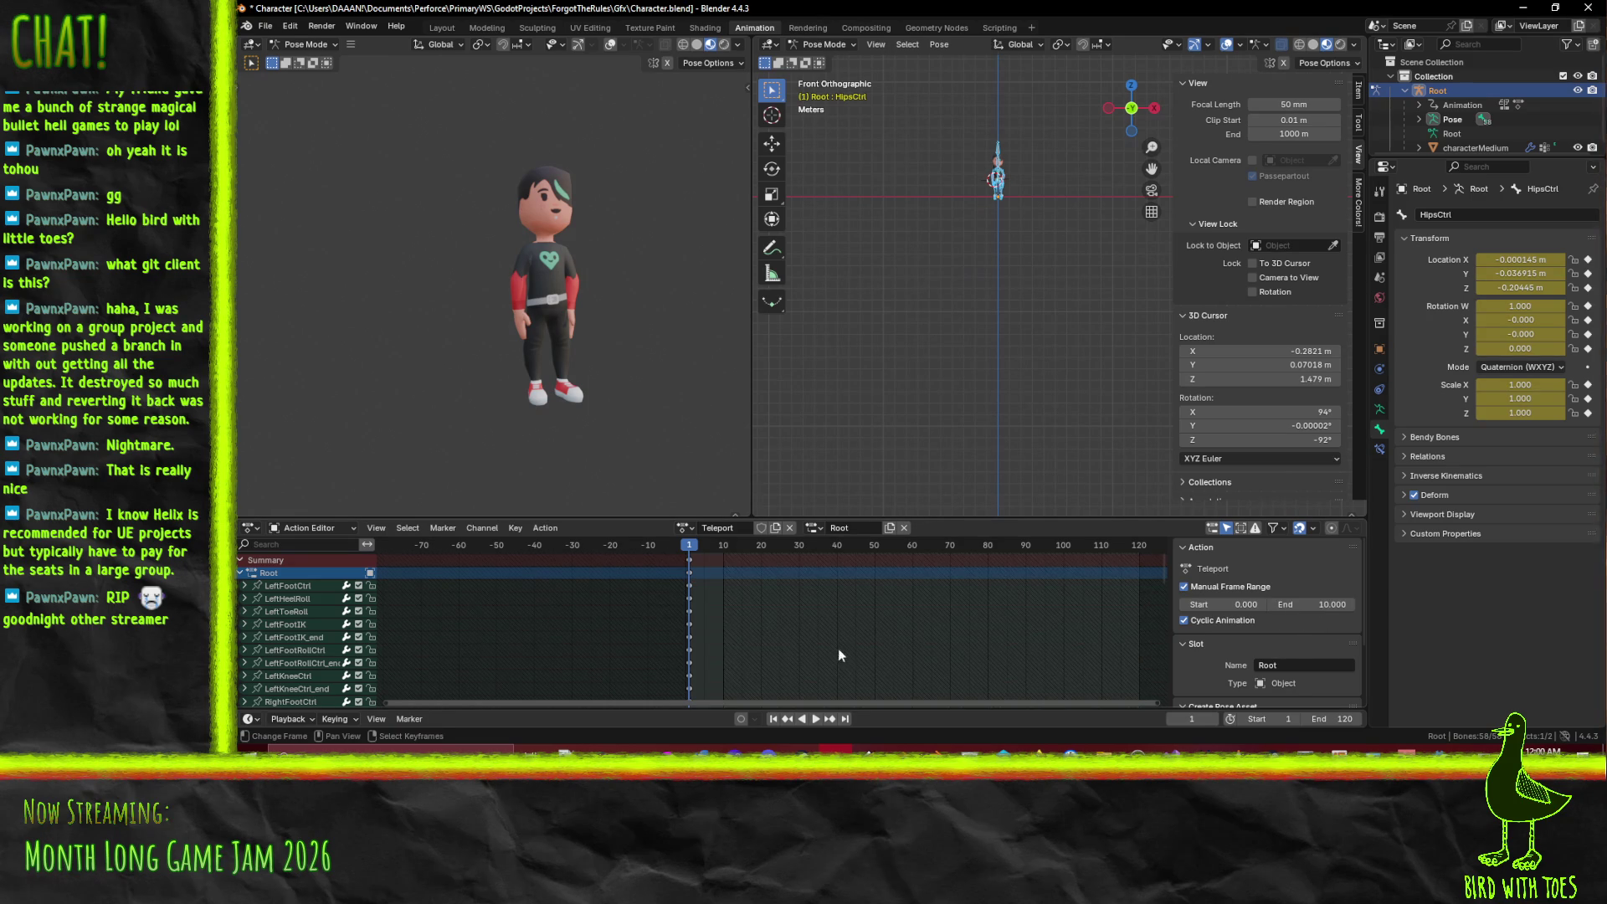
pyautogui.moveTo(695, 549)
pyautogui.mouseDown()
pyautogui.moveTo(728, 549)
pyautogui.moveTo(693, 549)
pyautogui.mouseUp()
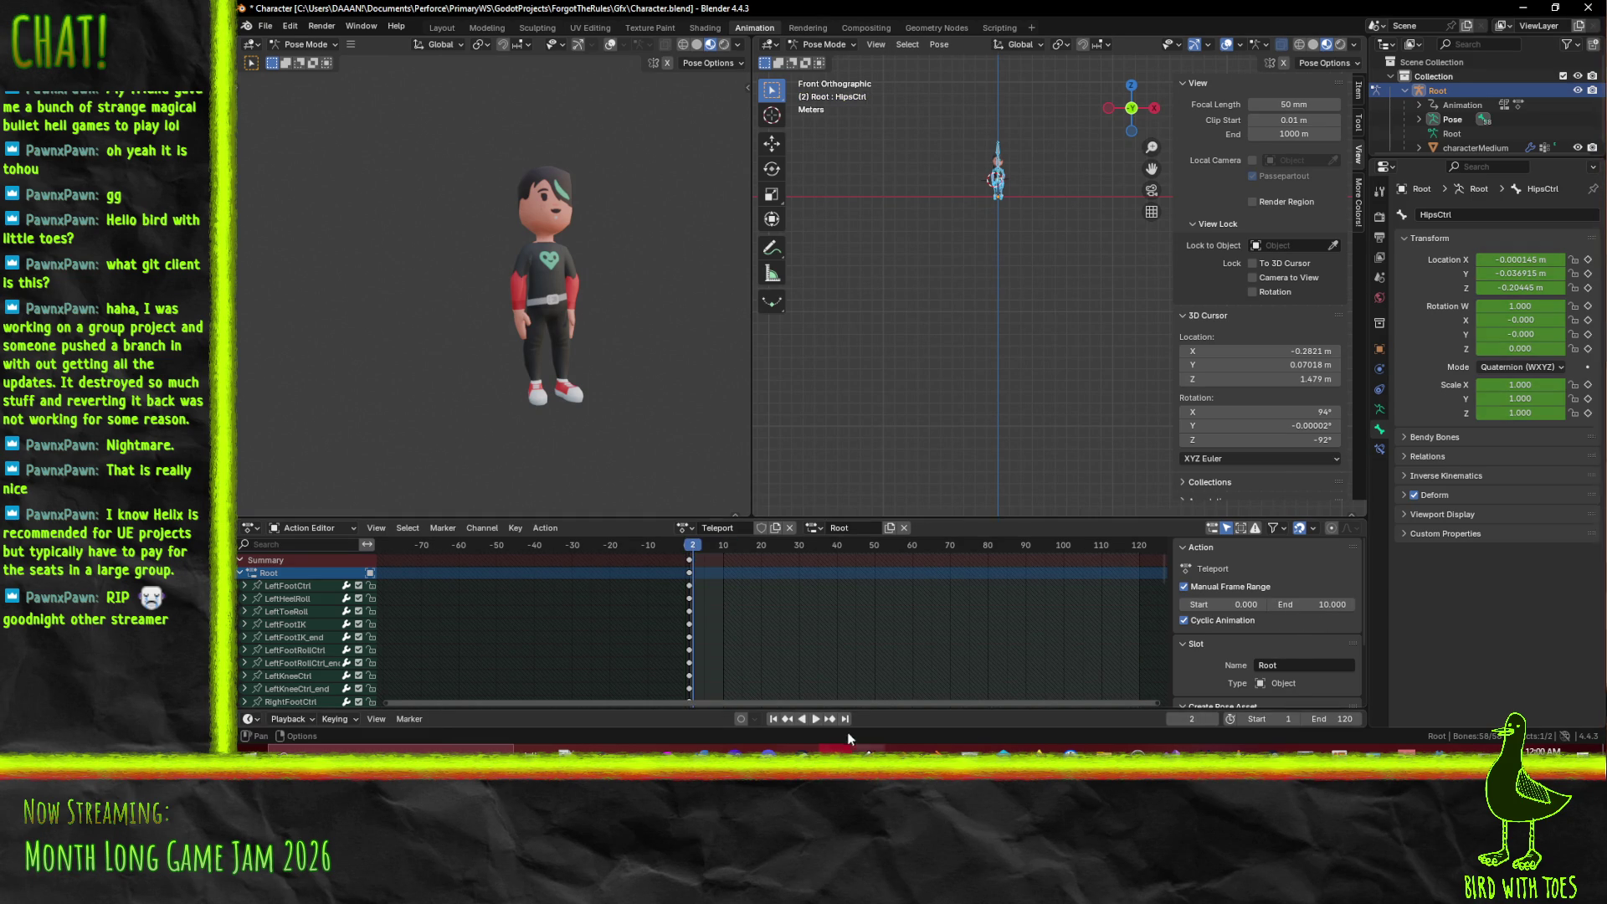
pyautogui.click(810, 719)
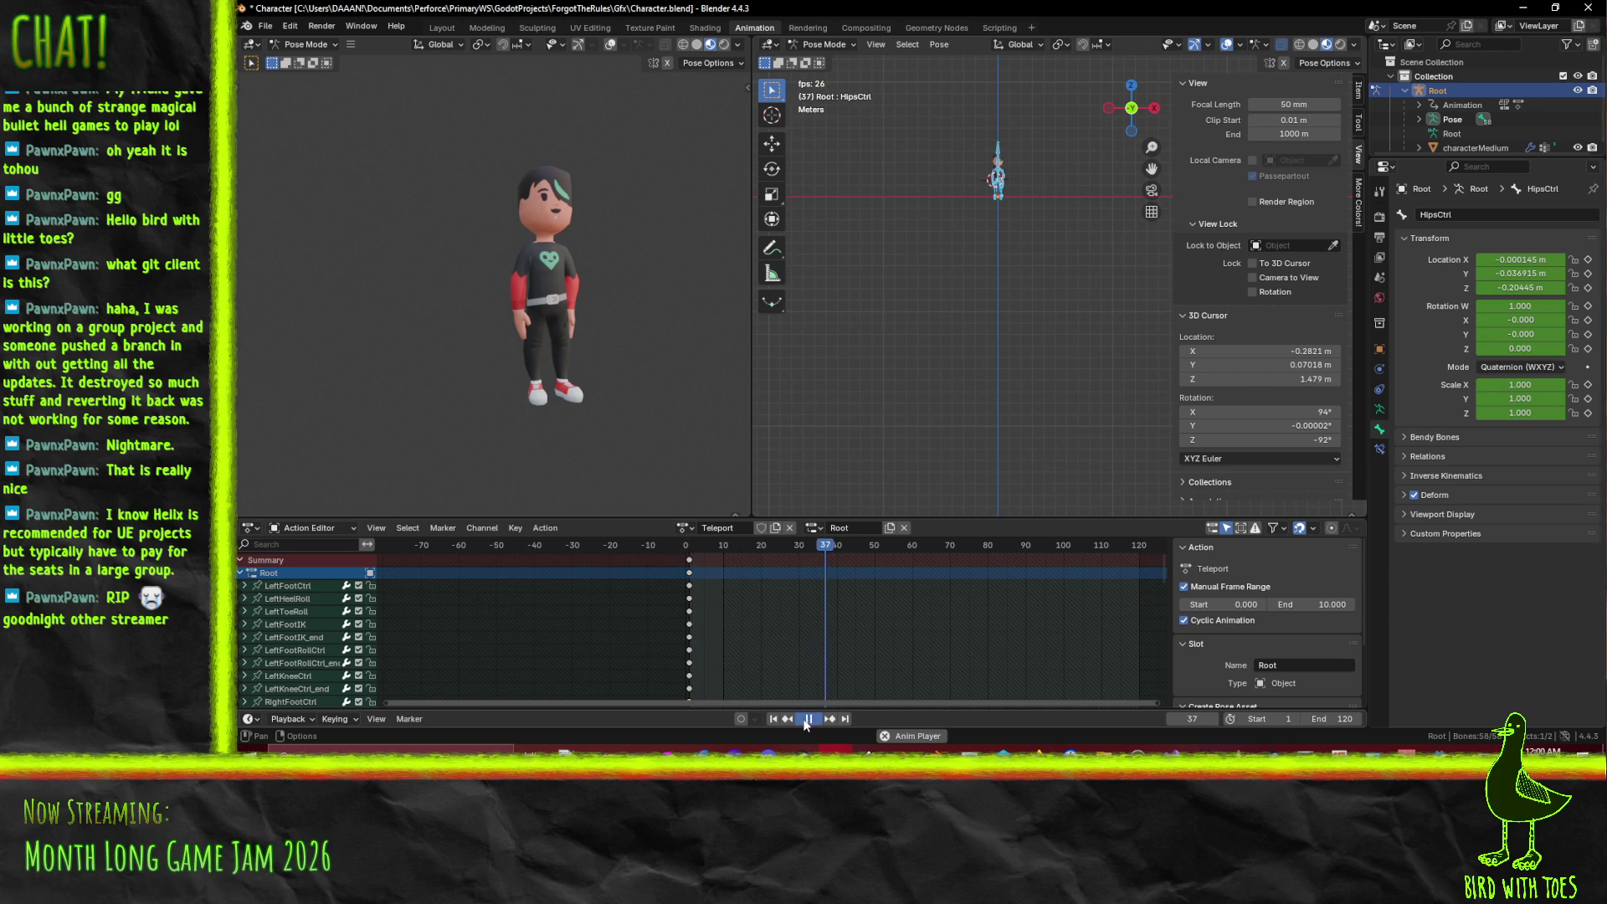
pyautogui.click(810, 718)
pyautogui.moveTo(786, 548); pyautogui.dragTo(696, 549)
pyautogui.press('space')
pyautogui.press('space')
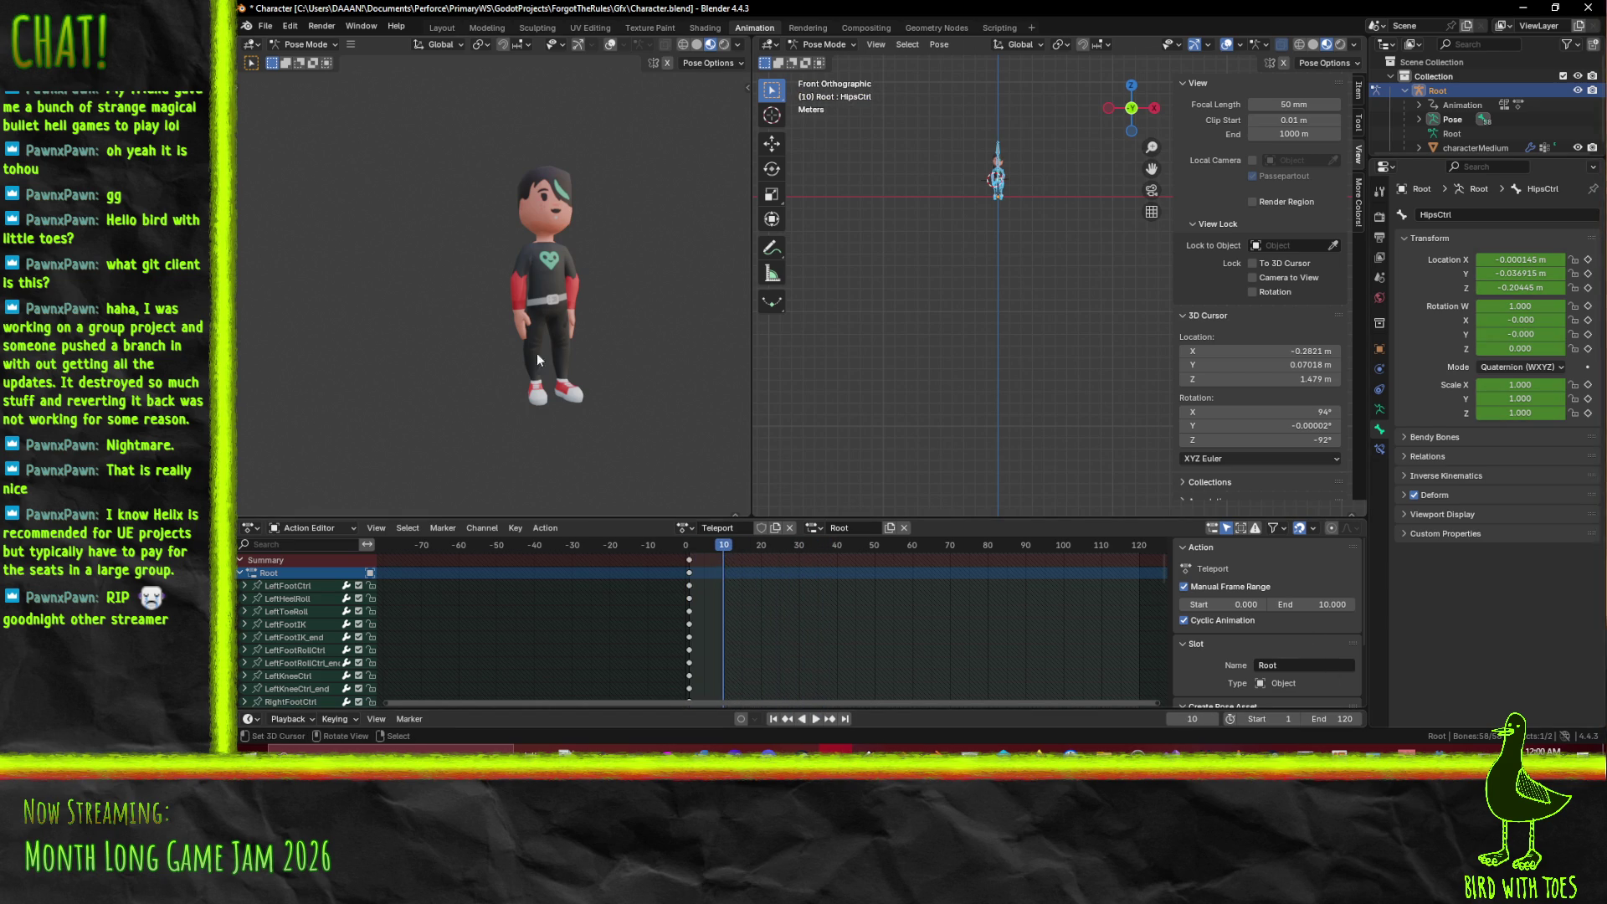
# - Move the playhead to frame 5 and deselect all bones
pyautogui.scroll(5, 707, 611)
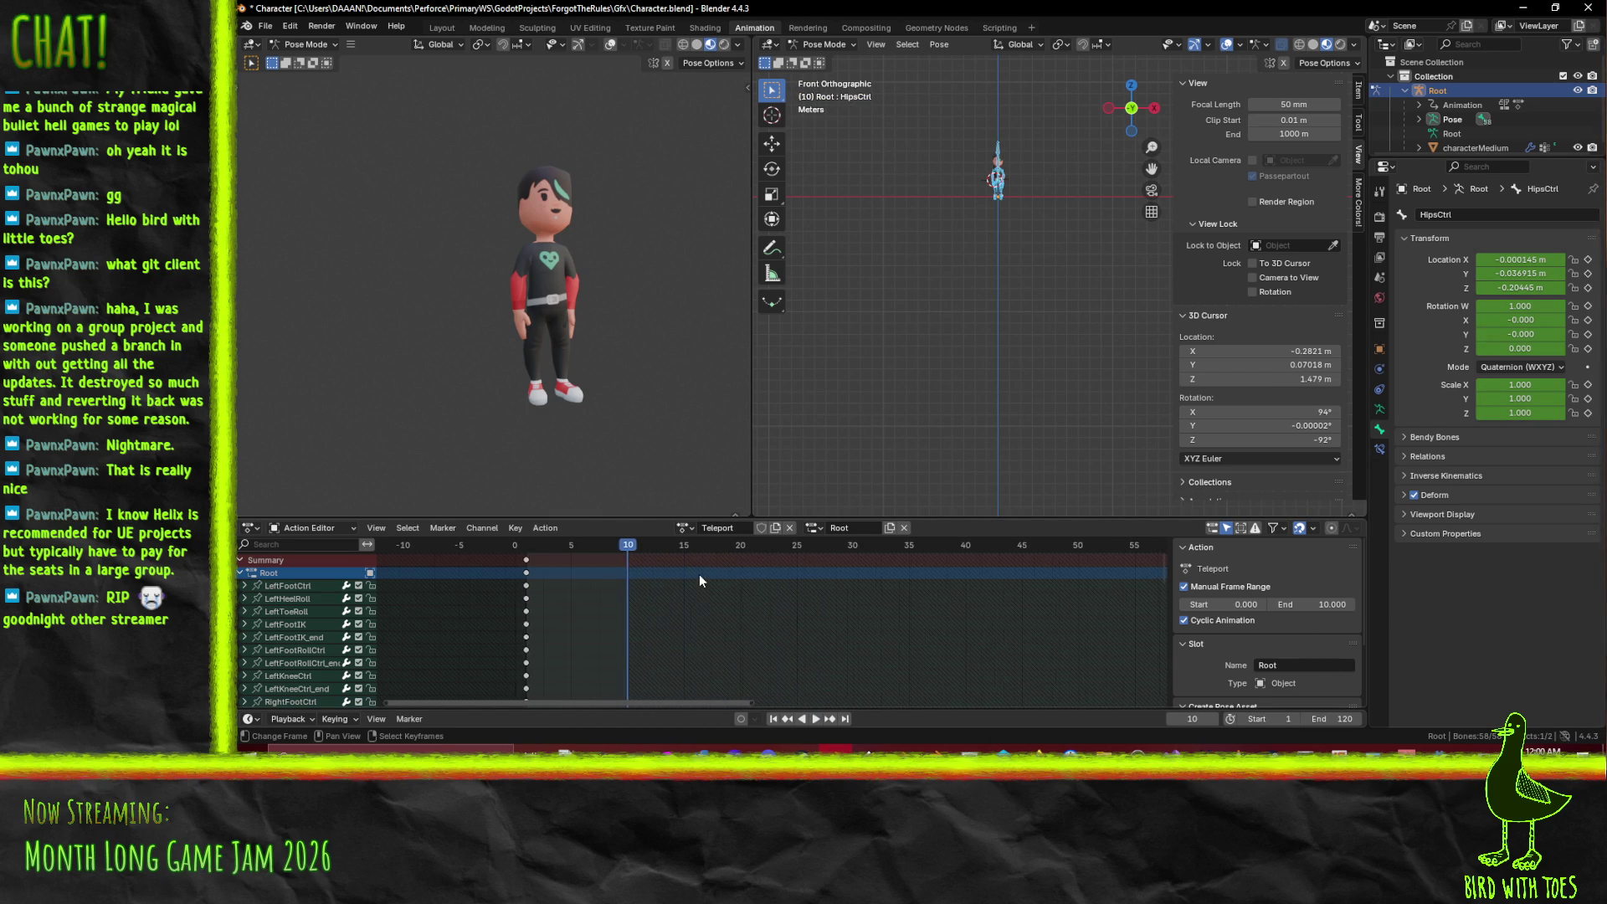
pyautogui.moveTo(633, 607); pyautogui.dragTo(679, 606)
pyautogui.moveTo(640, 544); pyautogui.dragTo(630, 546)
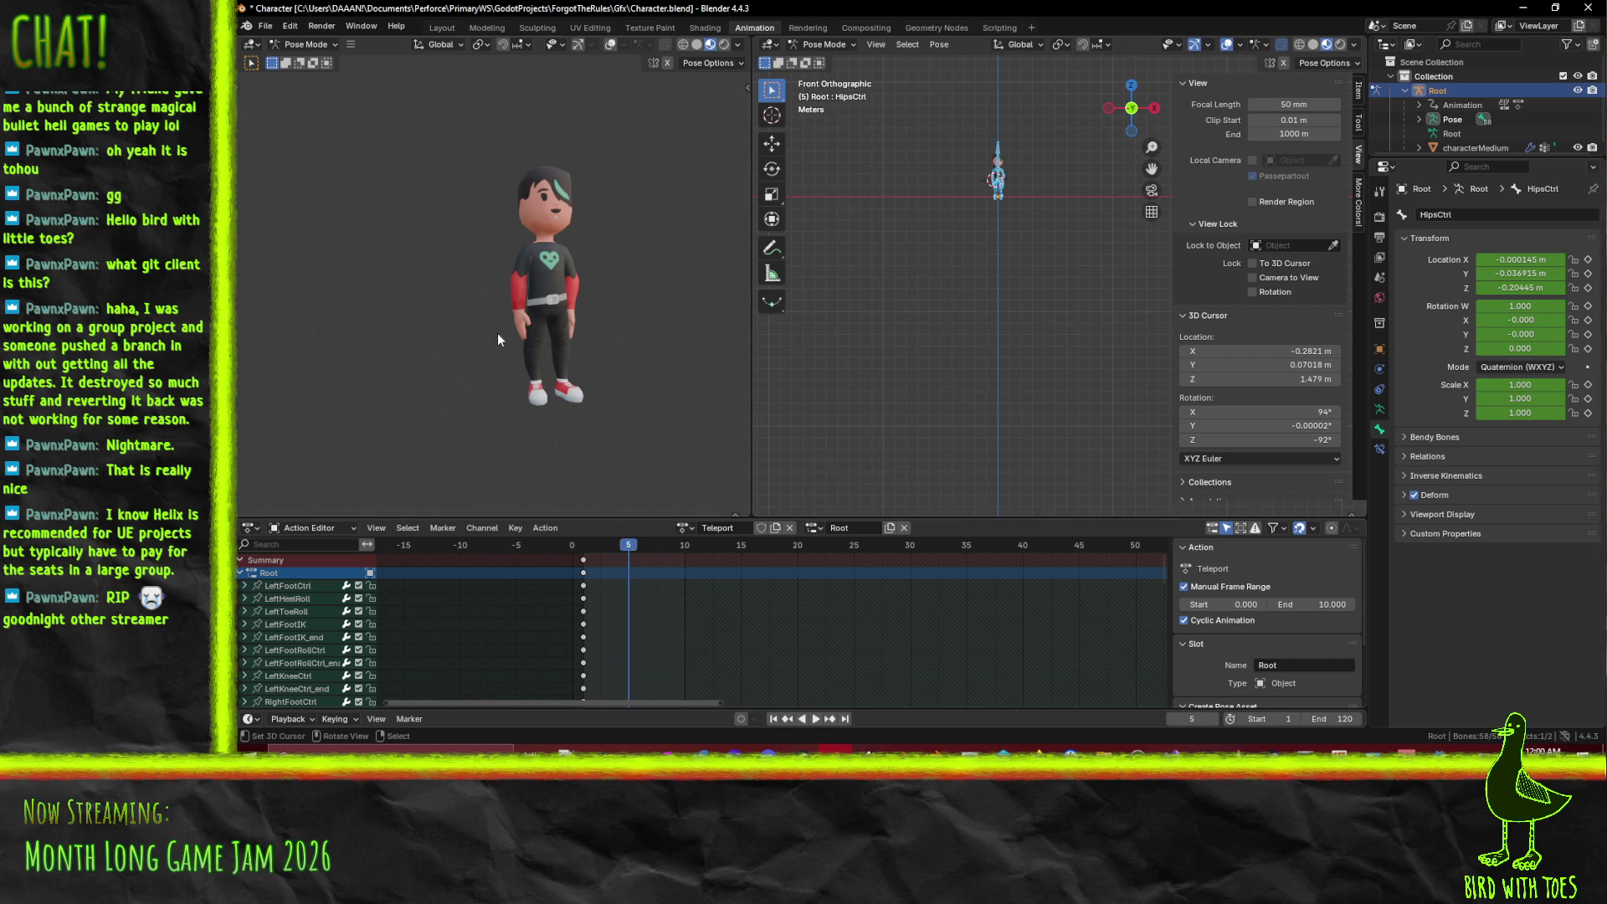
pyautogui.click(536, 275)
pyautogui.hotkey('alt', 'a')
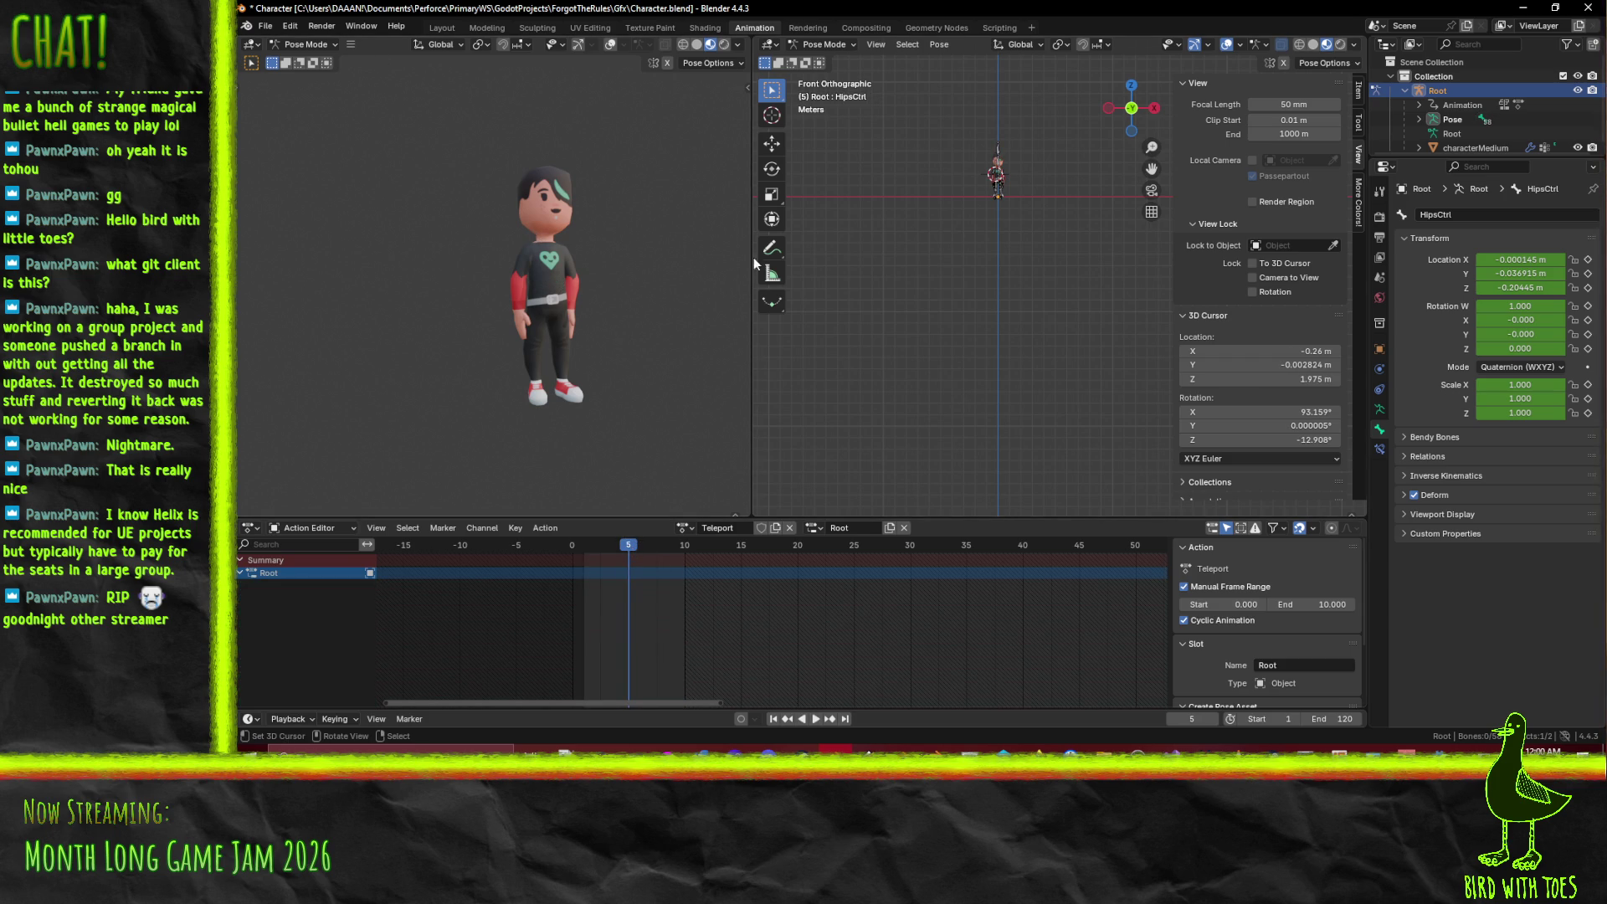
pyautogui.scroll(5, 995, 303)
# - Swing the RightShoulder and LeftShoulder bones outward
pyautogui.scroll(-5, 1032, 385)
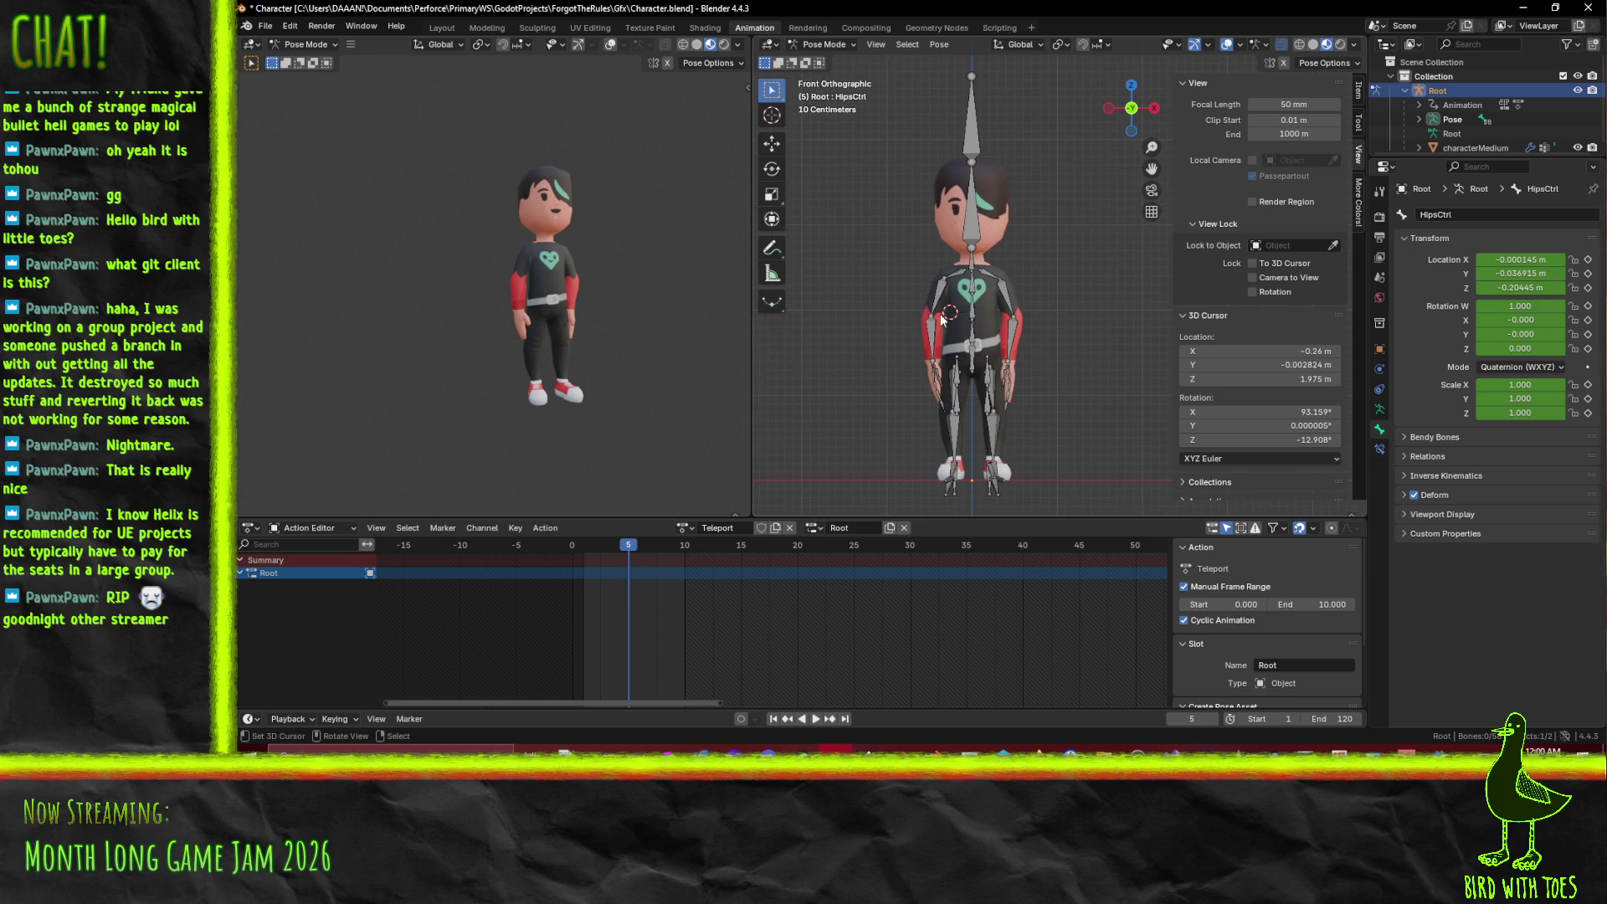
pyautogui.click(951, 279)
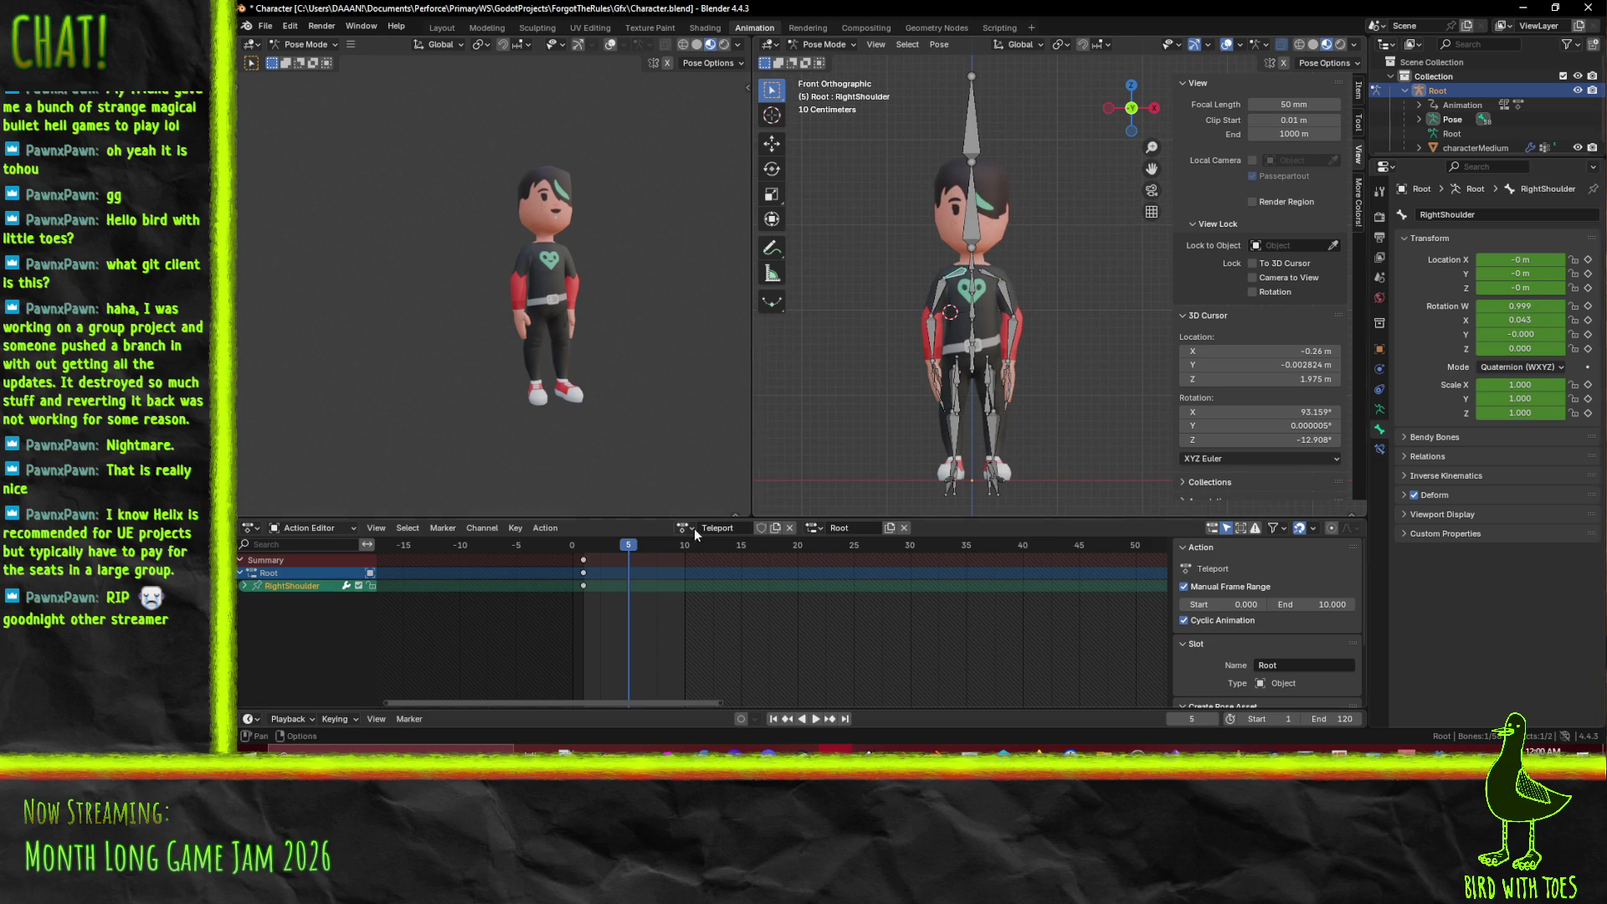
pyautogui.press('r')
pyautogui.press('x')
pyautogui.press('z')
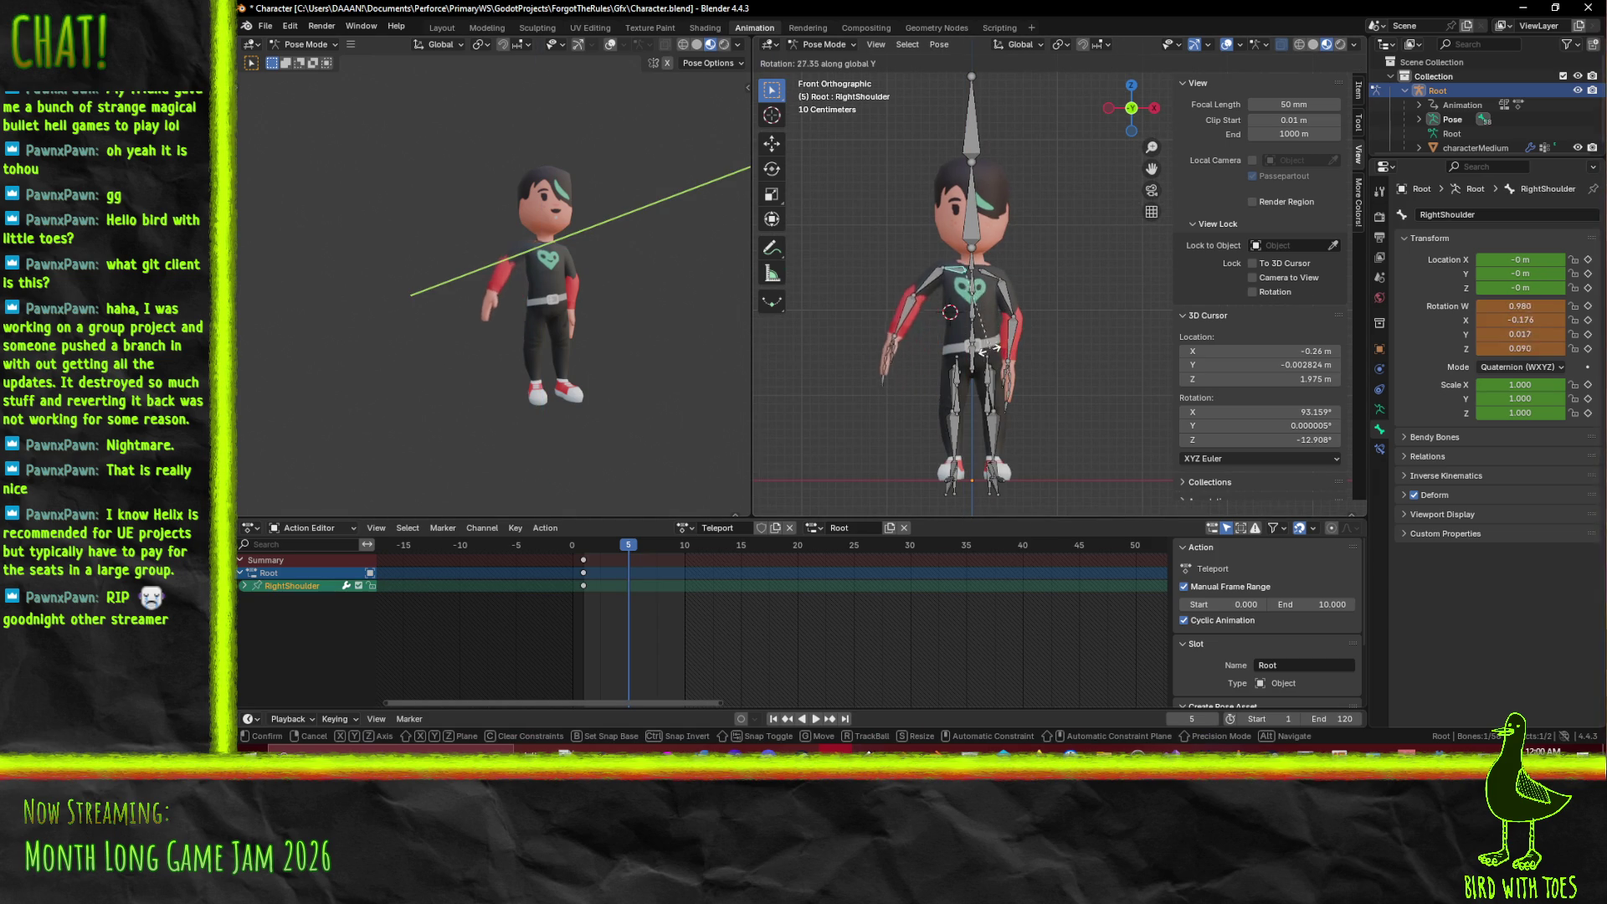
pyautogui.click(1000, 303)
pyautogui.click(1000, 302)
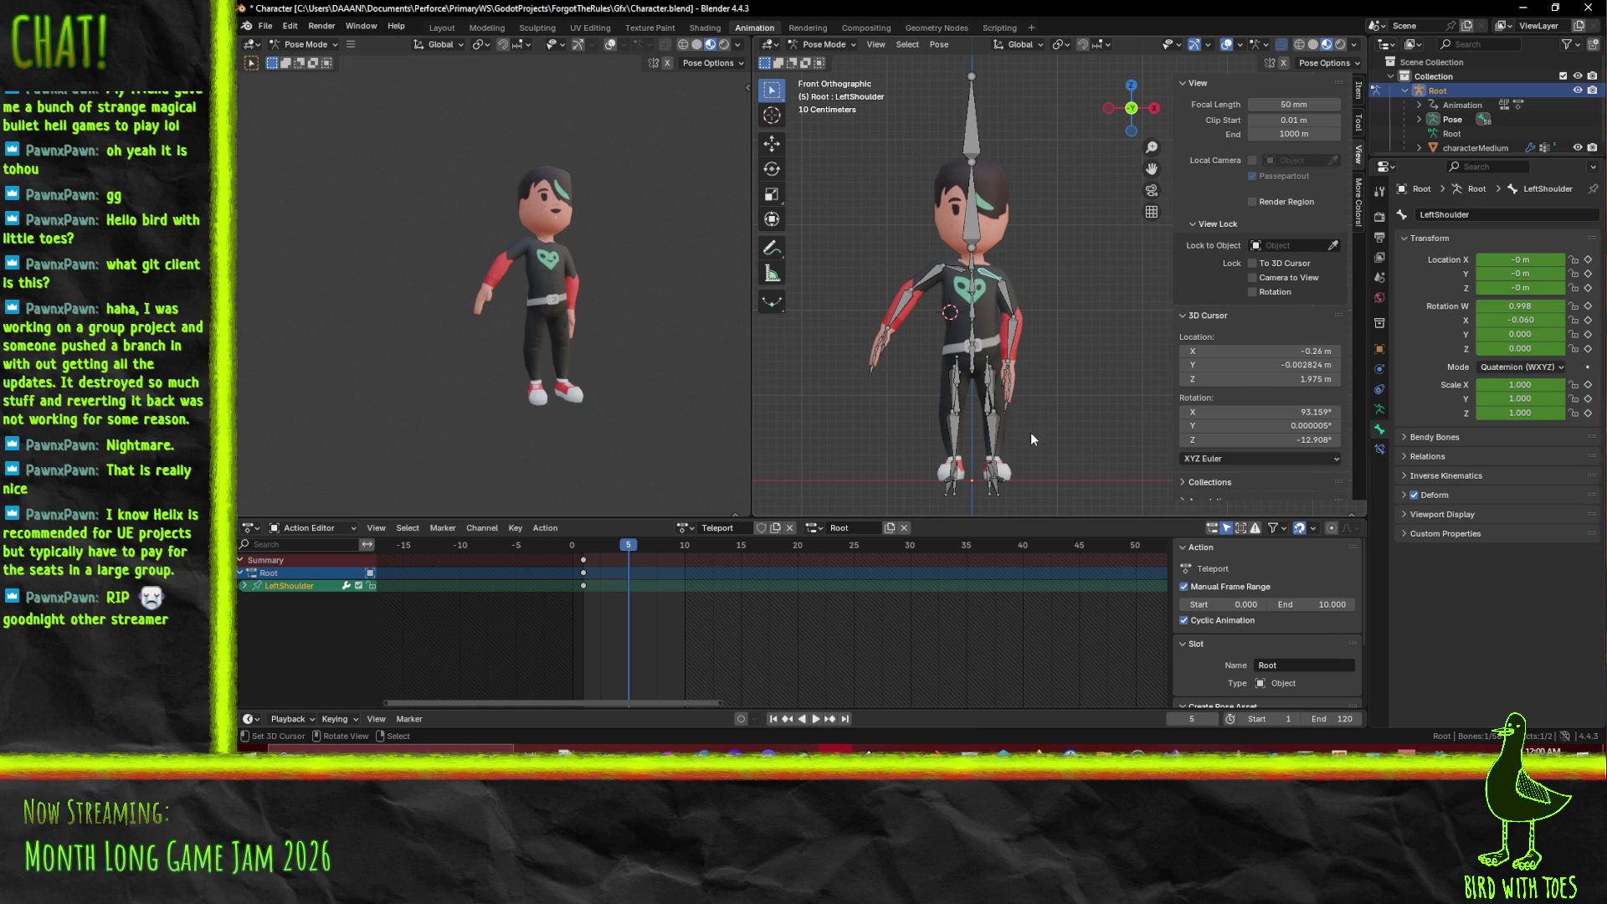
pyautogui.press('r')
pyautogui.click(1087, 394)
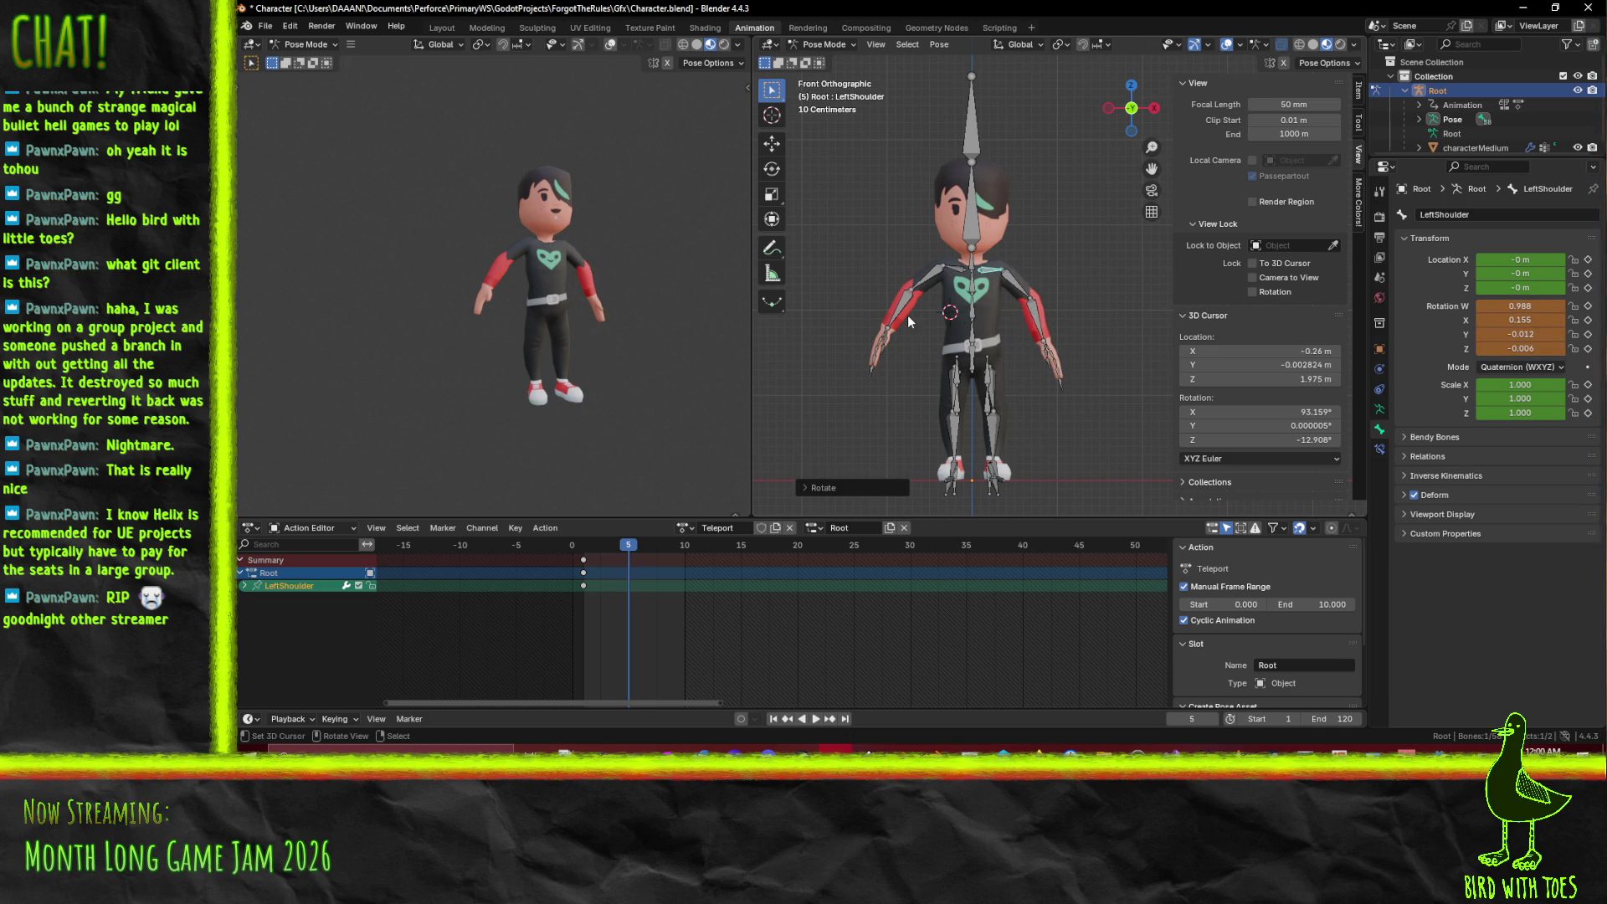
# - Rotate the right upper arm, then start a RightForeArm rotation and cancel it
pyautogui.click(920, 289)
pyautogui.press('r')
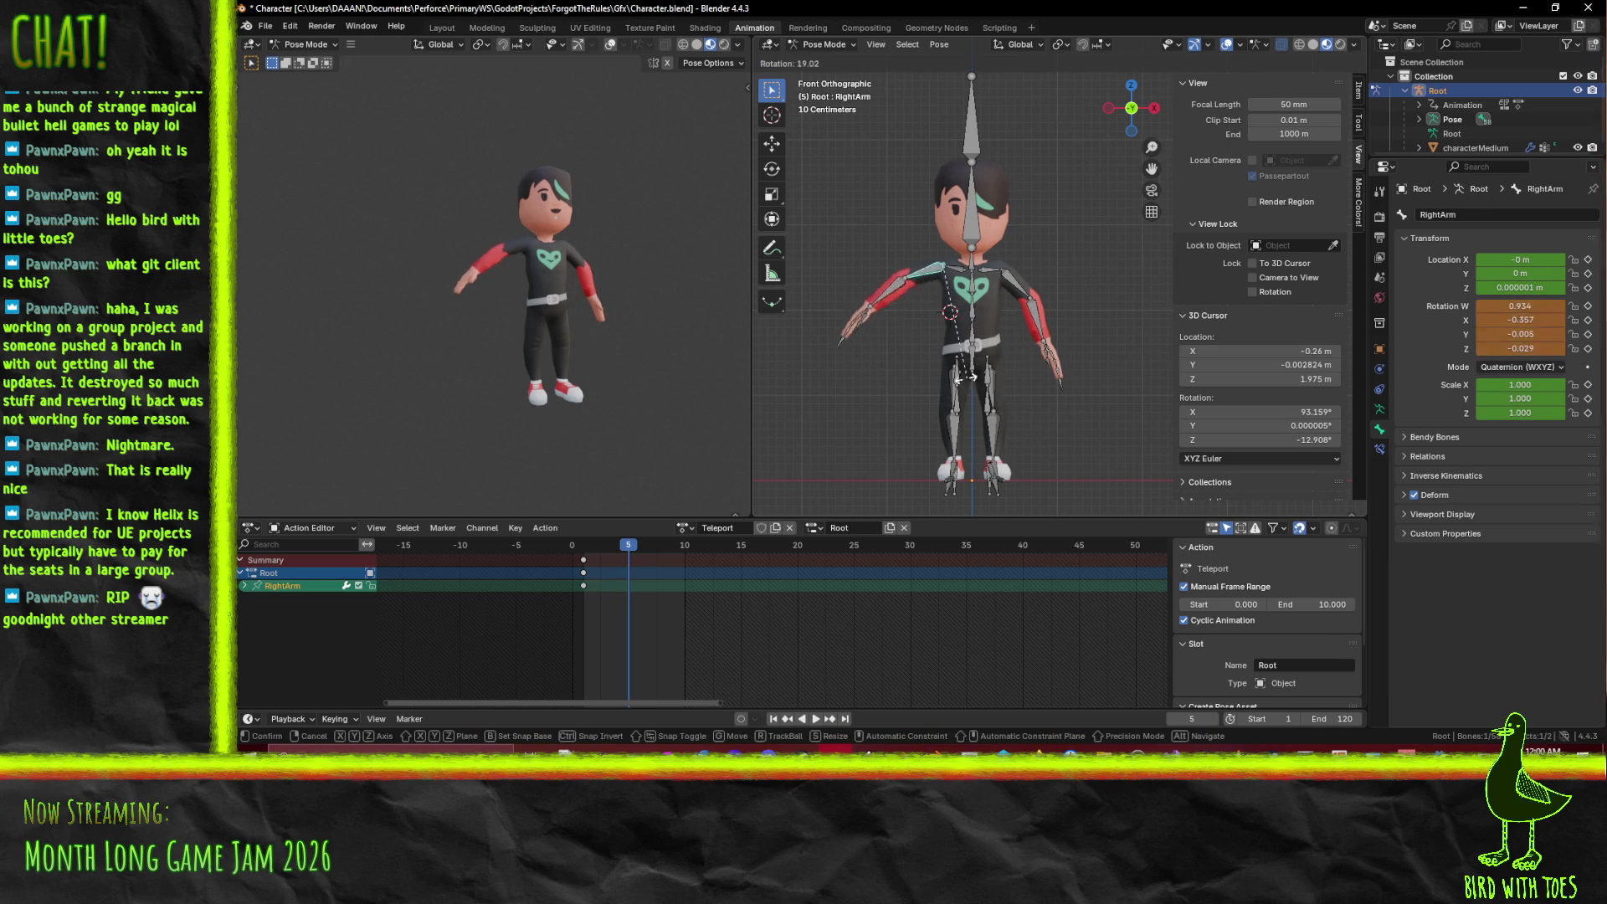
pyautogui.click(902, 308)
pyautogui.click(875, 227)
pyautogui.press('r')
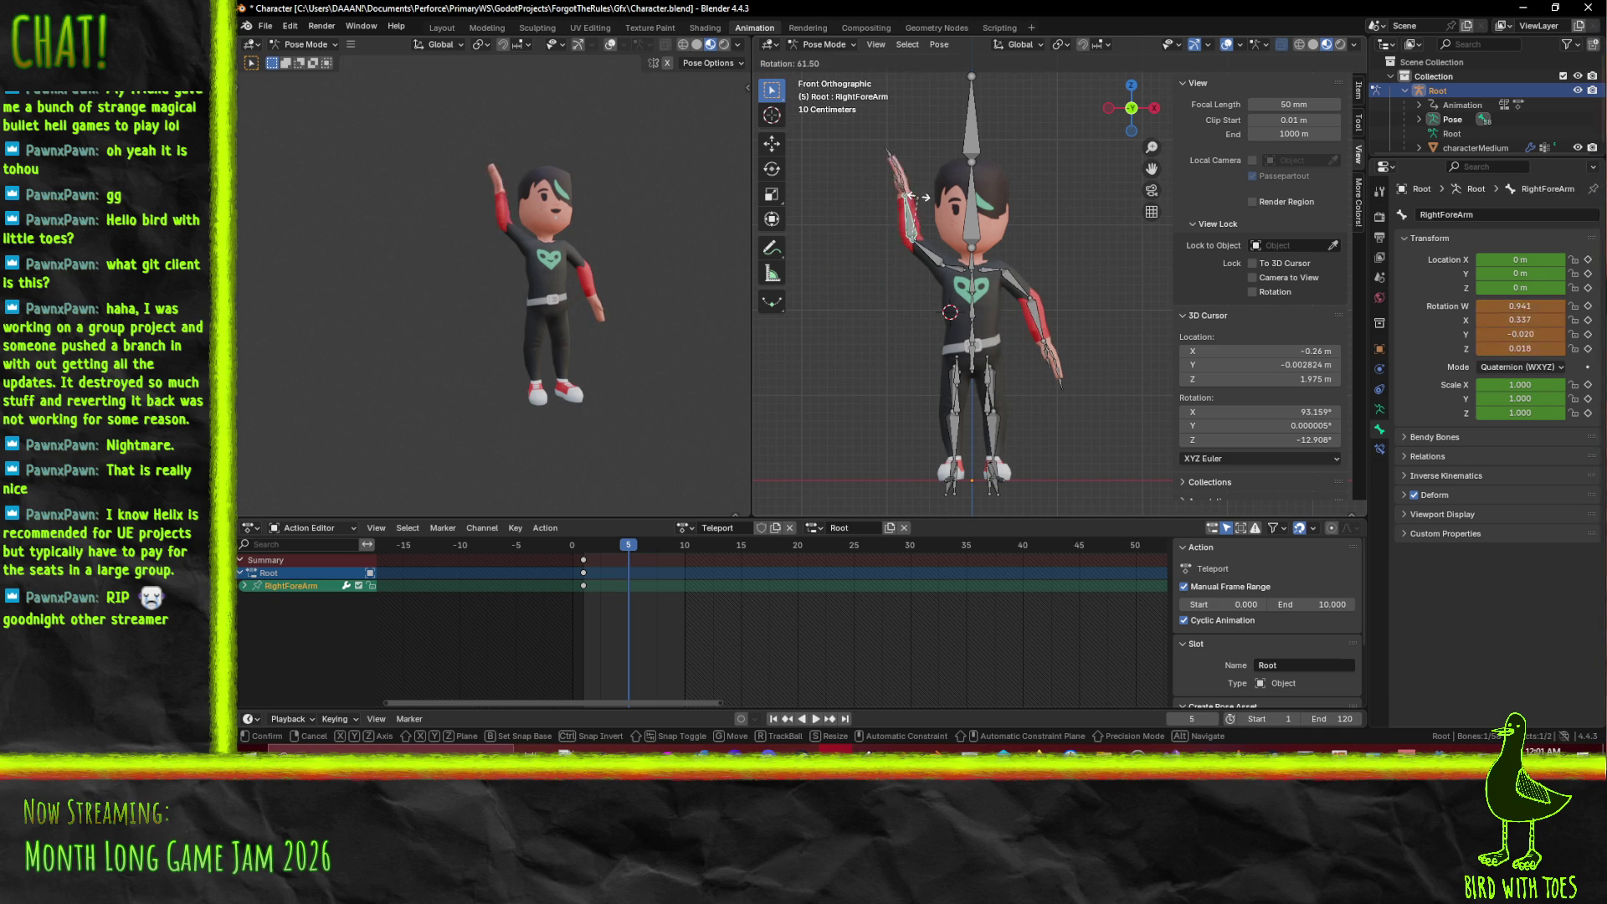
pyautogui.rightClick(900, 192)
# - Raise the RightArm bone upward around its local Y axis, then select LeftArm
pyautogui.click(928, 264)
pyautogui.press('r')
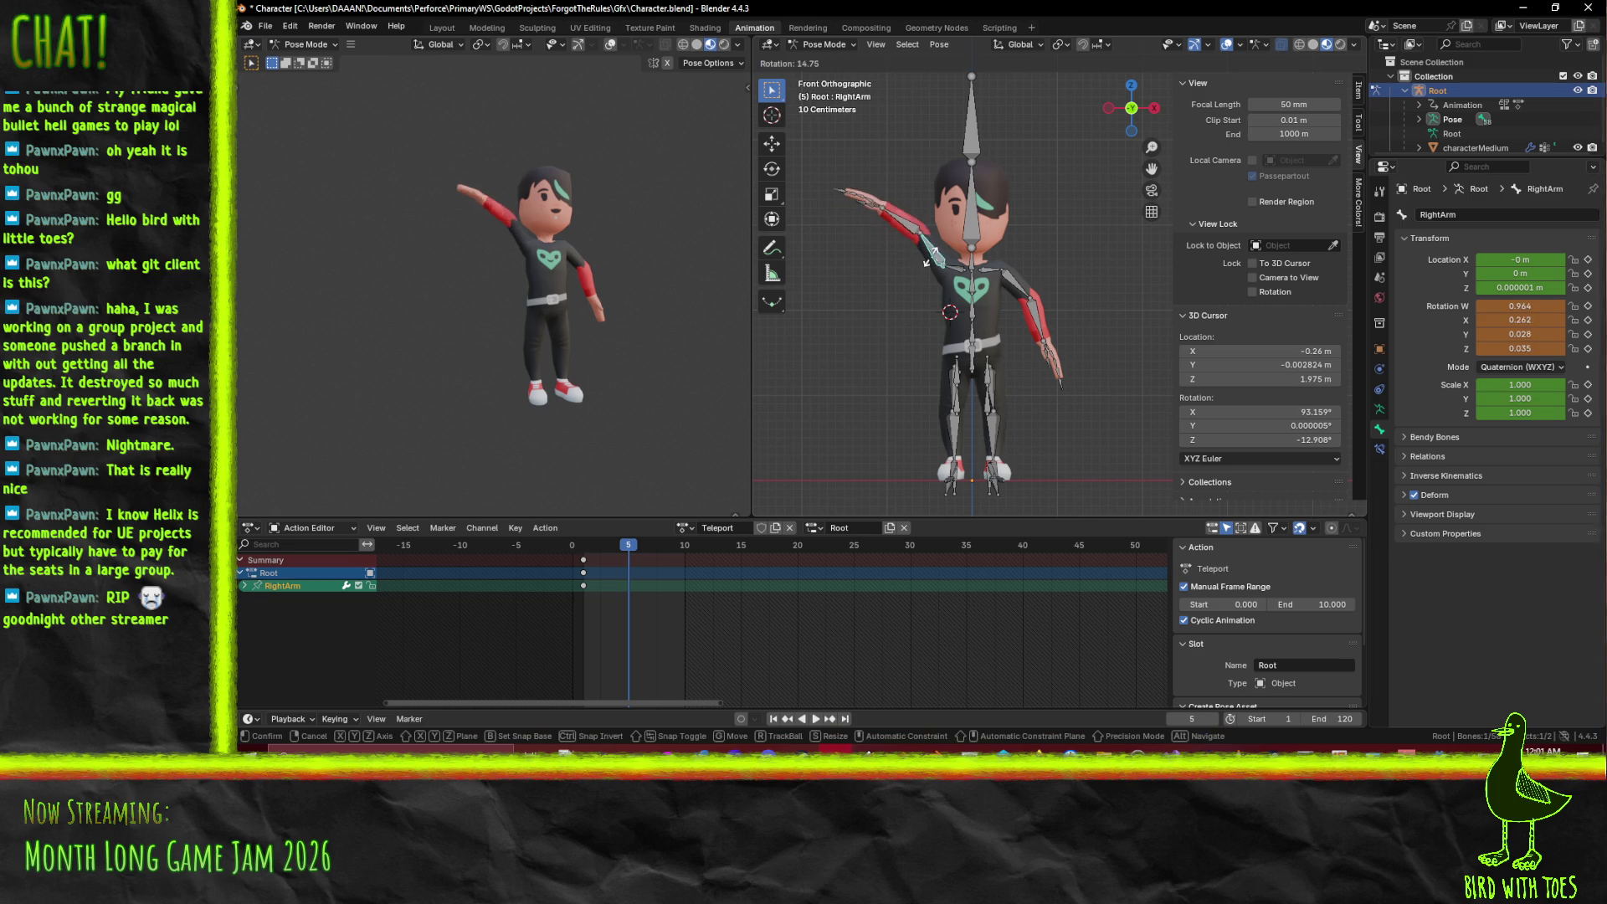
pyautogui.click(991, 328)
pyautogui.press('r')
pyautogui.press('z')
pyautogui.press('z')
pyautogui.press('y')
pyautogui.press('y')
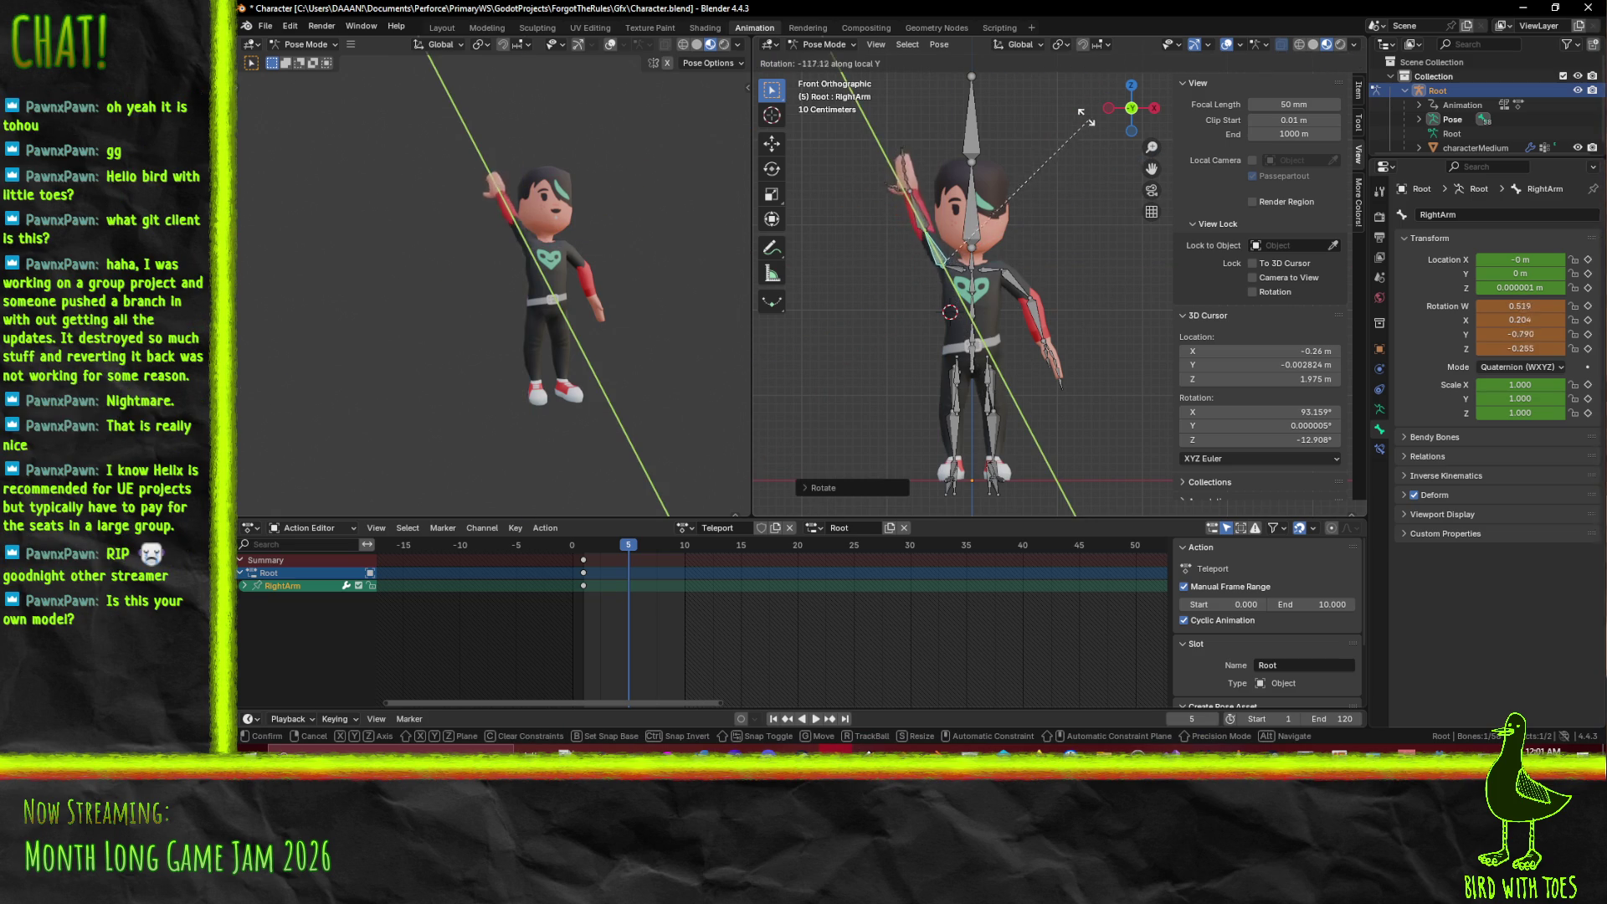
pyautogui.click(924, 44)
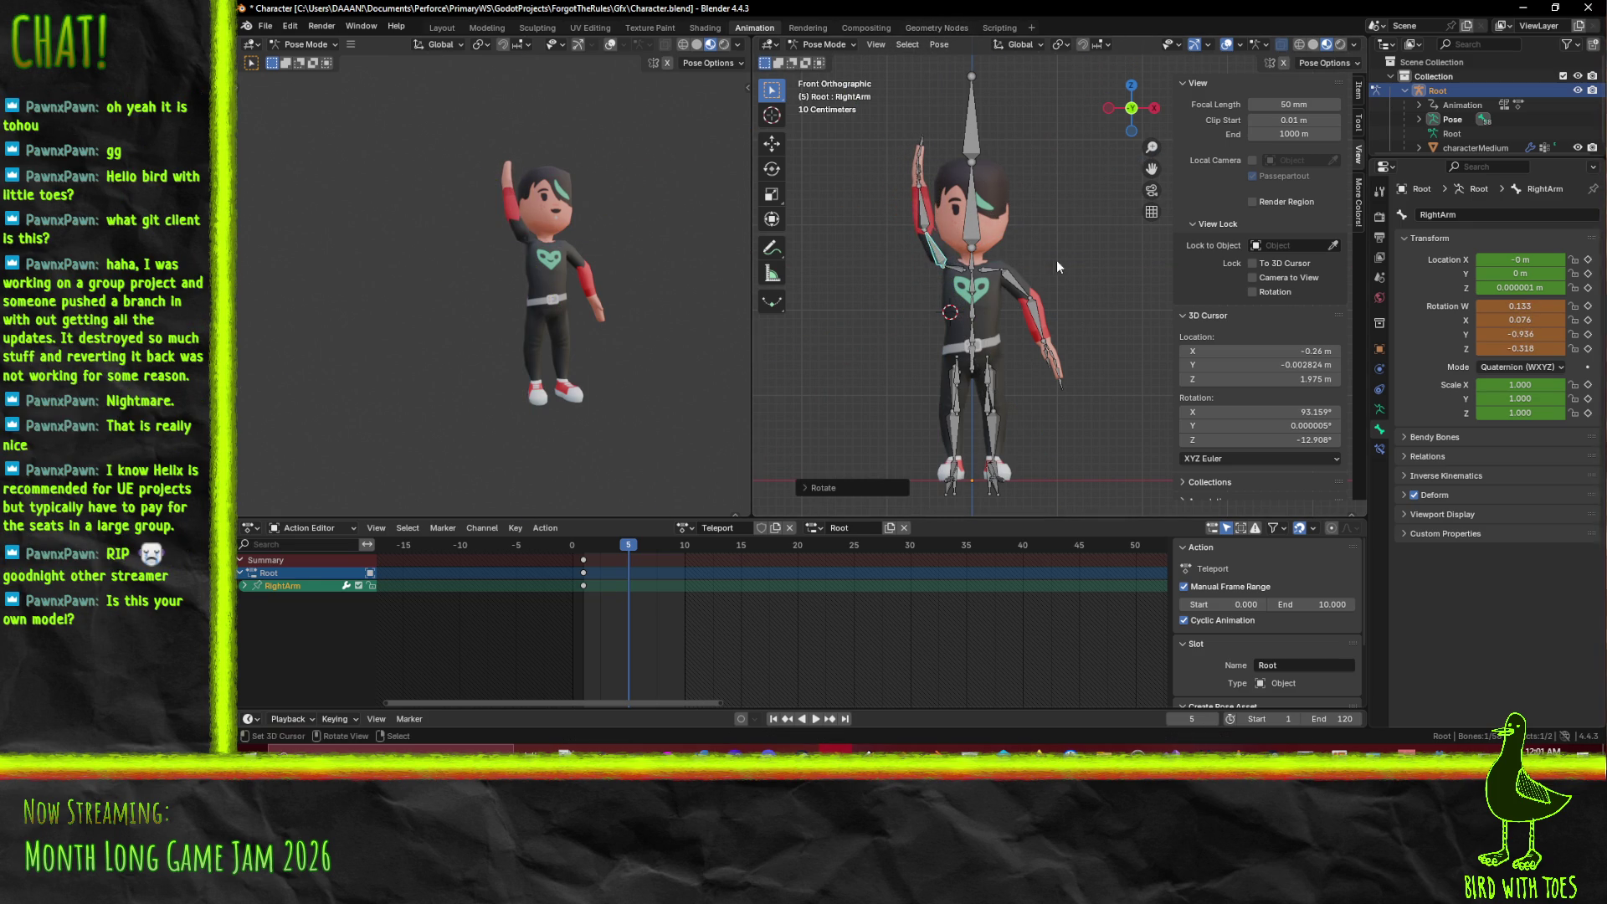
pyautogui.click(1019, 286)
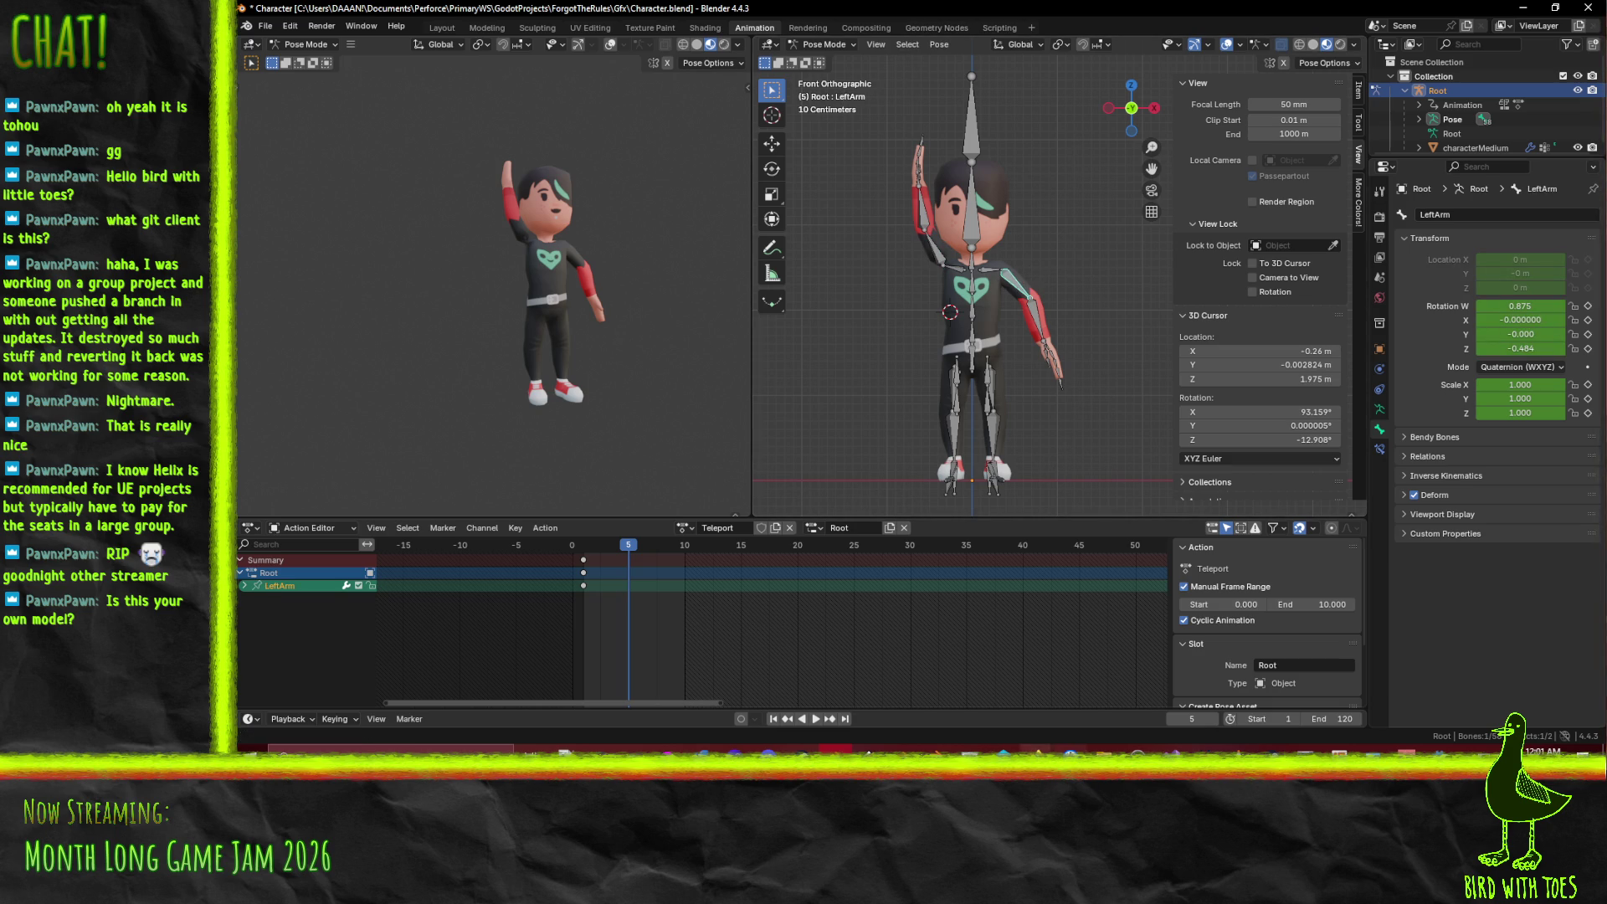
# - In Firefox, open a new tab and go to the kenney.nl site
pyautogui.click(1038, 749)
pyautogui.click(1003, 698)
pyautogui.hotkey('ctrl', 't')
pyautogui.write('kenney')
pyautogui.press('Return')
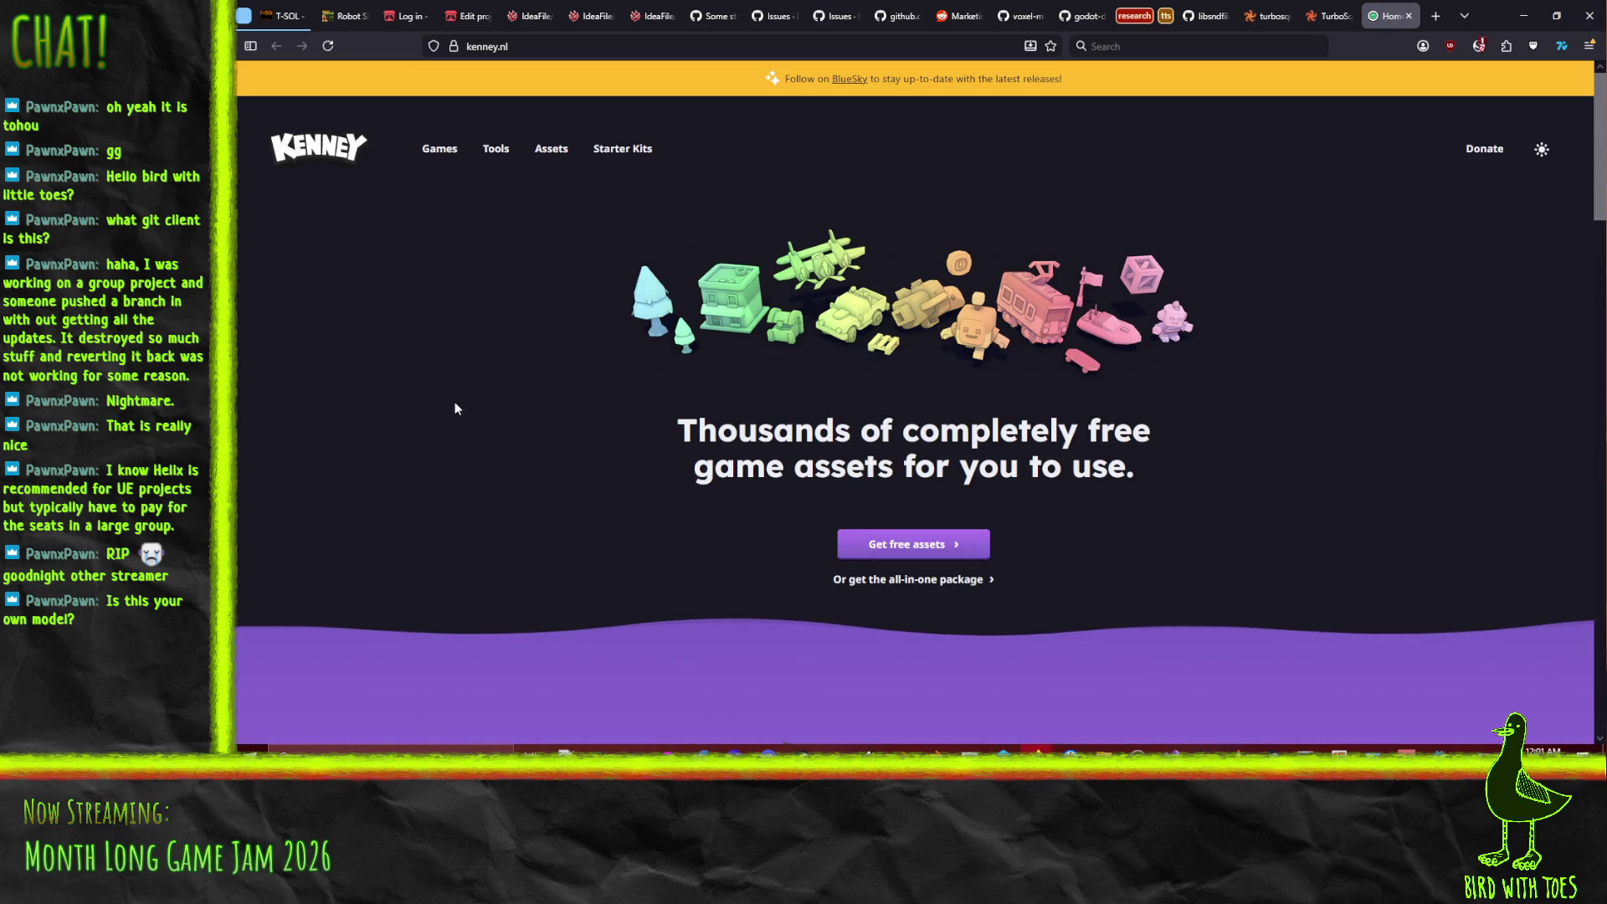
# - Open the Kenney assets catalogue and page through it to page 5
pyautogui.click(552, 149)
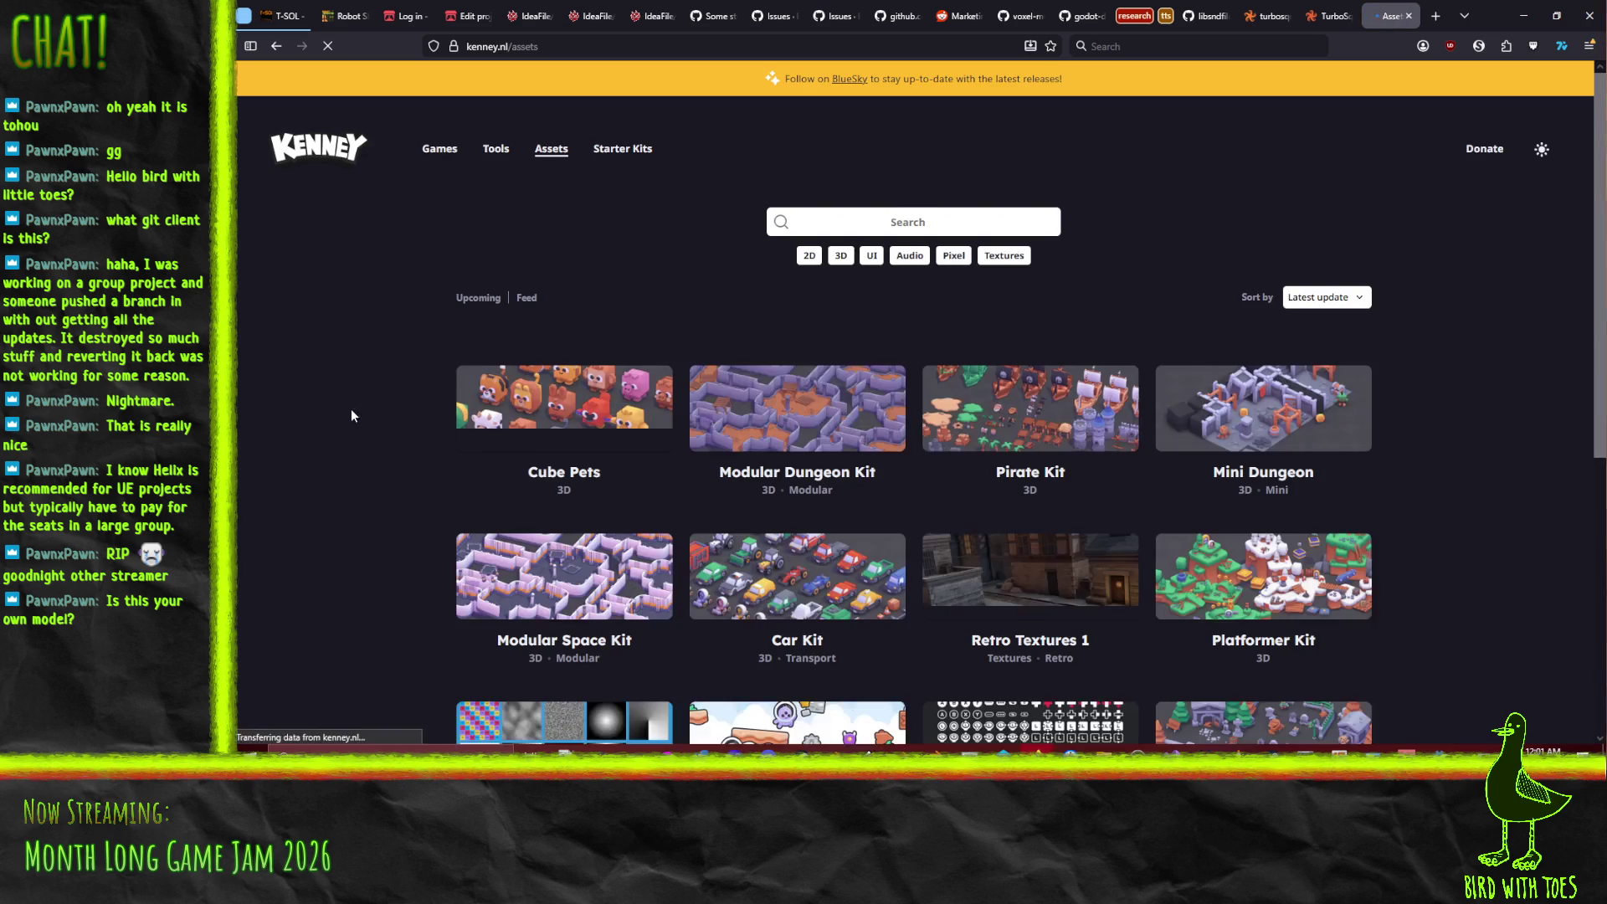
pyautogui.scroll(-5, 324, 403)
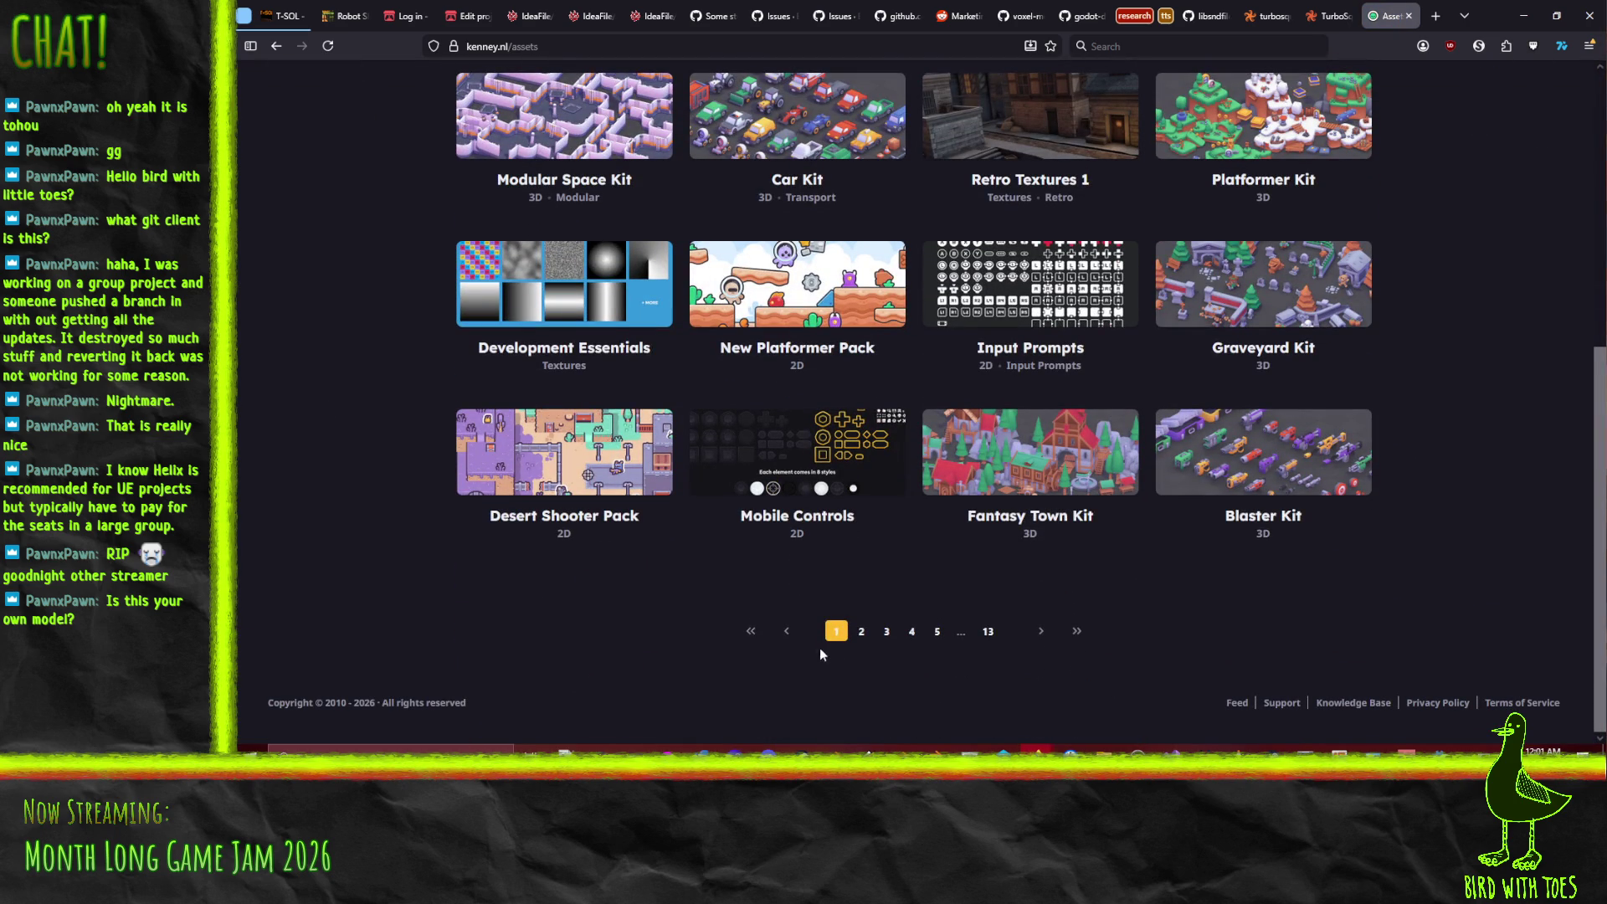
pyautogui.click(861, 632)
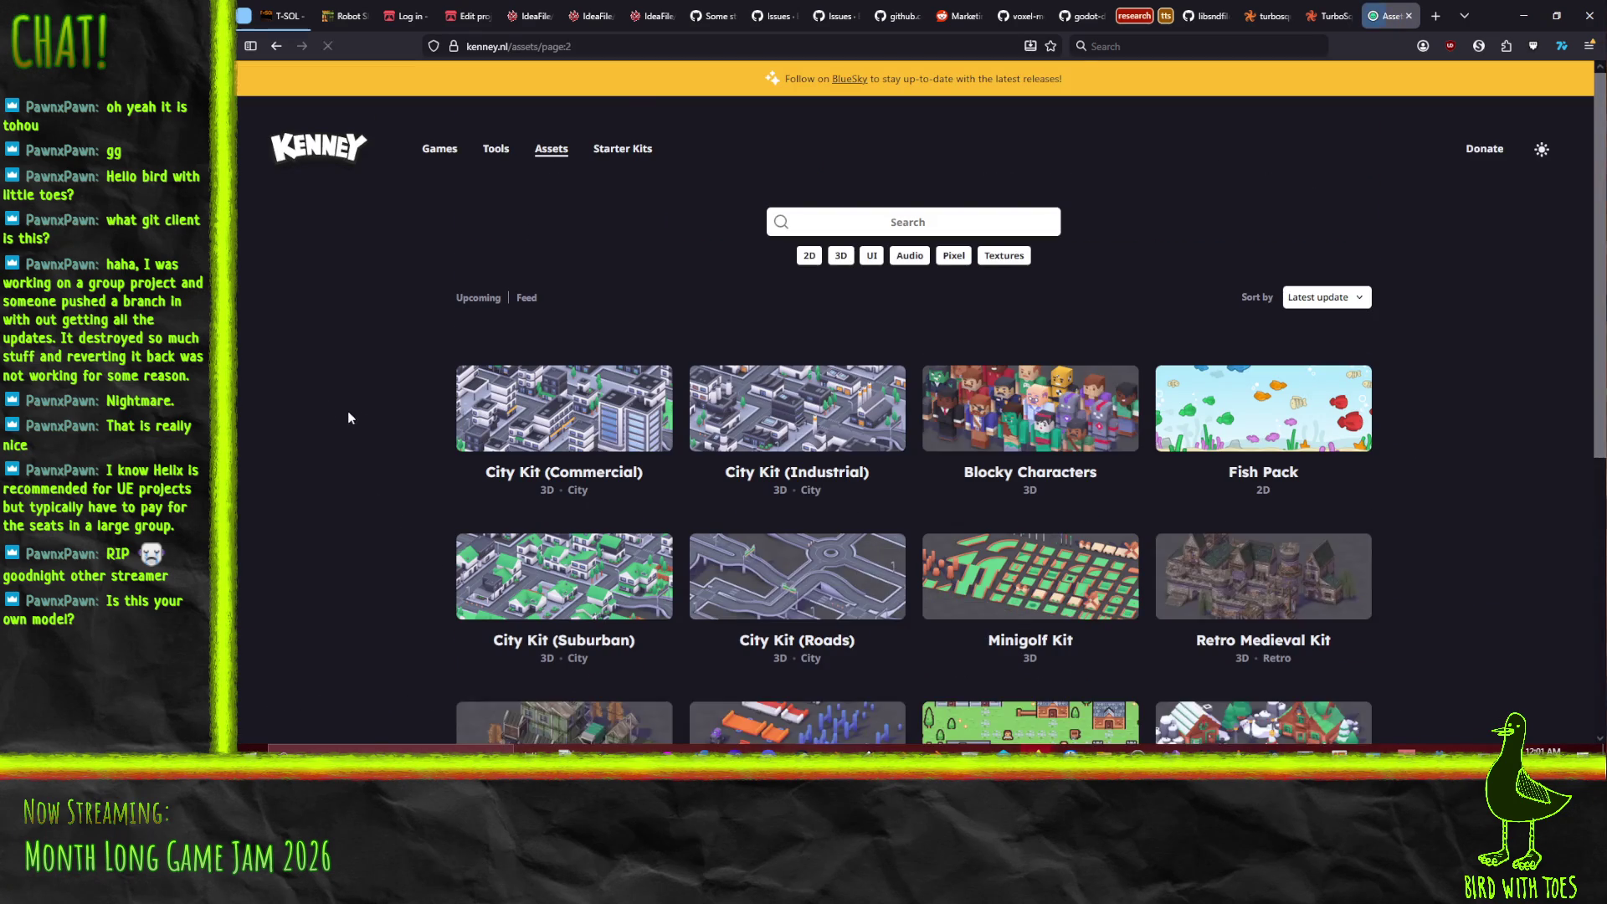
pyautogui.scroll(-3, 370, 408)
pyautogui.scroll(1, 370, 409)
pyautogui.scroll(-3, 420, 355)
pyautogui.click(889, 638)
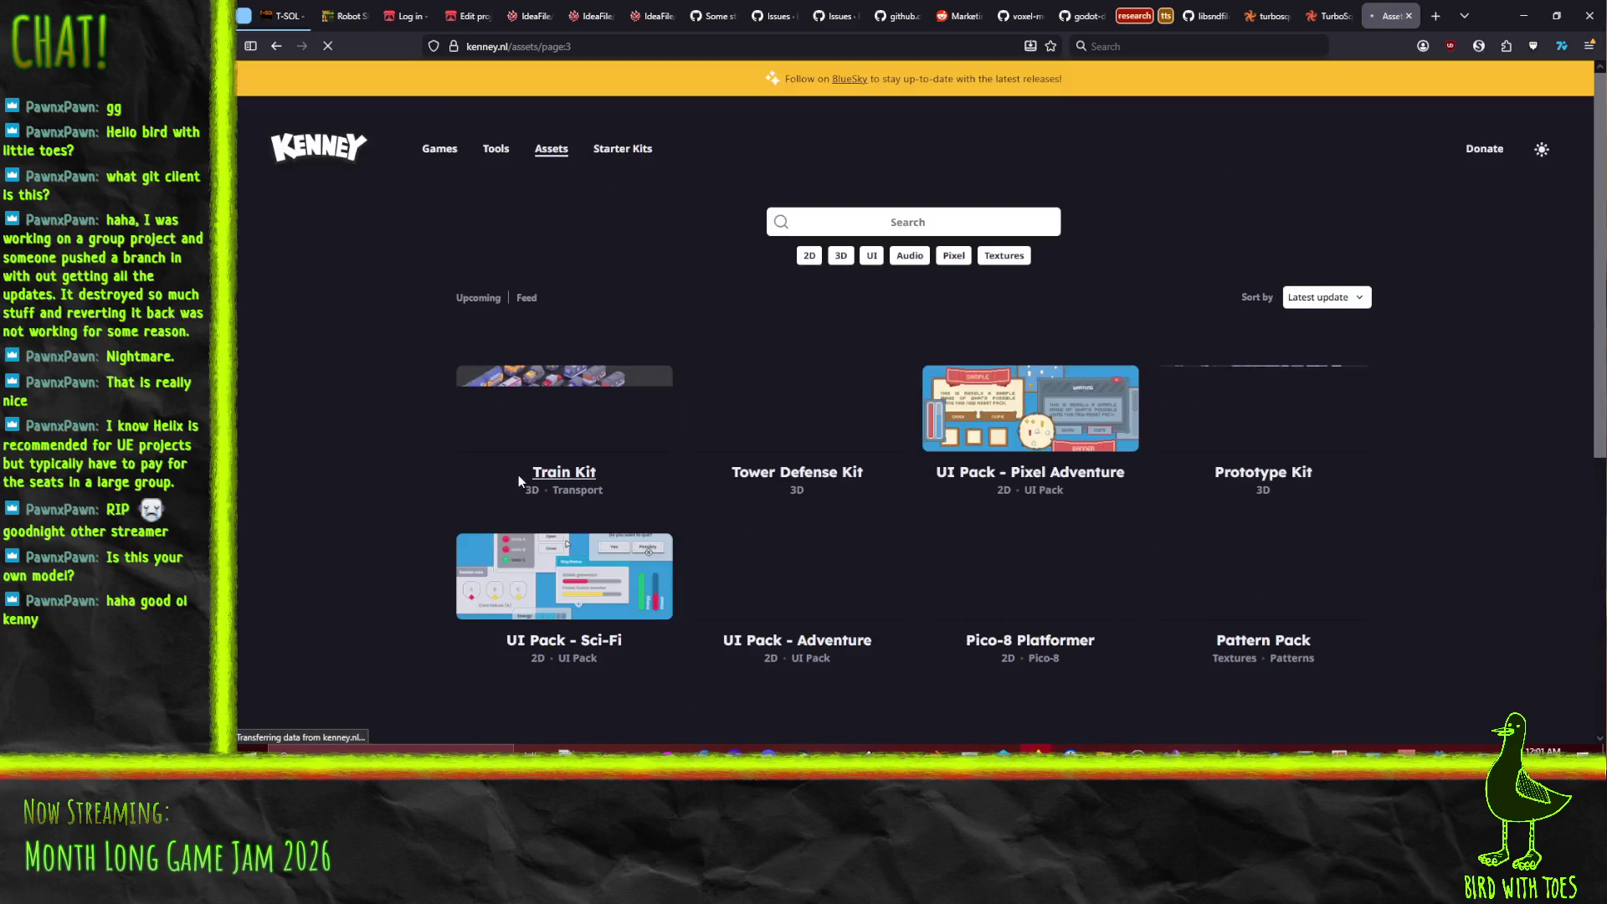
pyautogui.scroll(-5, 400, 428)
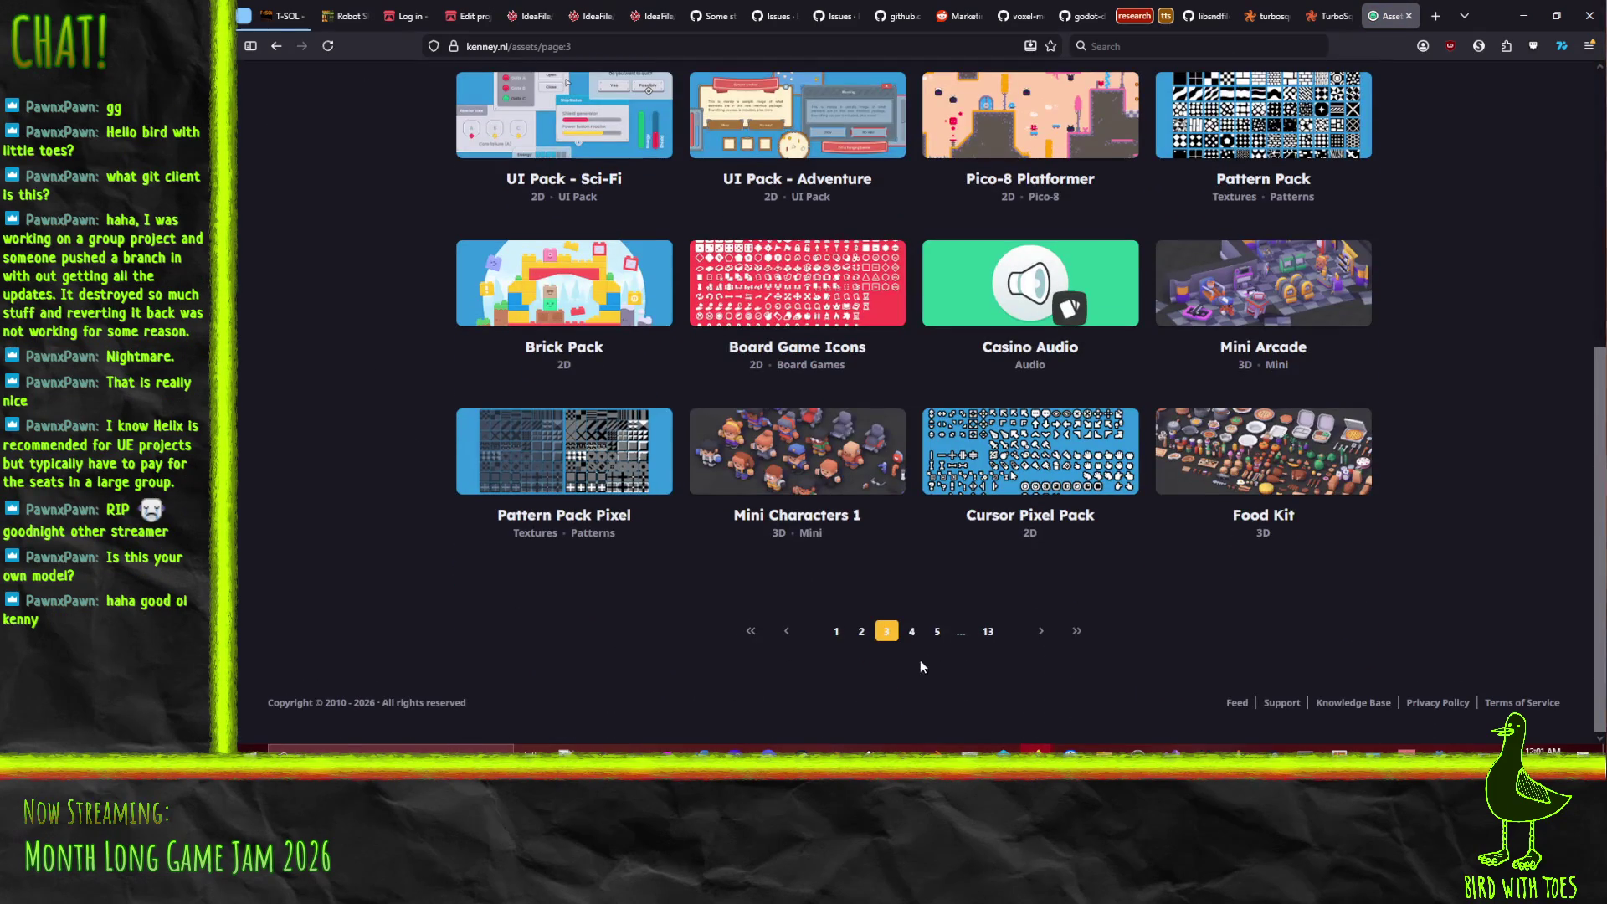
pyautogui.click(913, 632)
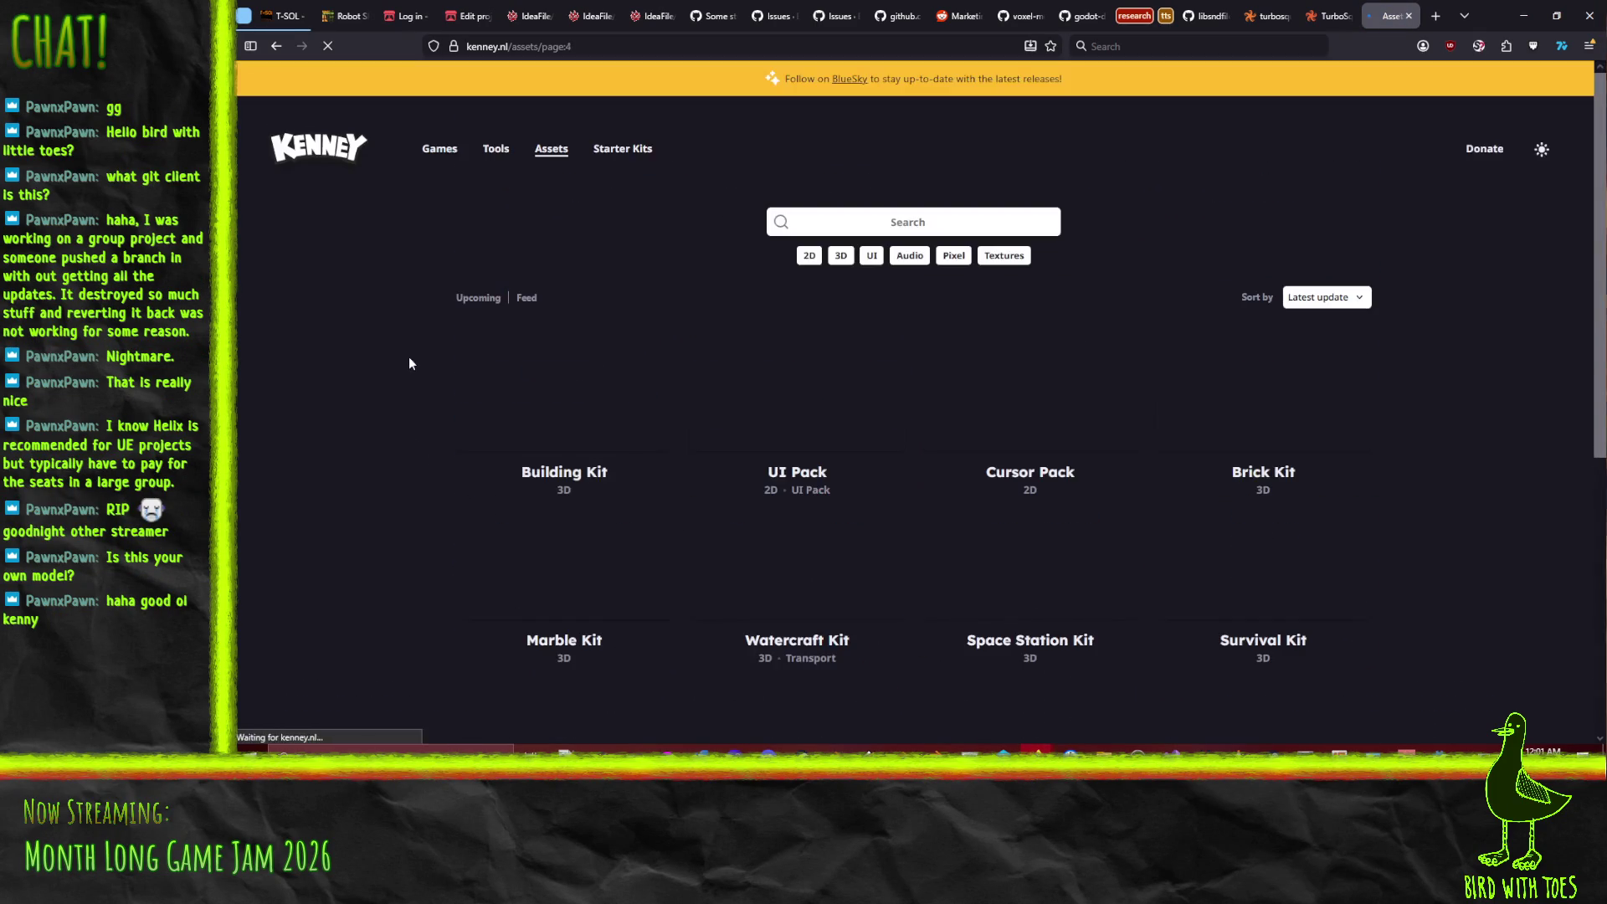
pyautogui.scroll(-5, 384, 361)
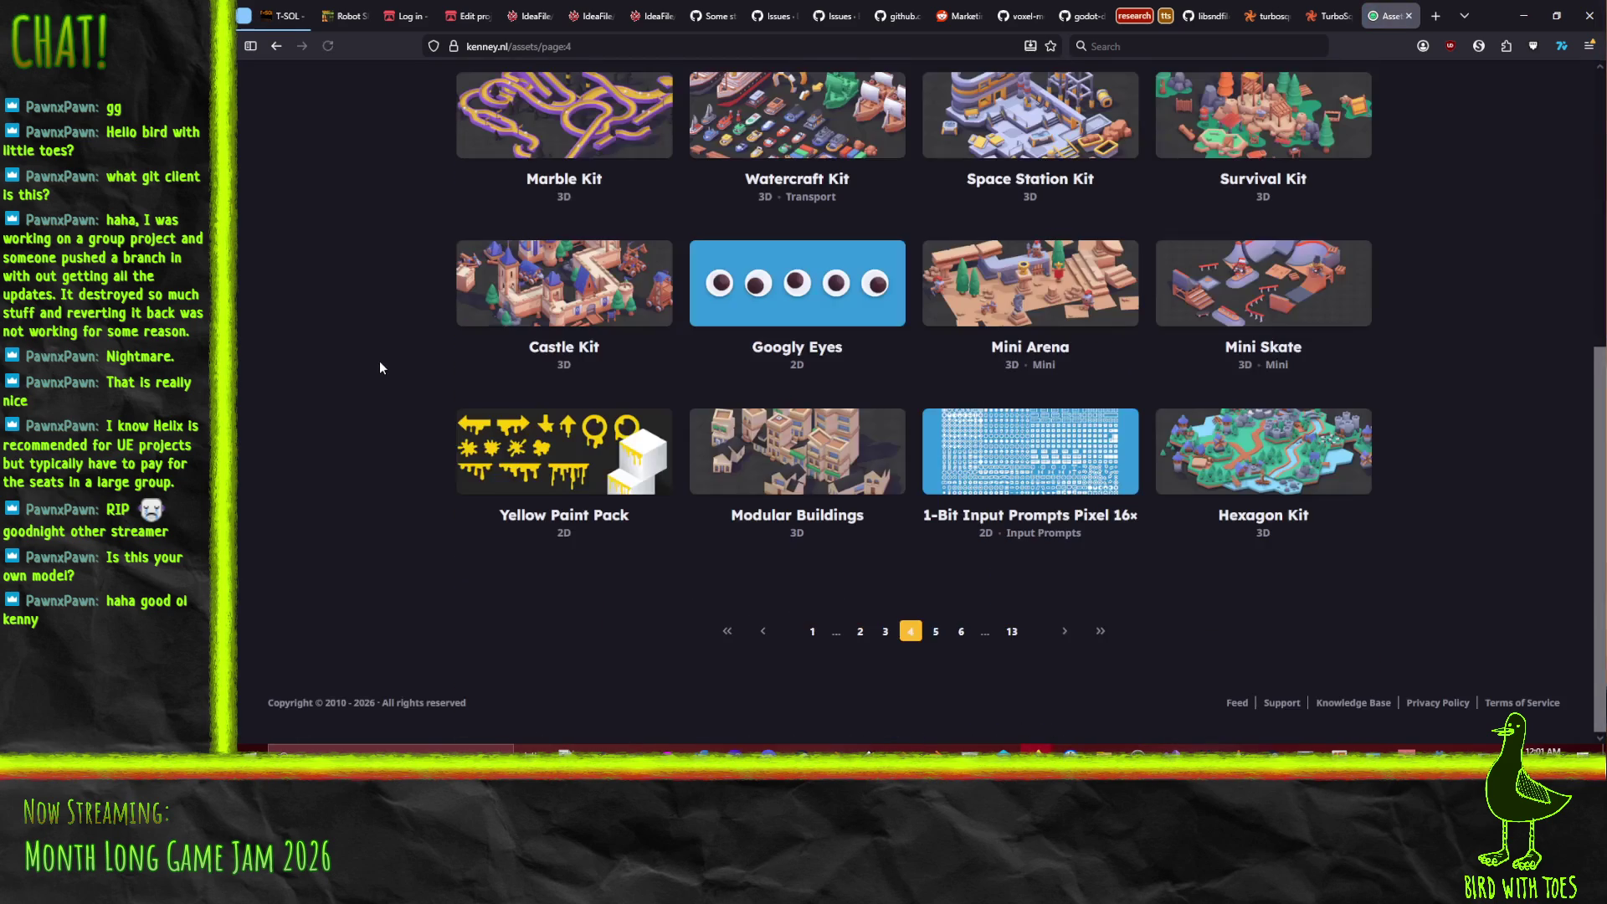
pyautogui.click(936, 631)
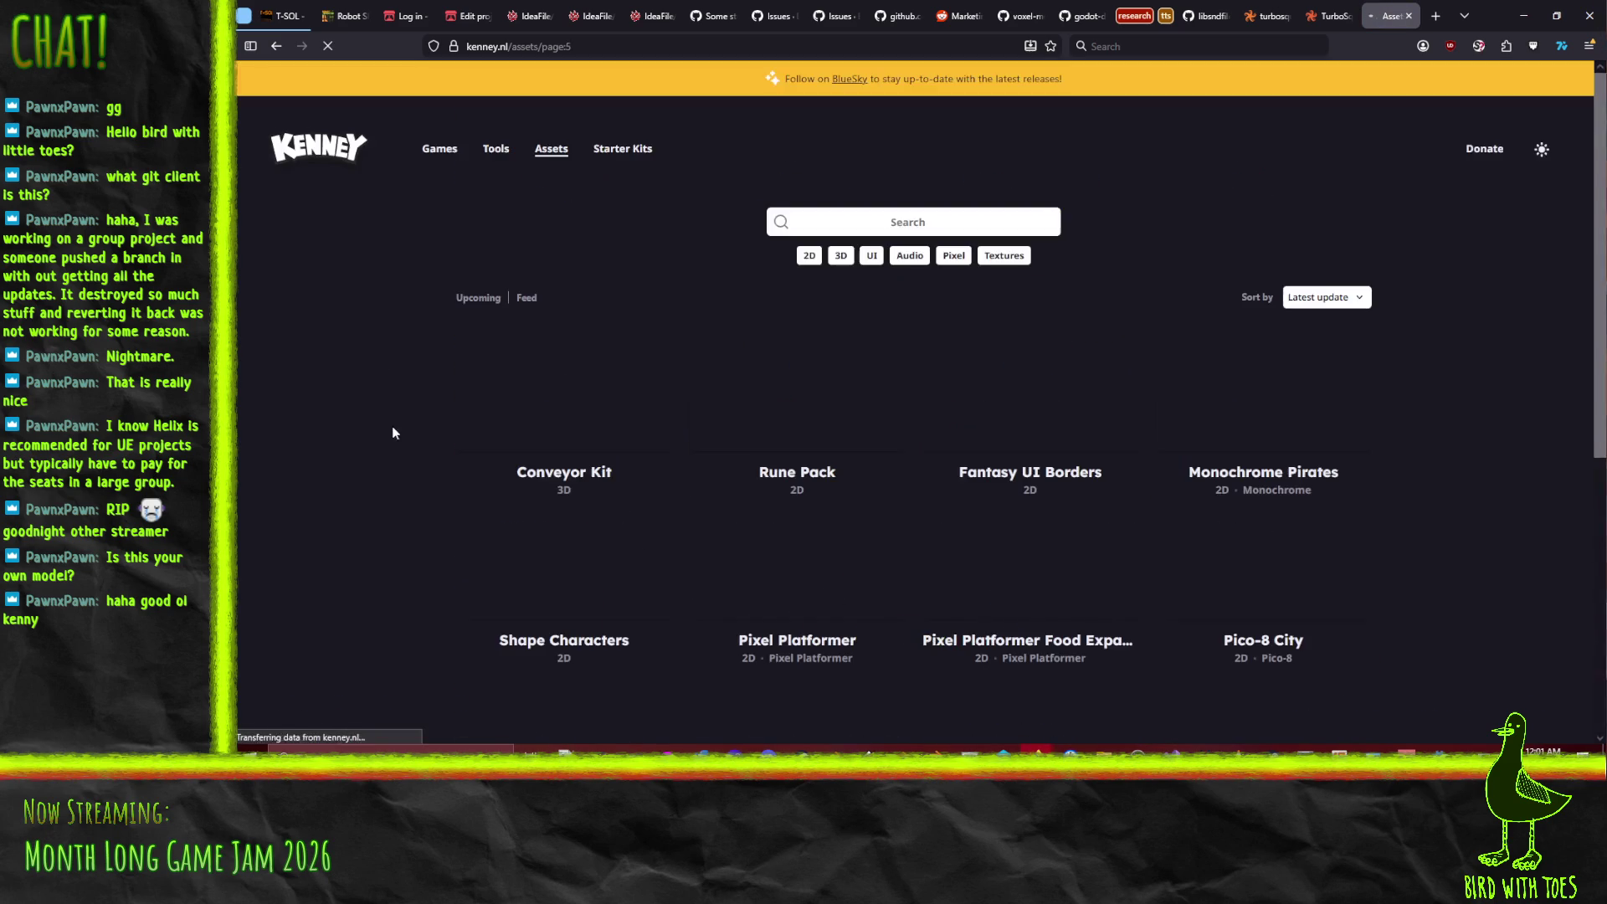
# - Go to asset page 7, open Animated Characters 2, and return to Blender
pyautogui.scroll(-5, 390, 373)
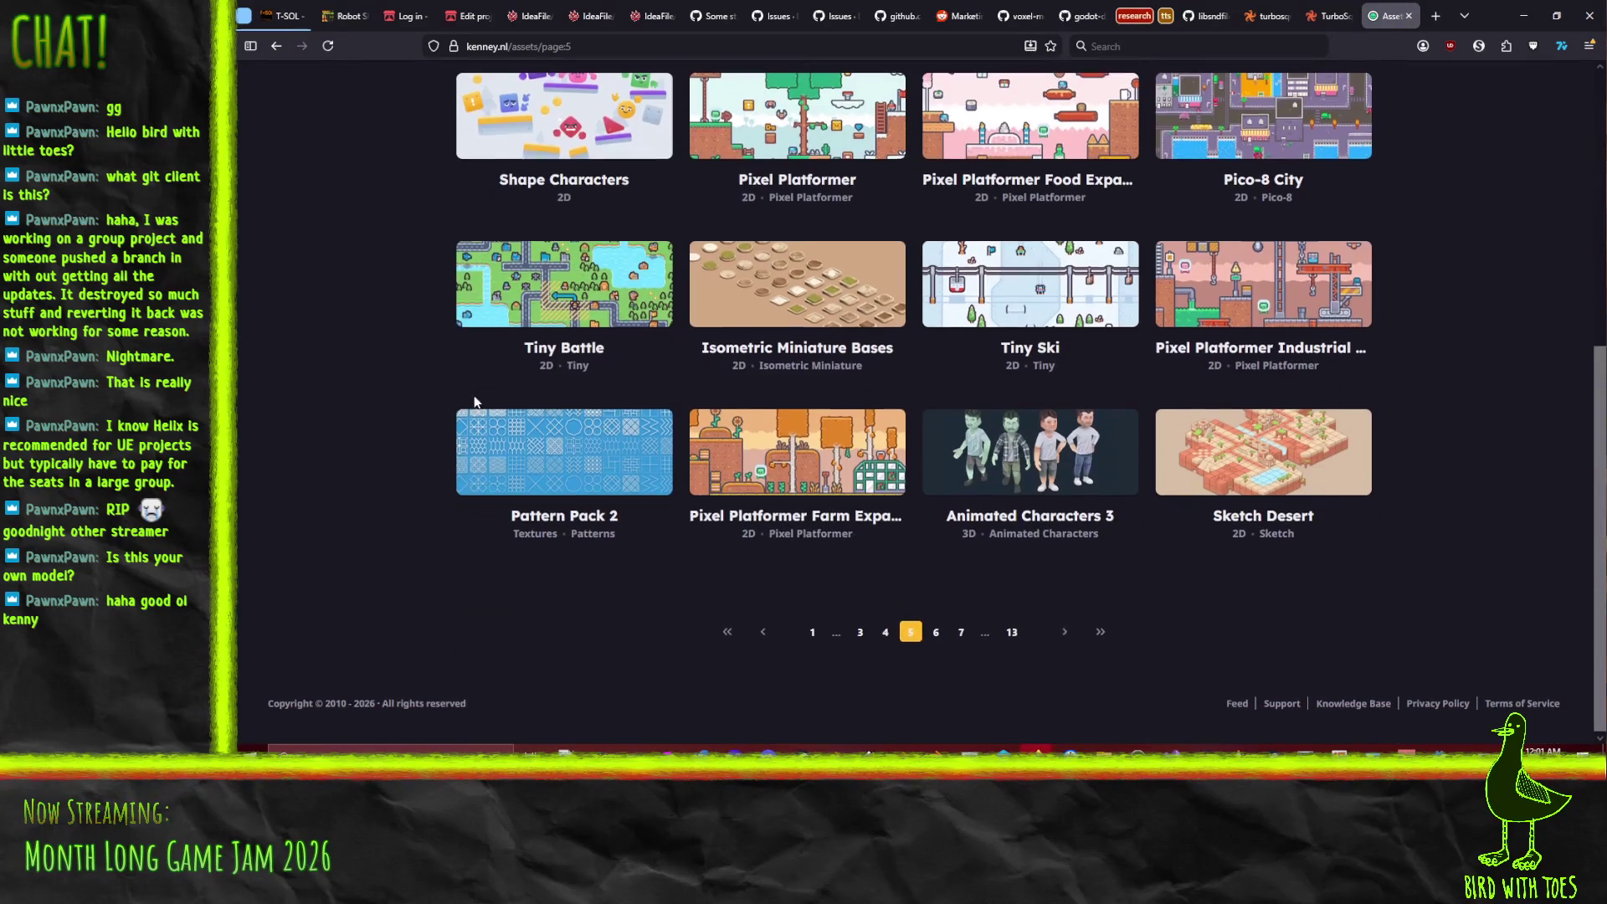
pyautogui.scroll(-5, 400, 448)
pyautogui.scroll(-2, 400, 454)
pyautogui.click(938, 633)
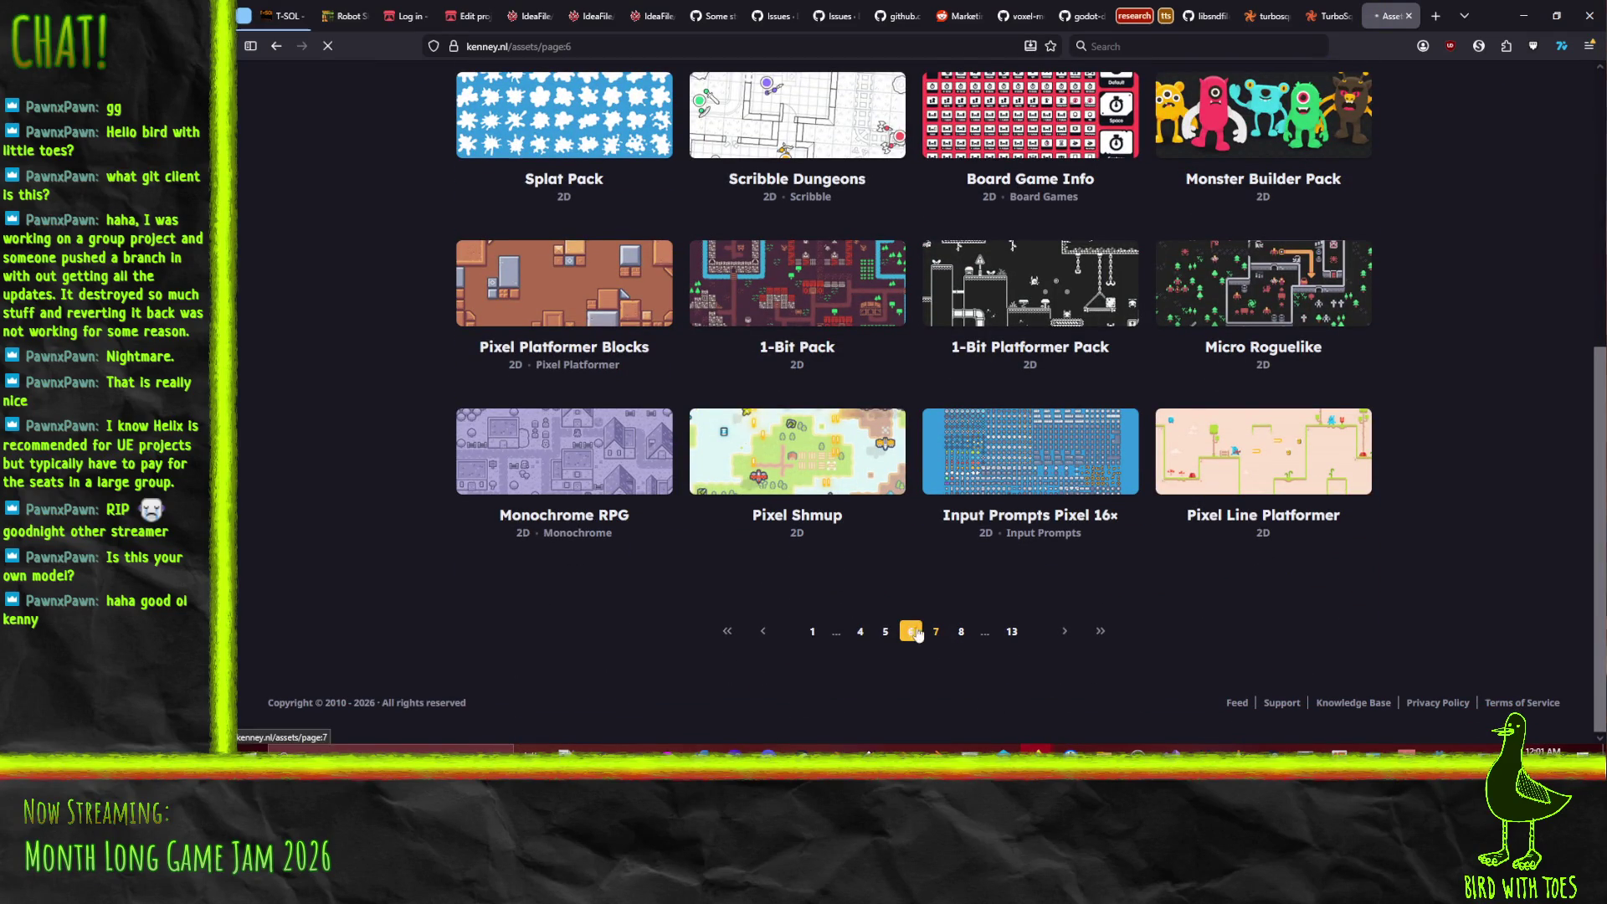
pyautogui.scroll(-4, 382, 363)
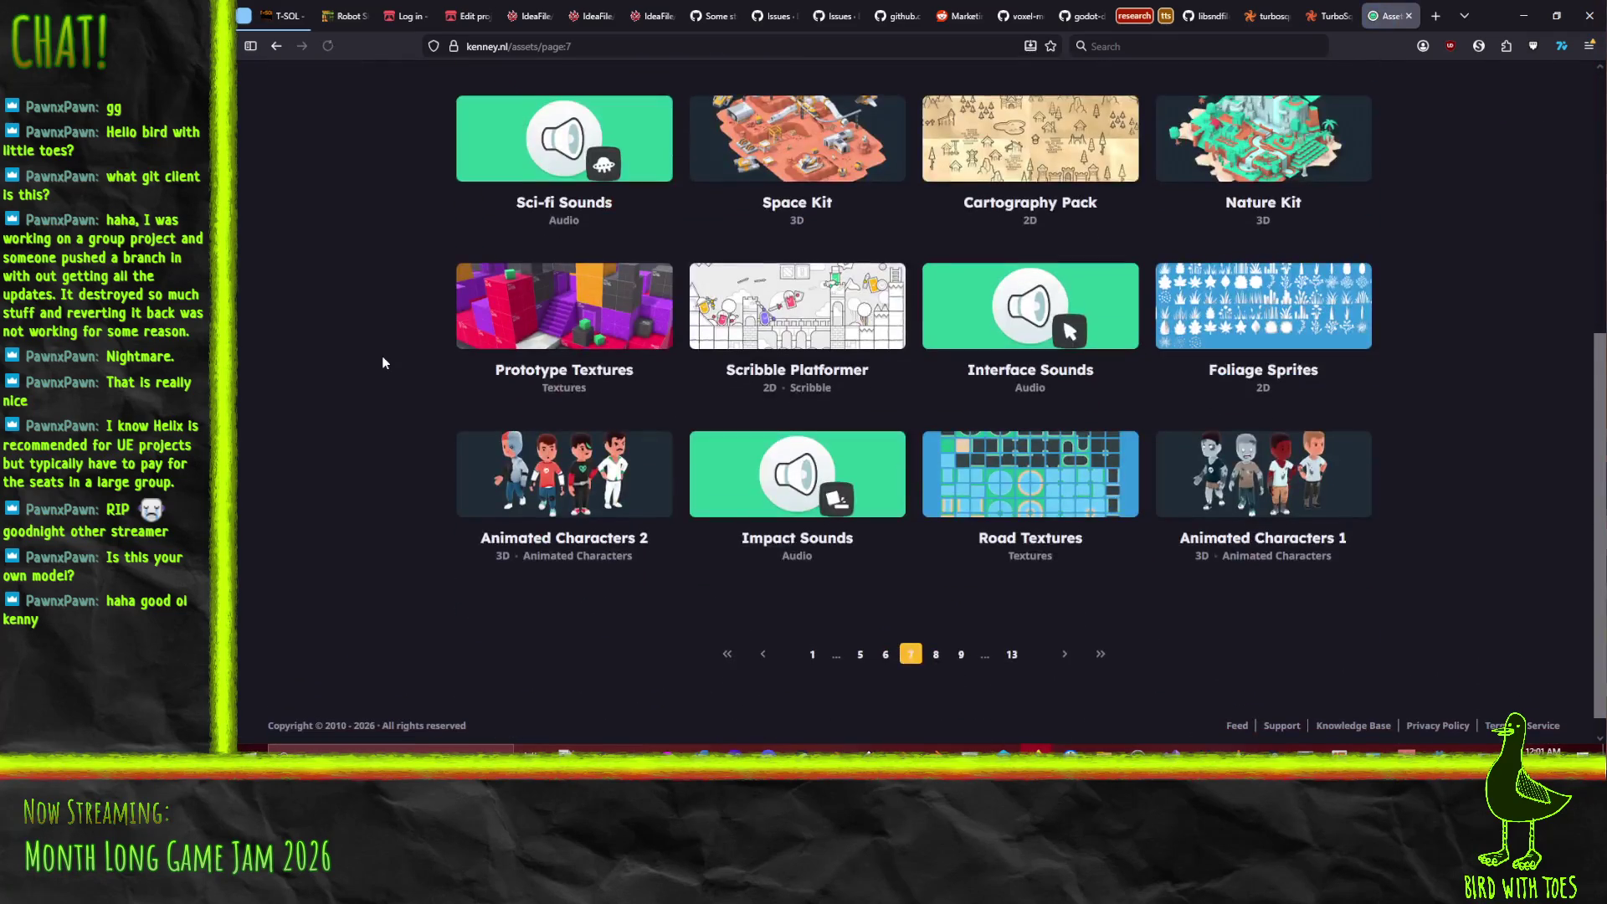
pyautogui.click(600, 502)
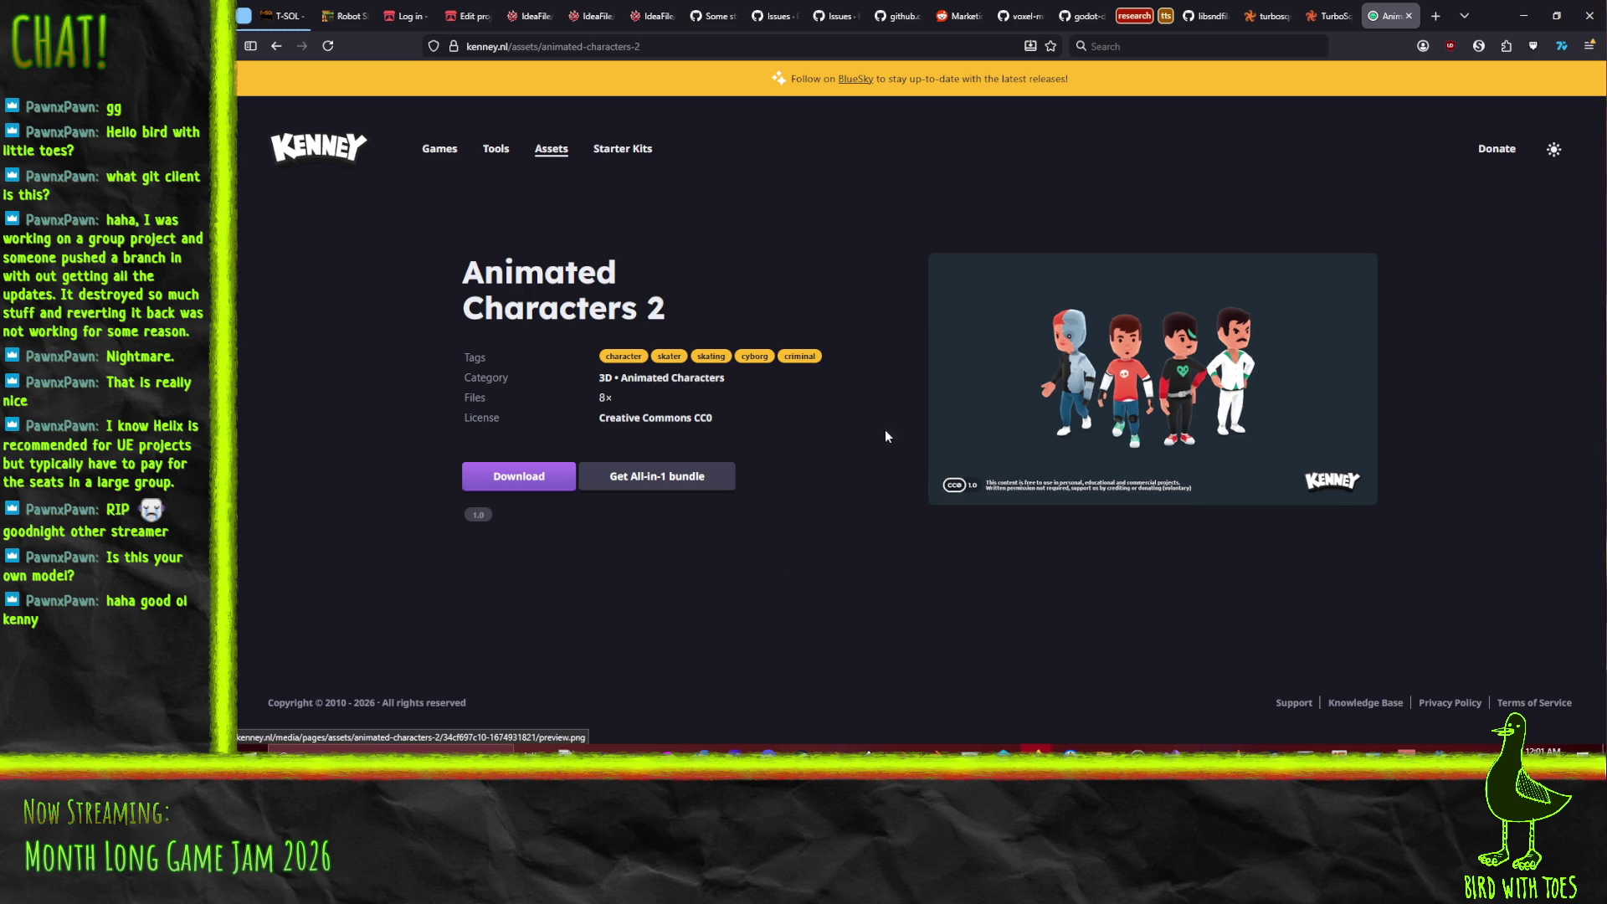
pyautogui.click(835, 755)
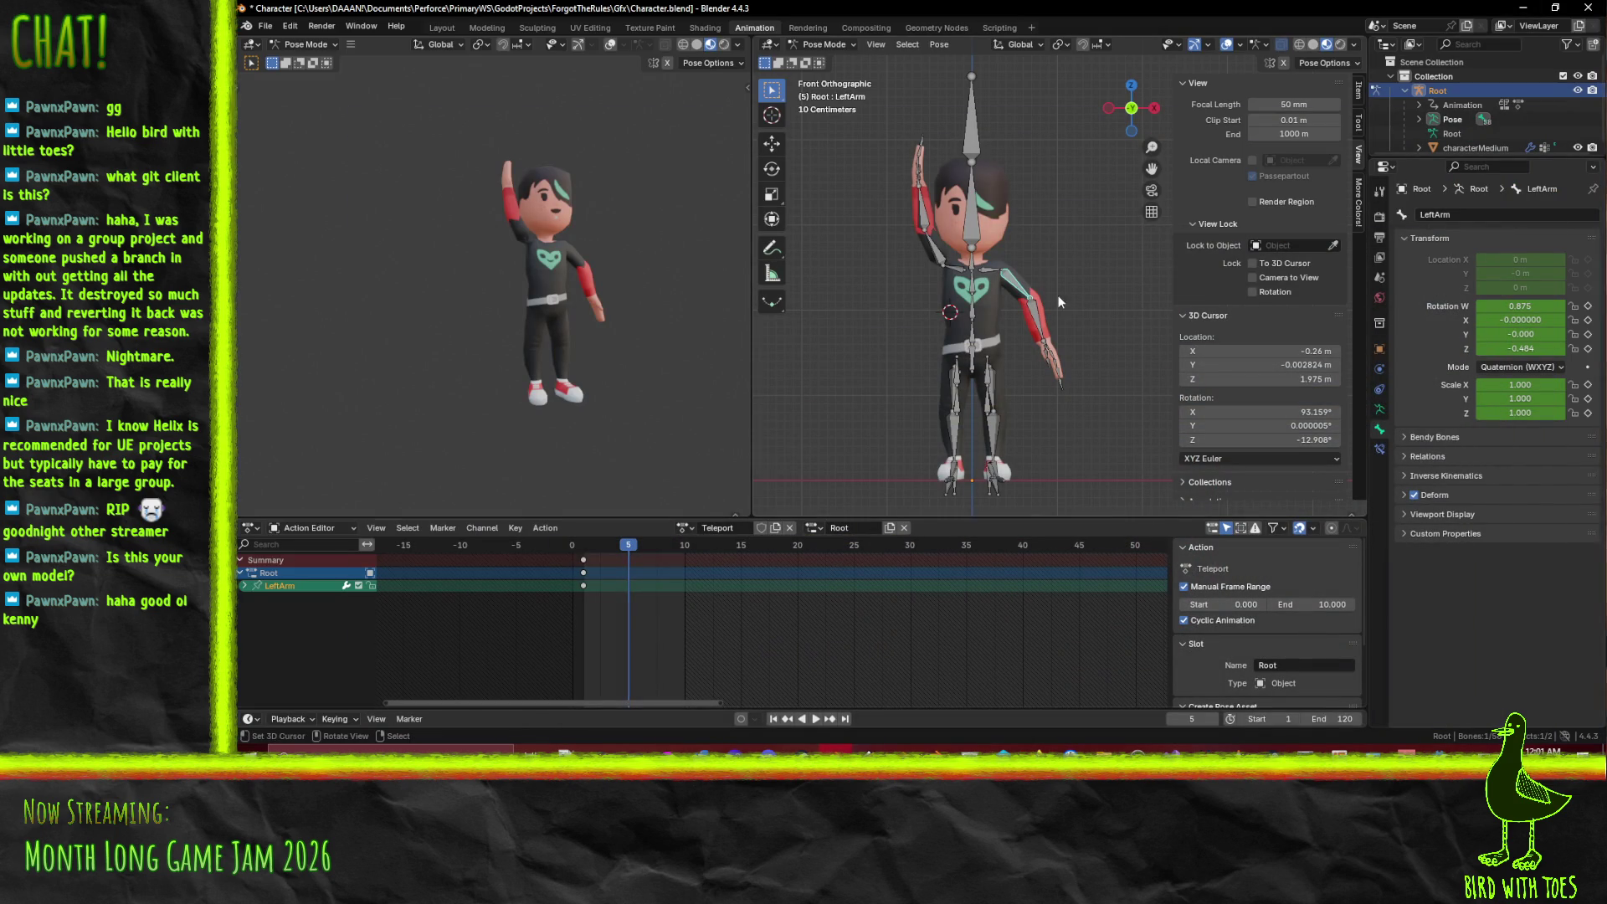
# - Raise the LeftArm bone upward with two axis-constrained rotations
pyautogui.press('r')
pyautogui.press('x')
pyautogui.press('x')
pyautogui.press('z')
pyautogui.press('z')
pyautogui.press('y')
pyautogui.press('y')
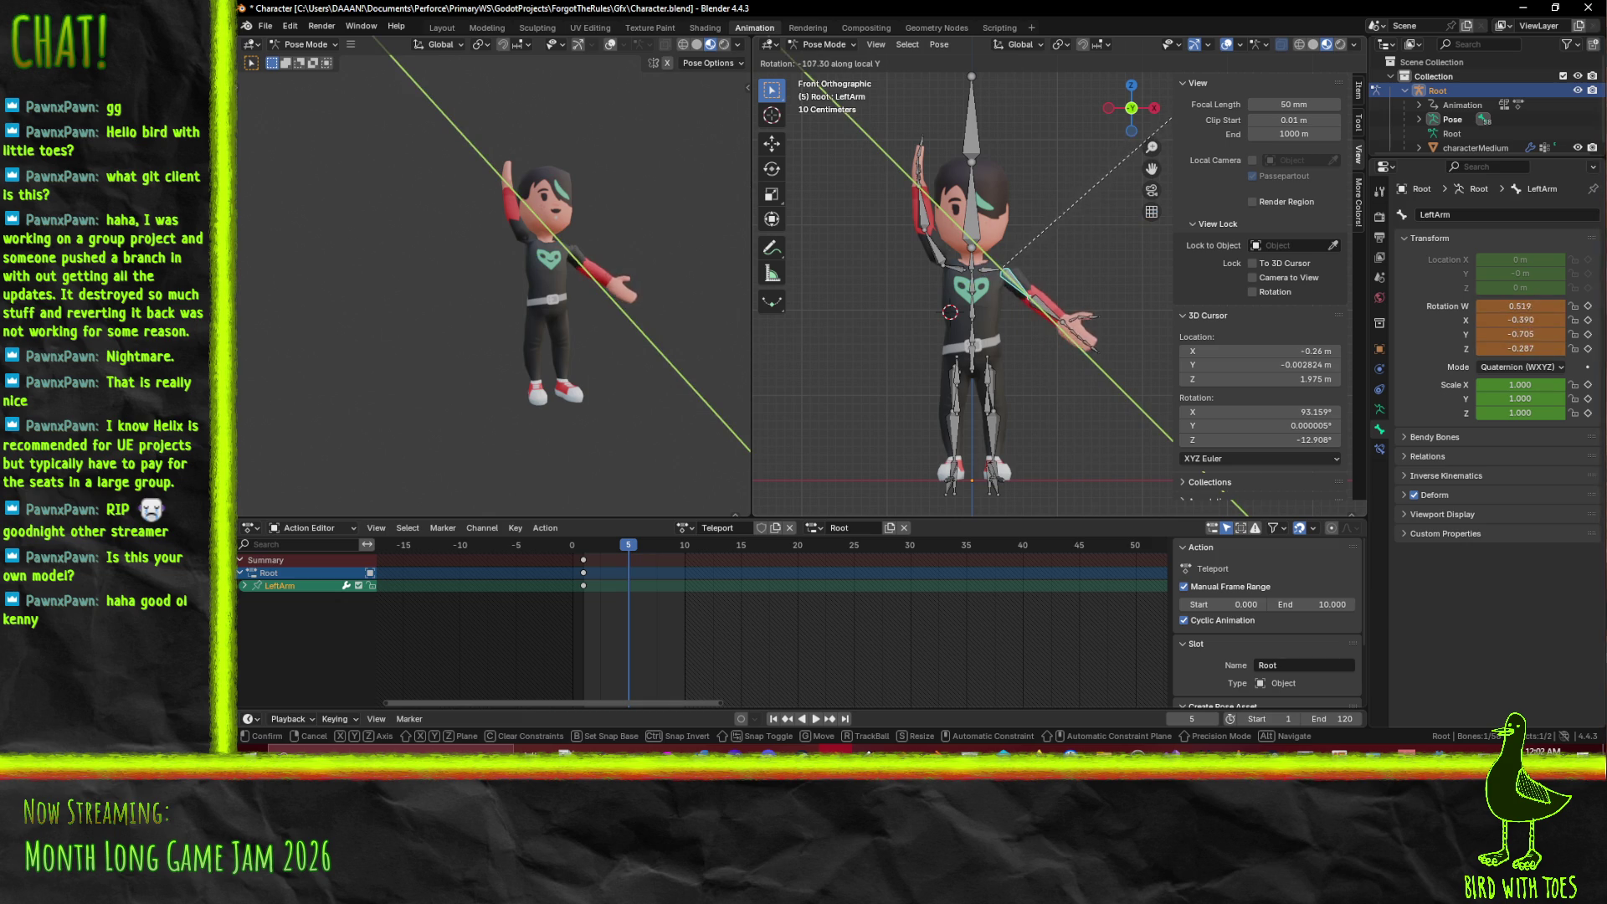
pyautogui.click(1094, 193)
pyautogui.press('r')
pyautogui.press('x')
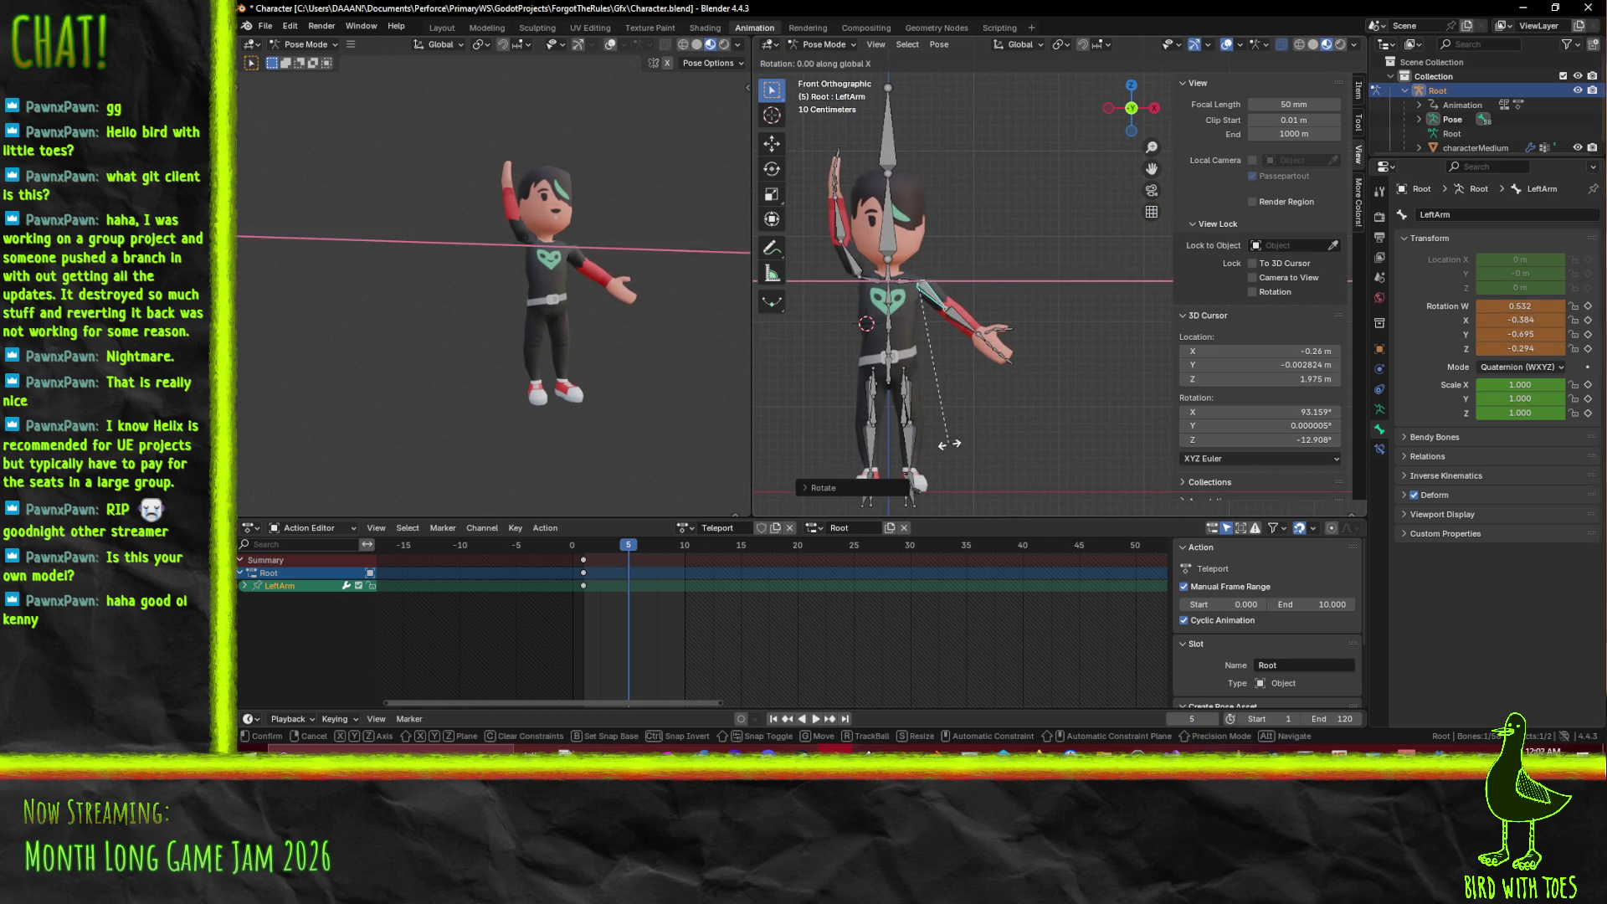
pyautogui.press('x')
pyautogui.press('y')
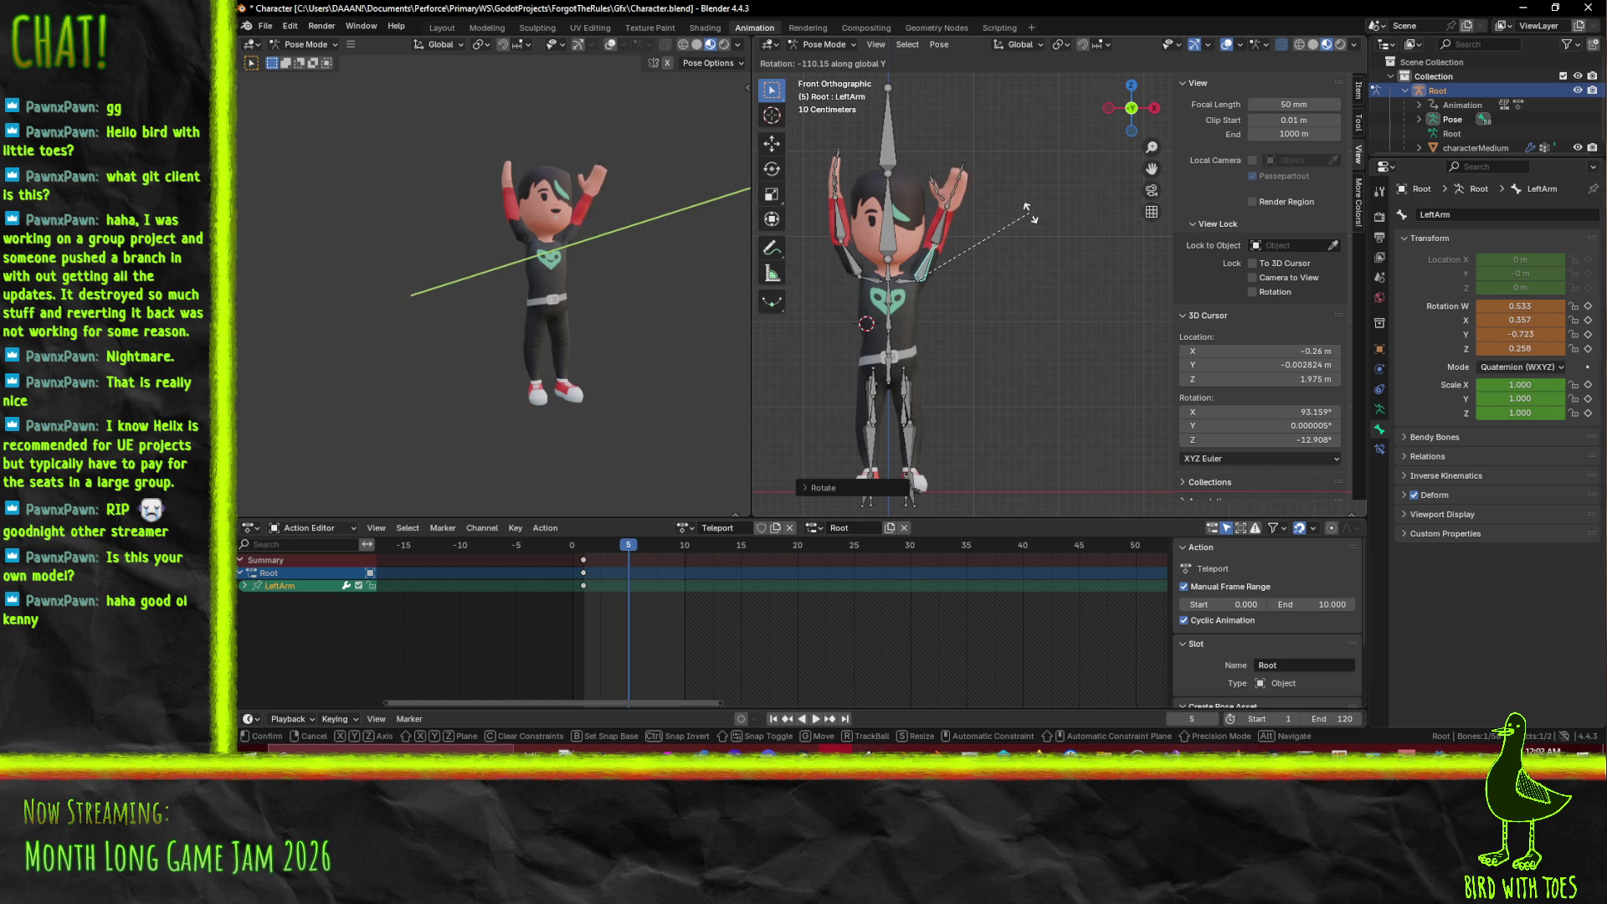
pyautogui.click(1029, 210)
# - Keyframe LeftArm, RightArm and RightShoulder at frame 5, then scrub to check the arm raise
pyautogui.keyDown('shift'); pyautogui.click(853, 251); pyautogui.keyUp('shift')
pyautogui.keyDown('shift'); pyautogui.click(872, 276); pyautogui.keyUp('shift')
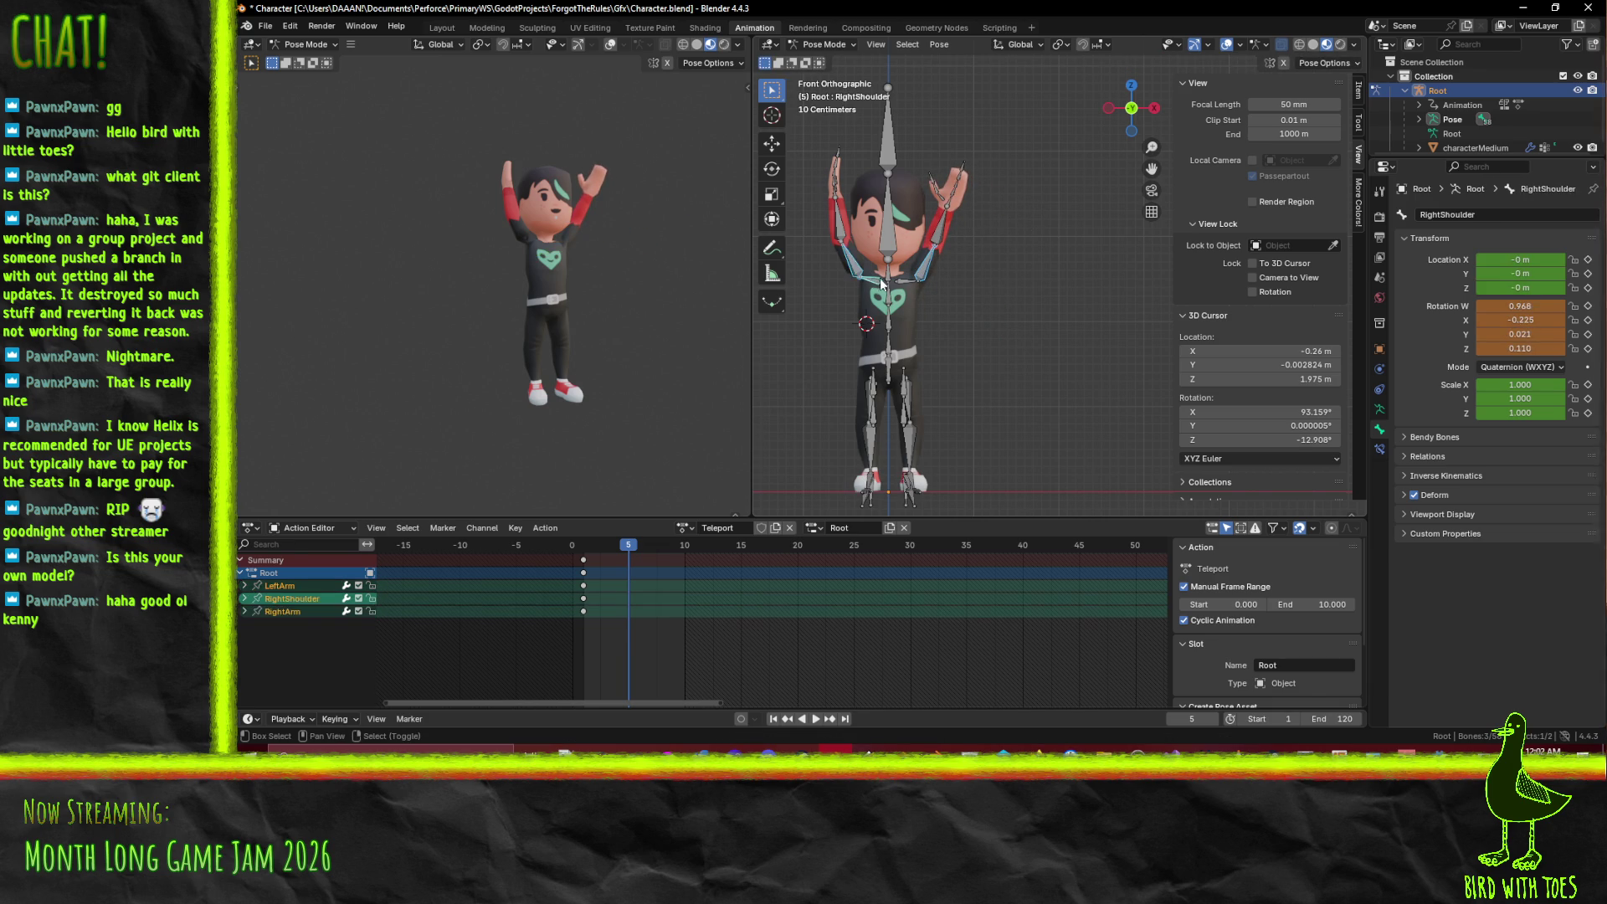
pyautogui.press('i')
pyautogui.press('space')
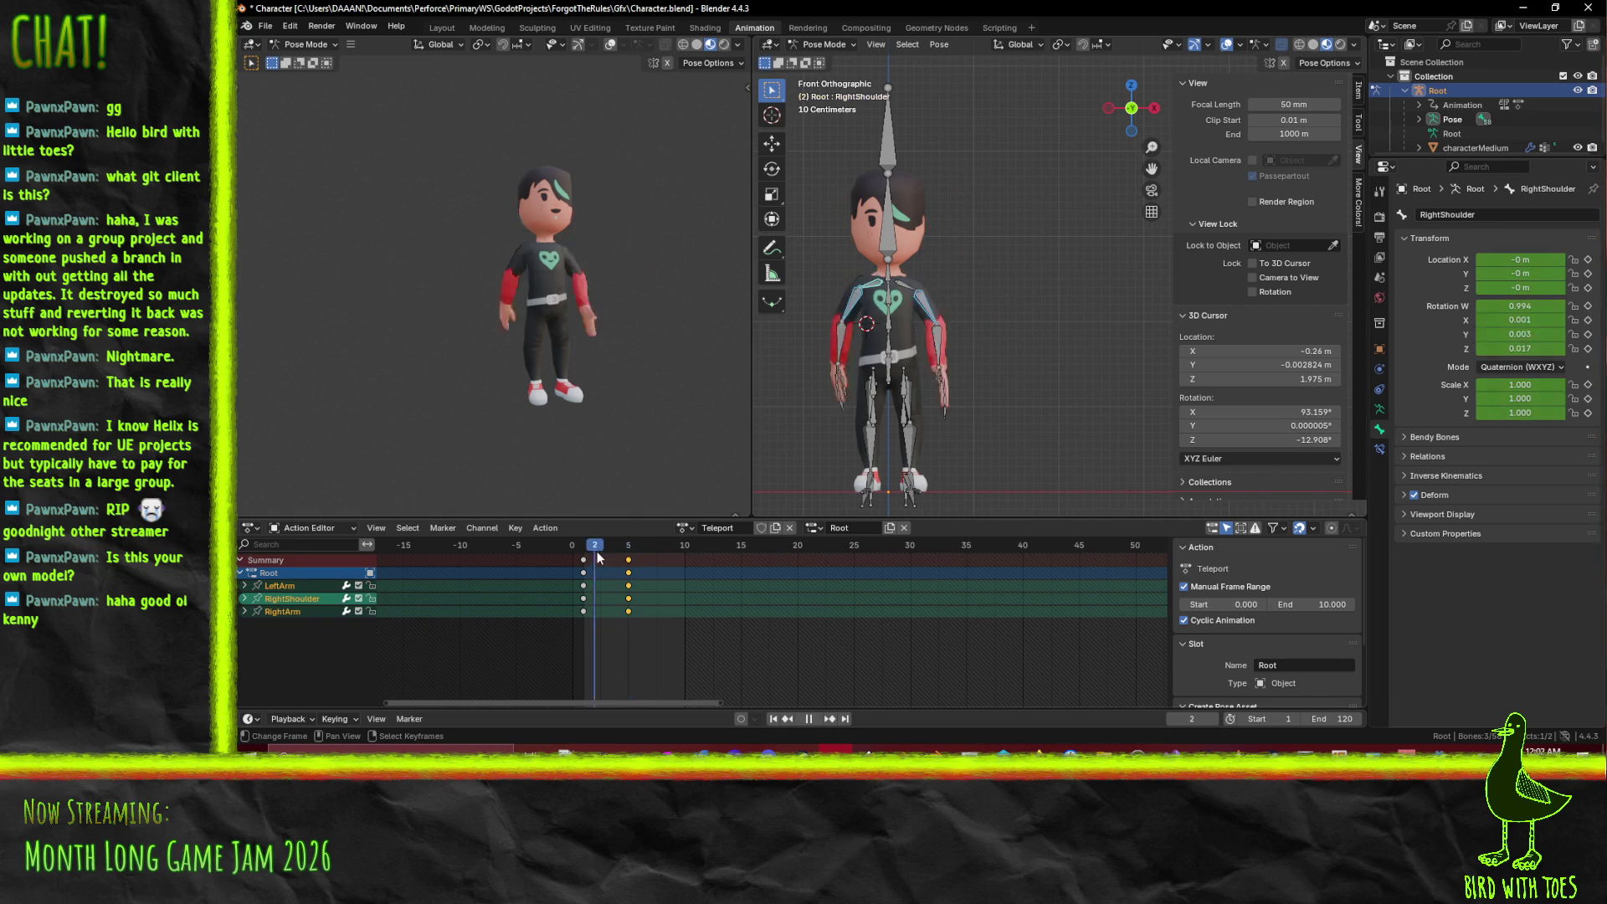
pyautogui.moveTo(586, 554); pyautogui.dragTo(628, 560)
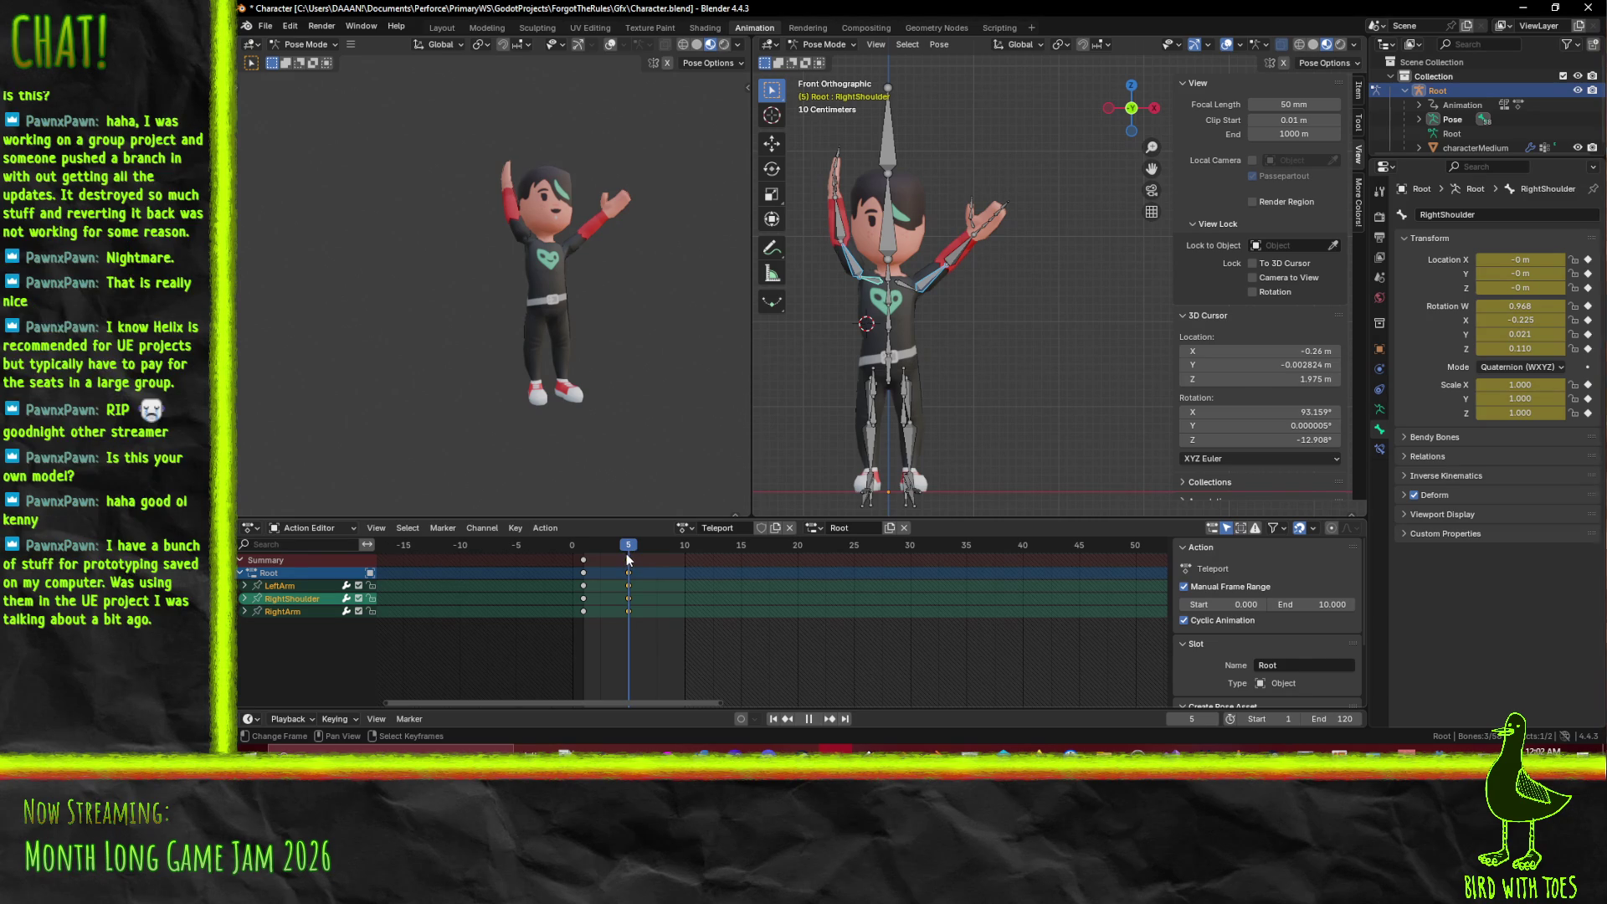
pyautogui.moveTo(628, 559); pyautogui.dragTo(596, 557)
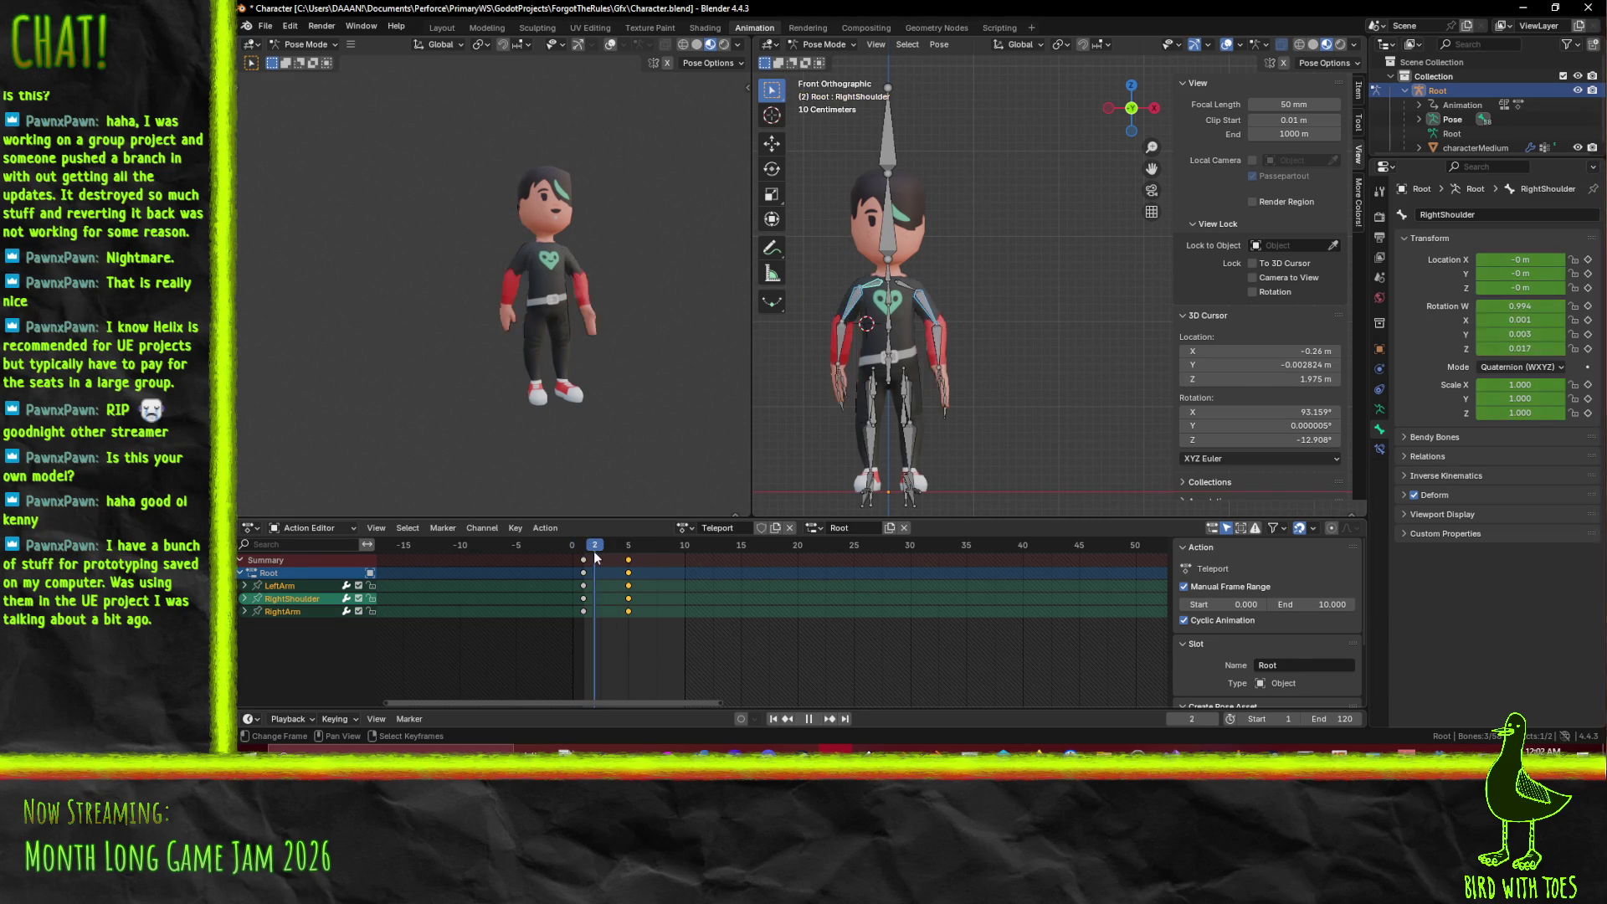
pyautogui.click(890, 270)
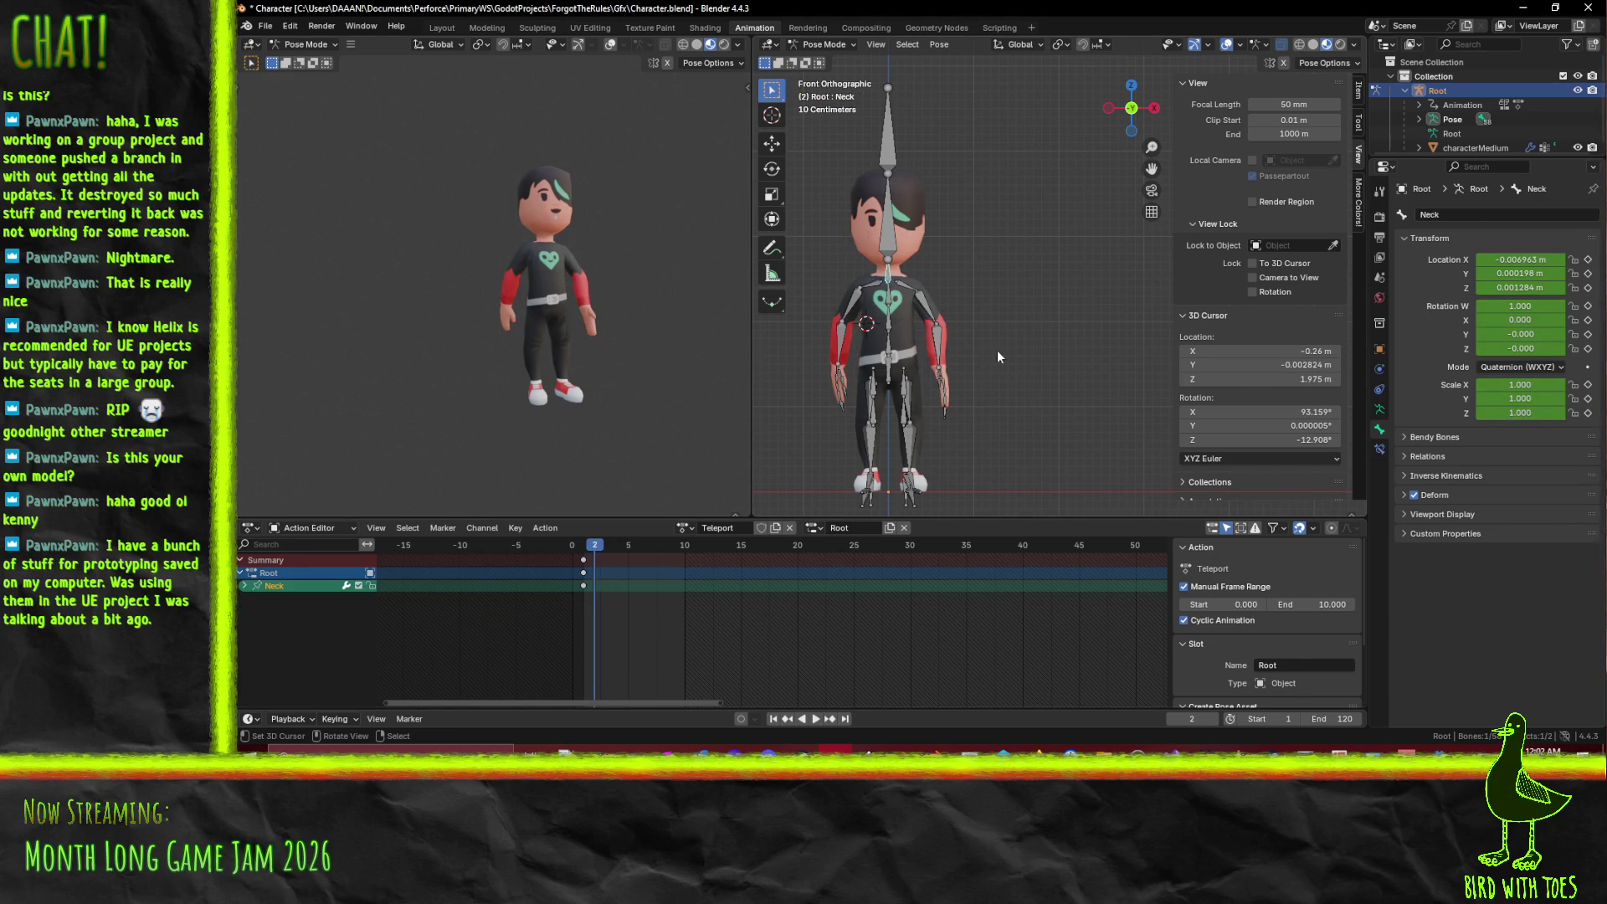
# - Keyframe the Neck, then tilt the Head bone at frame 6 in the Right Ortho view
pyautogui.press('i')
pyautogui.click(894, 243)
pyautogui.press('space')
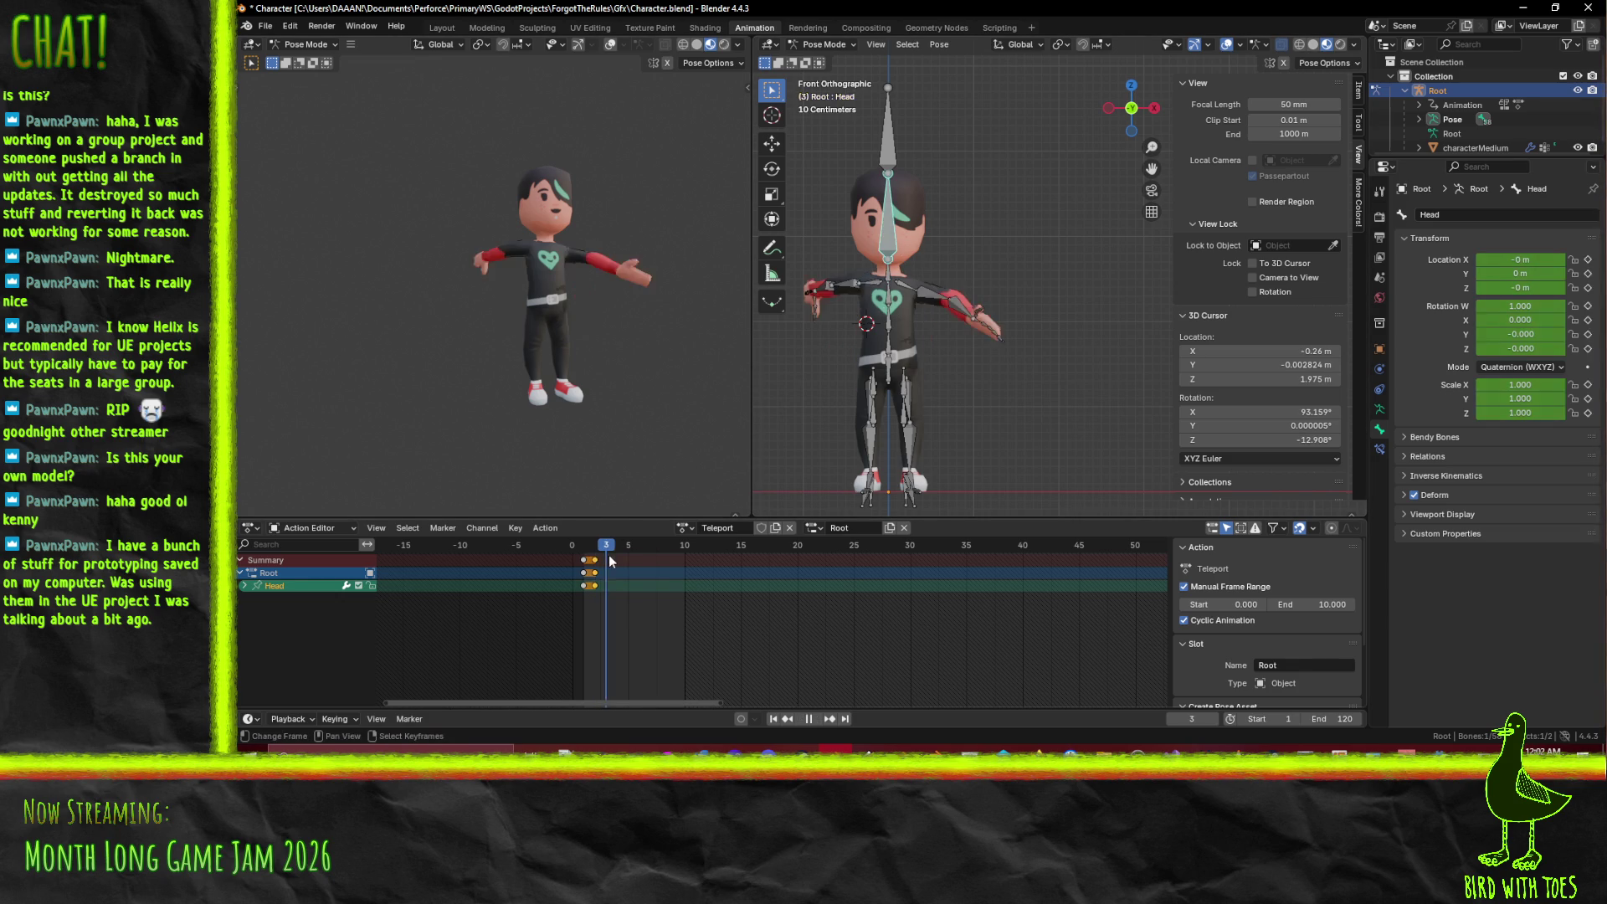
pyautogui.press('space')
pyautogui.moveTo(904, 272)
pyautogui.mouseDown()
pyautogui.moveTo(996, 420)
pyautogui.moveTo(1038, 426)
pyautogui.mouseUp()
pyautogui.press('KP_3')
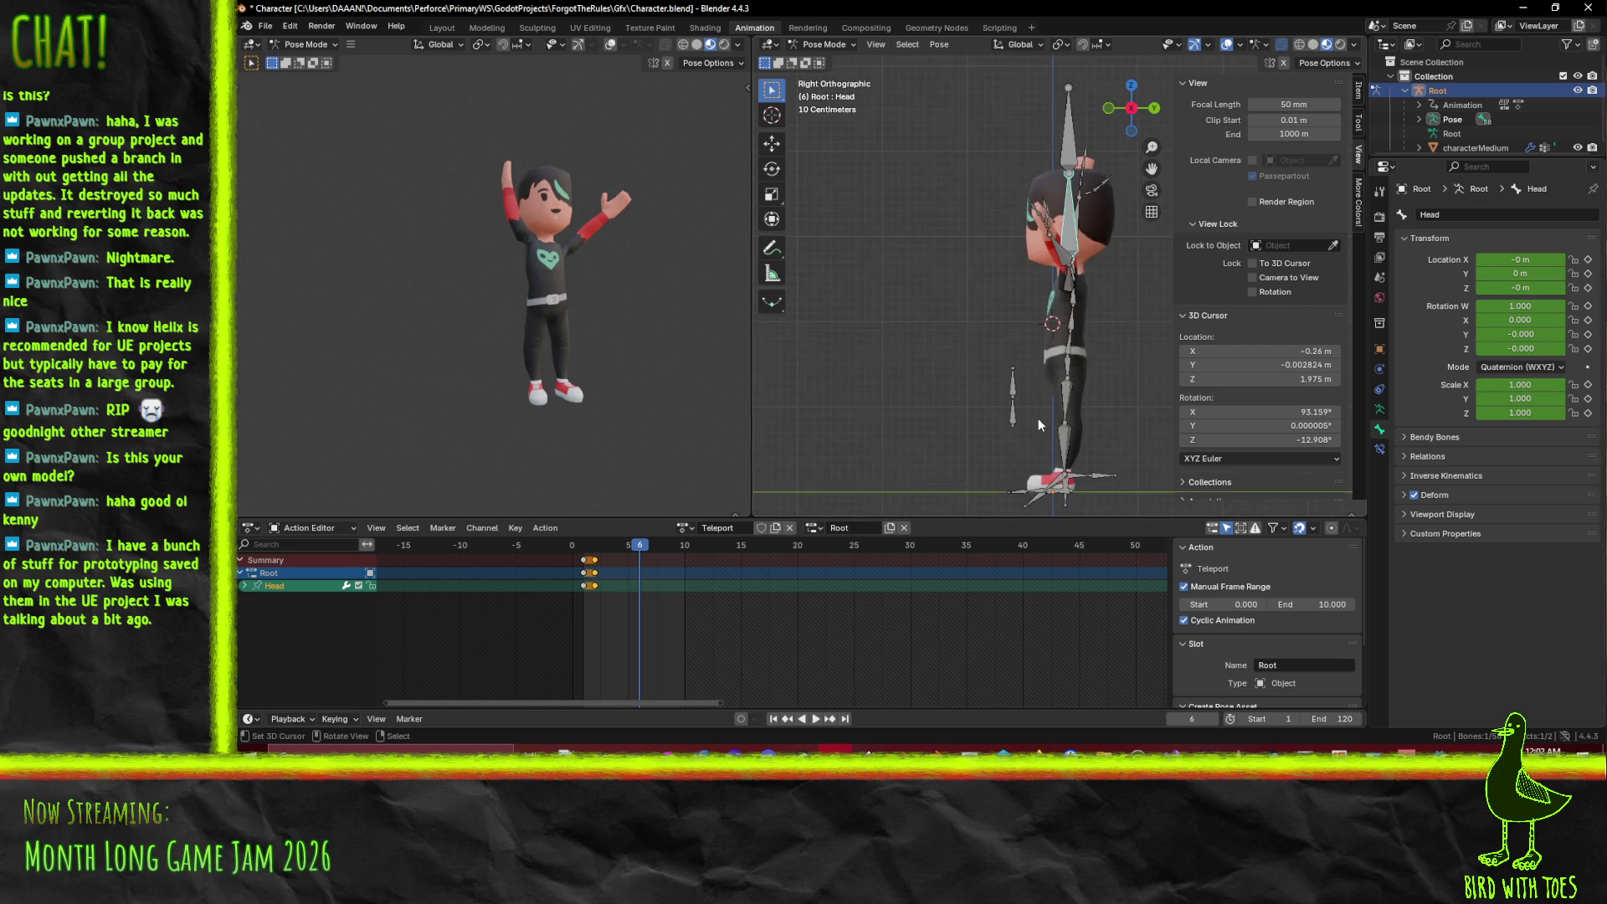
pyautogui.press('r')
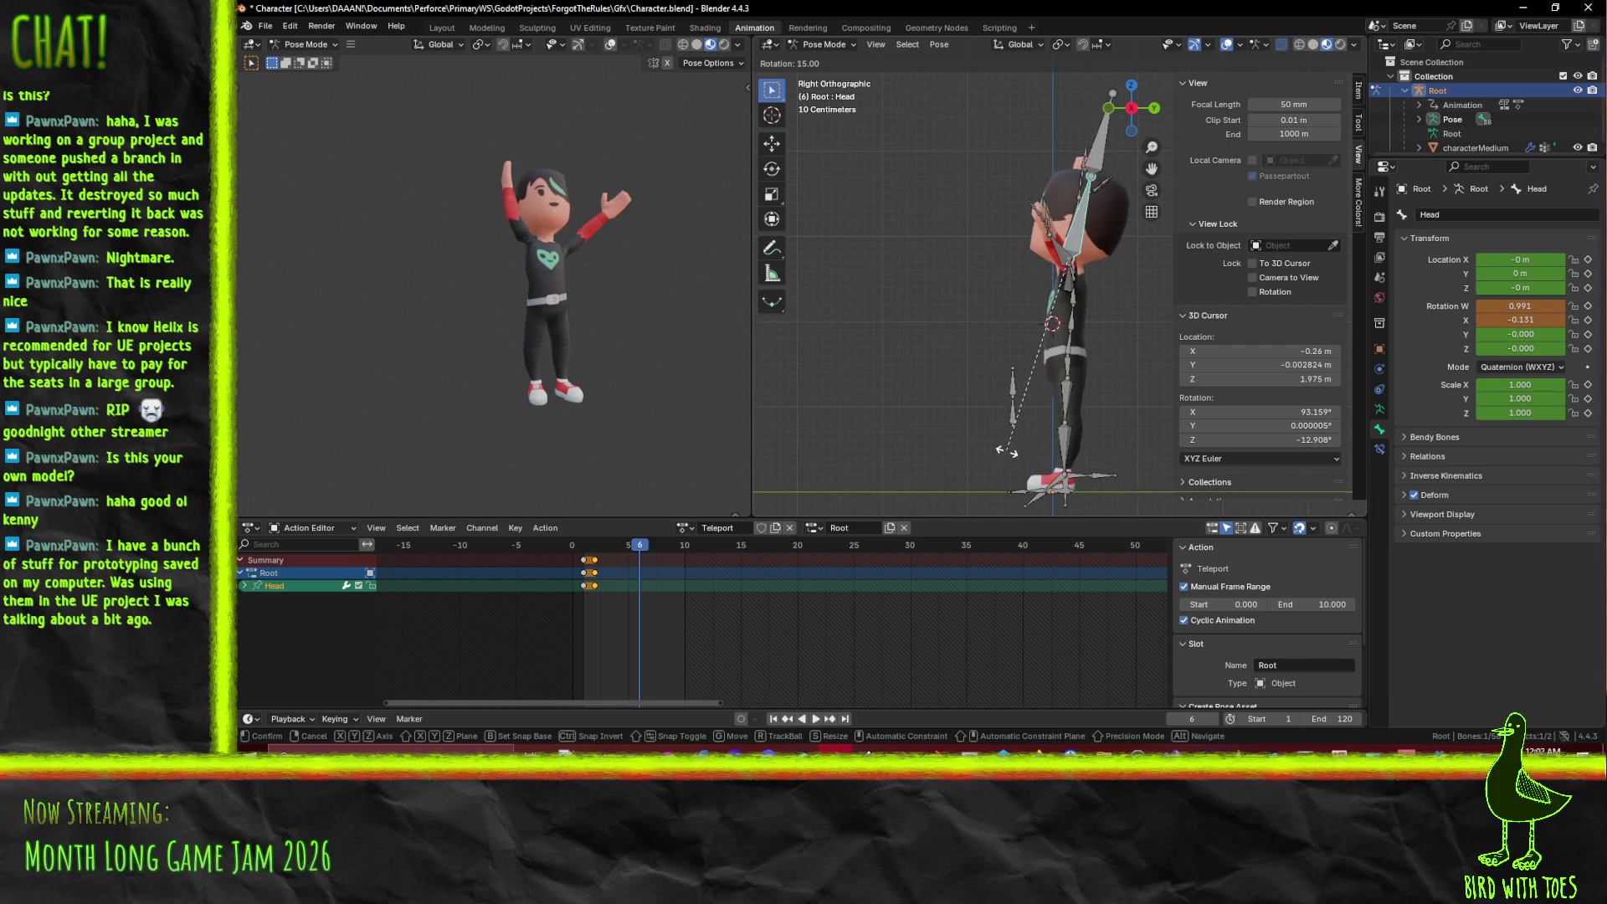
pyautogui.click(1008, 418)
# - Adjust the right arm's rotation and reselect the Neck bone
pyautogui.moveTo(906, 419); pyautogui.dragTo(848, 411)
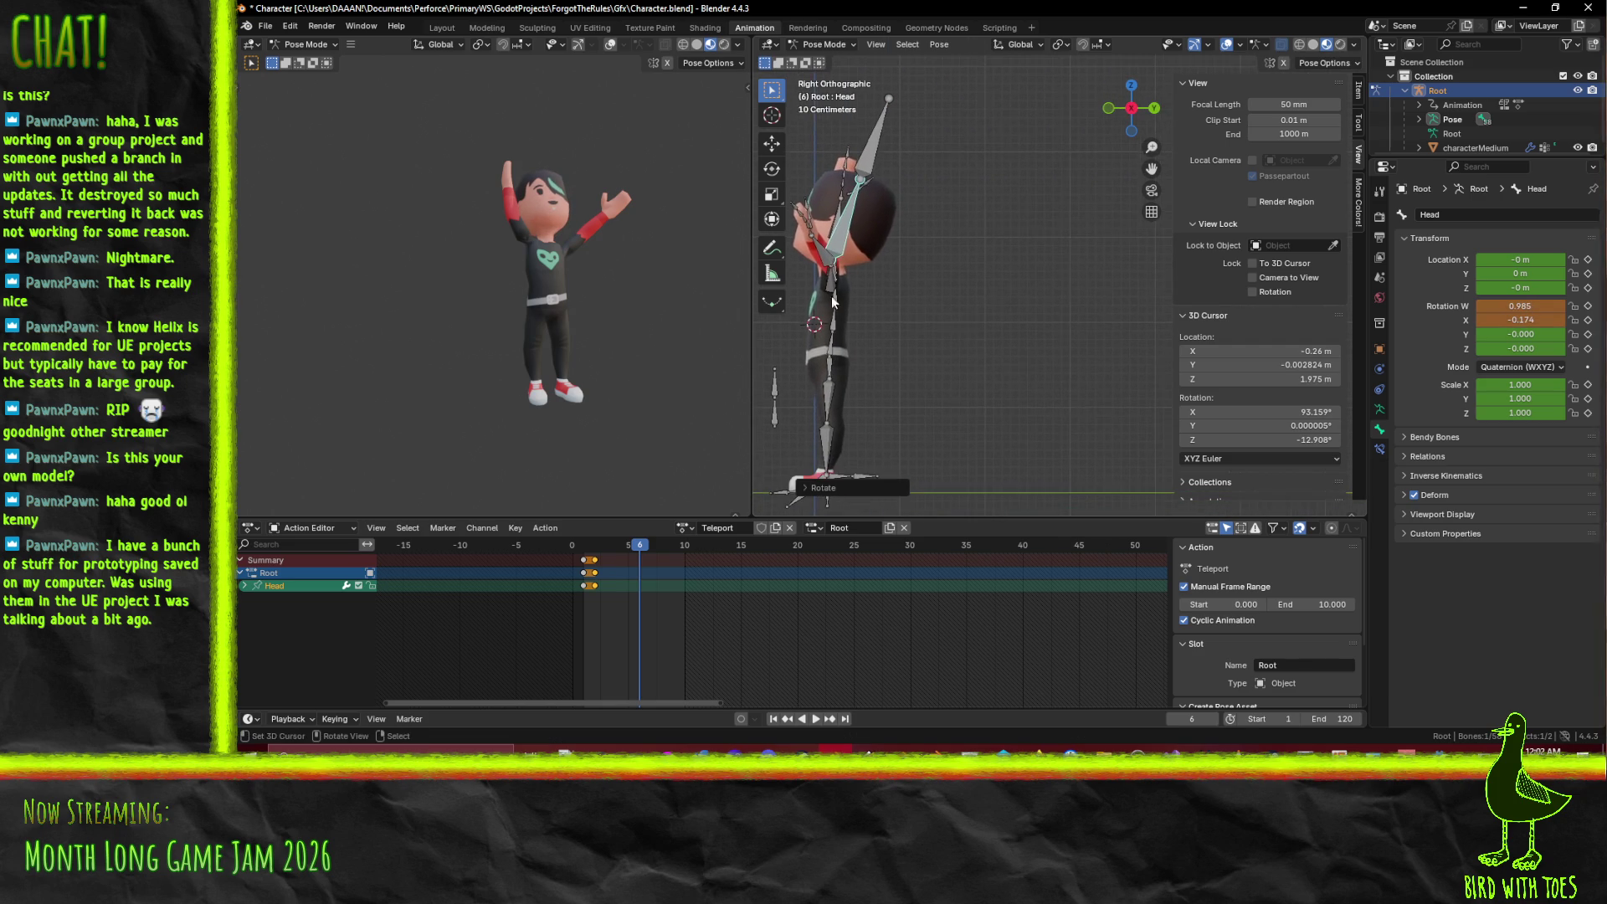
pyautogui.click(840, 267)
pyautogui.press('r')
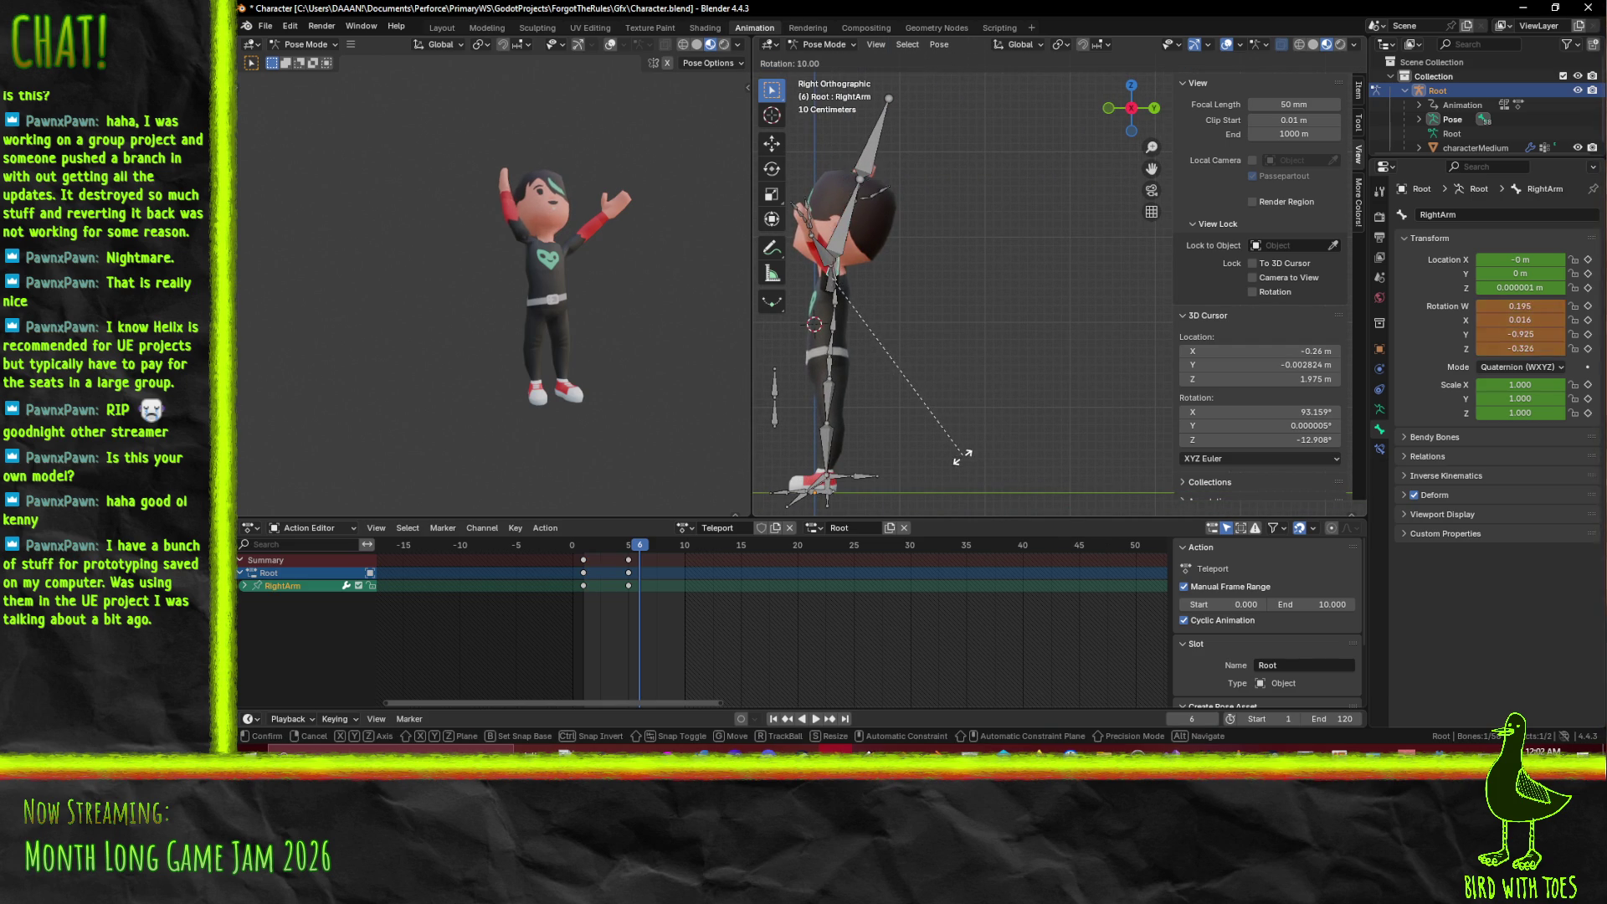
pyautogui.click(941, 410)
pyautogui.moveTo(941, 410)
pyautogui.mouseDown()
pyautogui.moveTo(879, 402)
pyautogui.moveTo(956, 400)
pyautogui.moveTo(924, 426)
pyautogui.moveTo(982, 300)
pyautogui.mouseUp()
pyautogui.click(1026, 227)
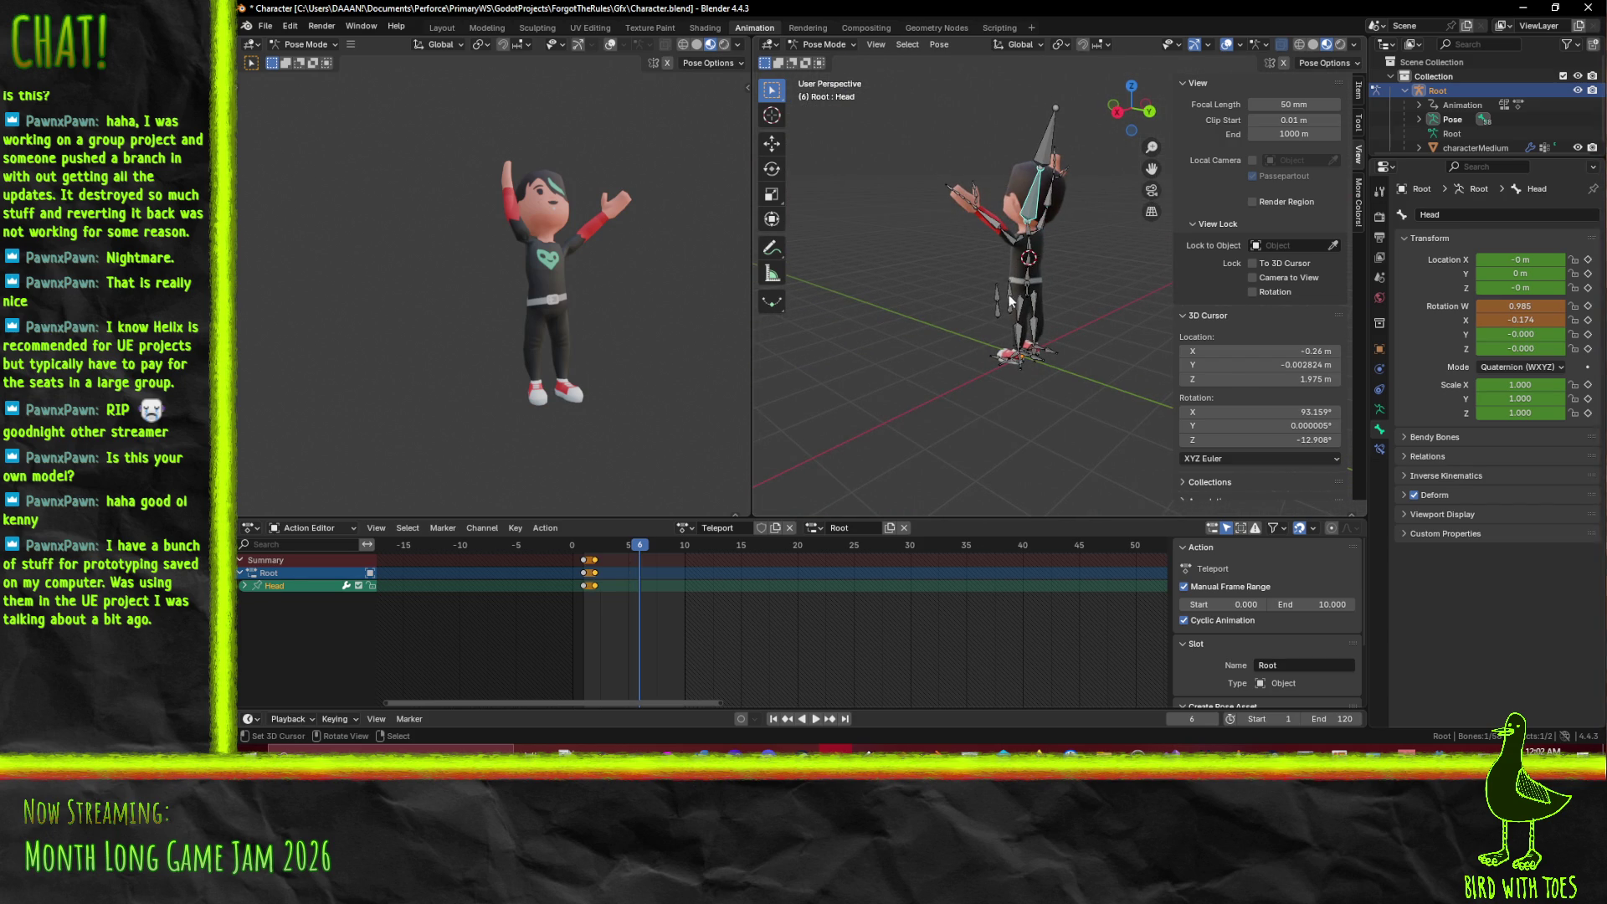
pyautogui.click(1028, 238)
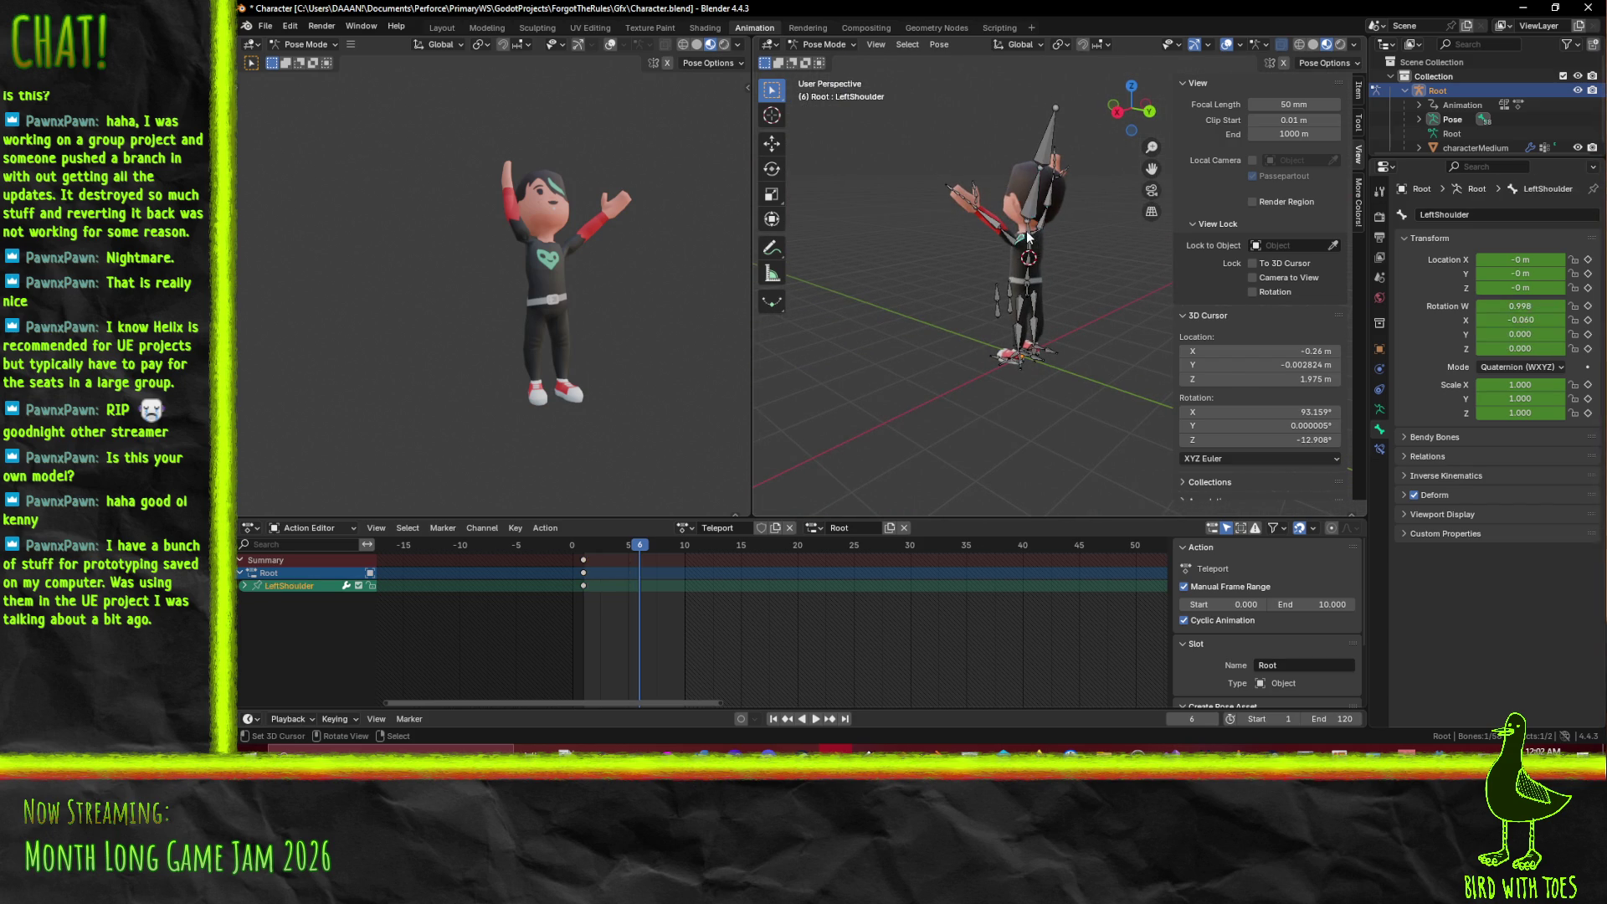
pyautogui.click(1031, 233)
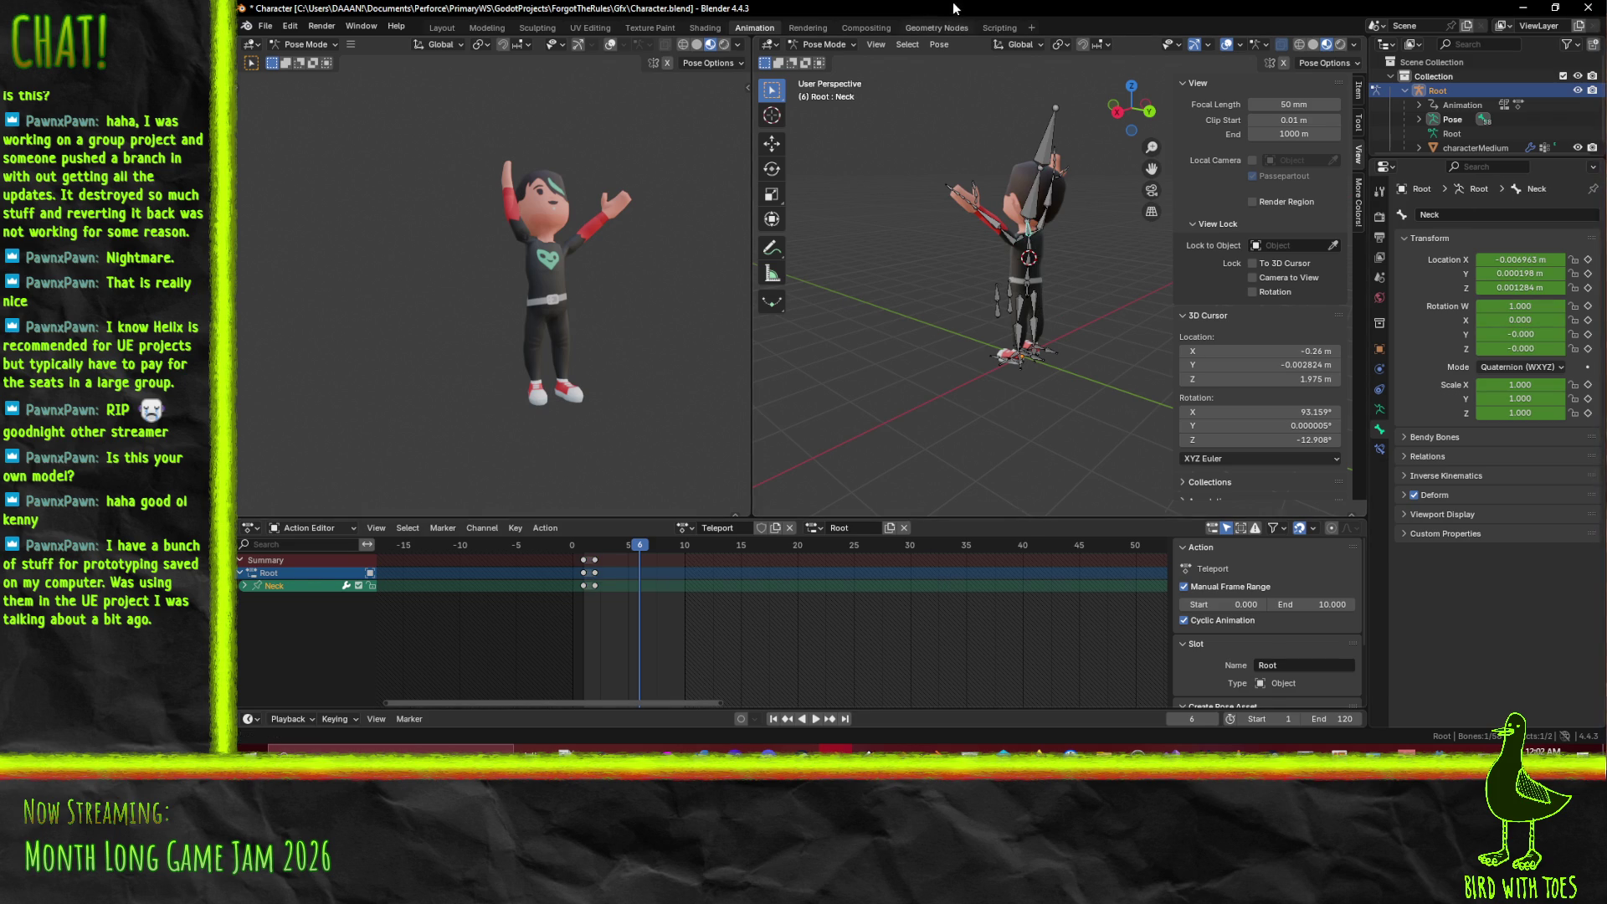
# - Tilt the Neck forward in the right side view and keyframe Neck and Head at frame 6
pyautogui.press('KP_3')
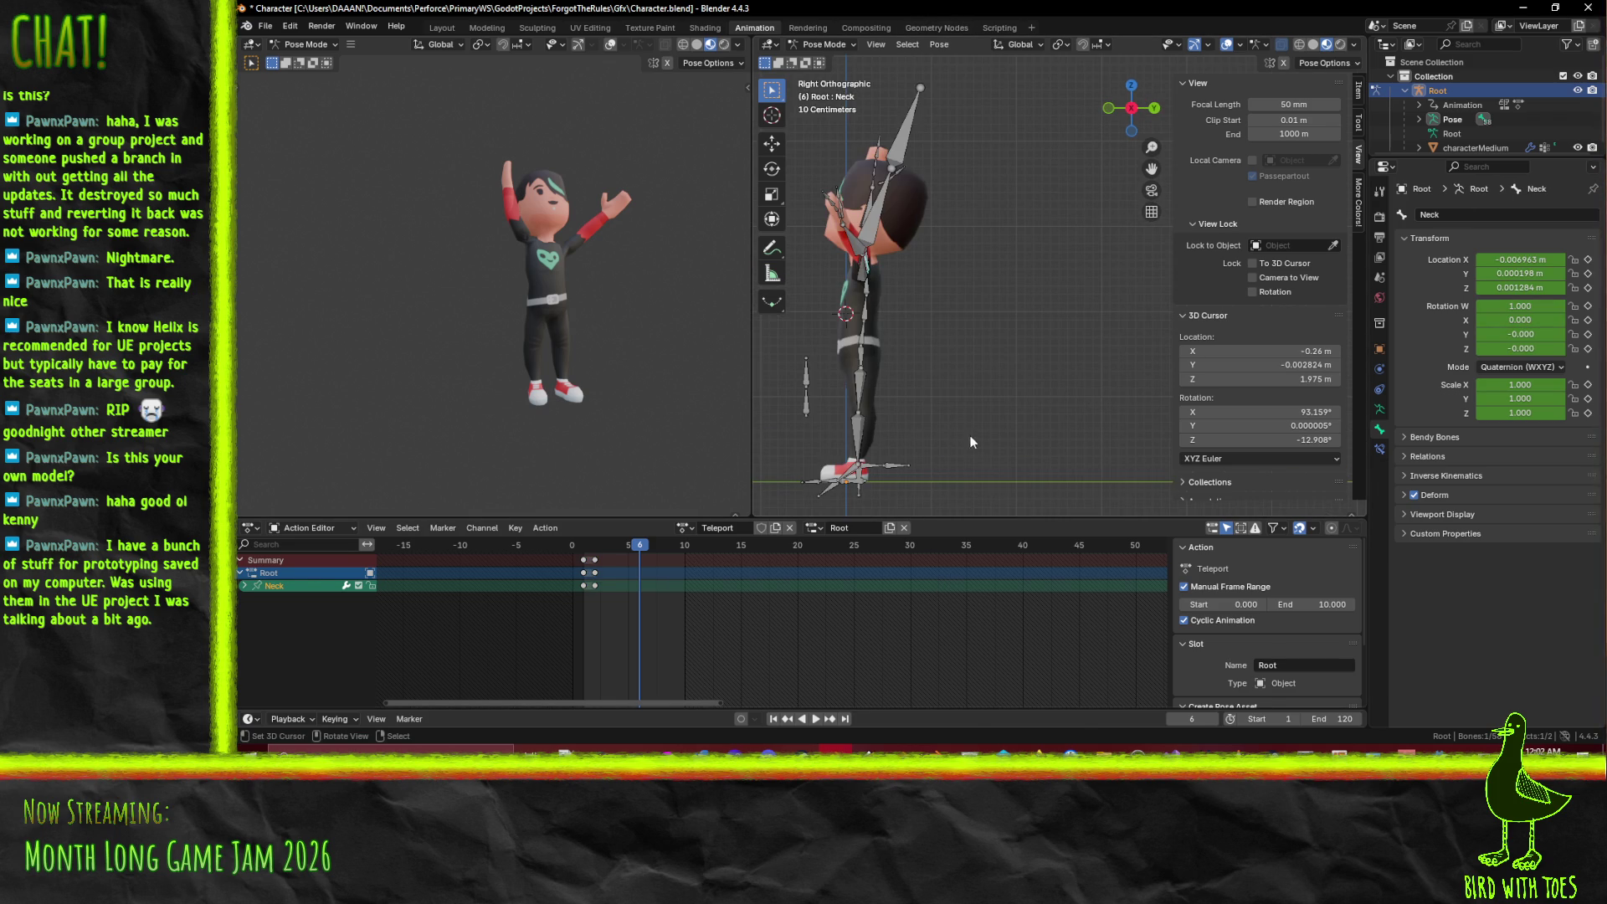
pyautogui.press('r')
pyautogui.click(920, 471)
pyautogui.keyDown('shift'); pyautogui.click(887, 194); pyautogui.keyUp('shift')
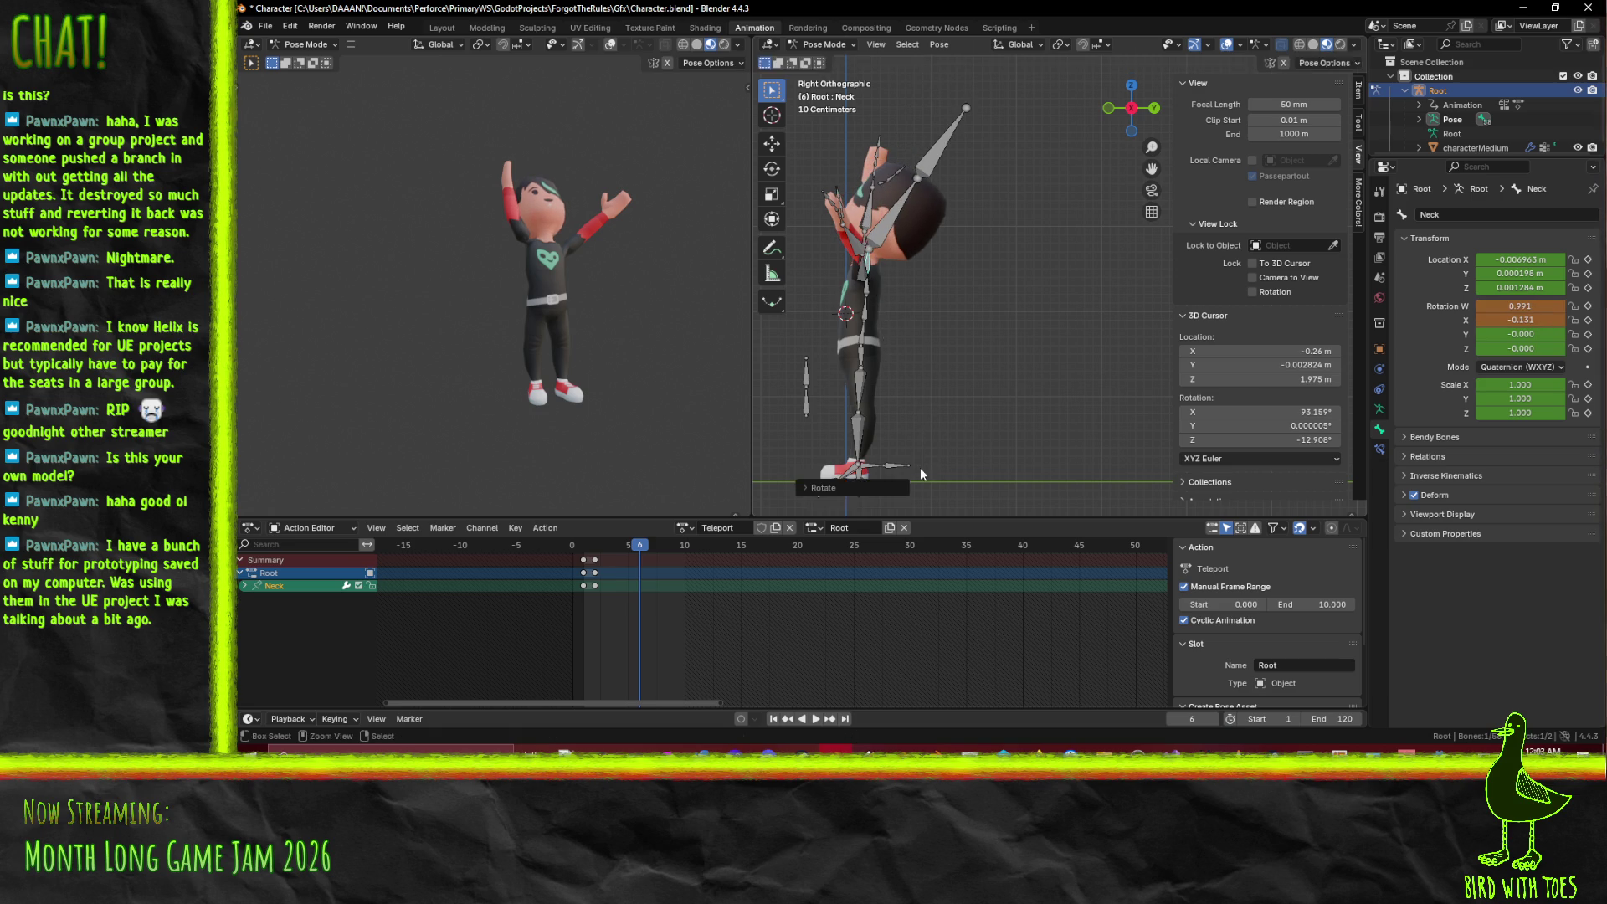
pyautogui.press('i')
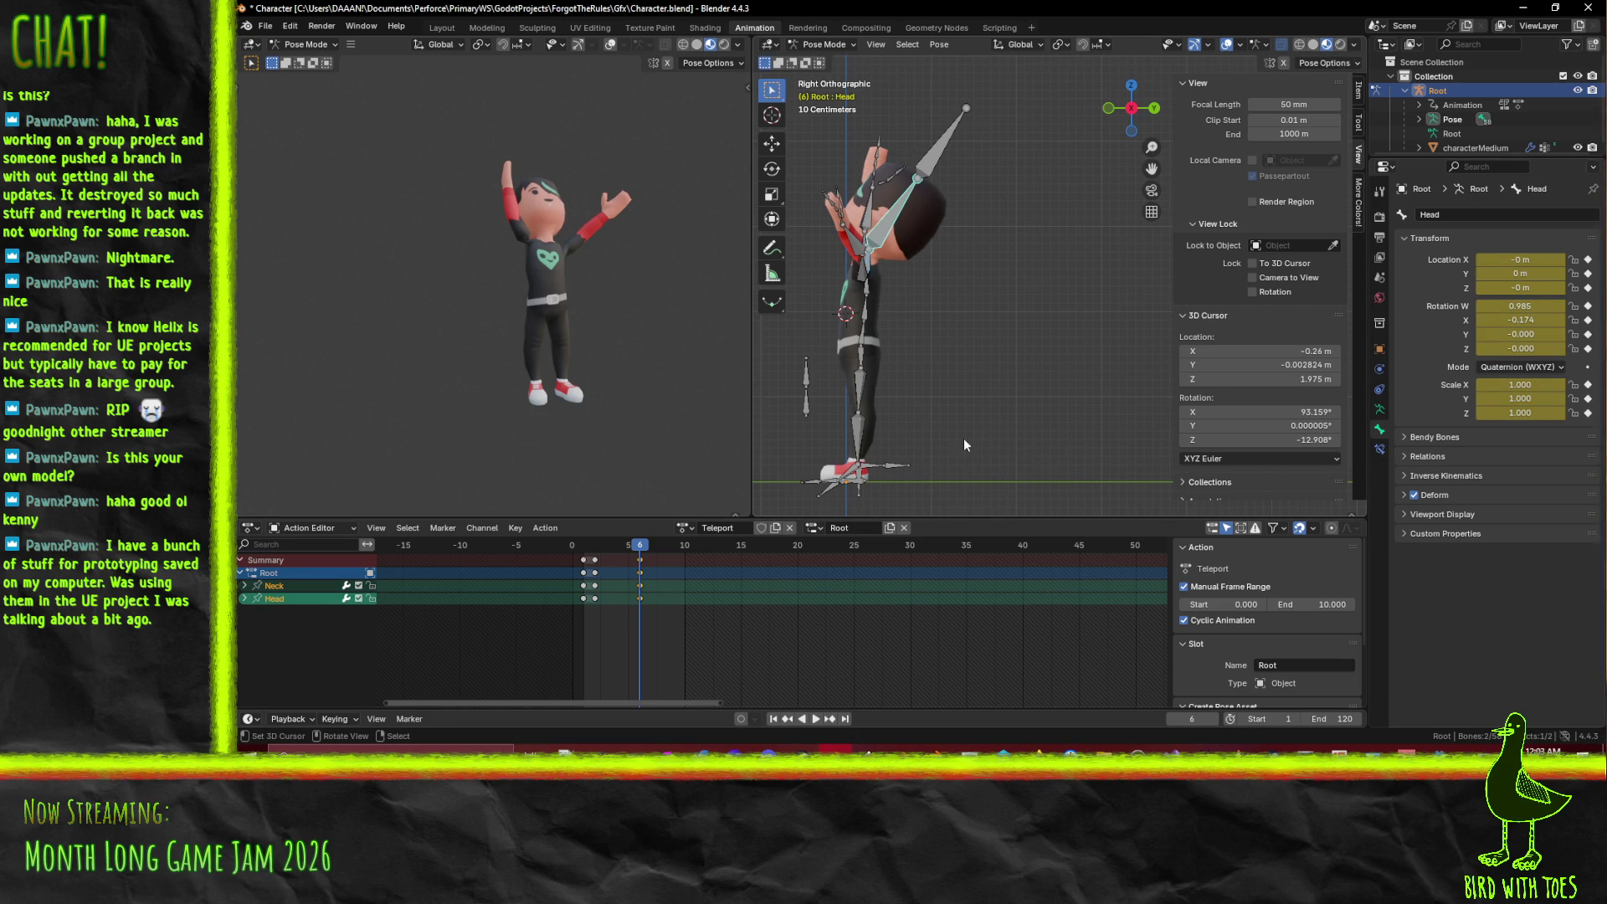
# - Preview the head tilt from the animation's start, then select the Hips bone
pyautogui.moveTo(801, 382); pyautogui.dragTo(845, 381)
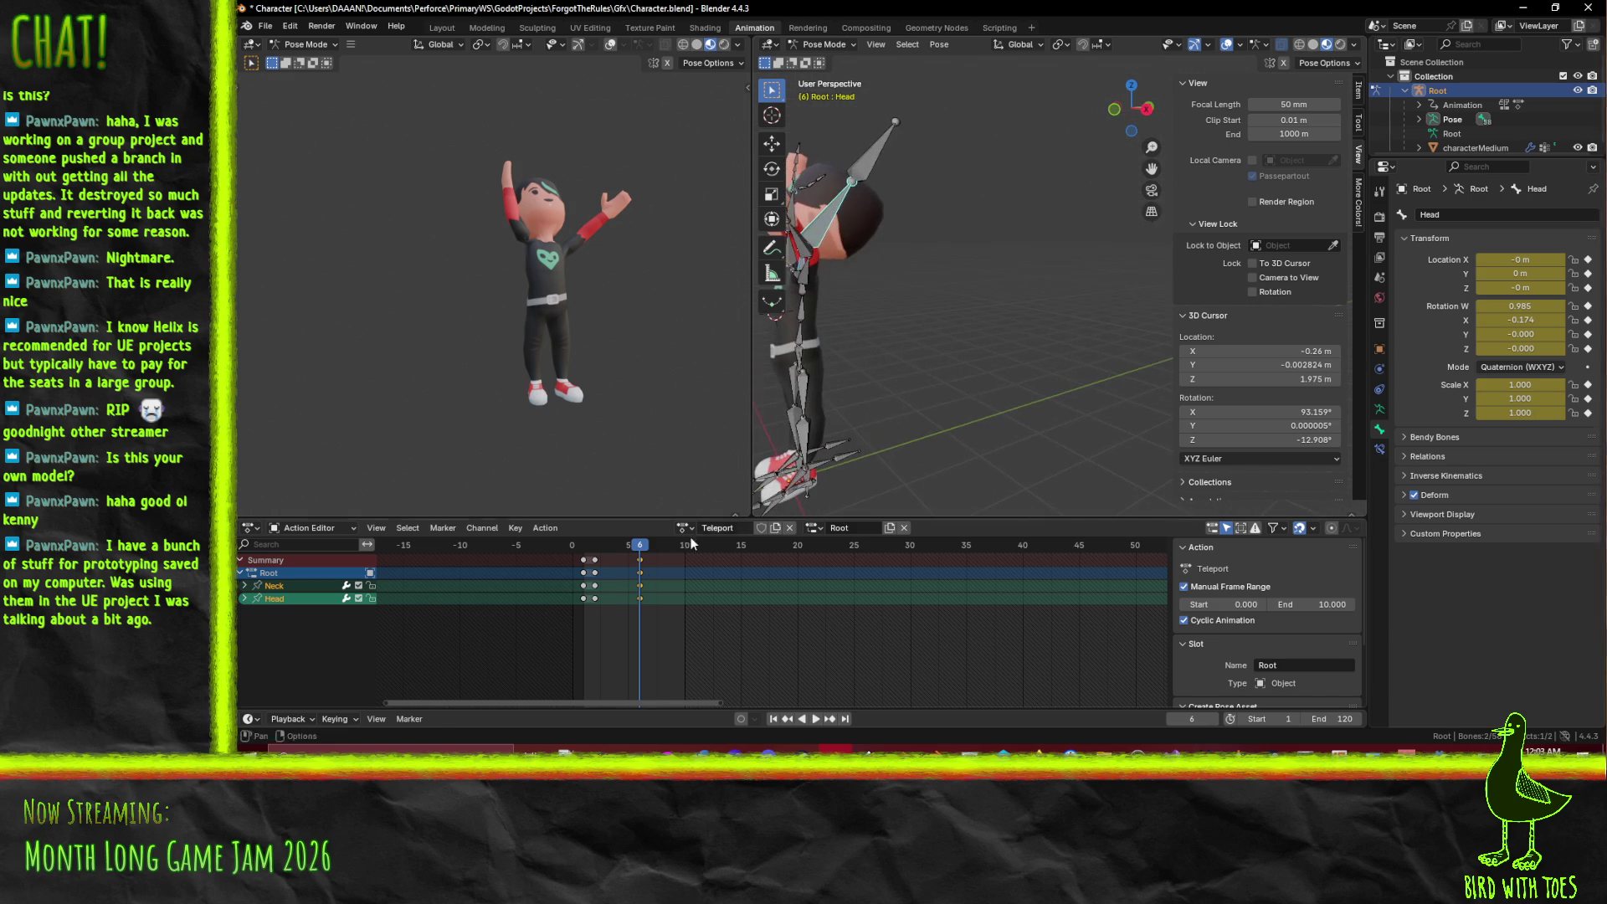
pyautogui.click(572, 548)
pyautogui.press('space')
pyautogui.click(632, 545)
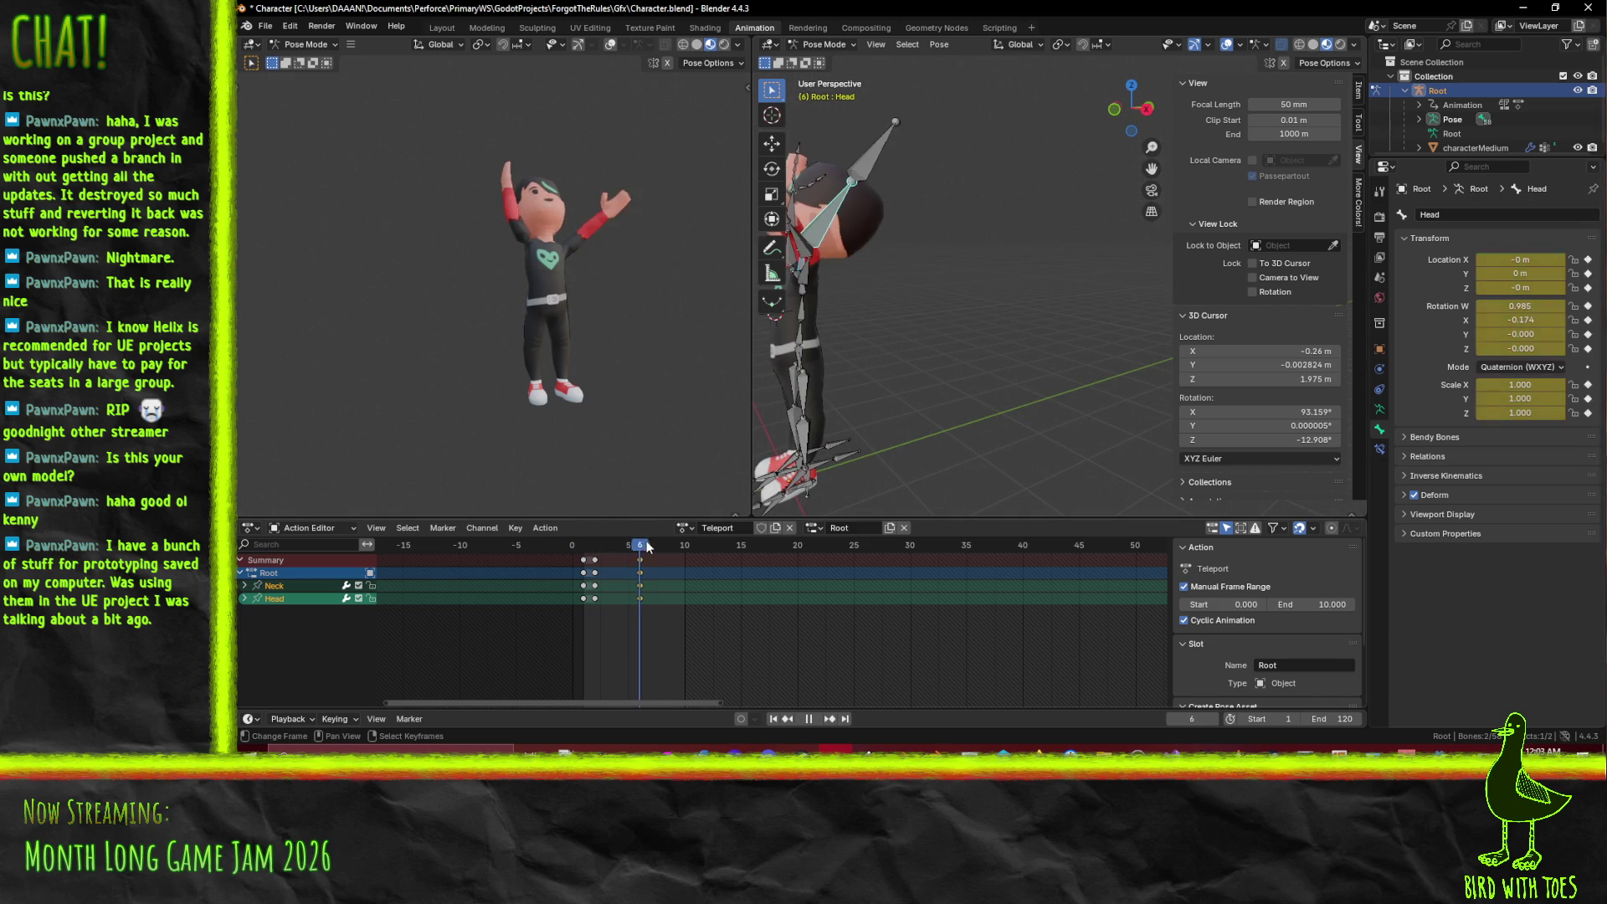
pyautogui.press('space')
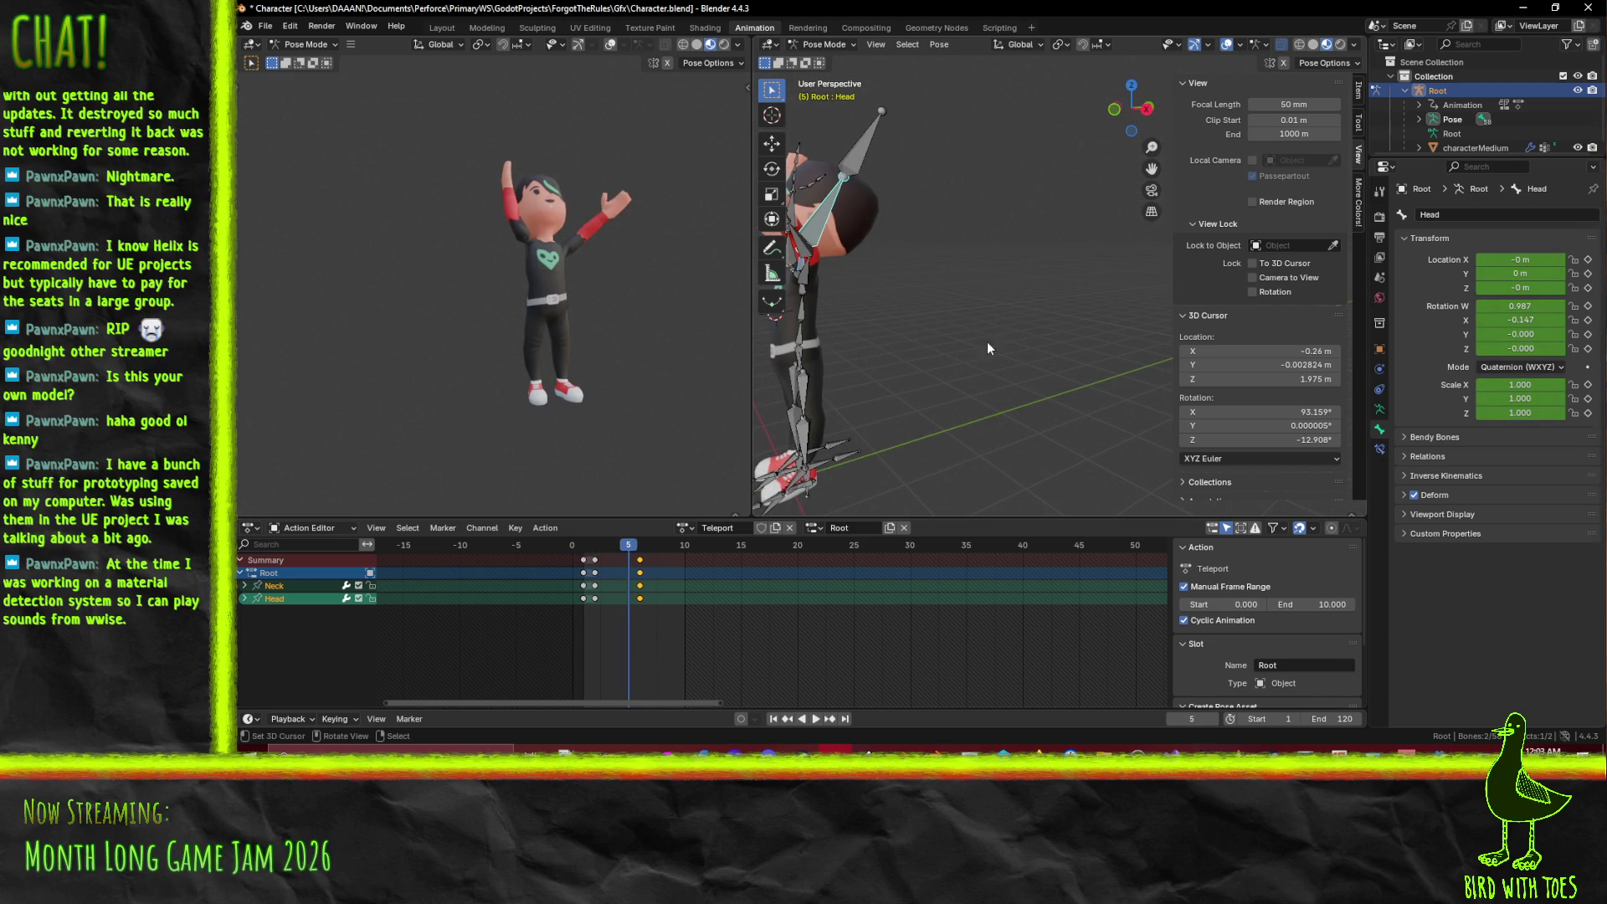
pyautogui.scroll(3, 1028, 315)
pyautogui.moveTo(1001, 366); pyautogui.dragTo(949, 352)
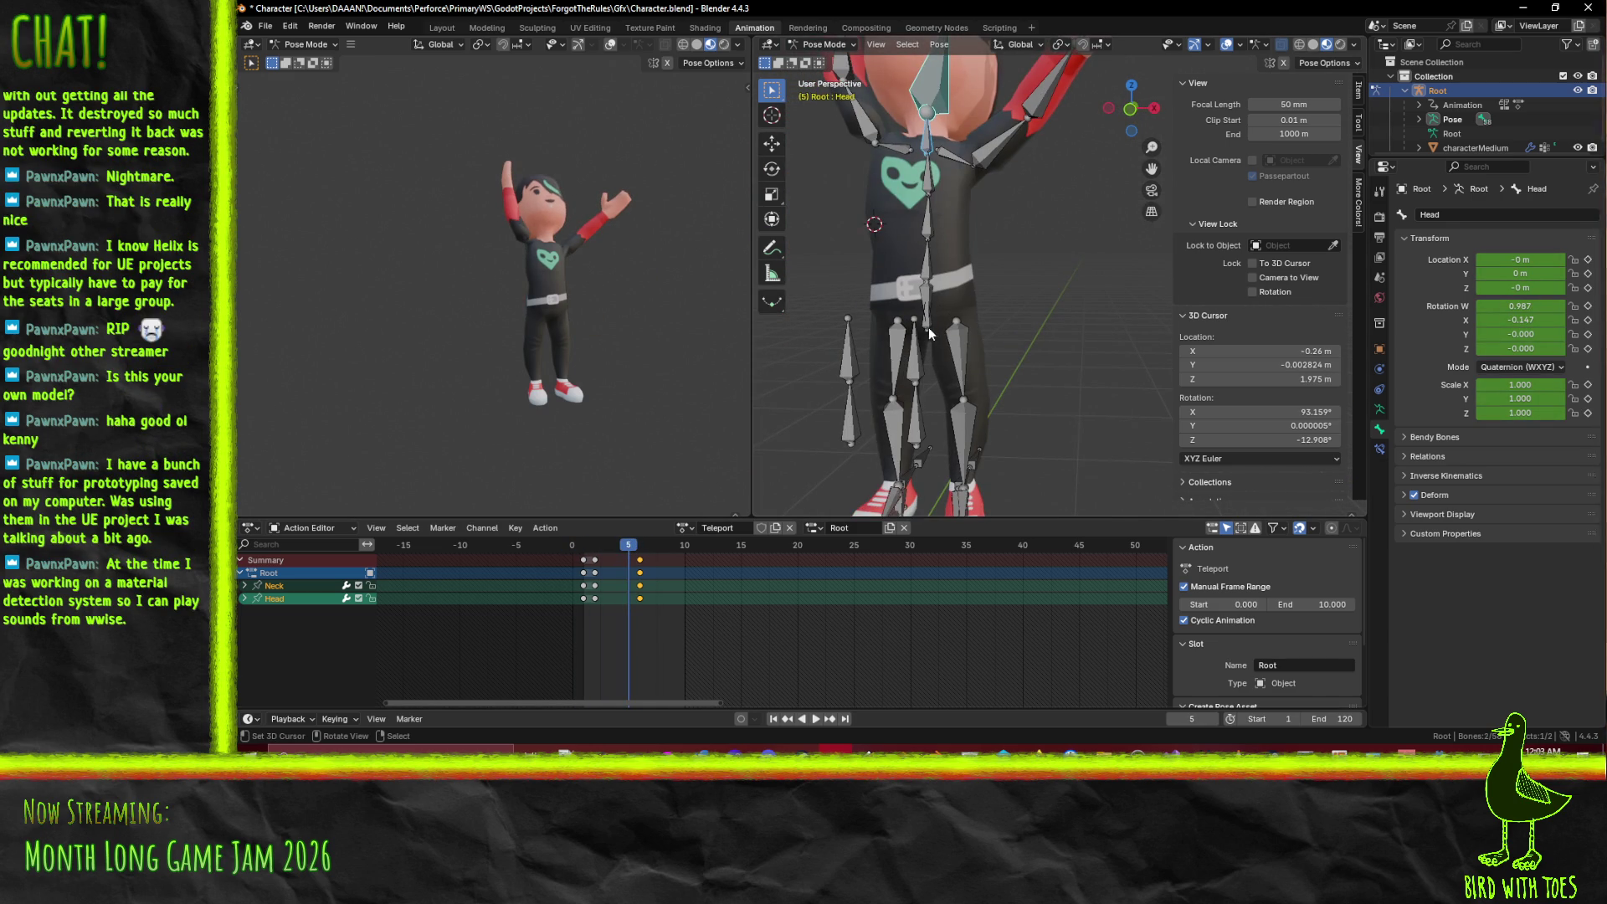
pyautogui.click(931, 328)
pyautogui.scroll(-5, 962, 335)
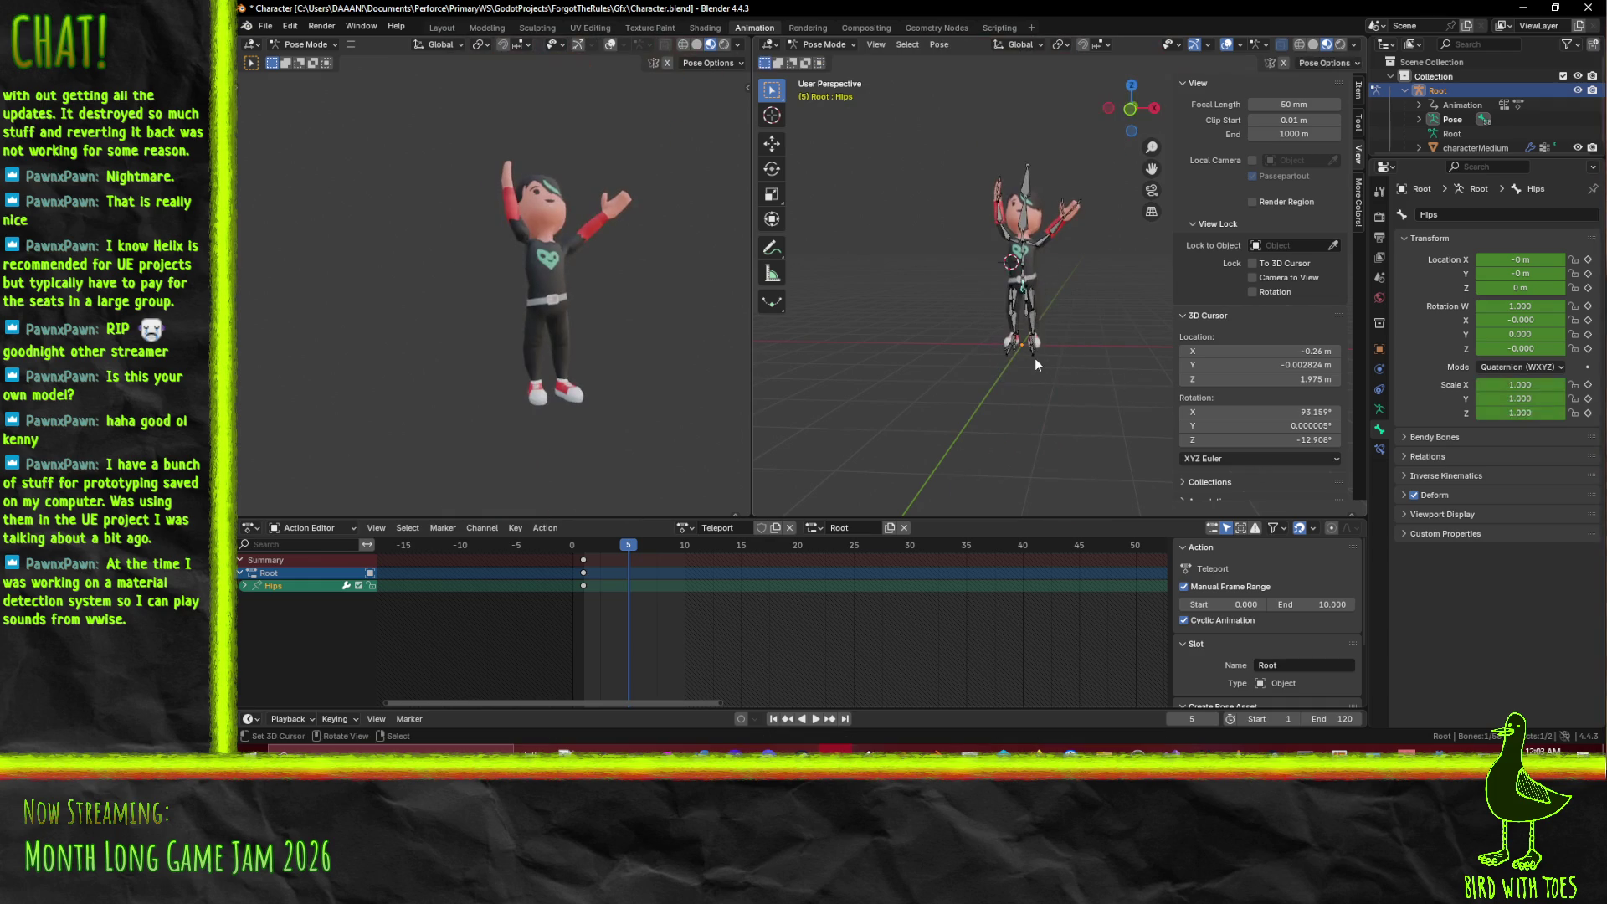
# - Key the Hips at frame 5, then stretch them to 1.5 vertically, raise them, and key at frame 7
pyautogui.press('i')
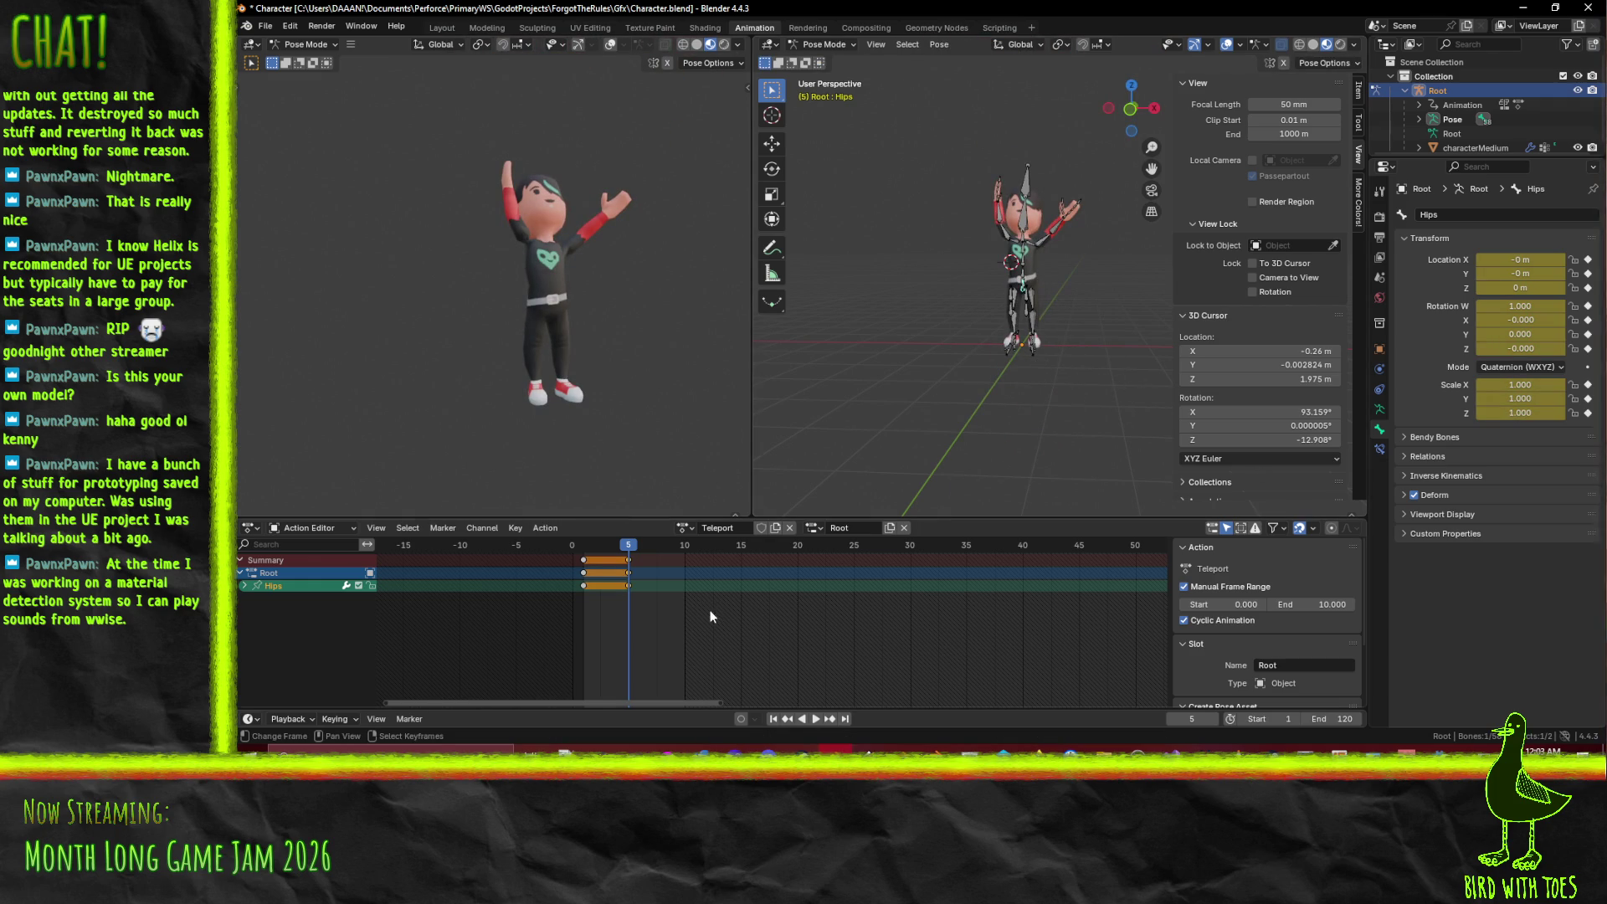
pyautogui.press('space')
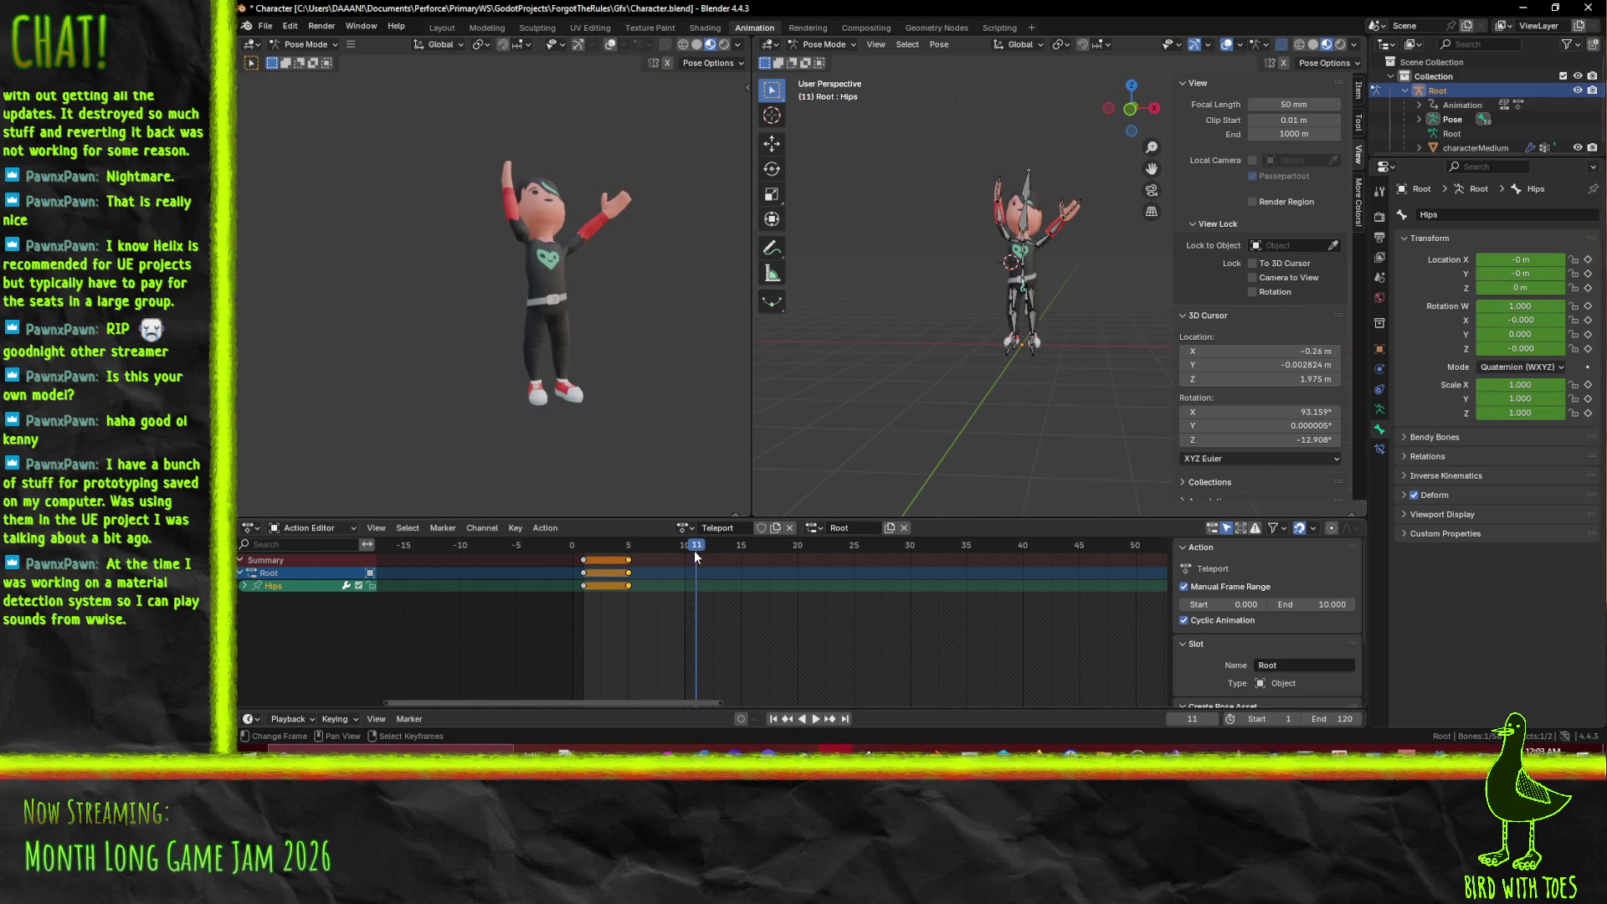
pyautogui.press('space')
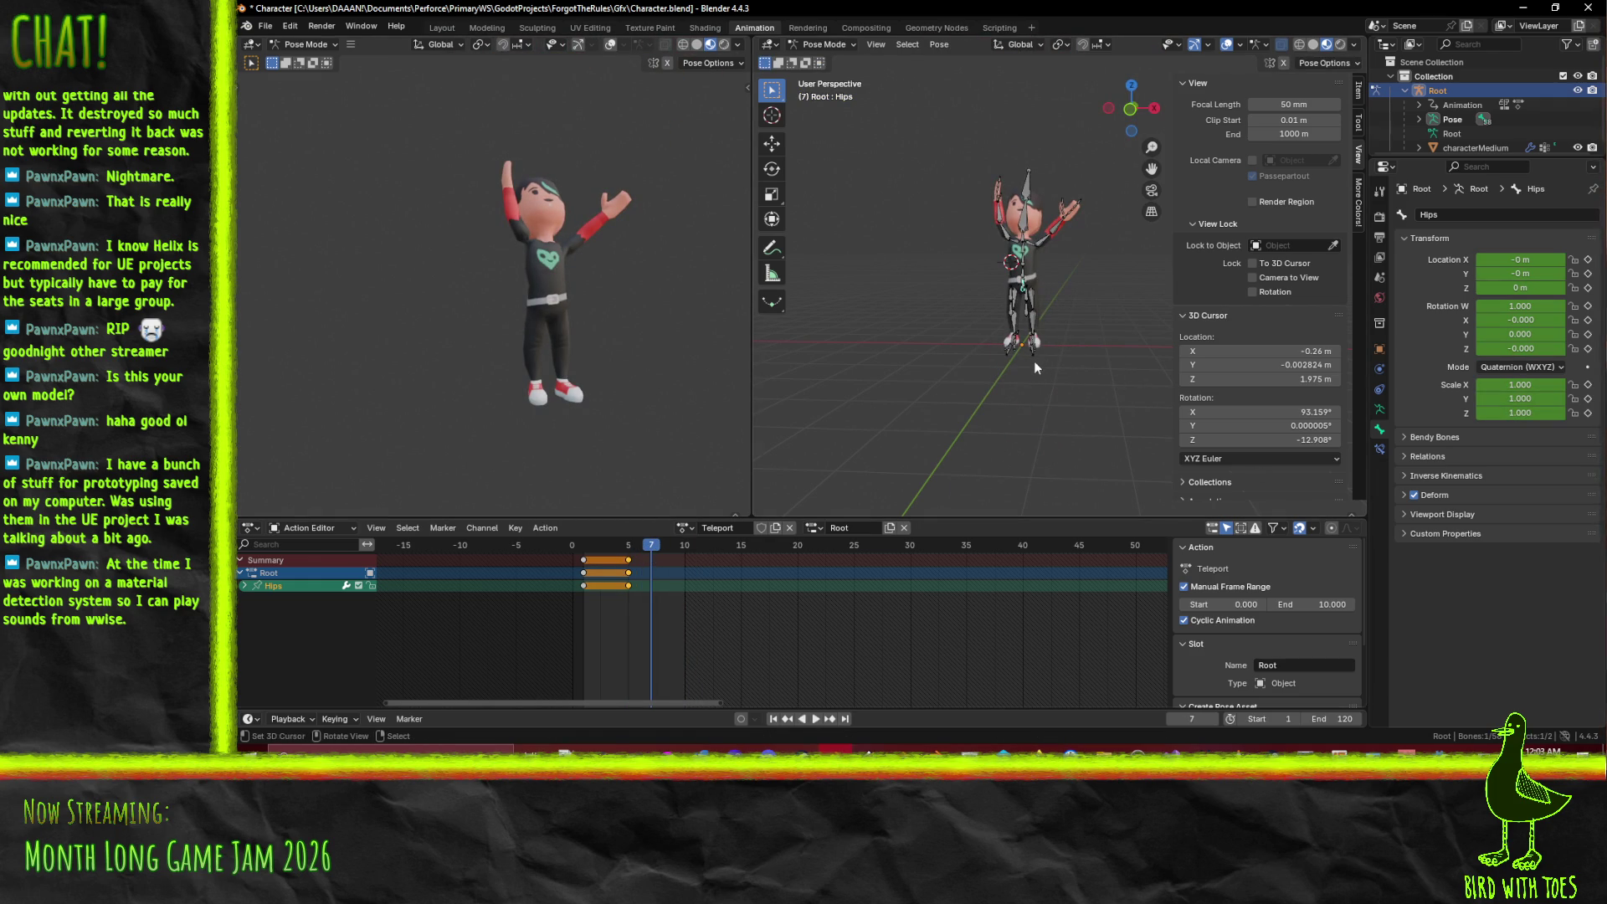
pyautogui.press('s')
pyautogui.press('z')
pyautogui.moveTo(1043, 393)
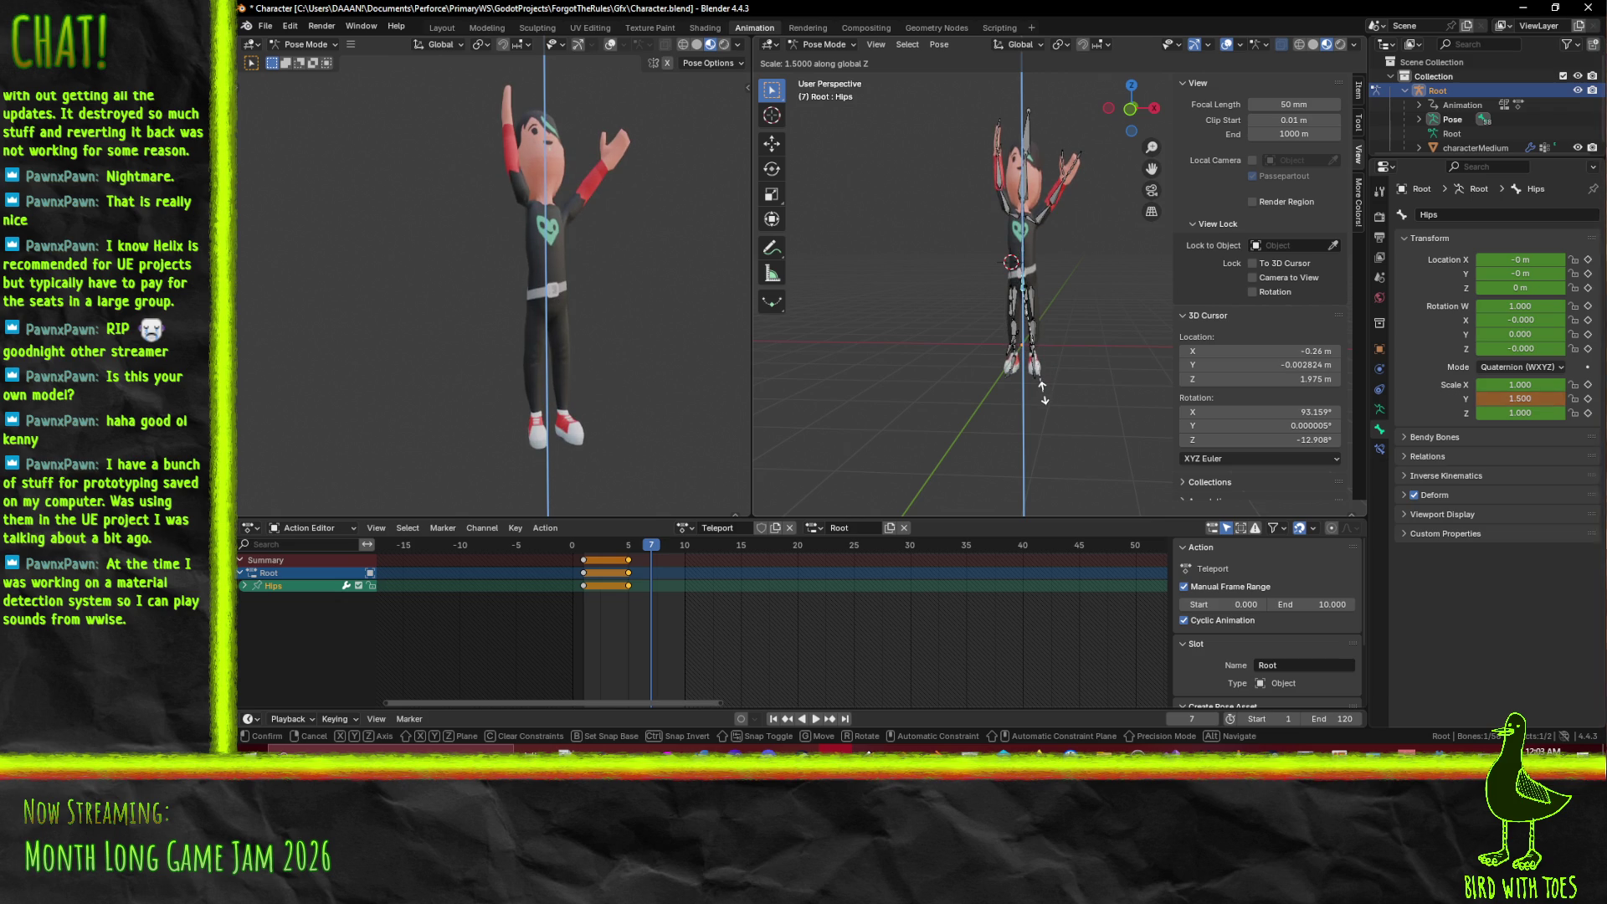
pyautogui.click(1043, 392)
pyautogui.press('g')
pyautogui.press('z')
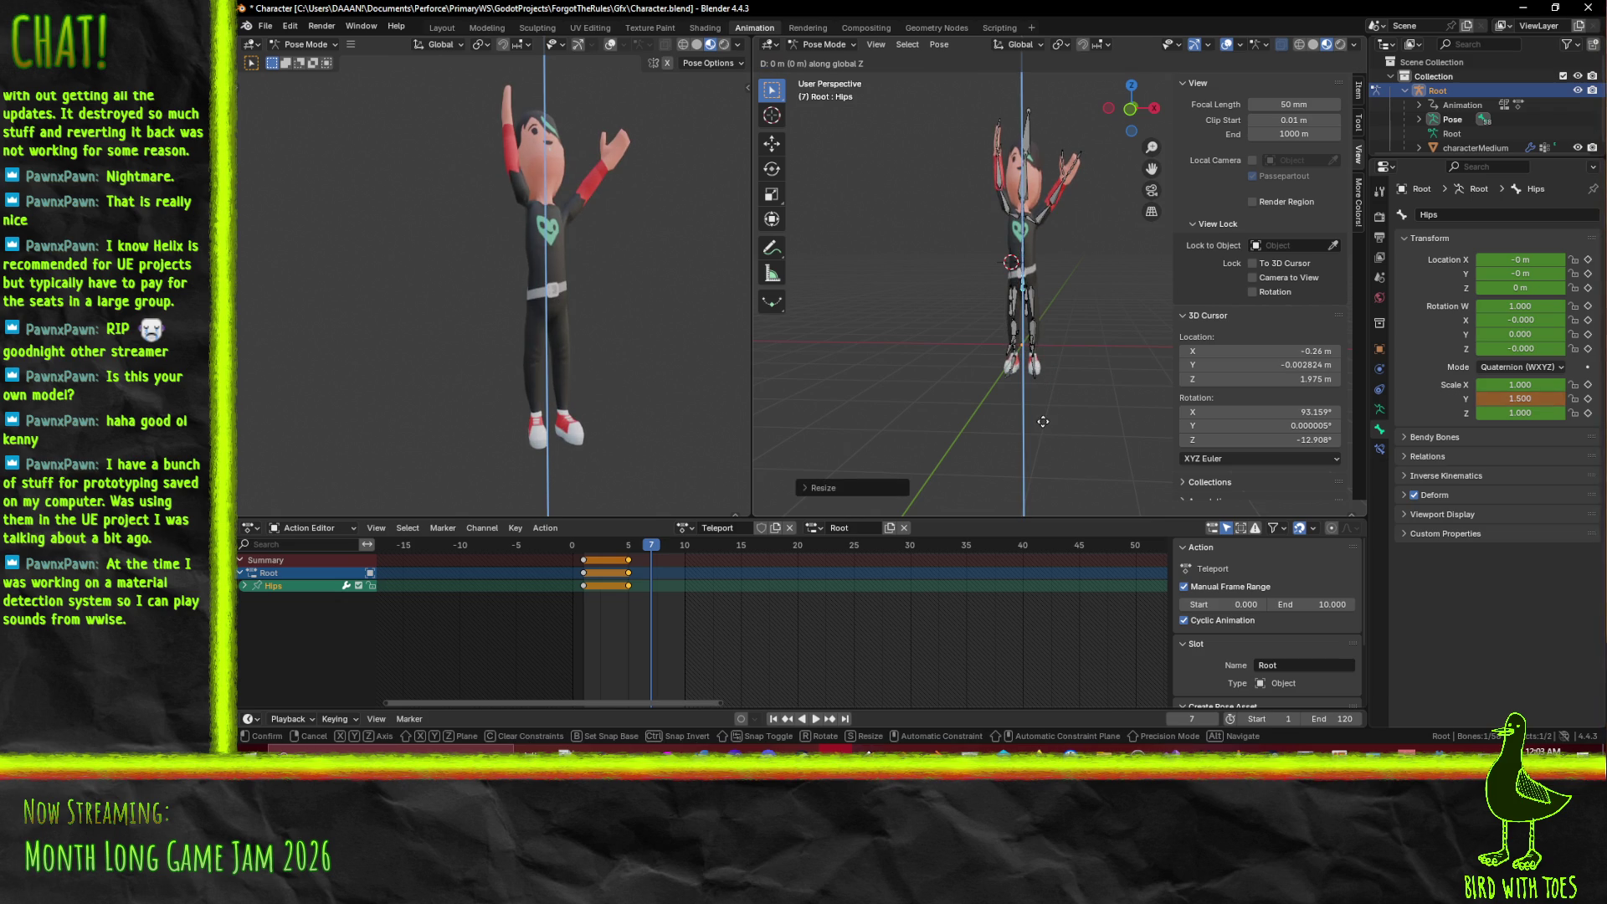
pyautogui.click(1043, 378)
pyautogui.press('KP_1')
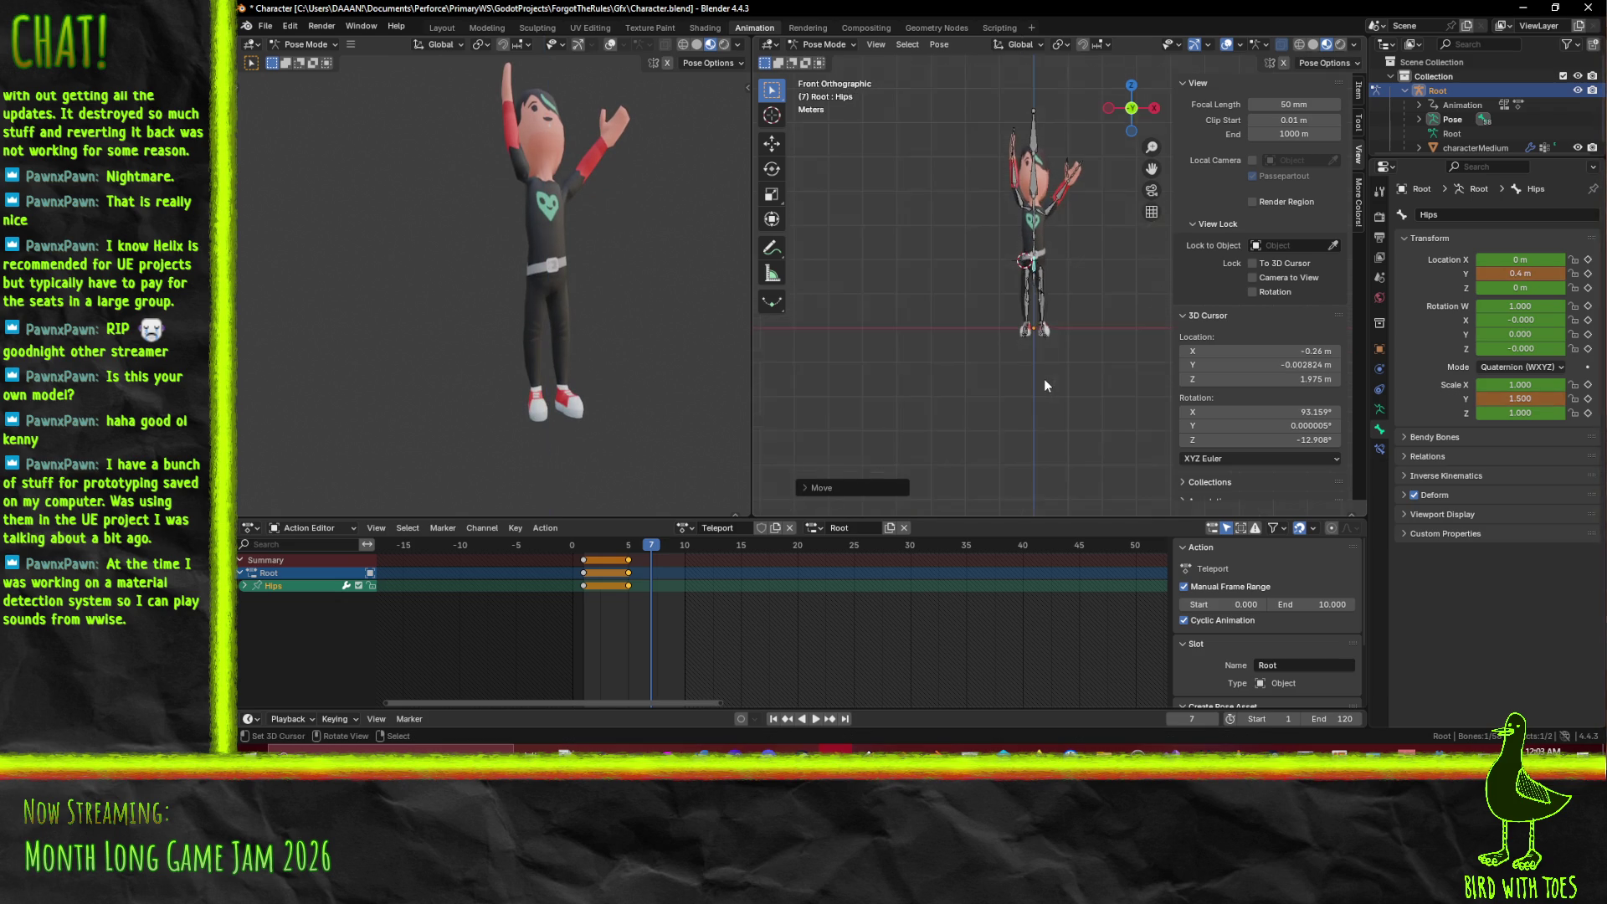
pyautogui.press('g')
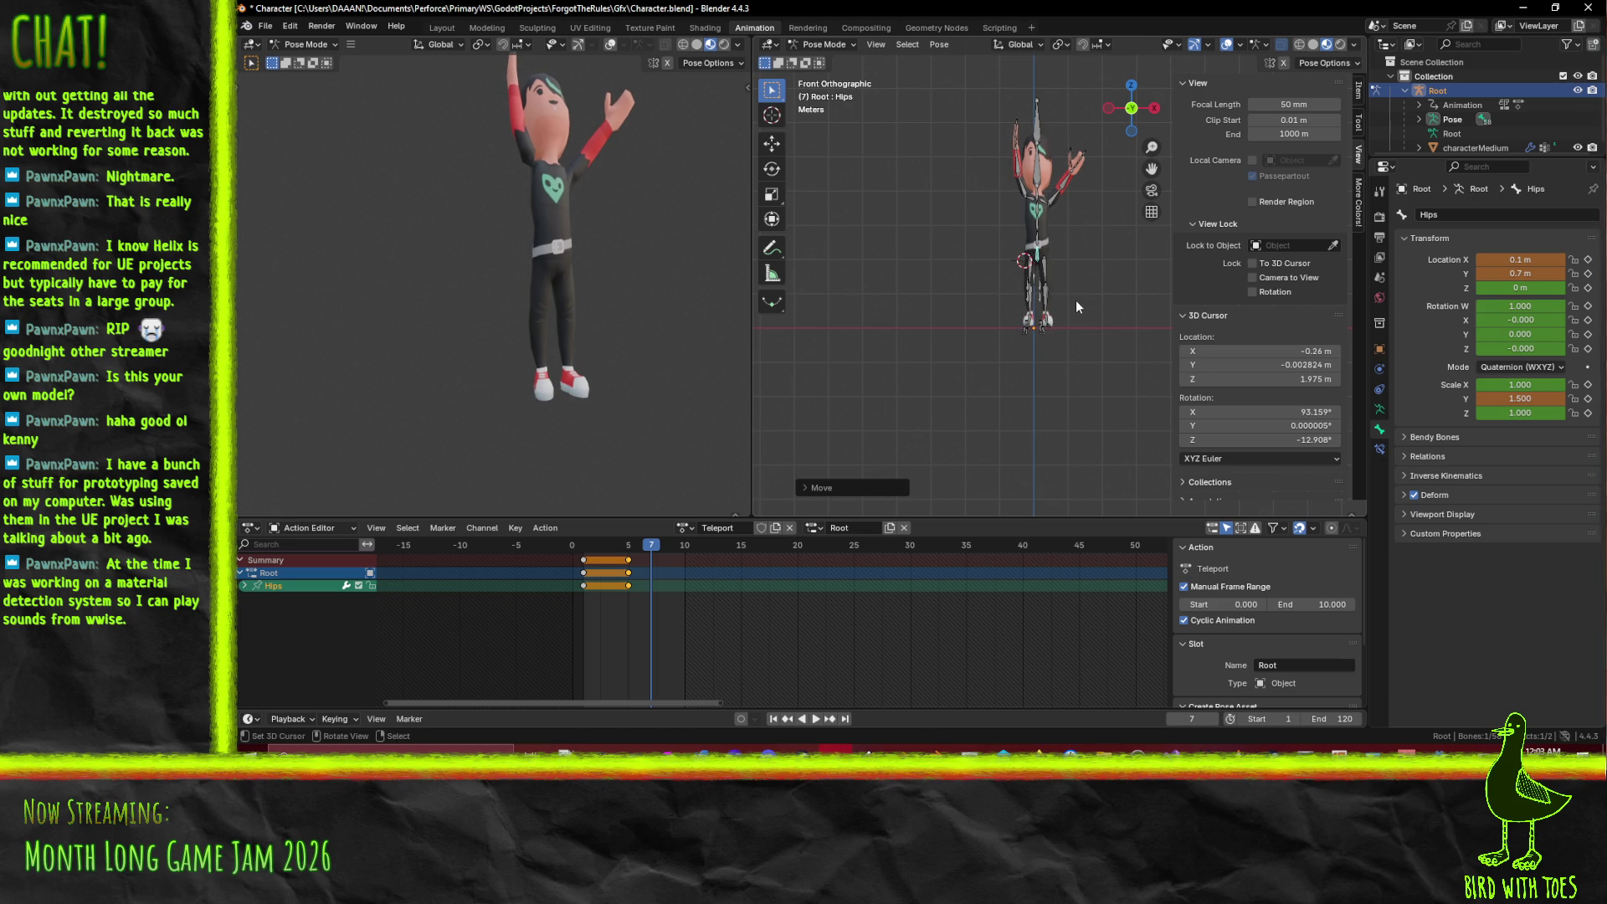
pyautogui.click(1078, 311)
pyautogui.press('i')
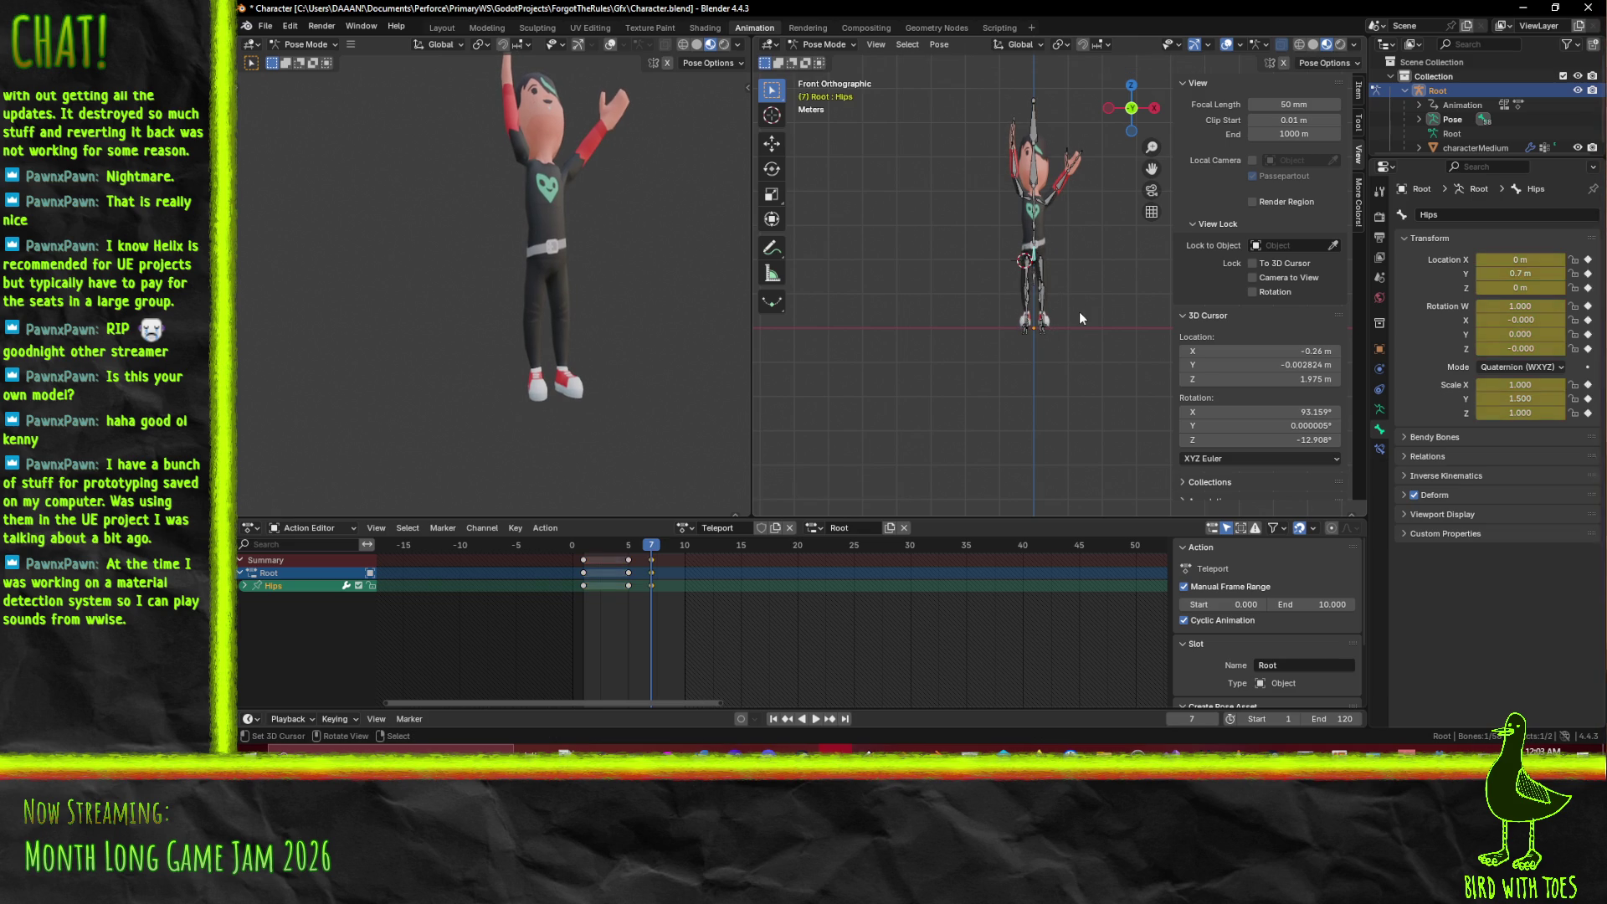
# - At frame 10, stretch the Hips 4.5× vertically, launch them about 14.7 m up, and key
pyautogui.moveTo(647, 566); pyautogui.dragTo(685, 565)
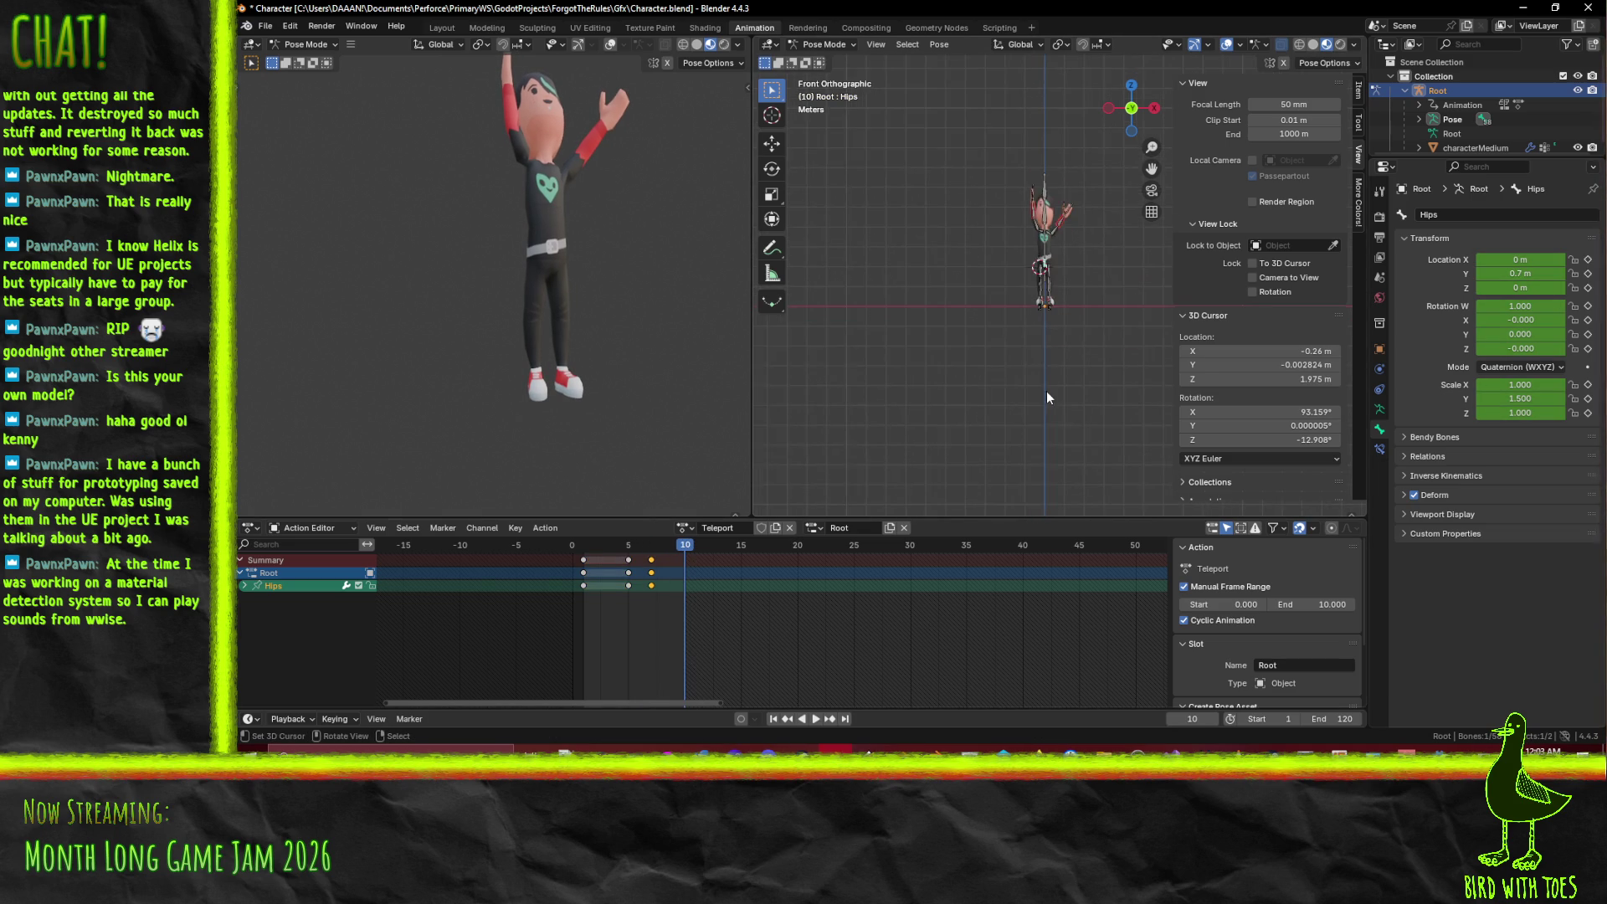
pyautogui.press('g')
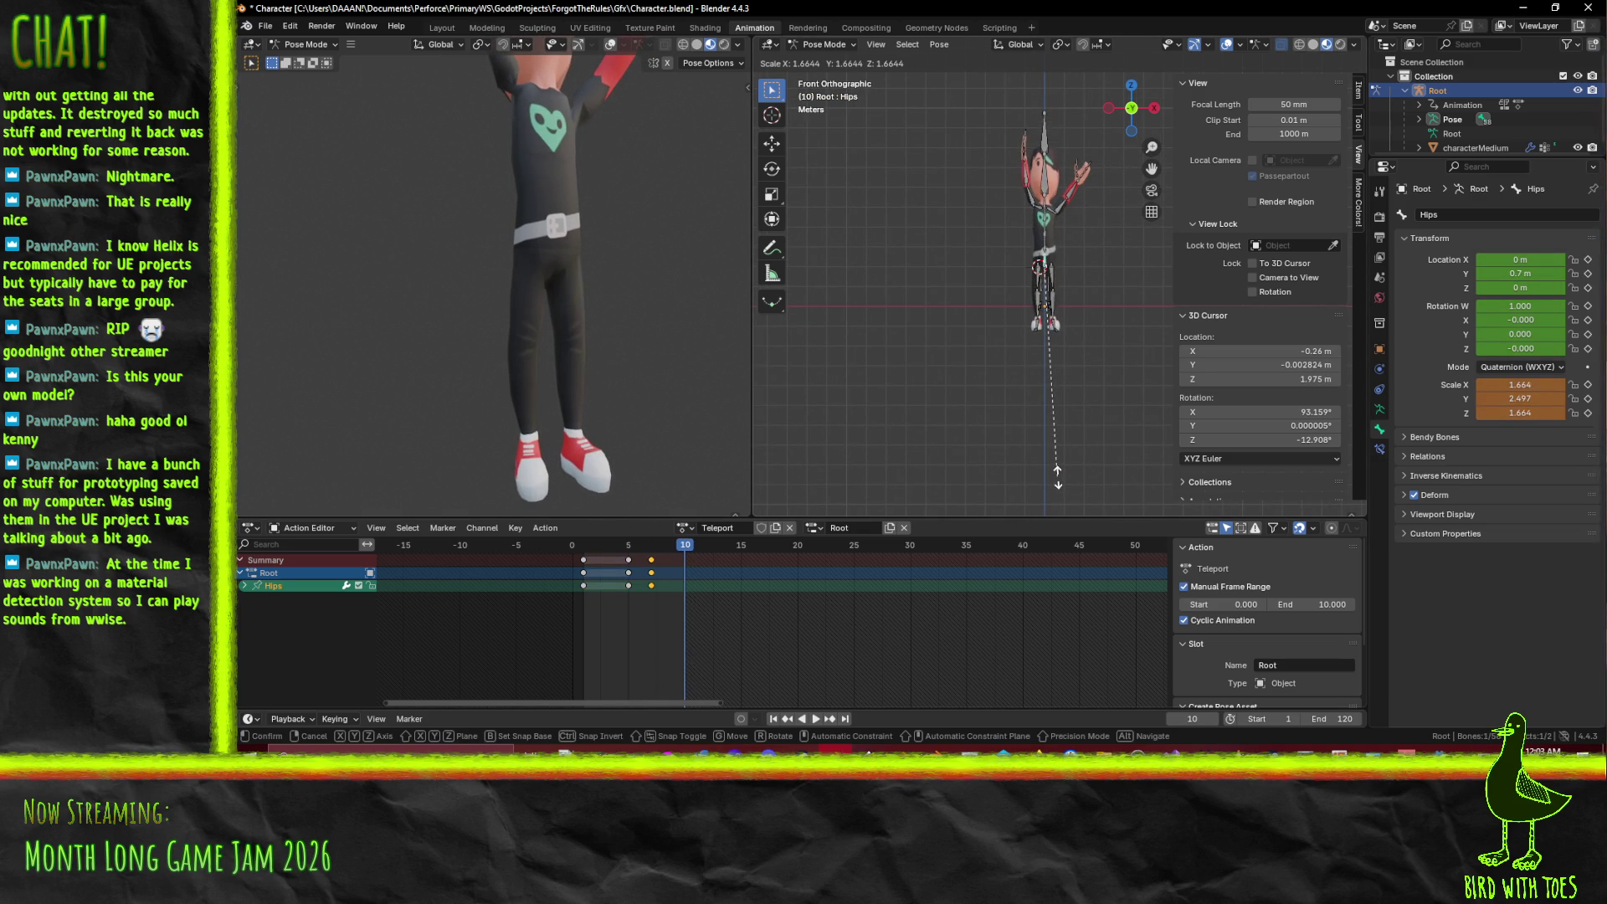
pyautogui.press('z')
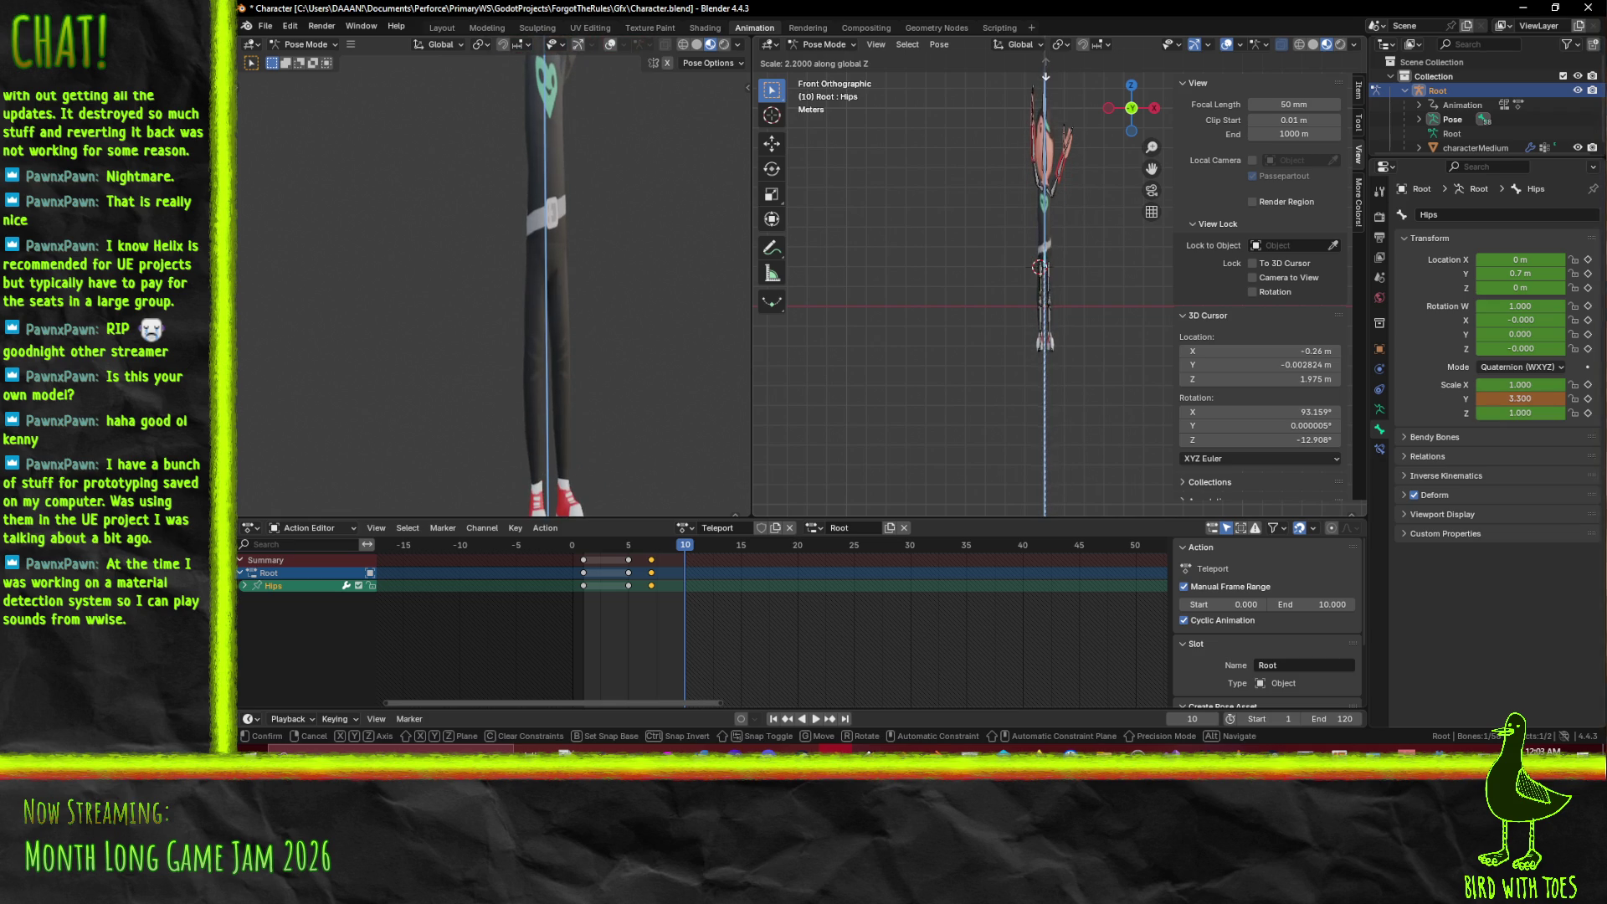
pyautogui.click(1034, 155)
pyautogui.press('g')
pyautogui.press('z')
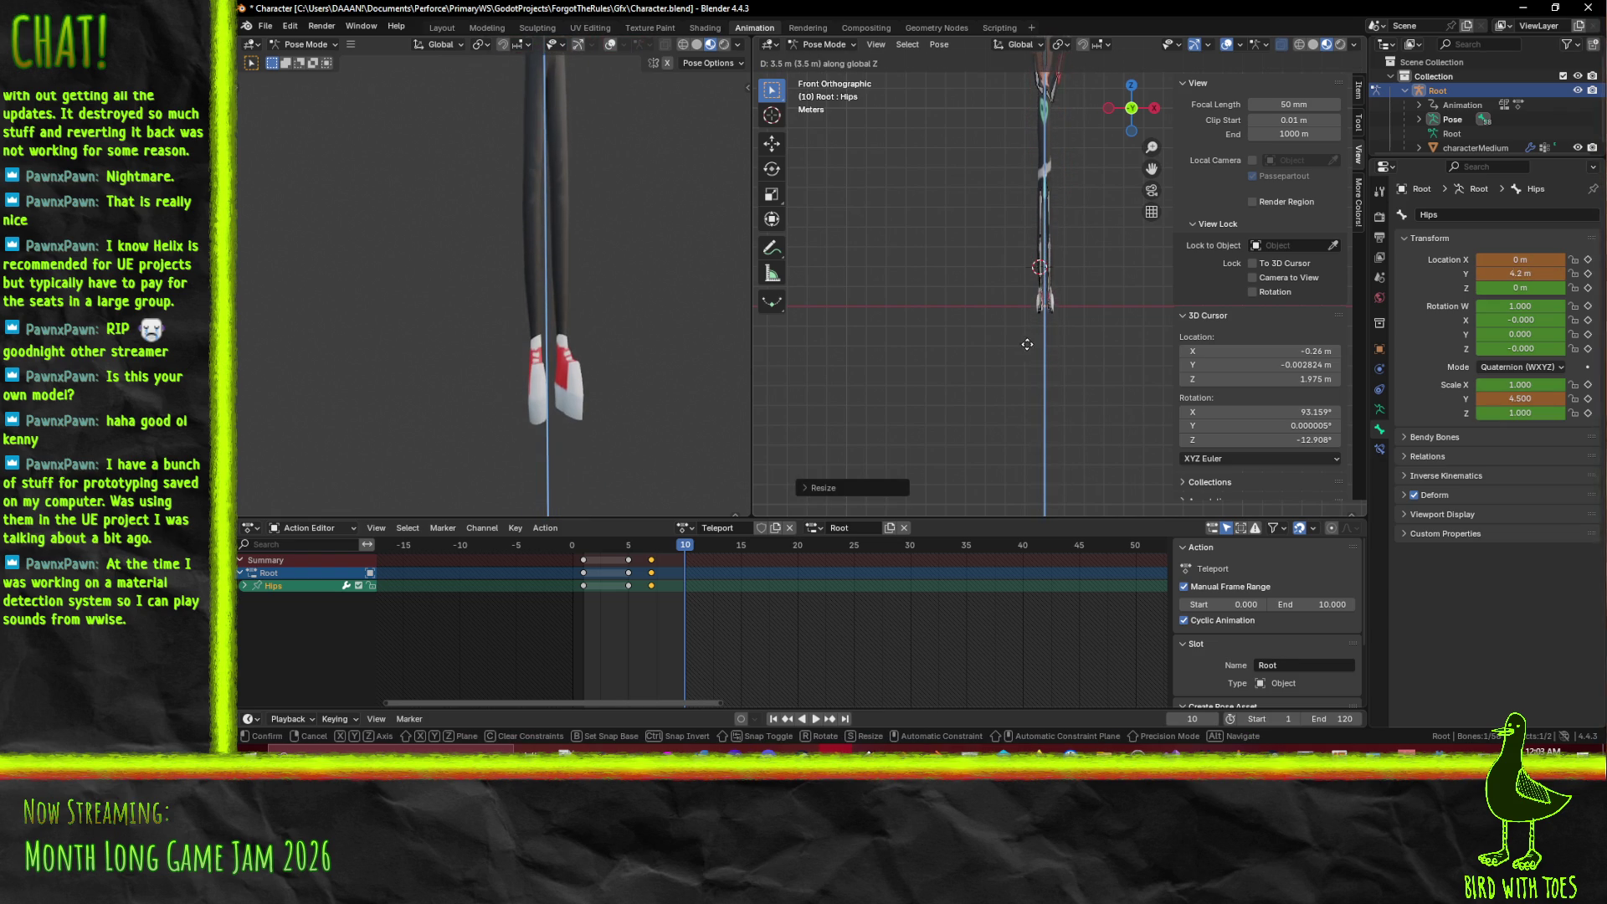
pyautogui.press('Escape')
pyautogui.scroll(-3, 1031, 330)
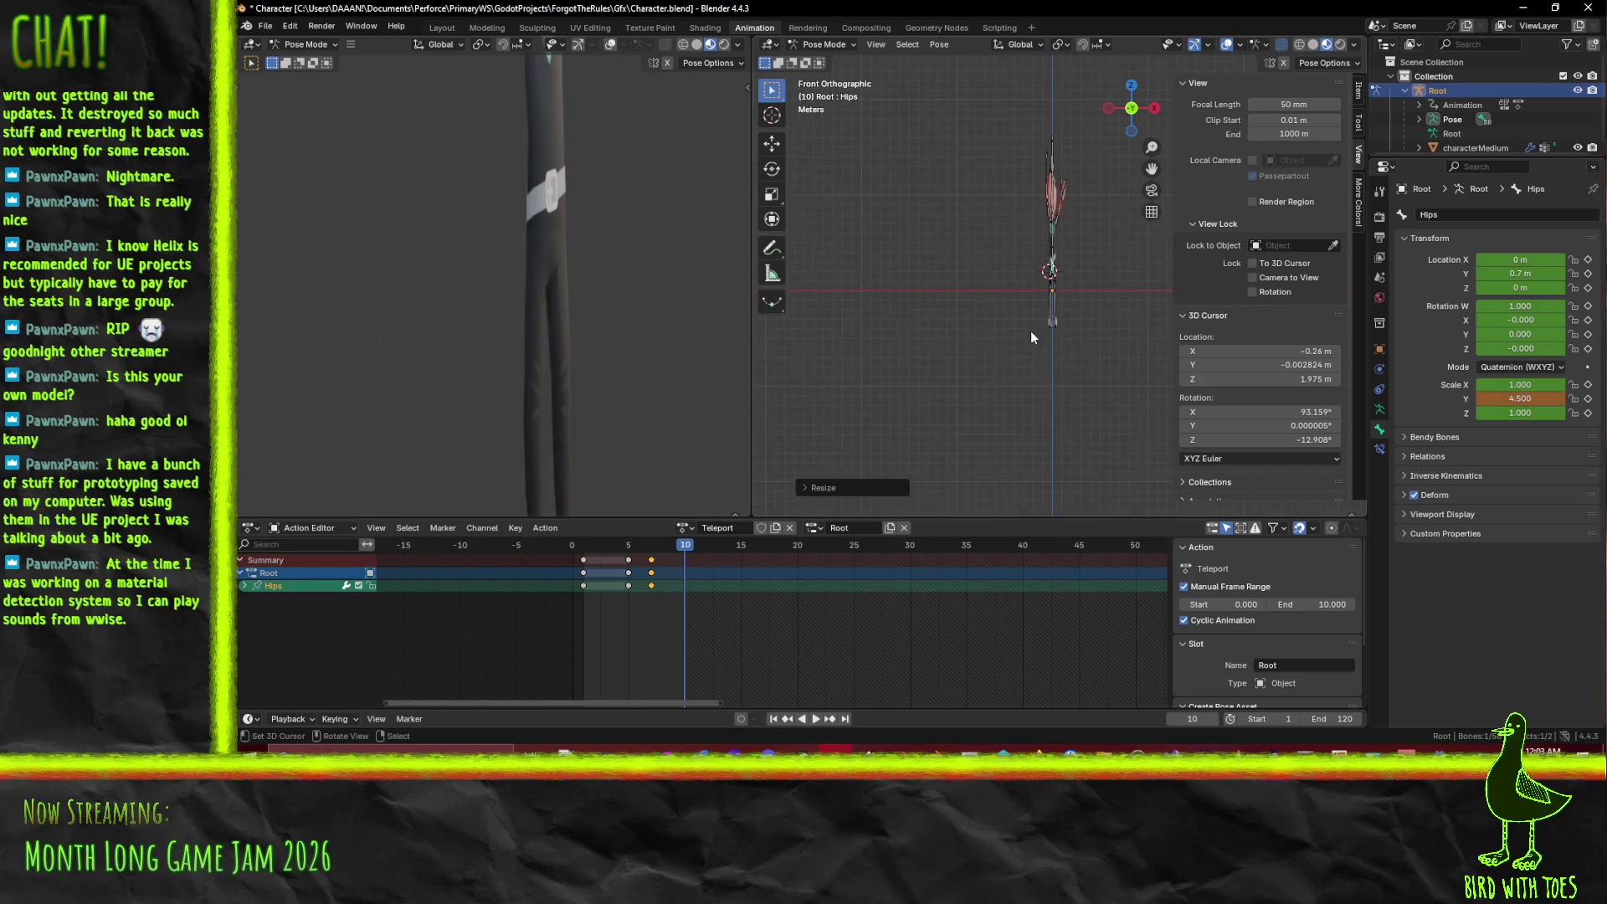
pyautogui.press('g')
pyautogui.press('z')
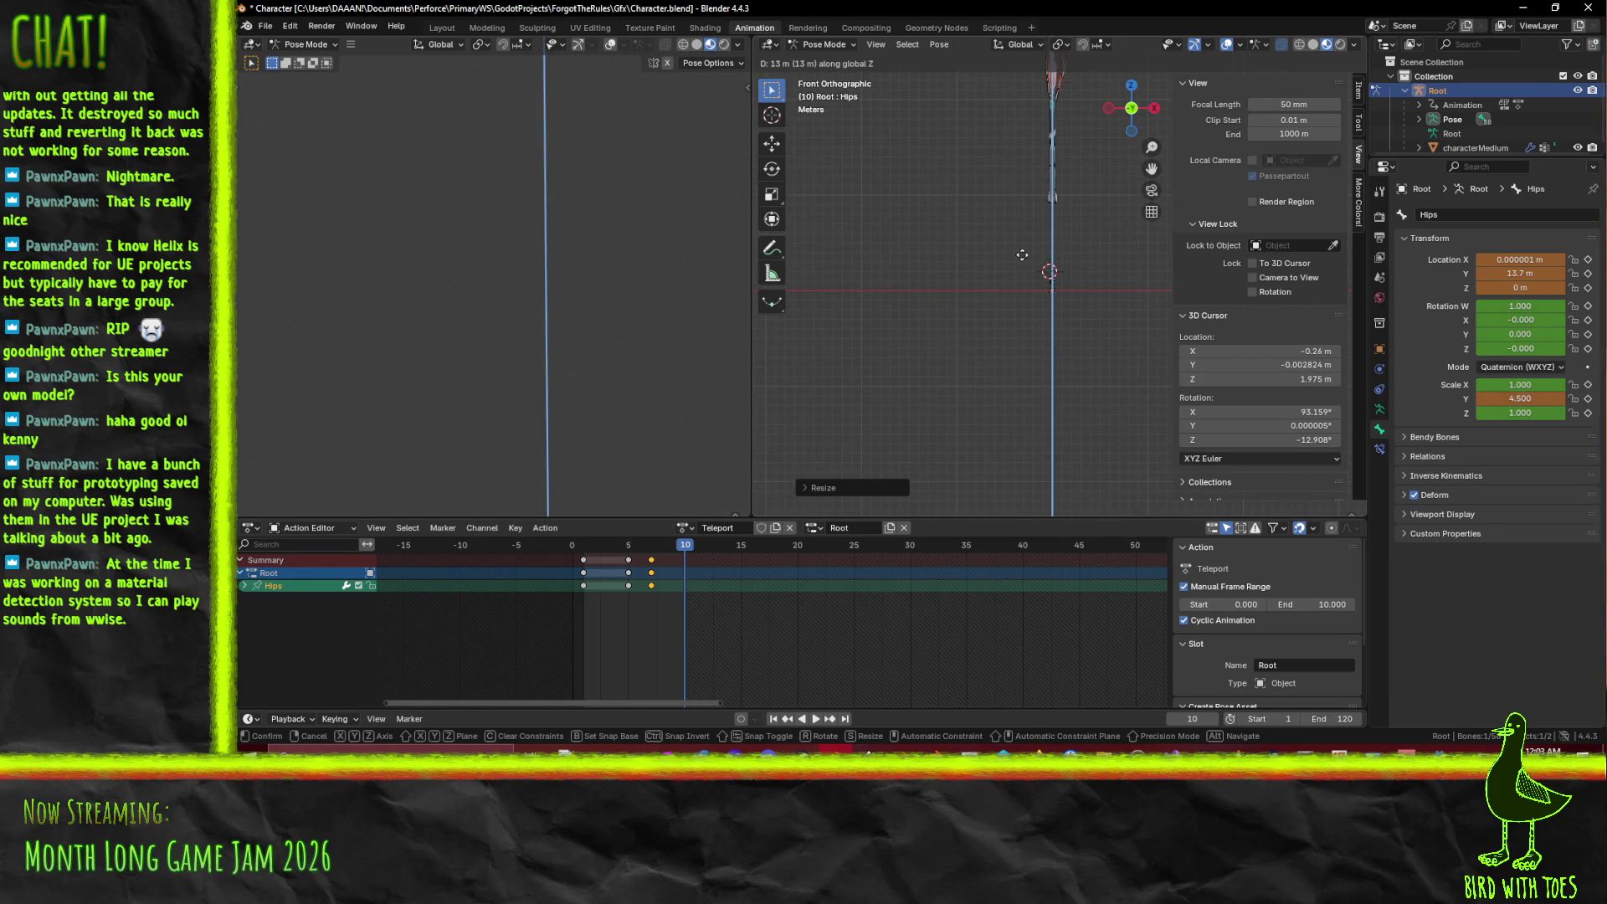
pyautogui.click(1023, 251)
pyautogui.press('i')
# - Play the Teleport animation from the start to preview the upward launch
pyautogui.press('space')
pyautogui.click(565, 548)
pyautogui.press('space')
pyautogui.moveTo(921, 335)
pyautogui.mouseDown()
pyautogui.moveTo(944, 318)
pyautogui.moveTo(919, 331)
pyautogui.mouseUp()
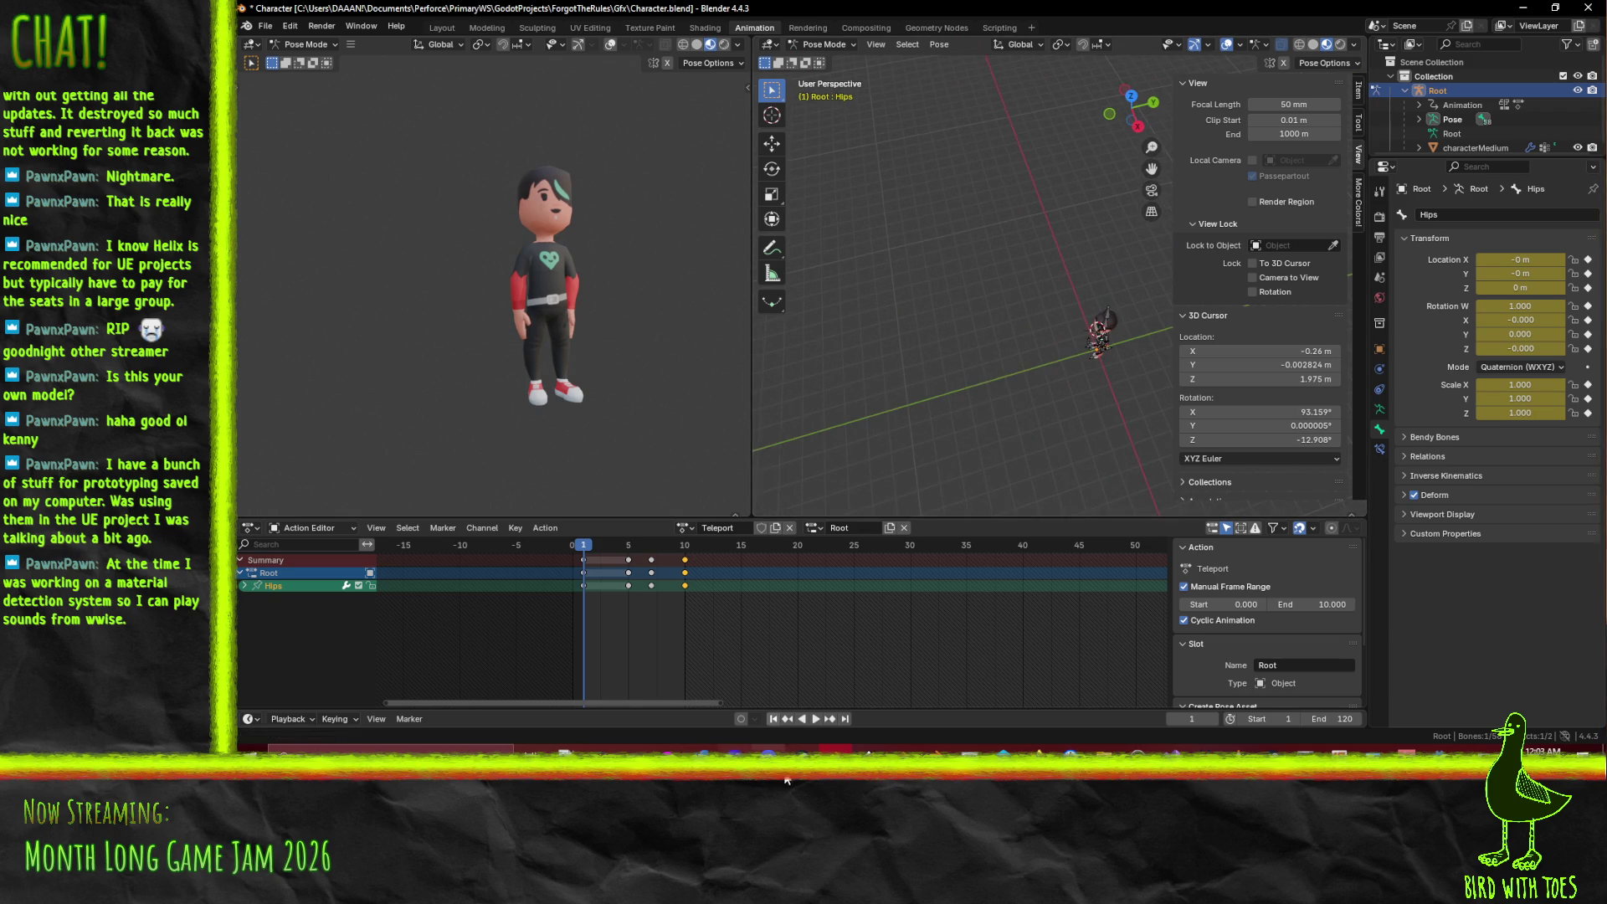
pyautogui.click(815, 718)
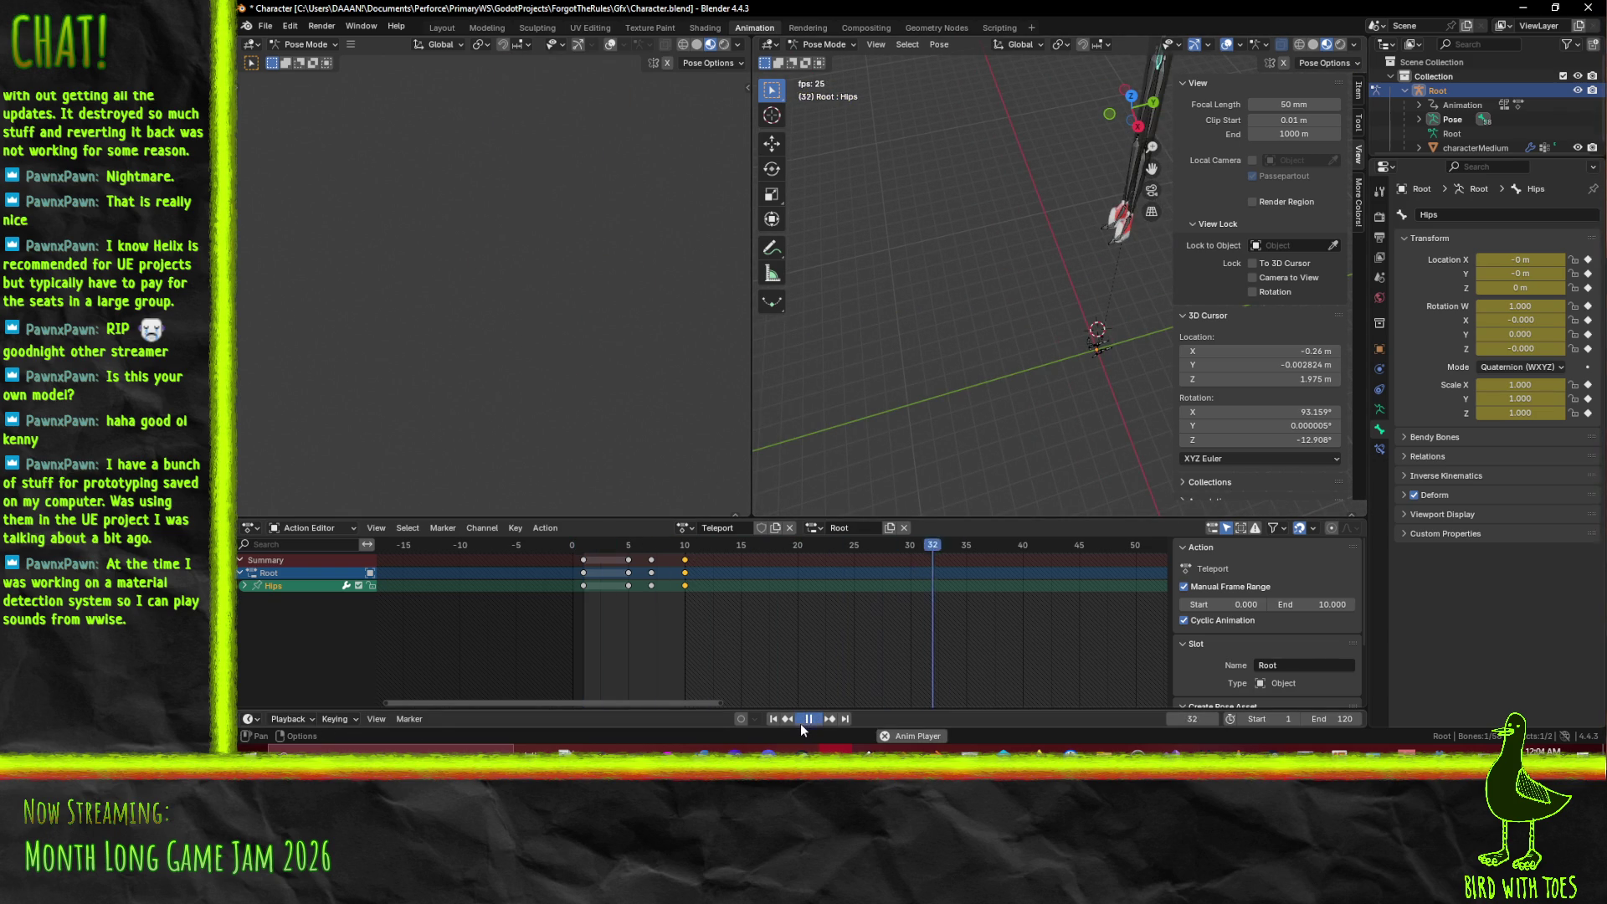
# - Retime the column of keys near frame 6, settling them around frame 5 after replaying
pyautogui.moveTo(638, 545)
pyautogui.mouseDown()
pyautogui.moveTo(597, 545)
pyautogui.moveTo(639, 568)
pyautogui.mouseUp()
pyautogui.press('space')
pyautogui.click(652, 568)
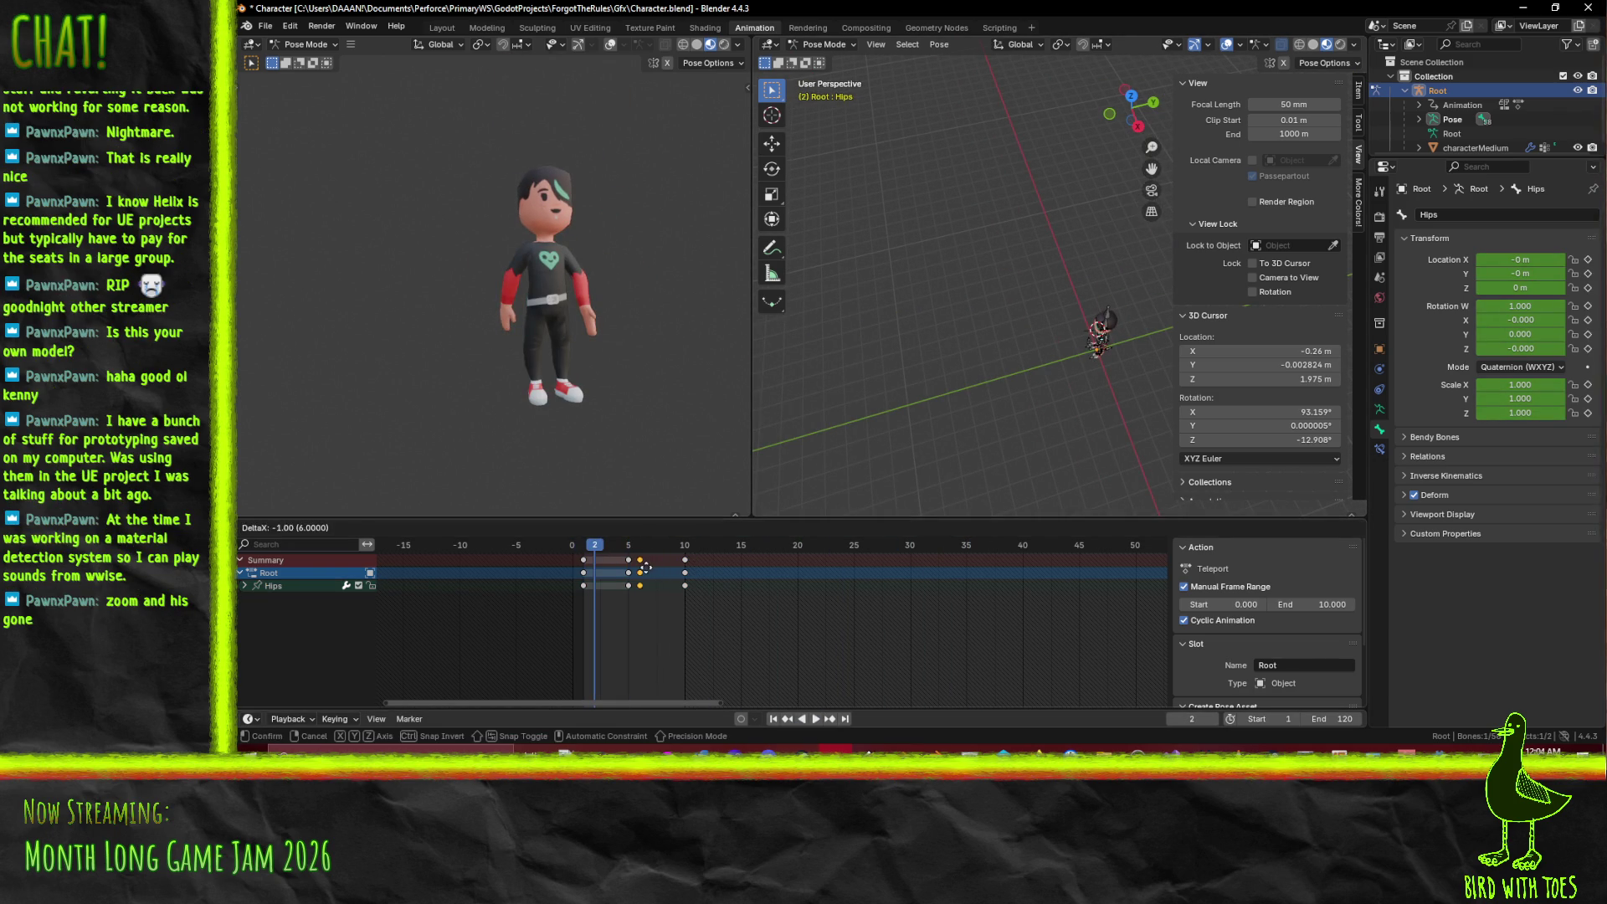
pyautogui.press('g')
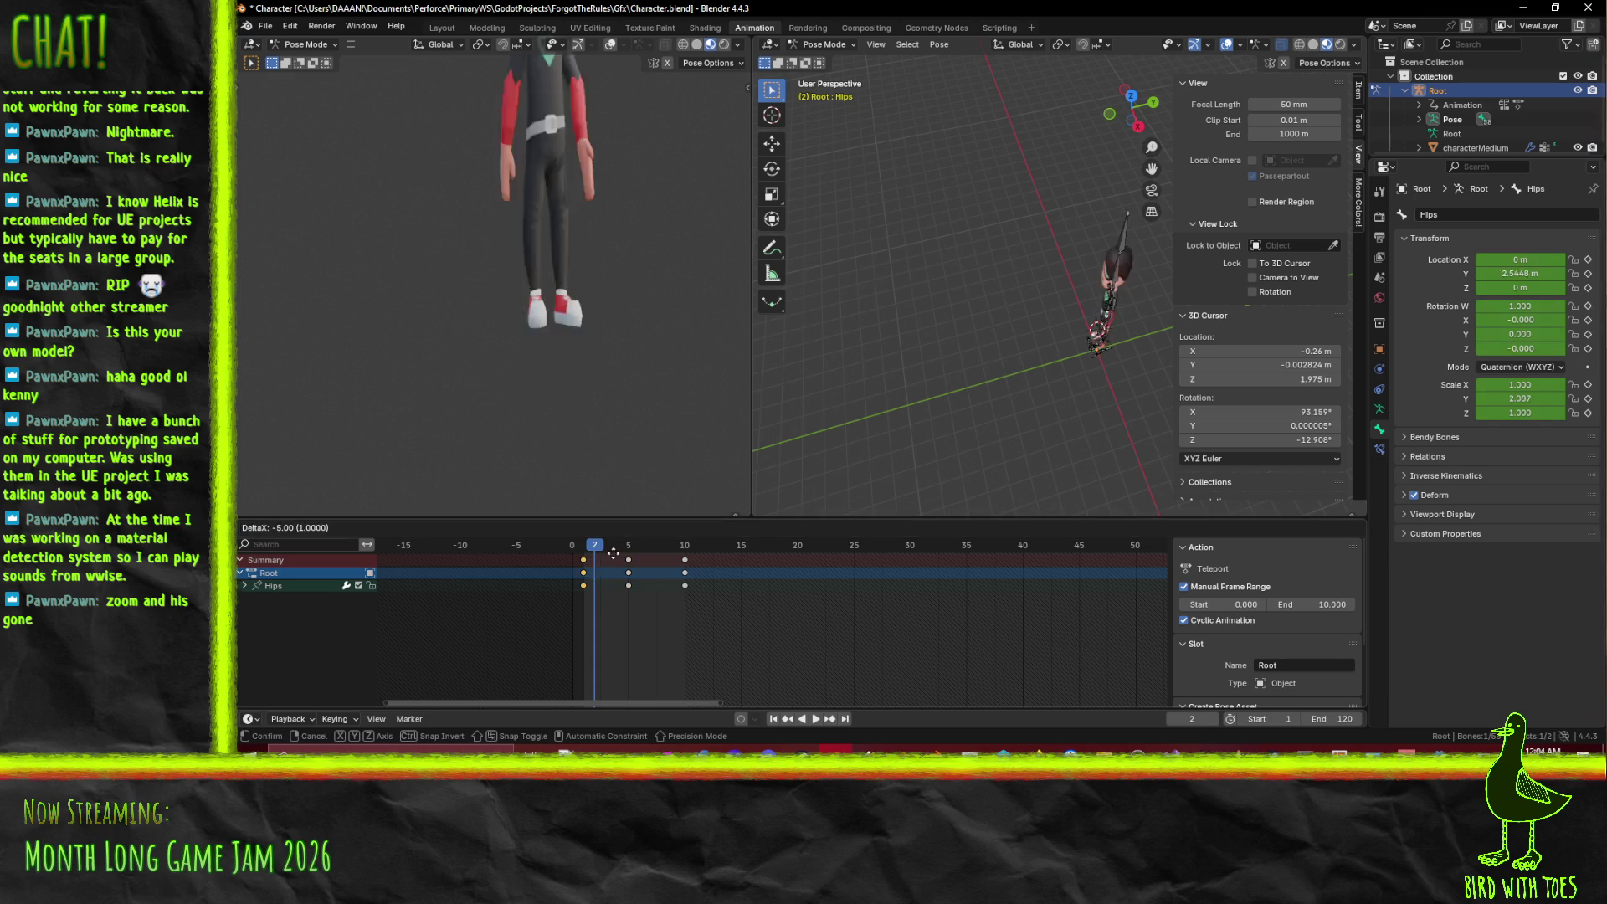
pyautogui.click(637, 562)
pyautogui.moveTo(597, 547)
pyautogui.mouseDown()
pyautogui.moveTo(634, 554)
pyautogui.moveTo(586, 559)
pyautogui.moveTo(638, 563)
pyautogui.moveTo(606, 570)
pyautogui.mouseUp()
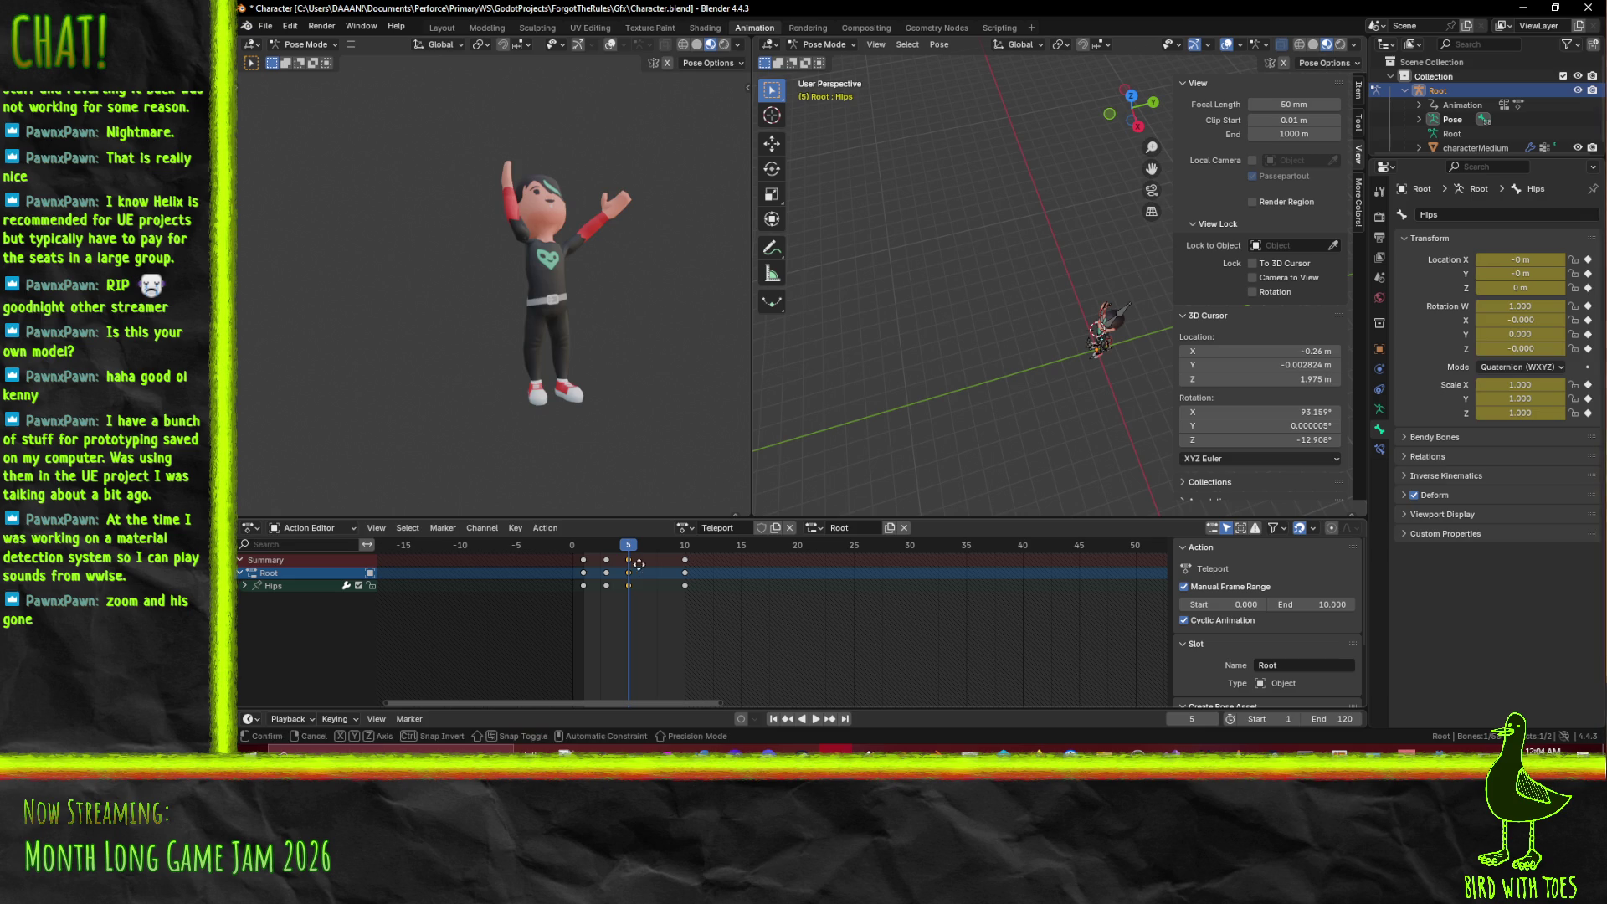
pyautogui.press('space')
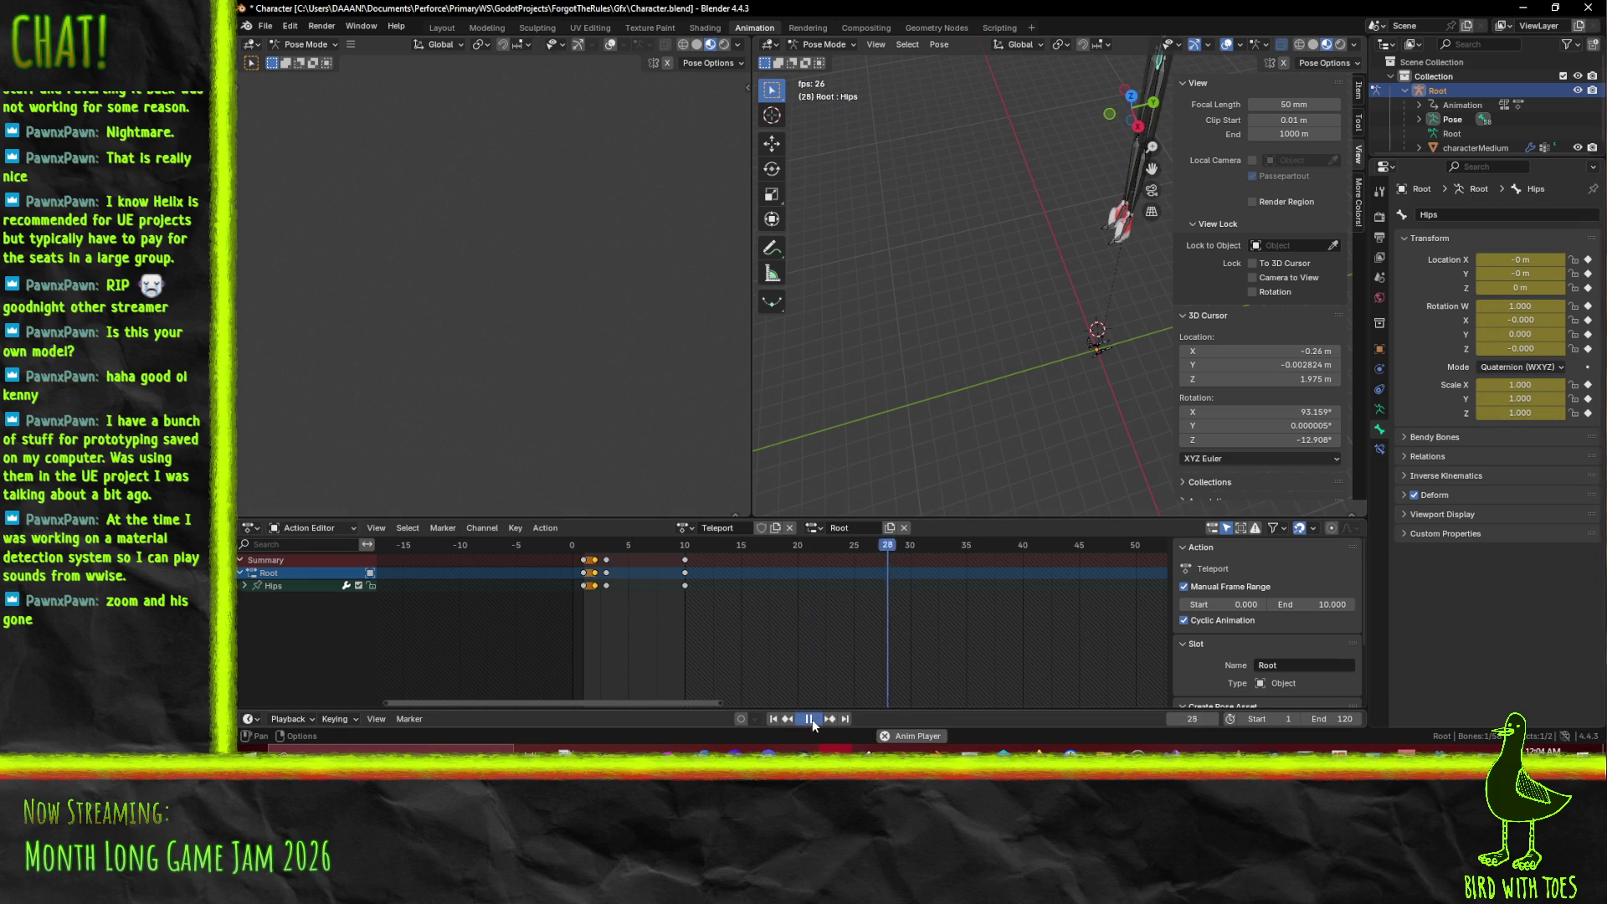
pyautogui.click(812, 720)
pyautogui.click(926, 548)
pyautogui.moveTo(926, 548)
pyautogui.mouseDown()
pyautogui.moveTo(594, 549)
pyautogui.moveTo(637, 559)
pyautogui.mouseUp()
pyautogui.press('Left')
pyautogui.press('space')
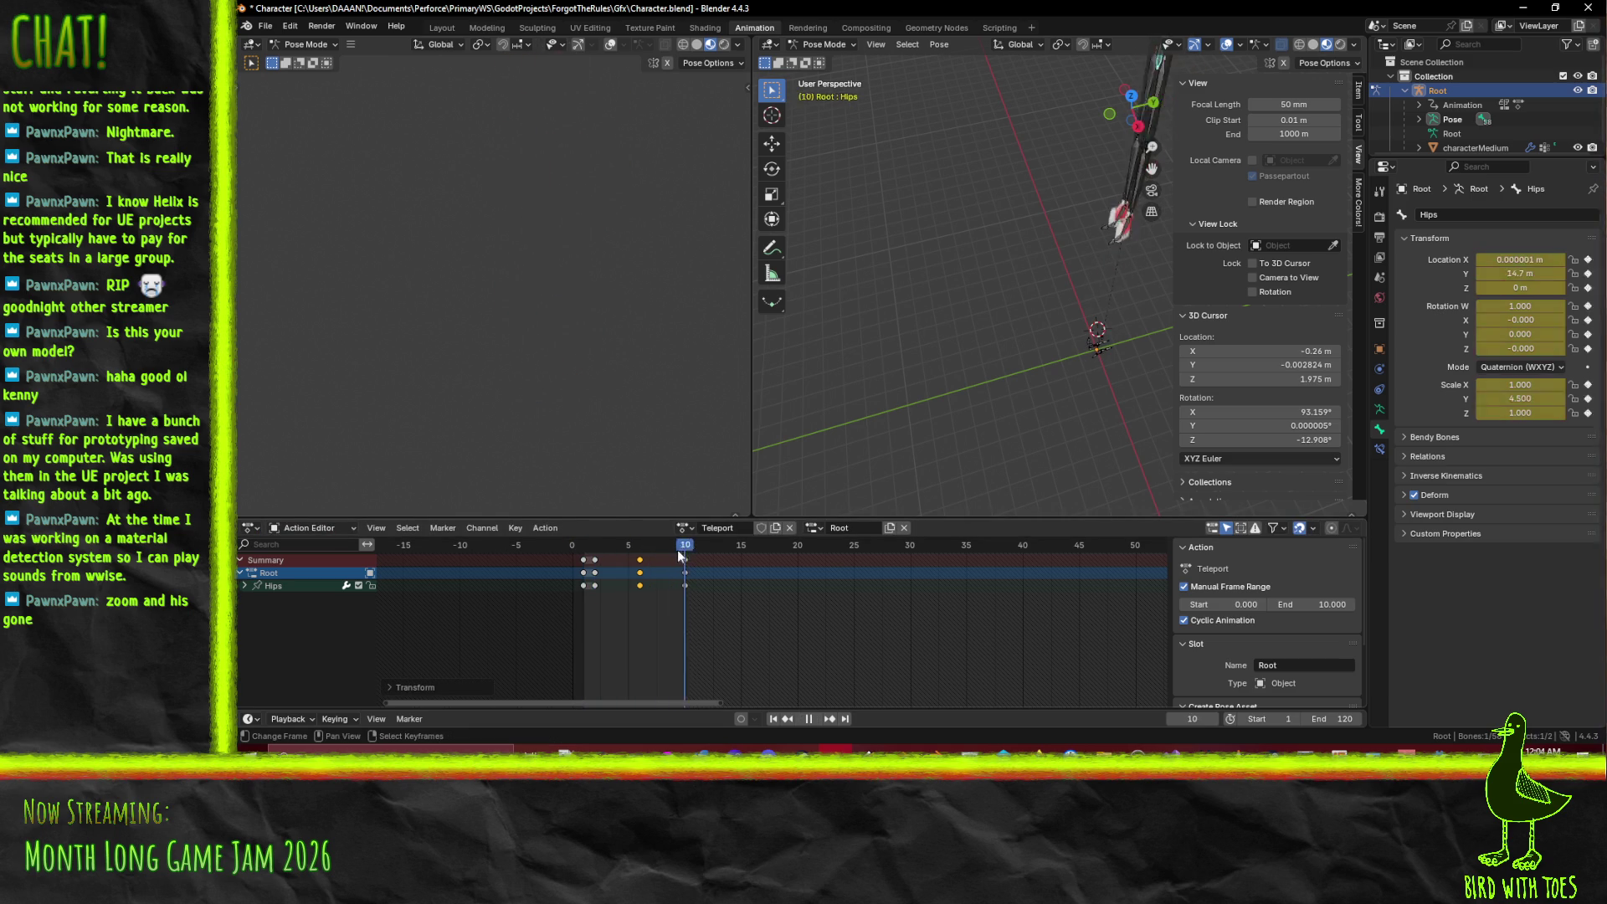
pyautogui.press('space')
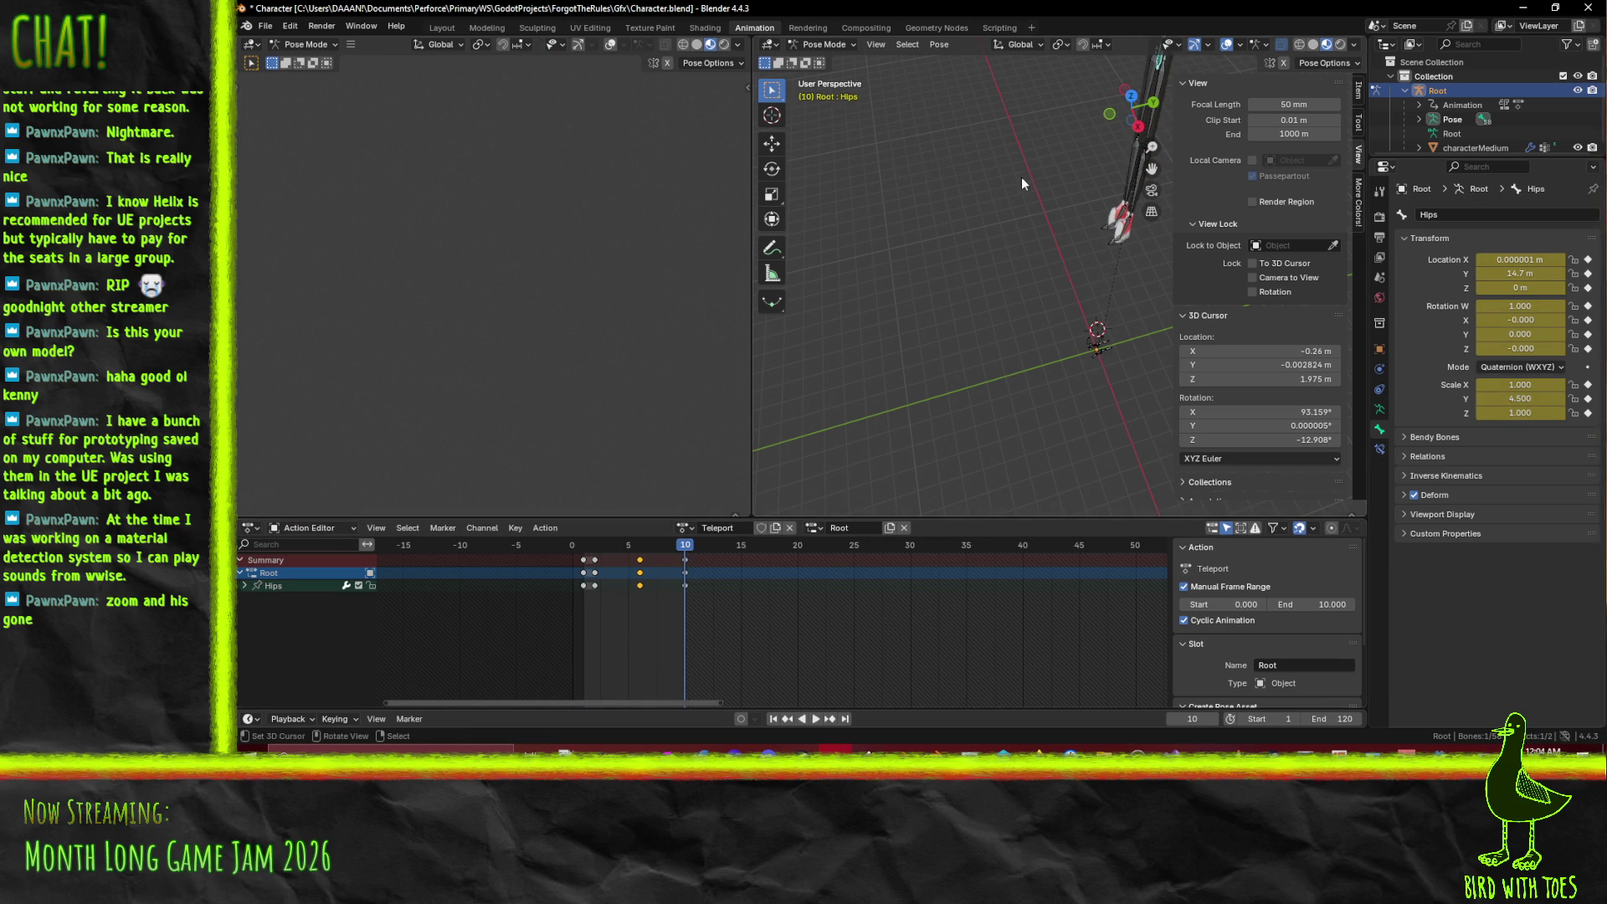
# - Undo the last pose change and move the Hips bone along Z at frame 8
pyautogui.moveTo(814, 424)
pyautogui.mouseDown()
pyautogui.moveTo(967, 318)
pyautogui.moveTo(822, 428)
pyautogui.moveTo(935, 223)
pyautogui.mouseUp()
pyautogui.click(935, 206)
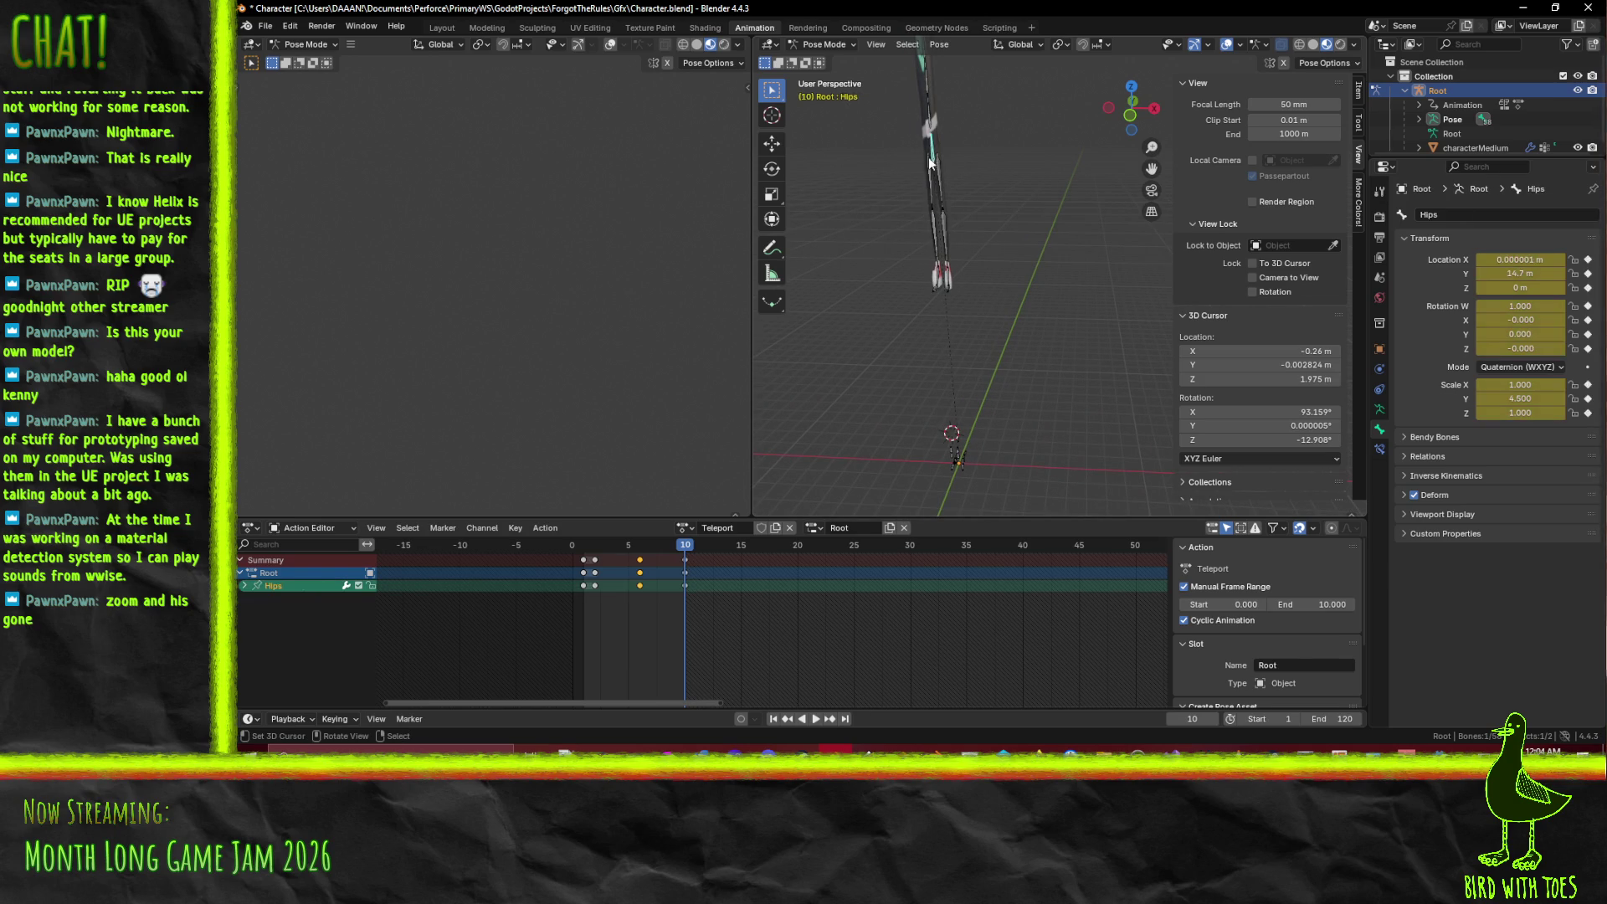
pyautogui.hotkey('ctrl', 'z')
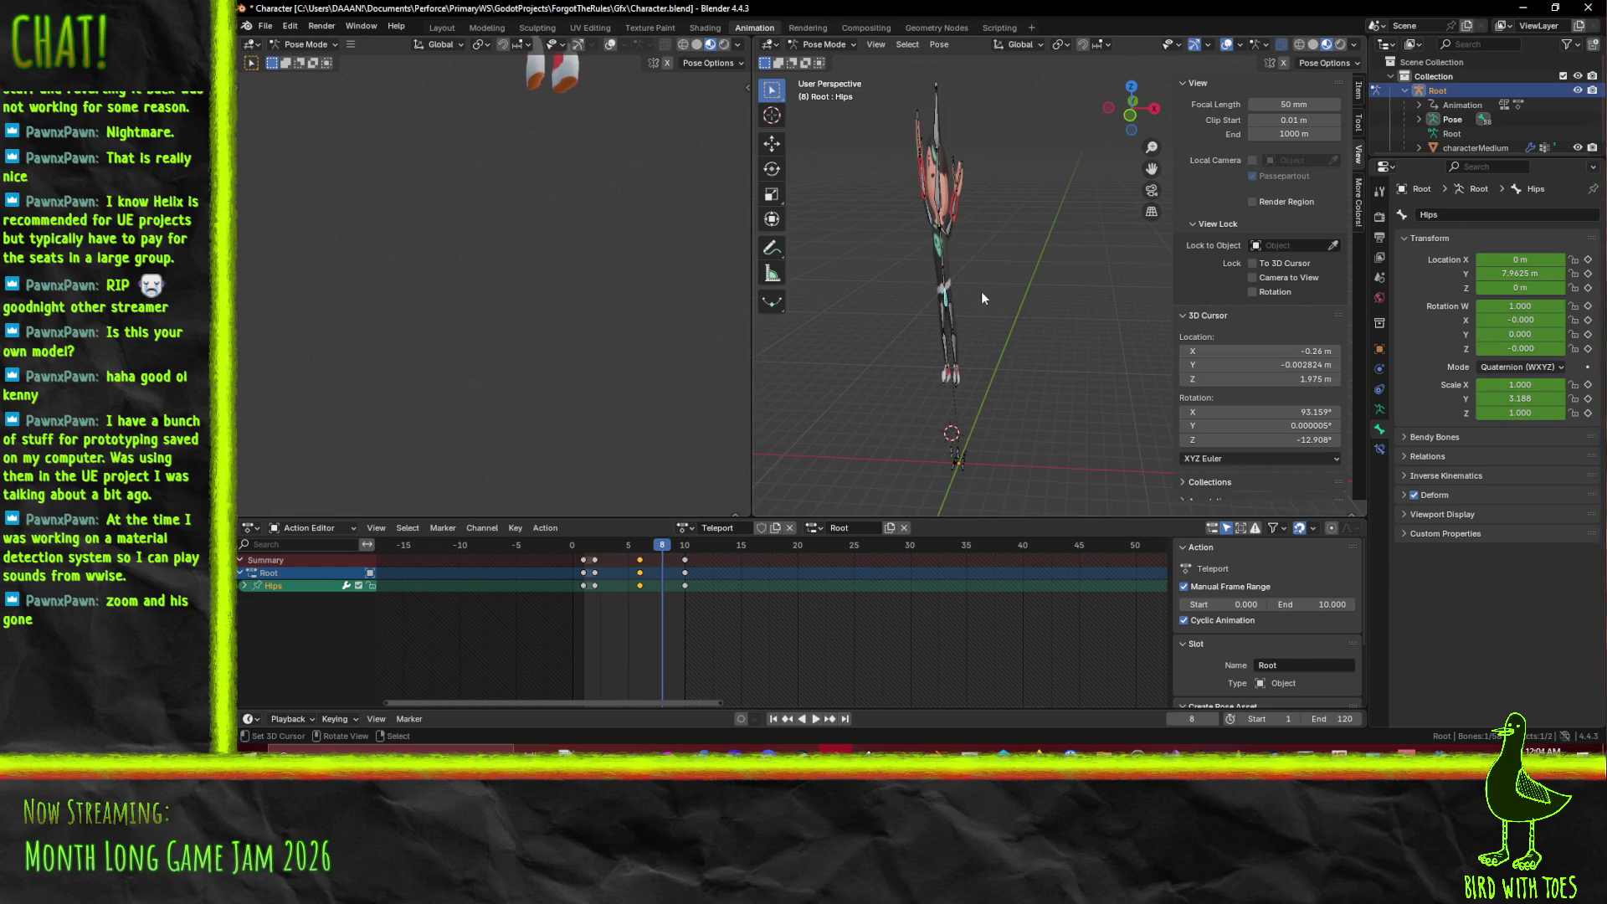
pyautogui.press('g')
pyautogui.press('z')
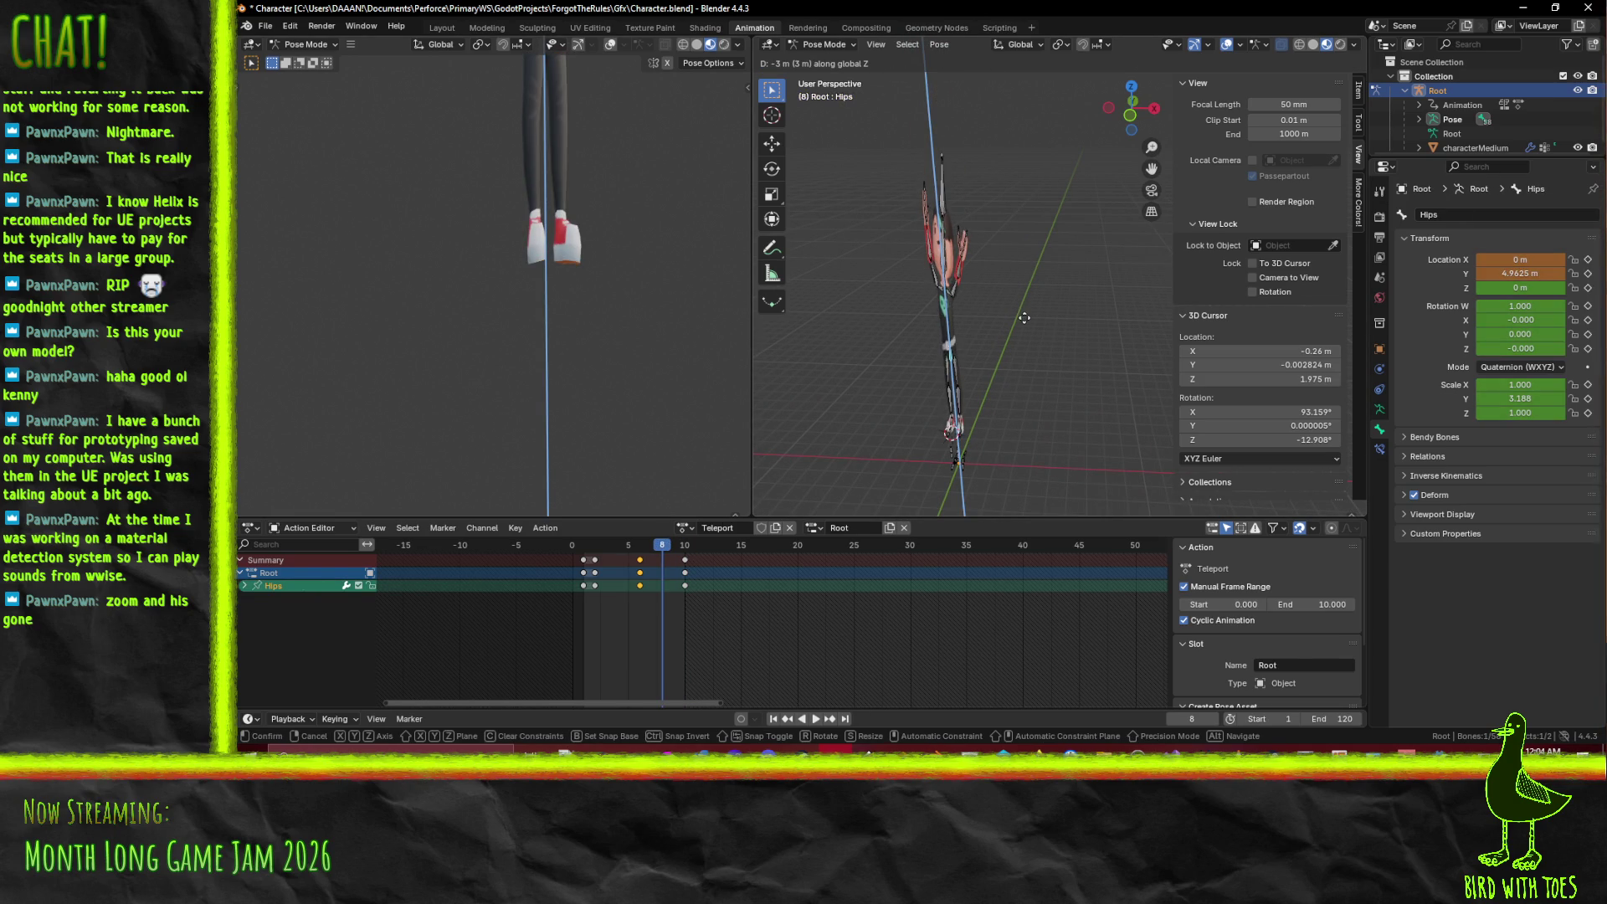
pyautogui.click(1027, 331)
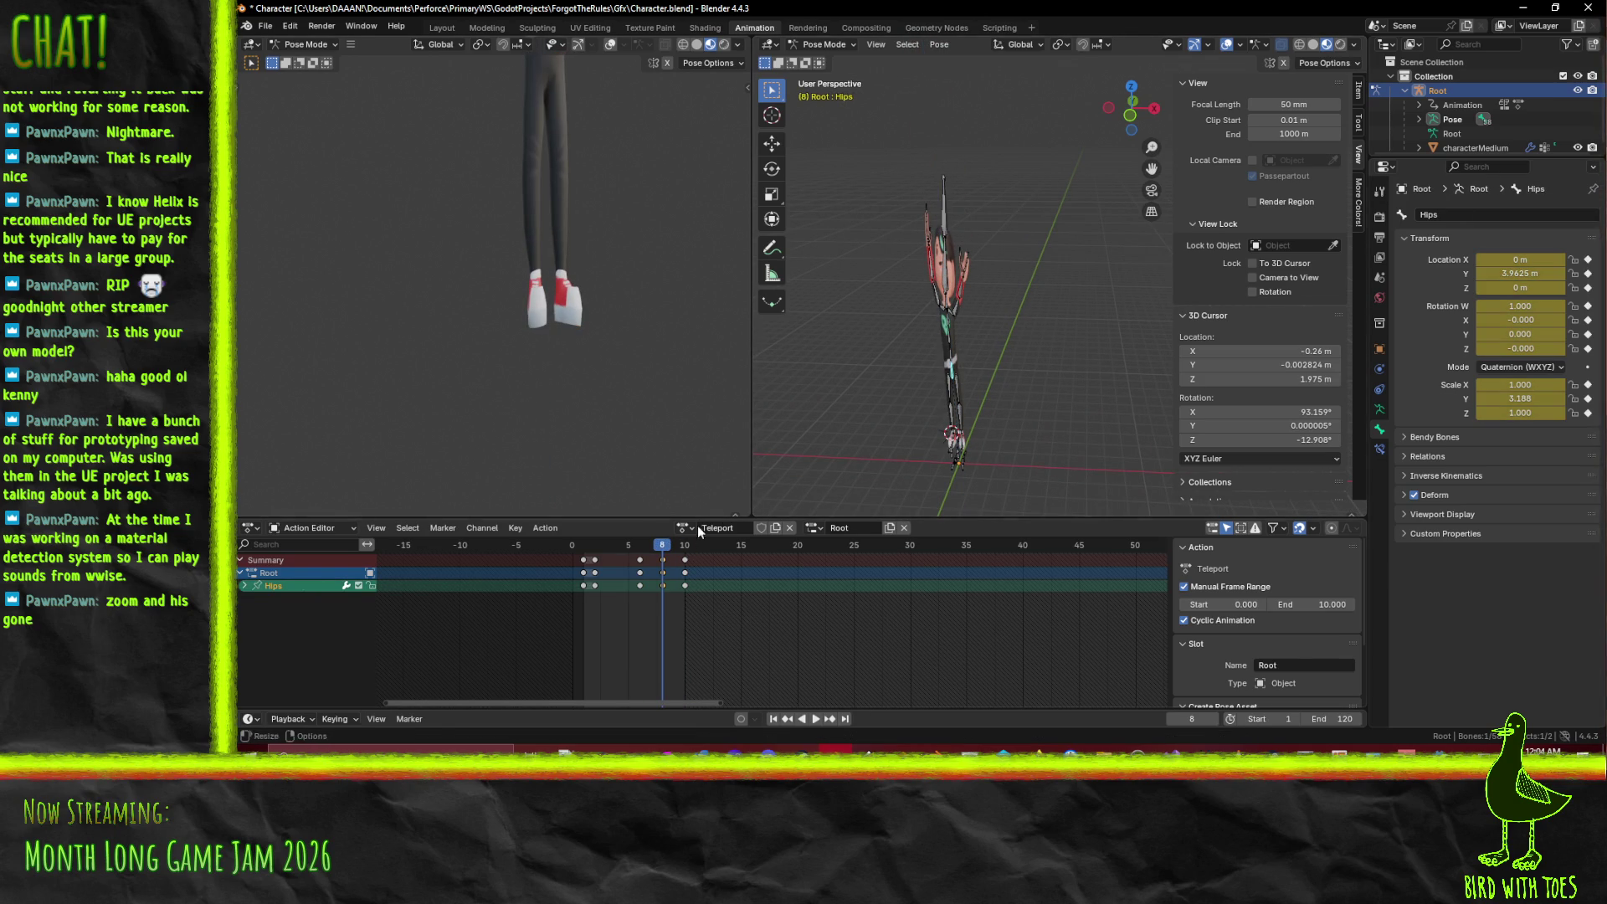
# - Play back the Teleport animation, then return to frame 2
pyautogui.press('space')
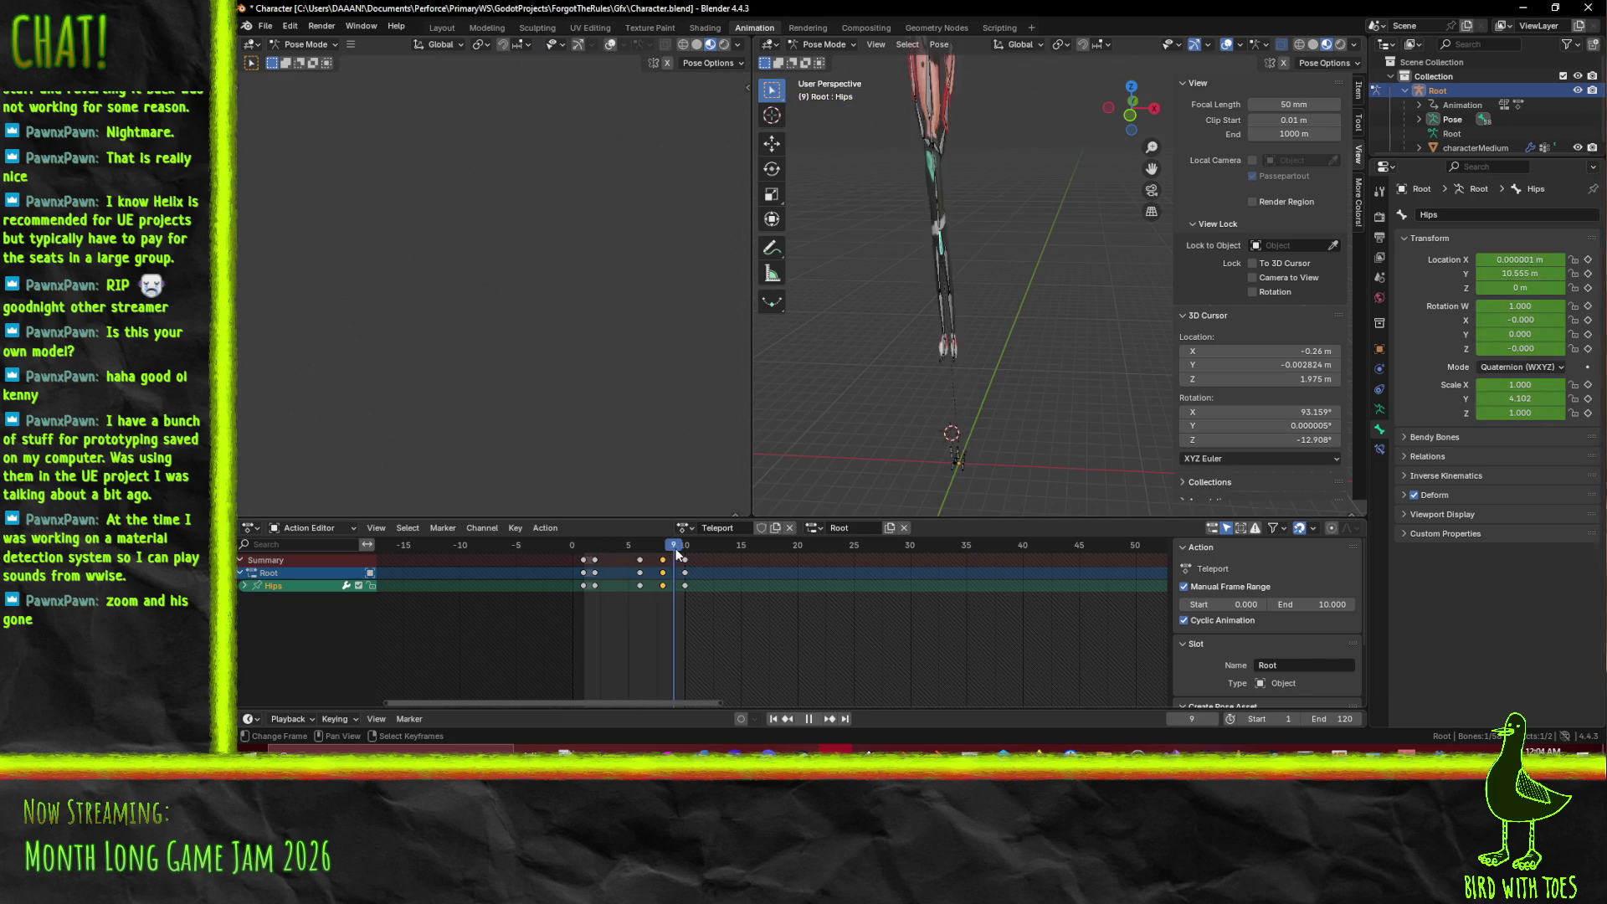
pyautogui.click(809, 719)
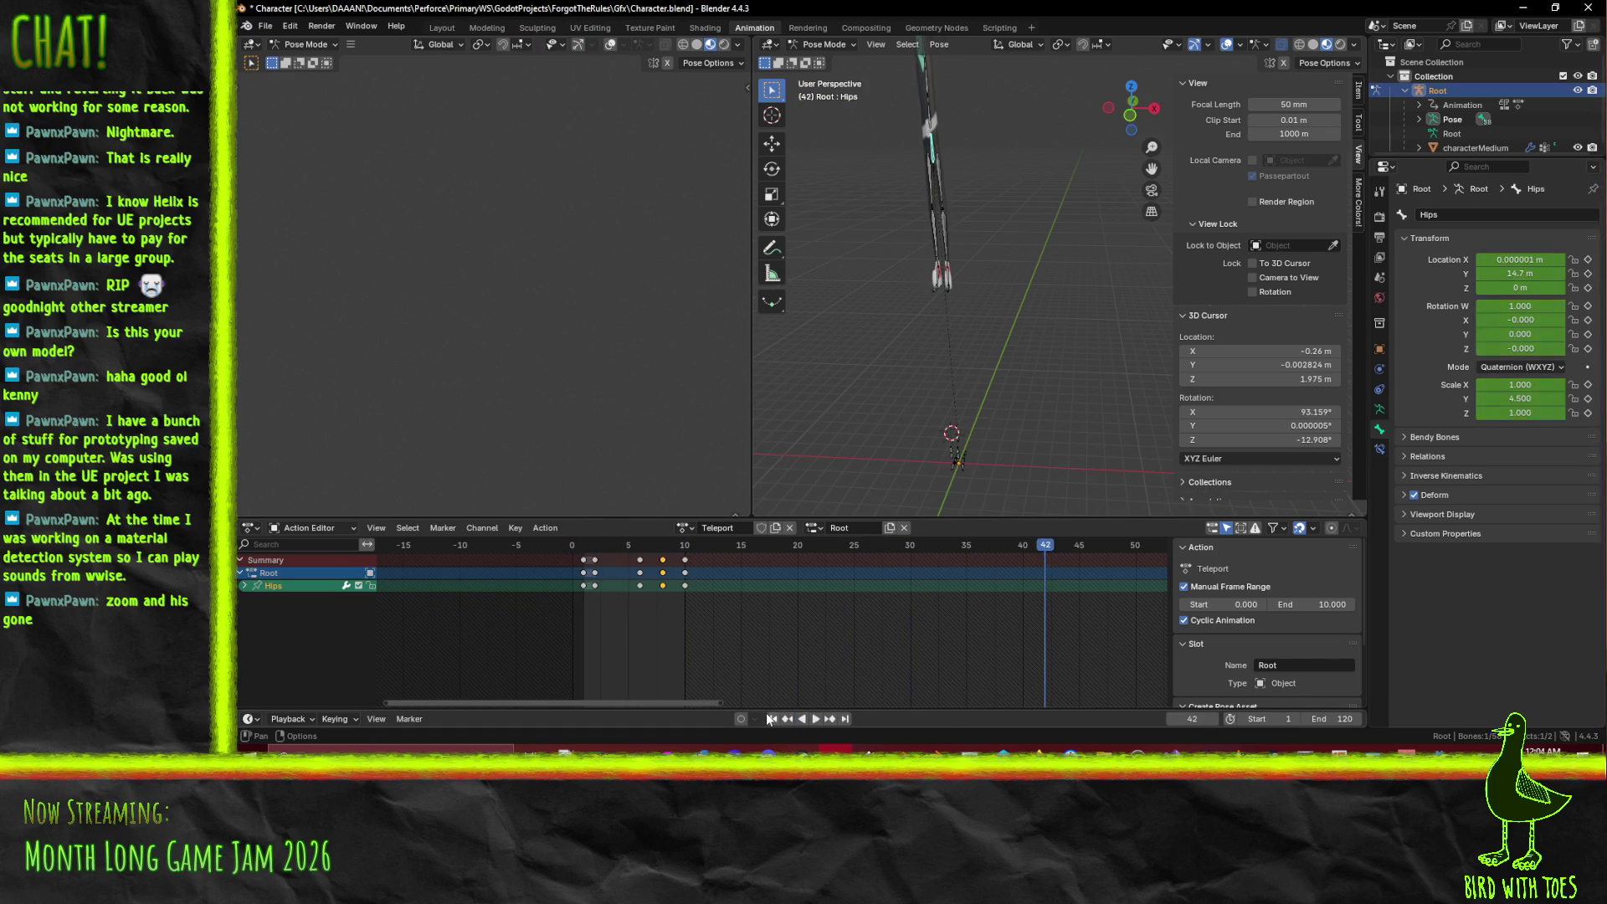
pyautogui.click(774, 719)
pyautogui.click(816, 719)
pyautogui.click(815, 719)
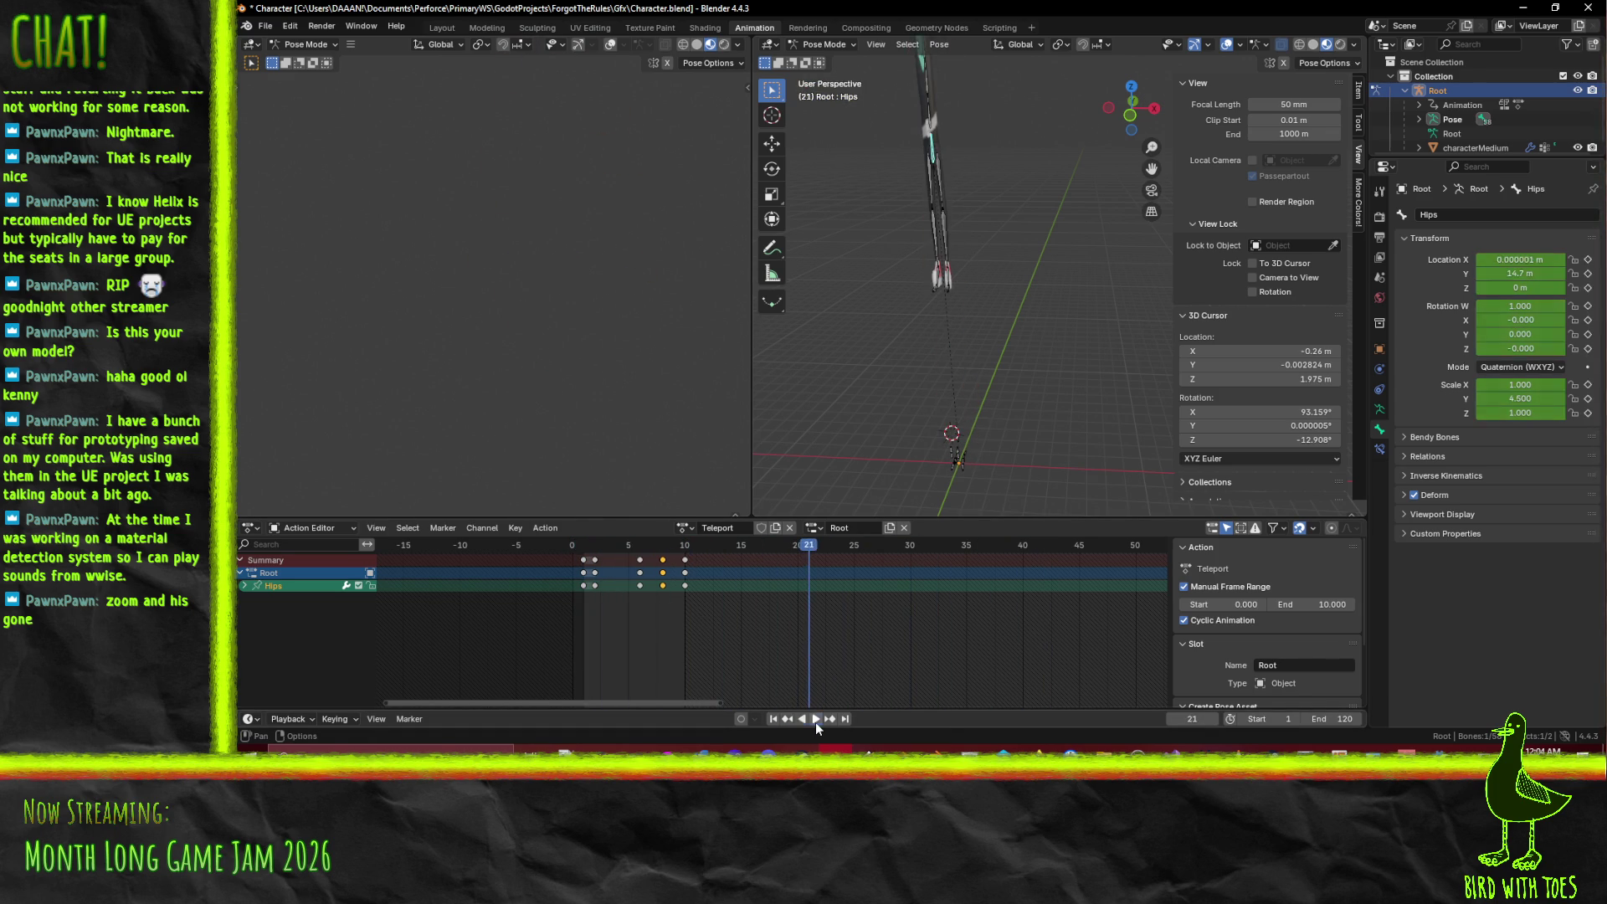
pyautogui.moveTo(806, 559); pyautogui.dragTo(595, 557)
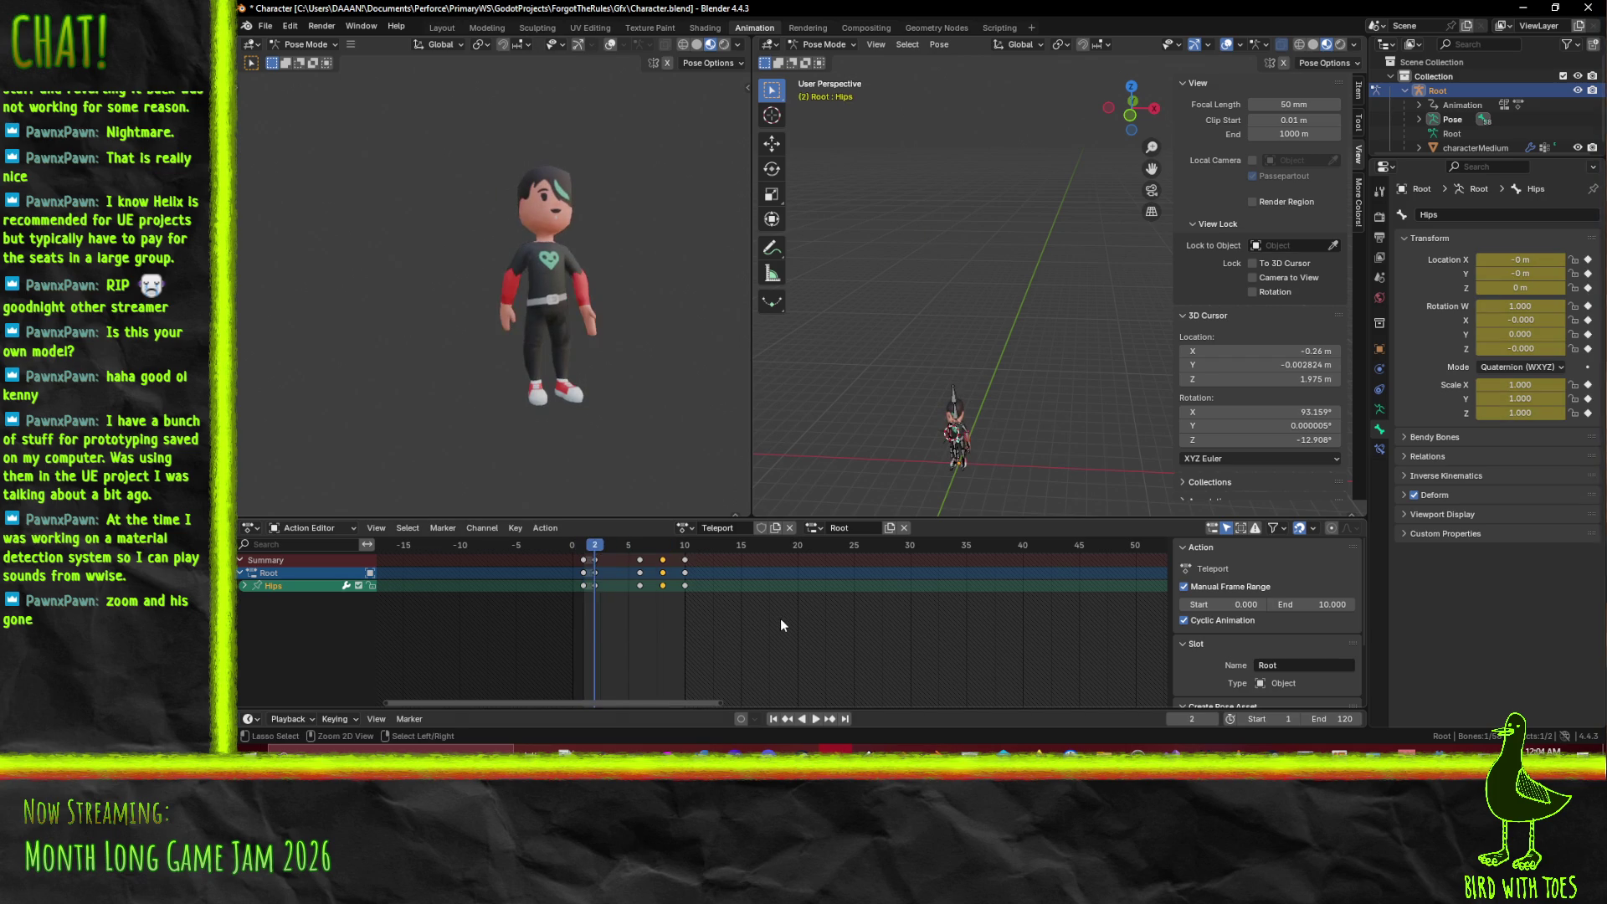
# - Attempt to save the read-only blend file, minimize Blender, and switch to the web browser
pyautogui.hotkey('ctrl', 's')
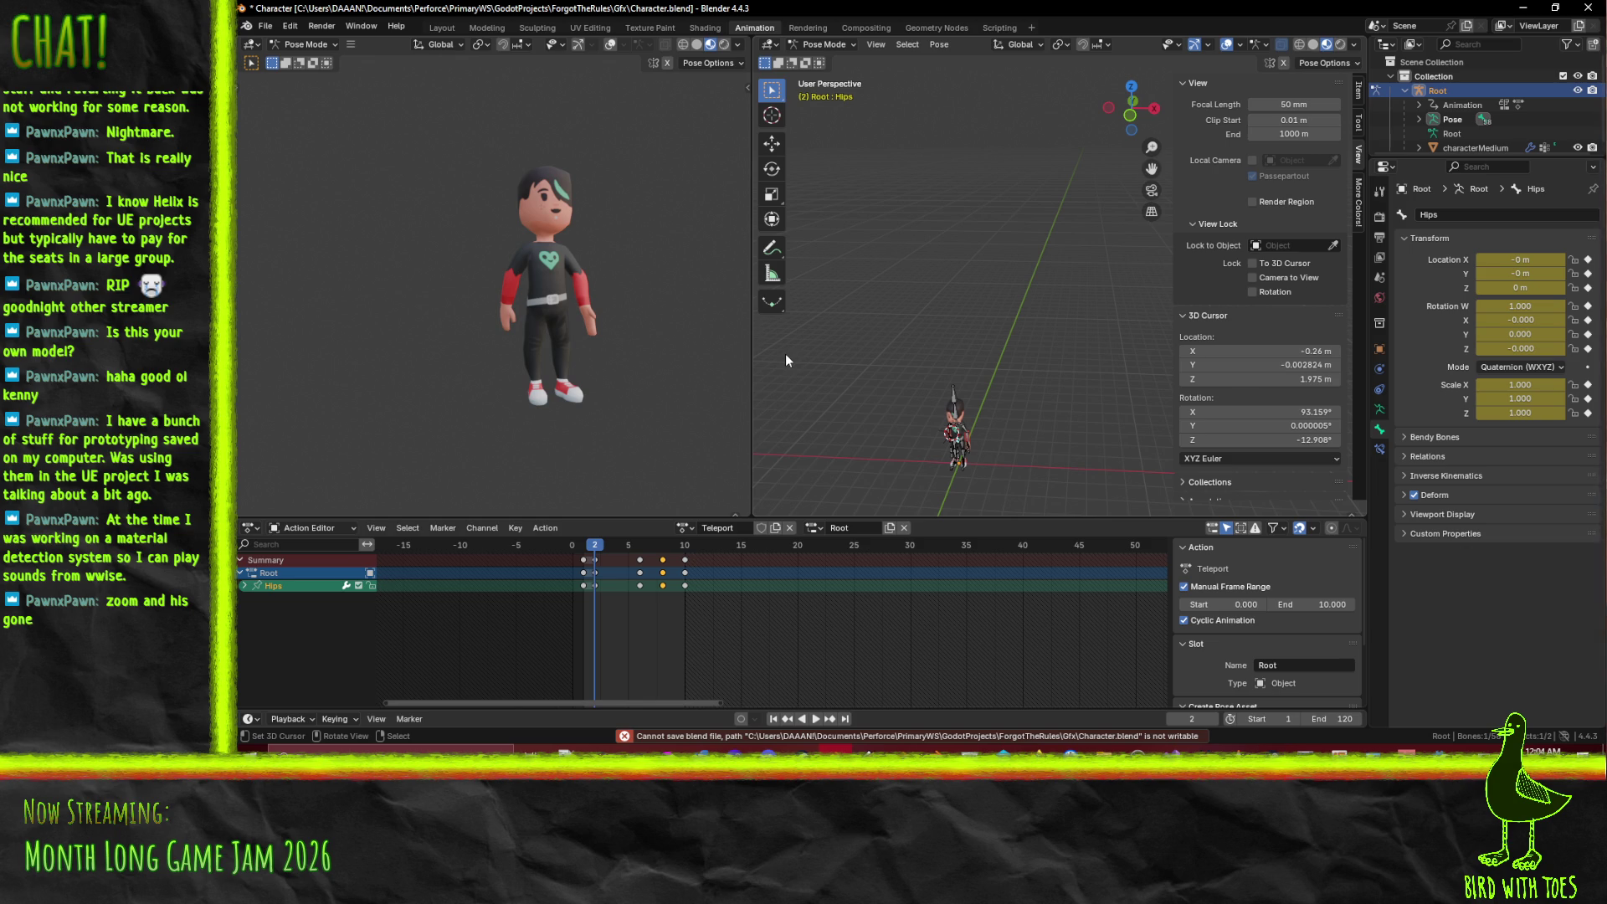
pyautogui.click(1523, 7)
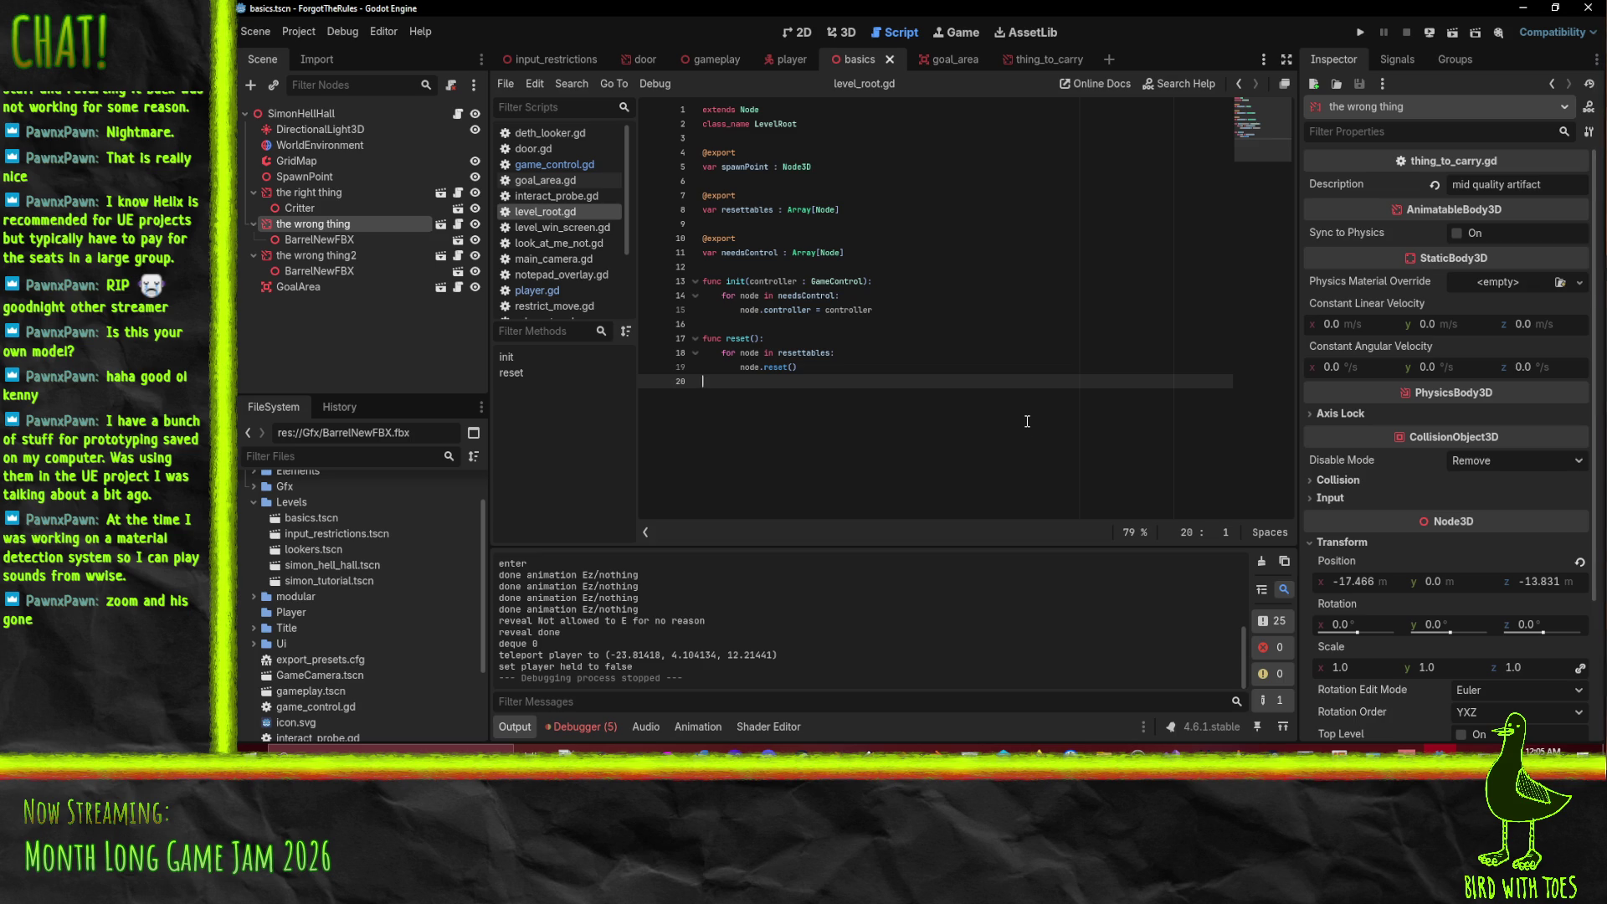
pyautogui.moveTo(1004, 749)
pyautogui.click(979, 684)
pyautogui.click(343, 16)
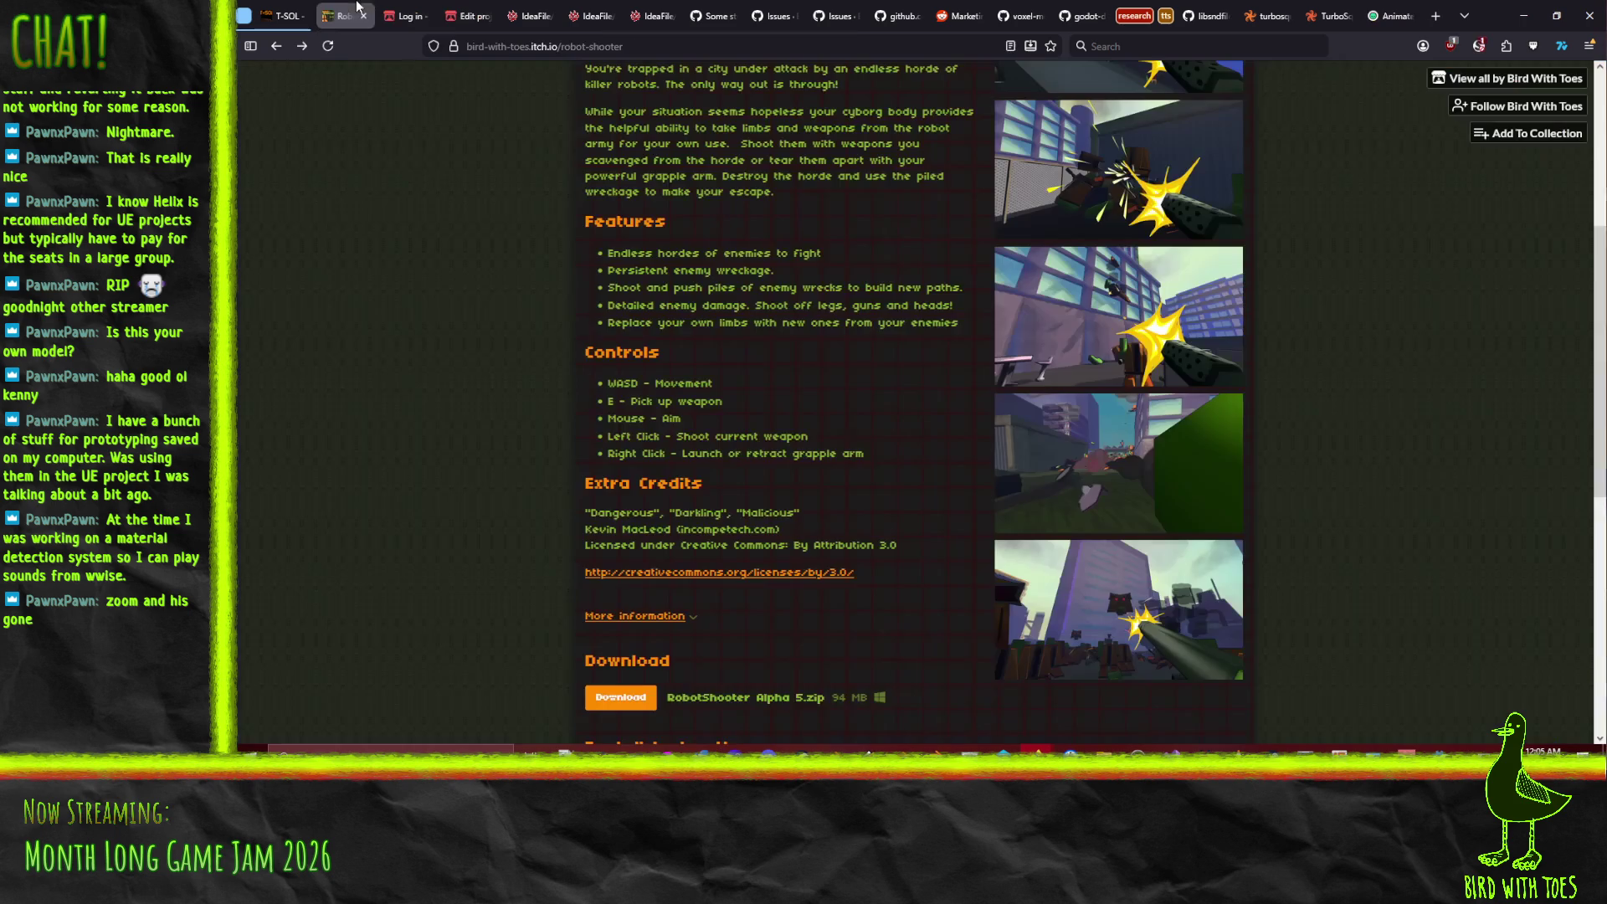
pyautogui.click(1140, 302)
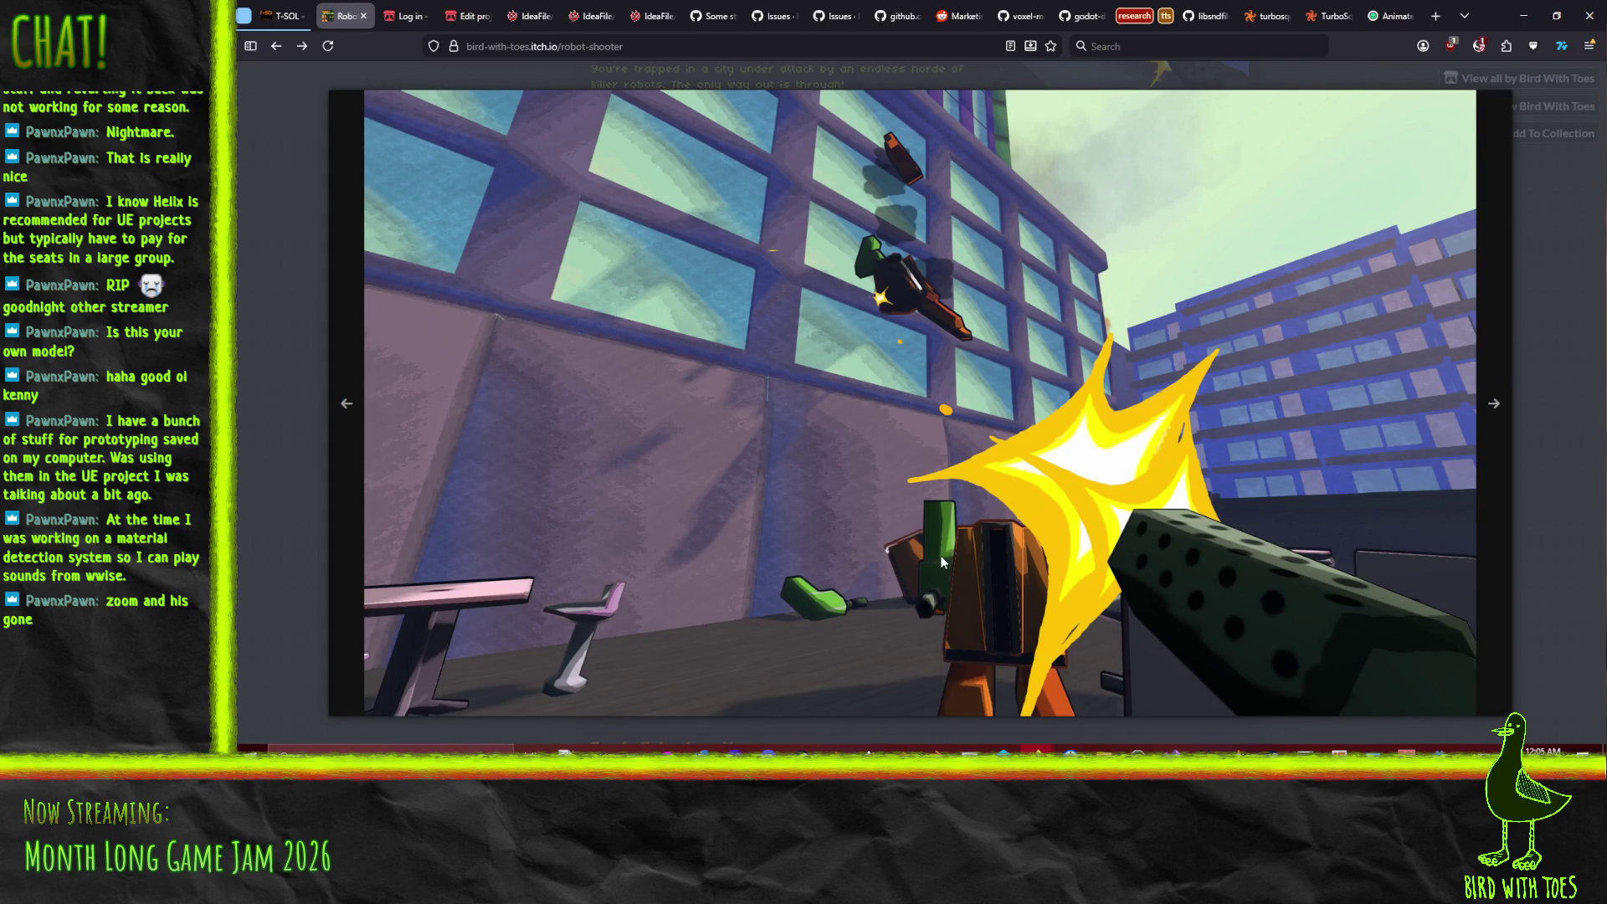
pyautogui.click(1582, 441)
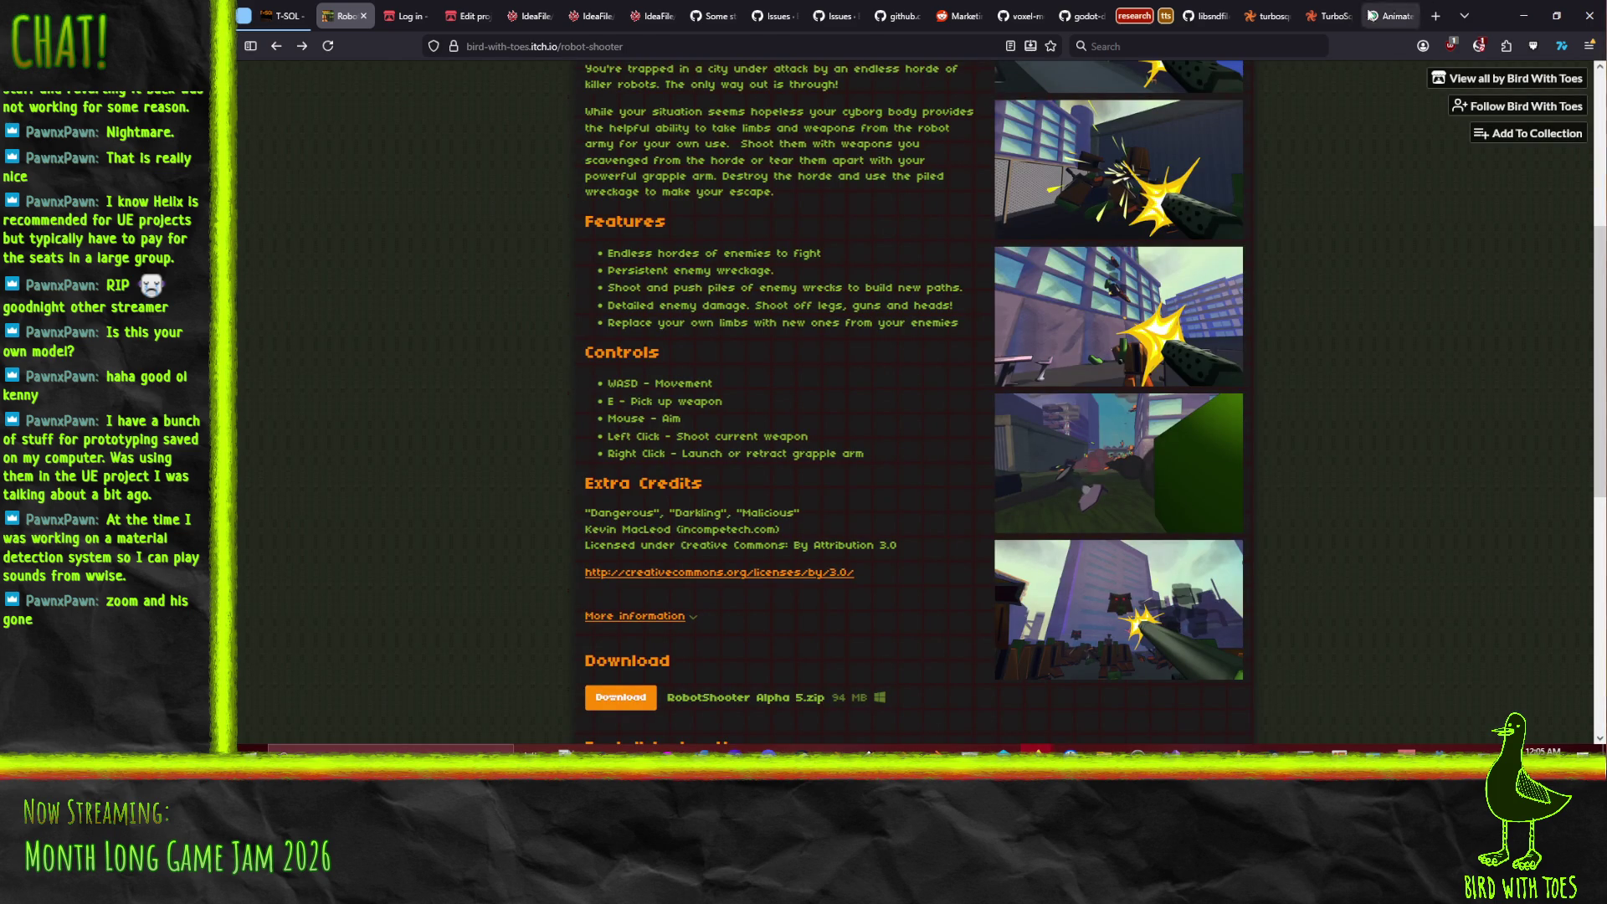
pyautogui.click(1523, 15)
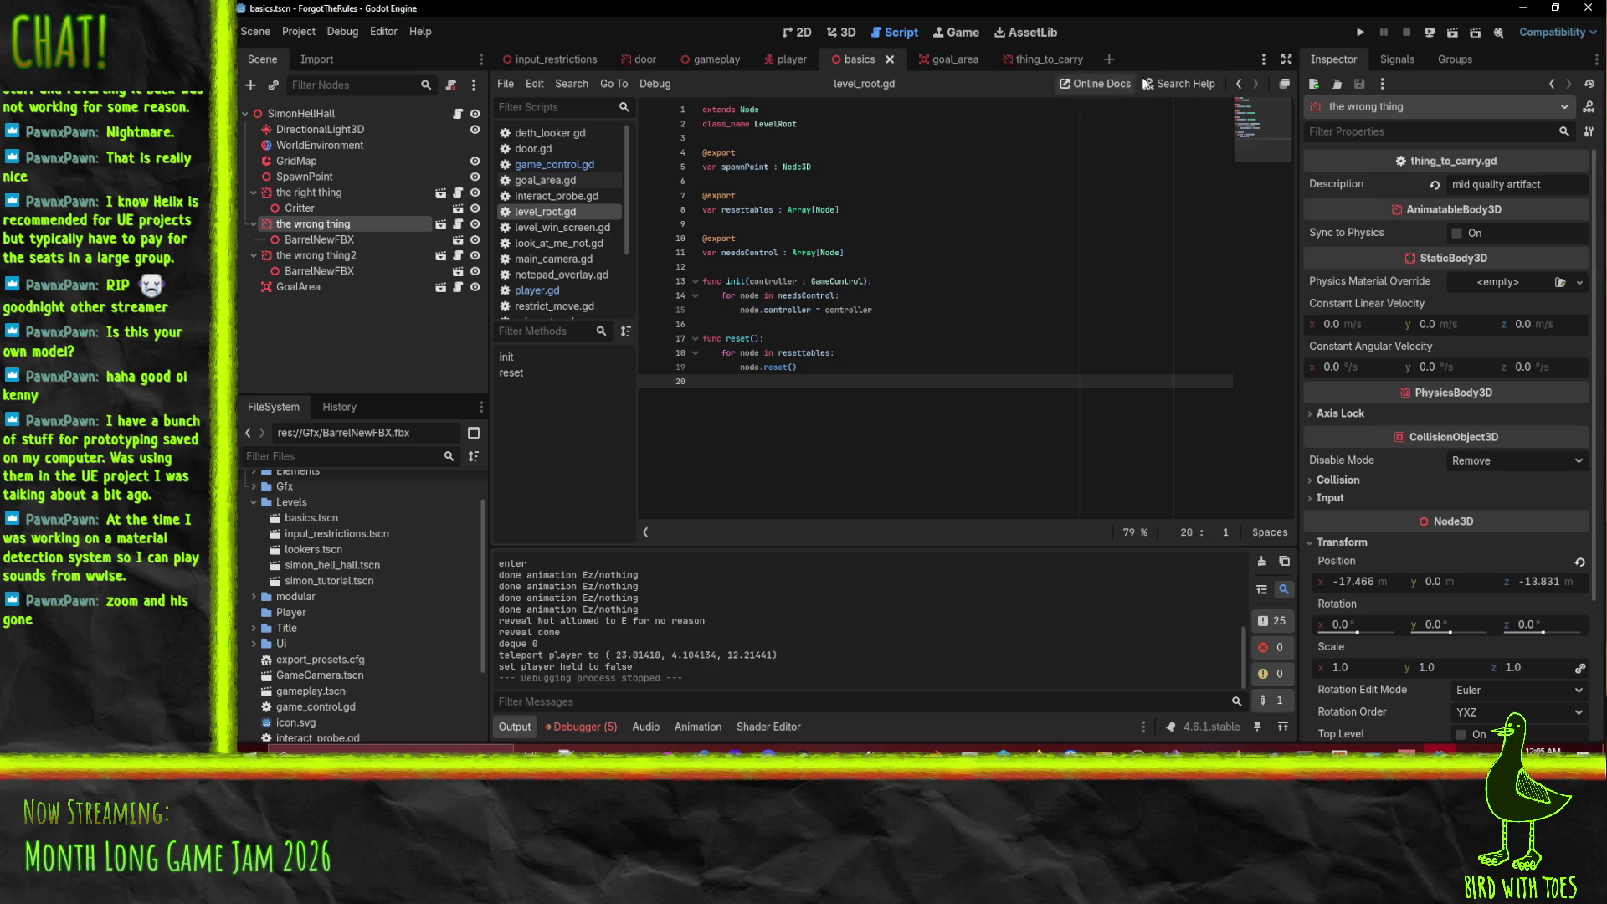
# - Playtest the level, read the 'Animation not found: Teleport' errors, then stop the game
pyautogui.click(1362, 30)
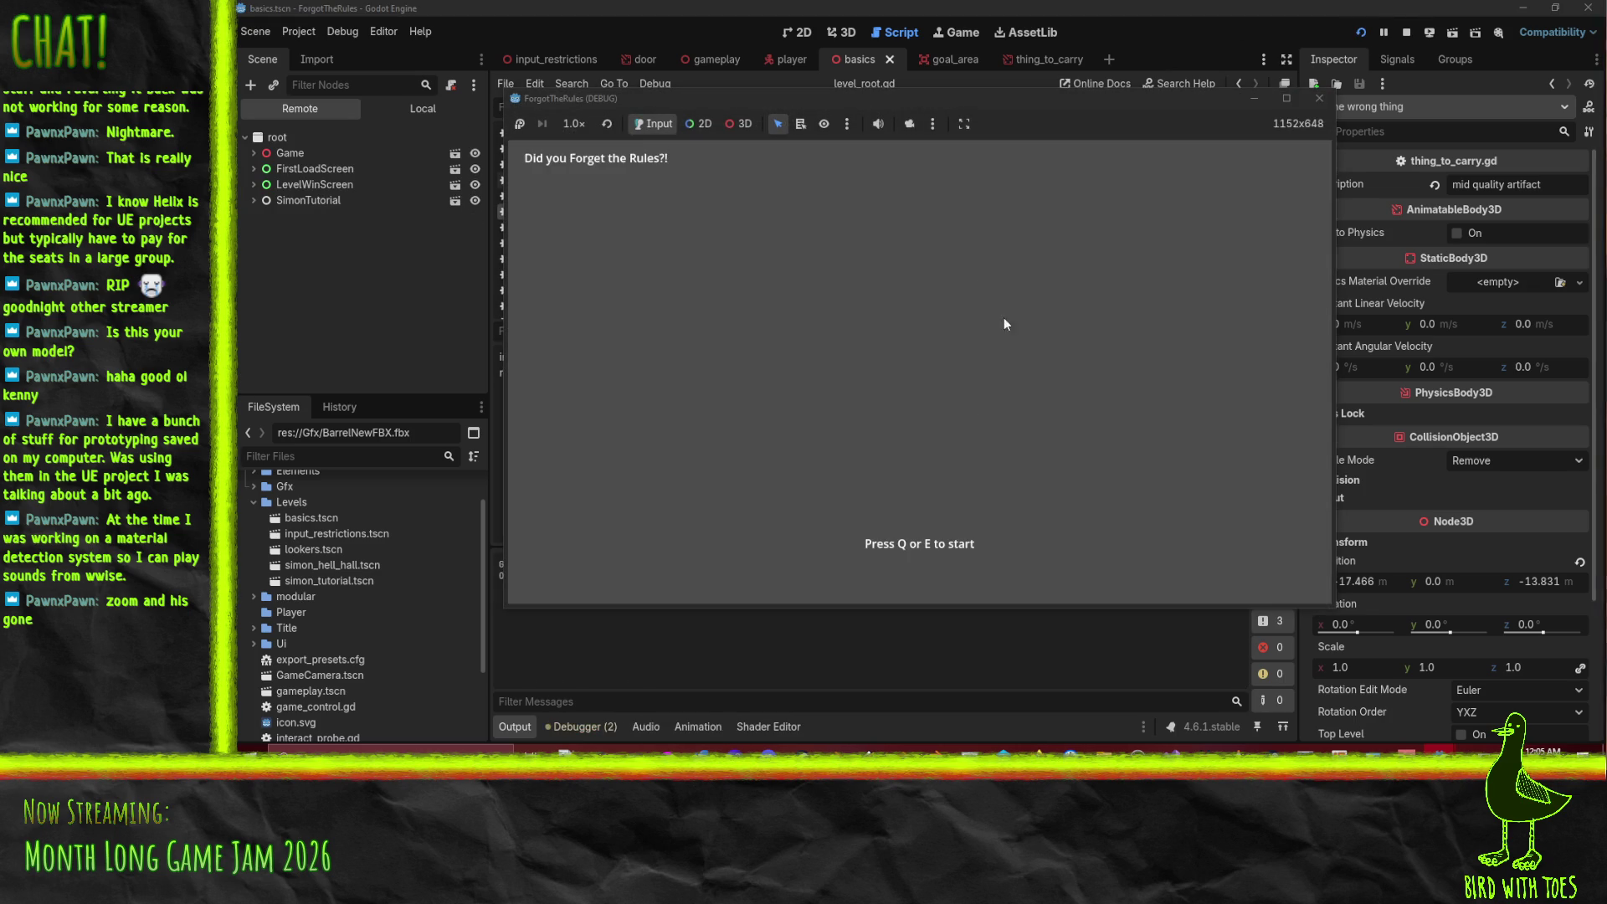
pyautogui.press('e')
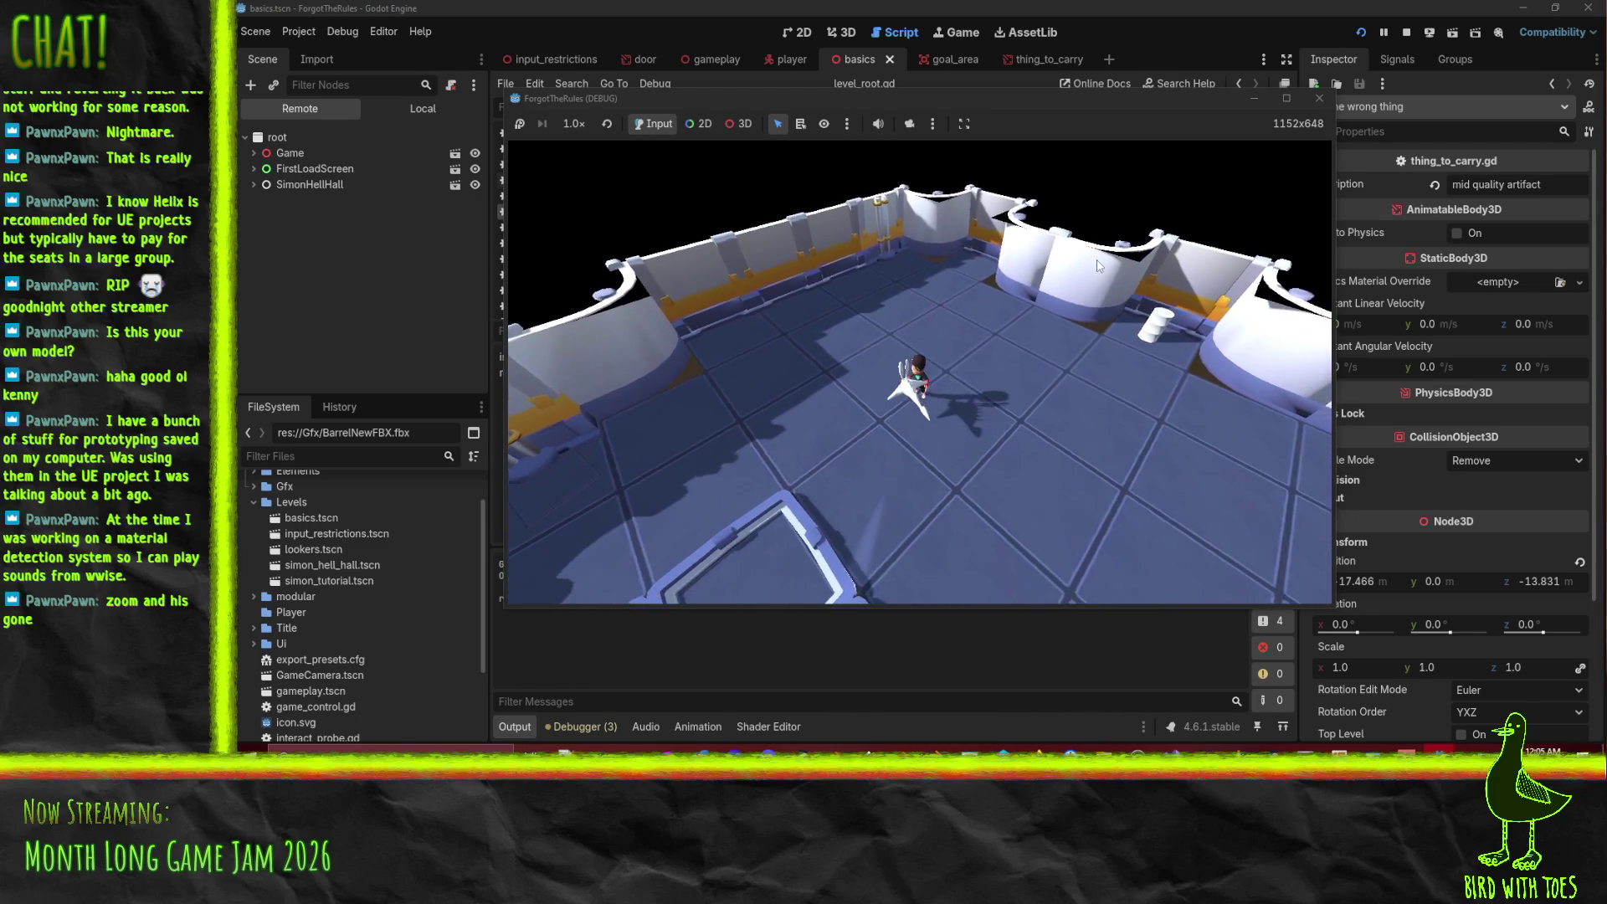
pyautogui.press('s')
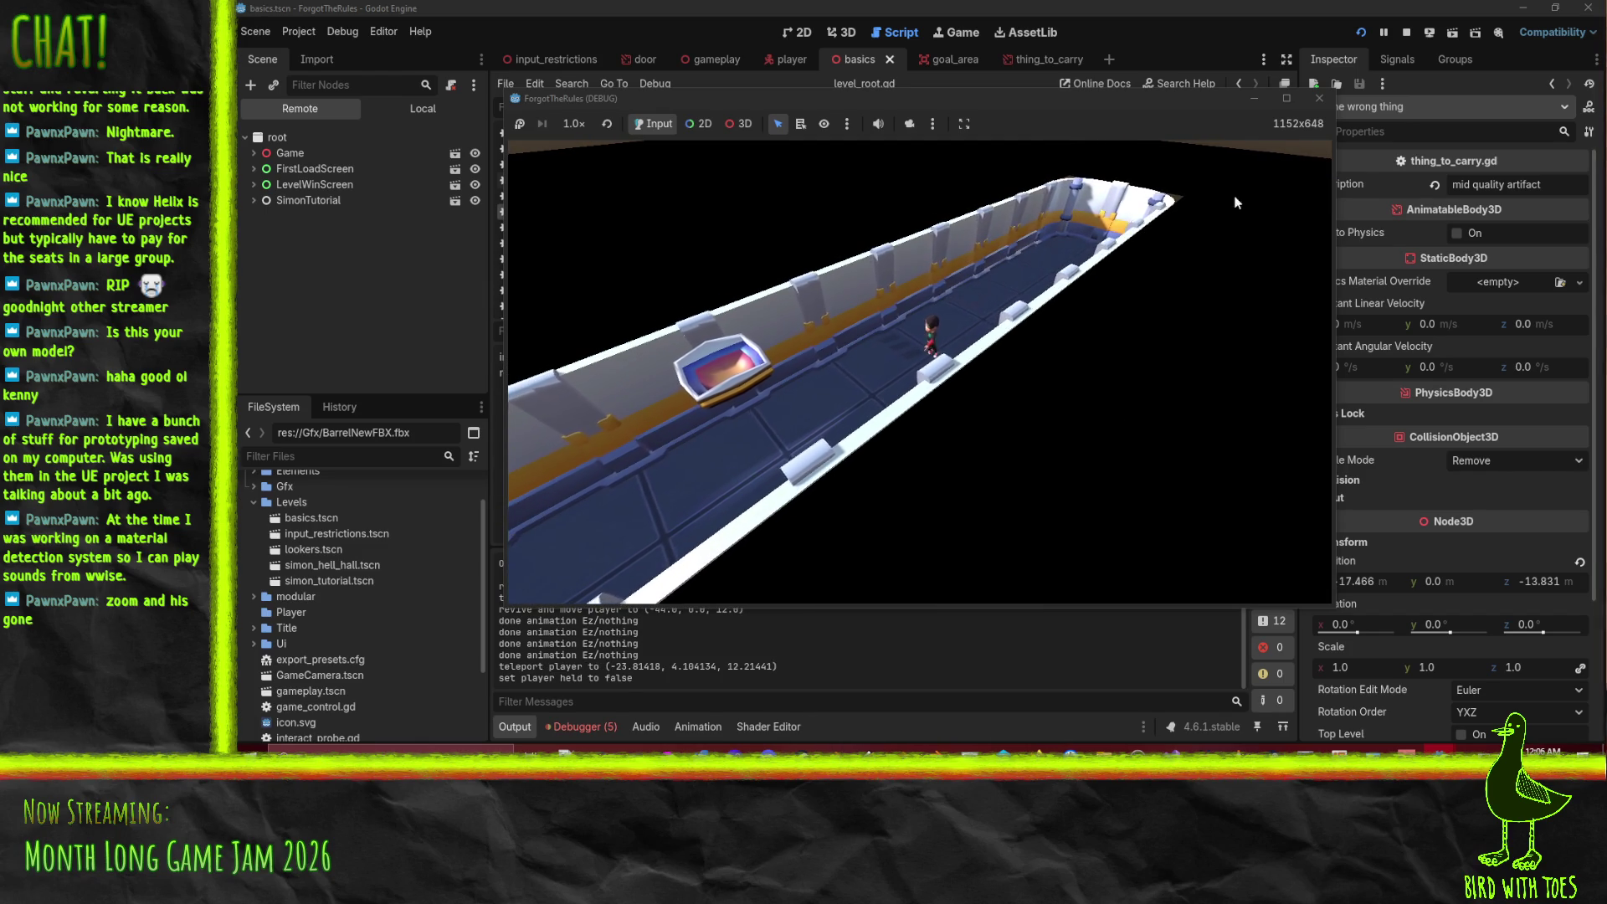
pyautogui.click(599, 726)
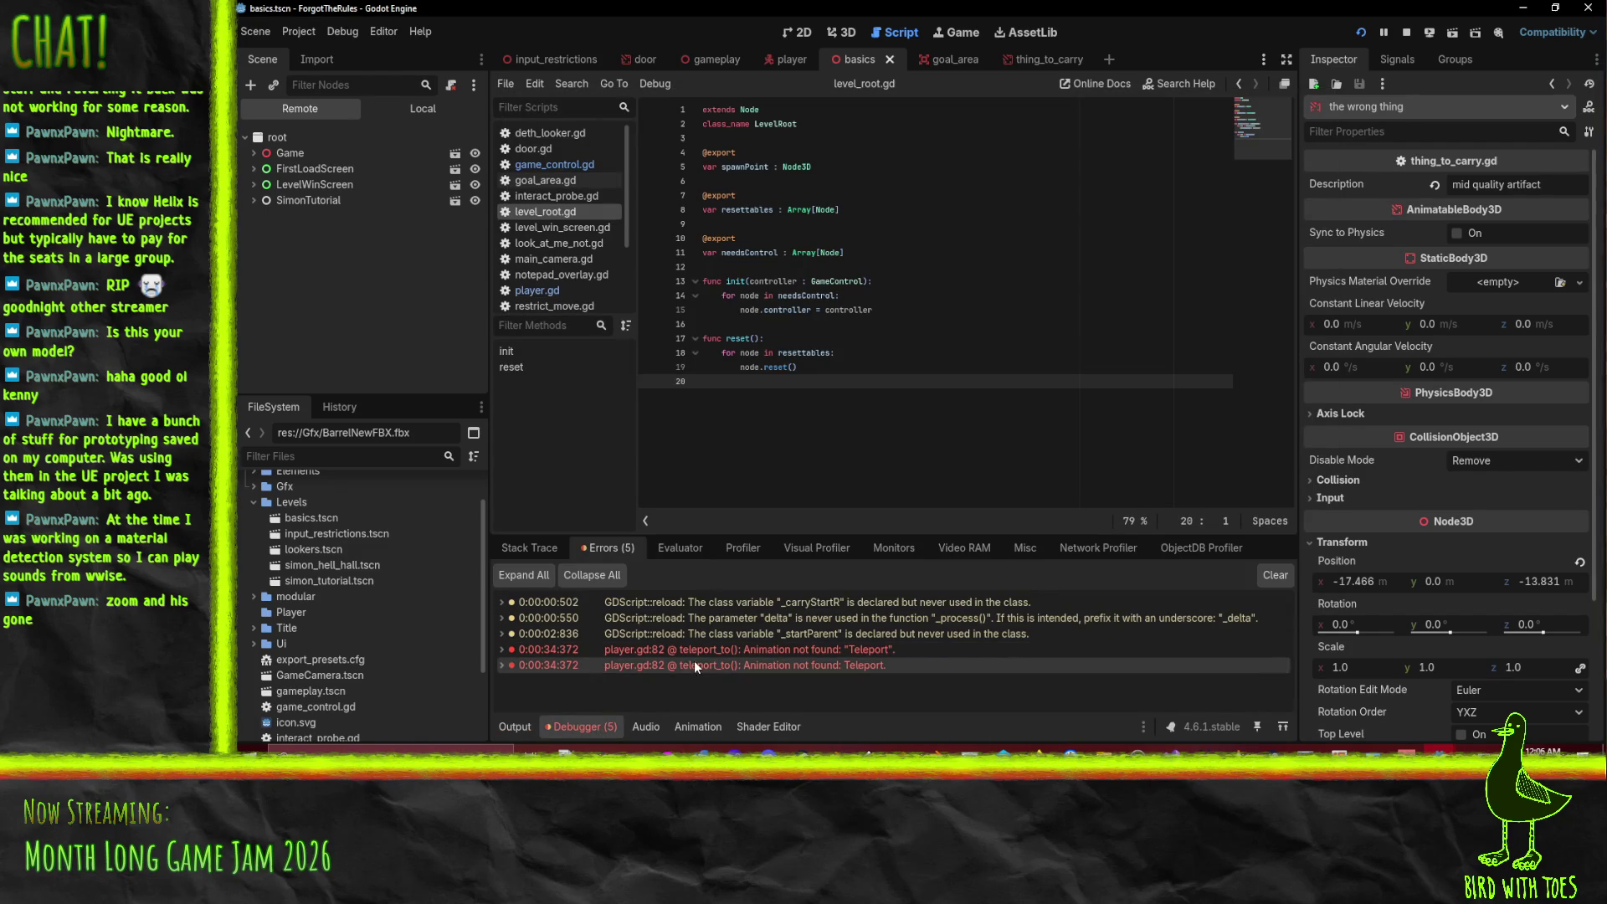
pyautogui.click(1411, 30)
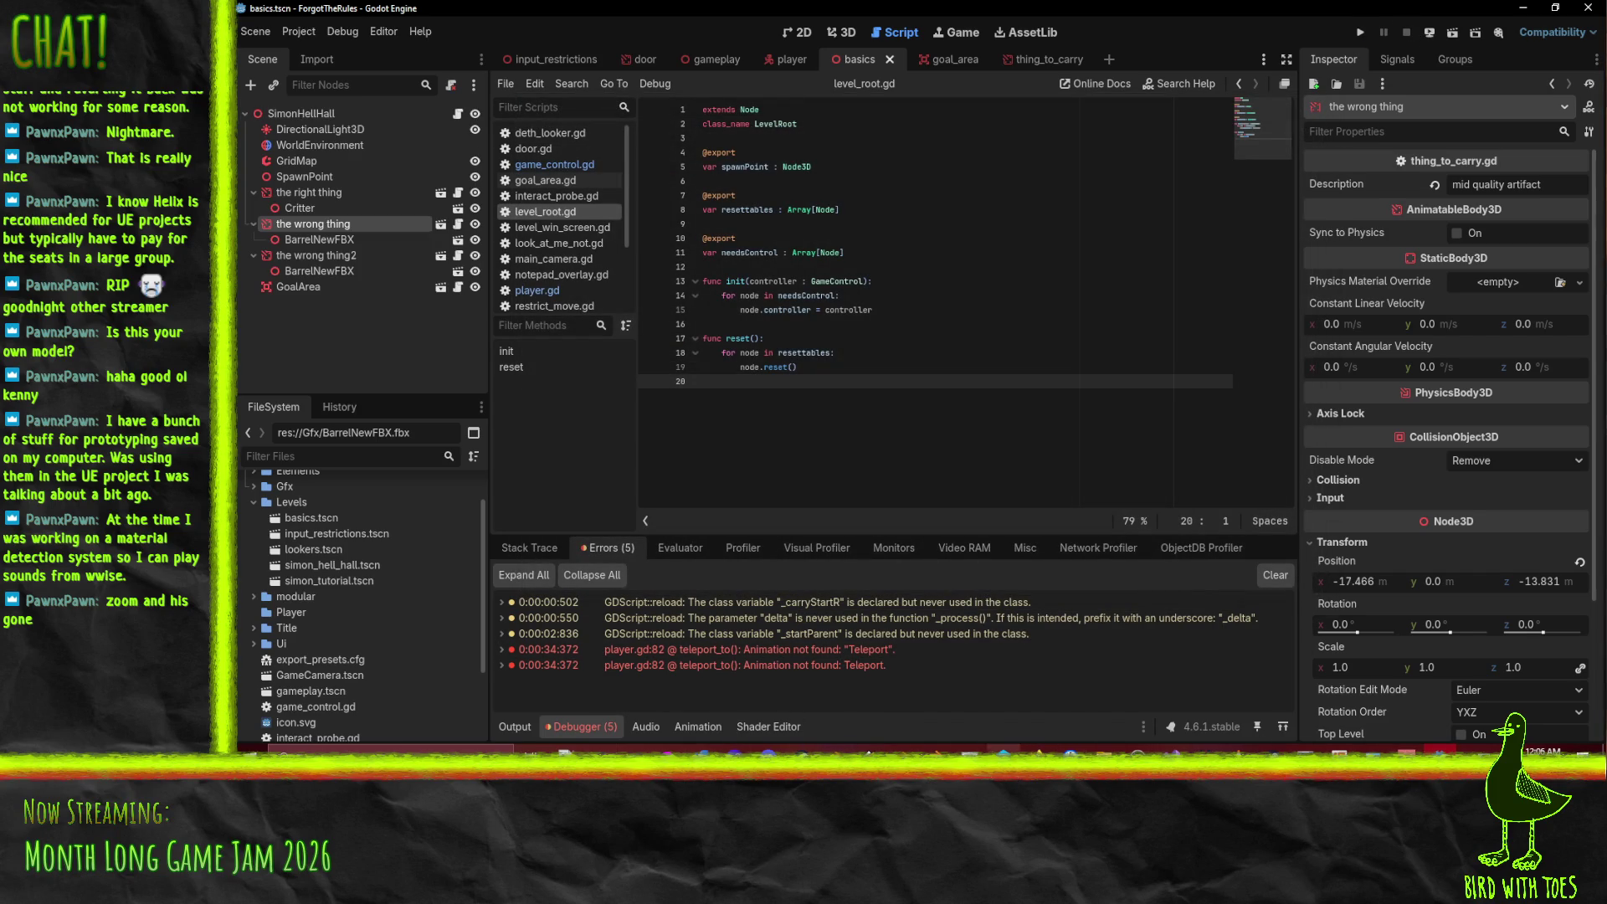
# - In Blender, give the Teleport action a fake user and save, checking out ForgotTheRules in Perforce
pyautogui.hotkey('alt', 'Tab')
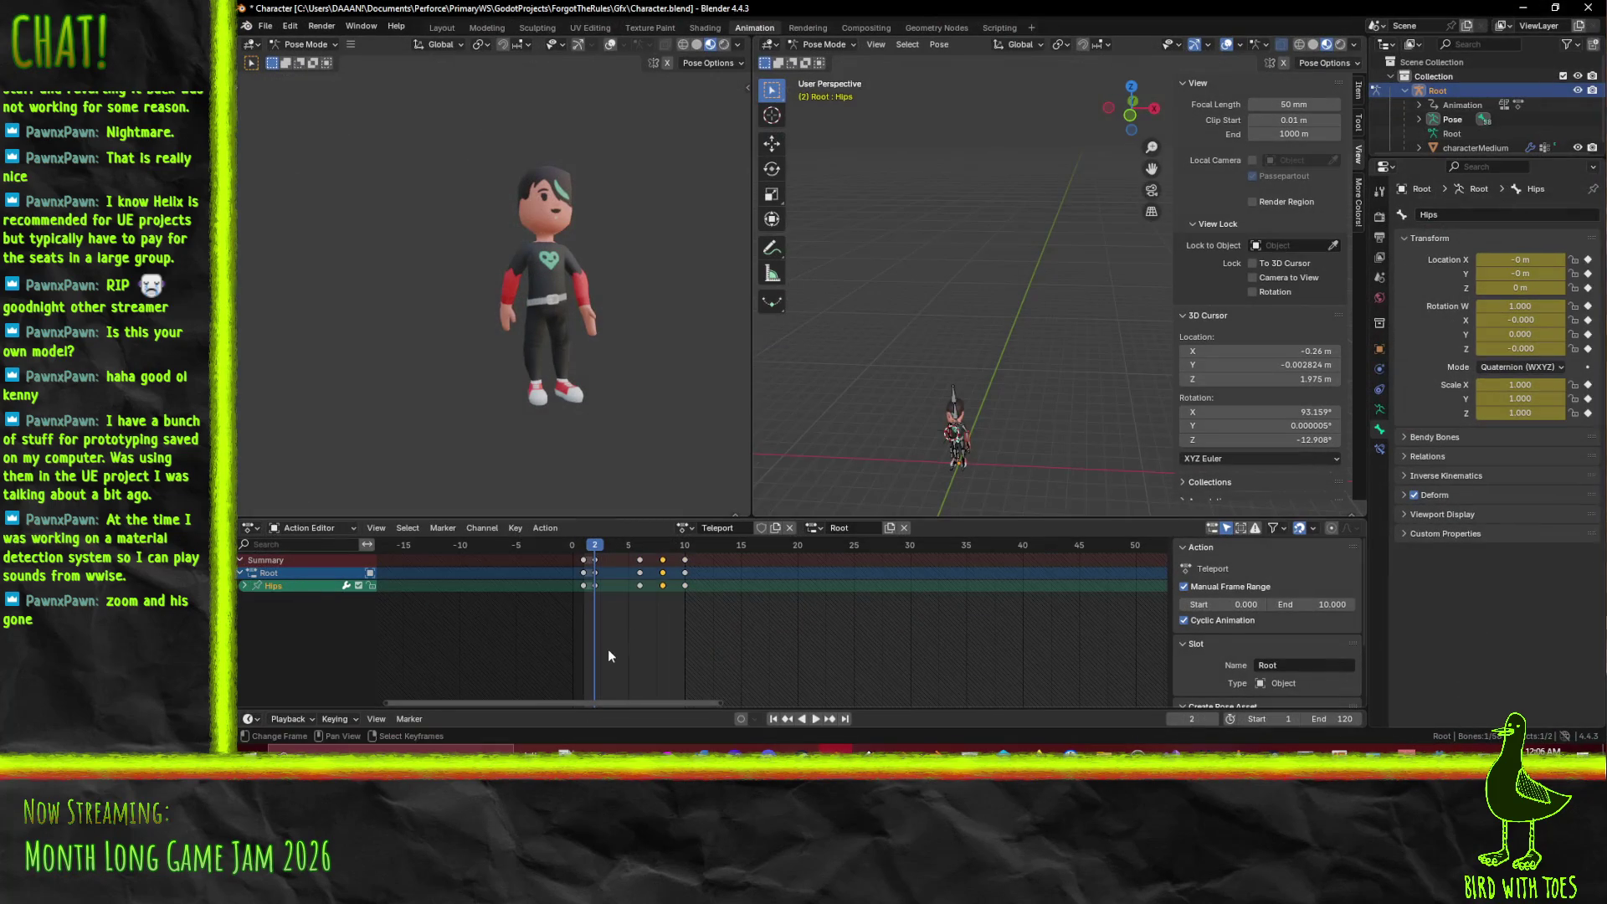
pyautogui.click(763, 528)
pyautogui.hotkey('ctrl', 's')
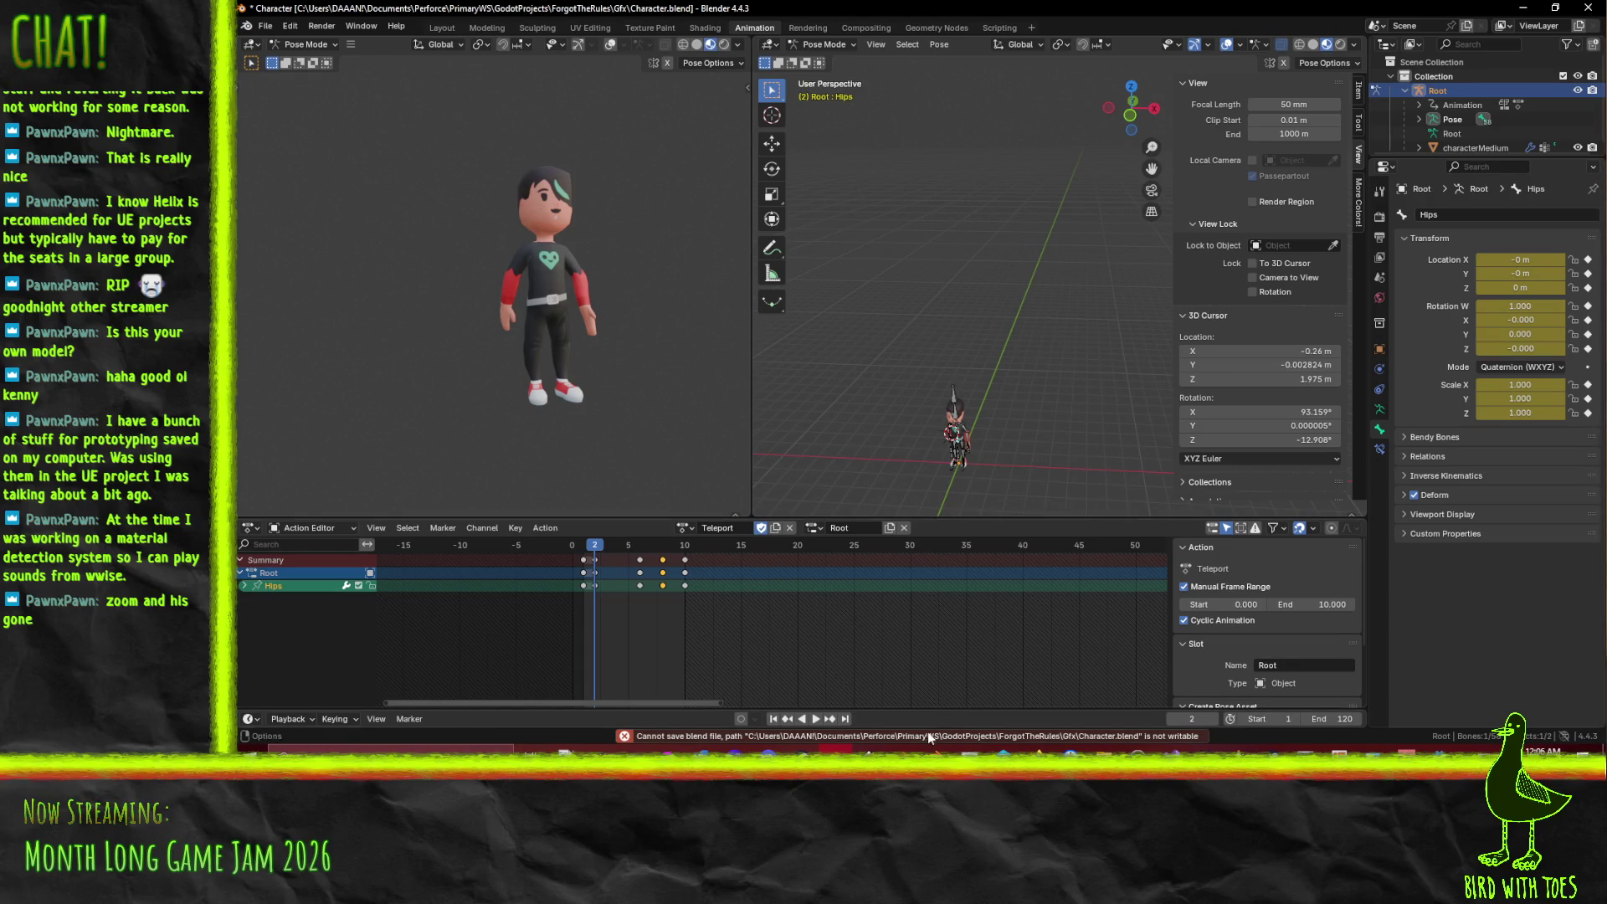
pyautogui.hotkey('alt', 'Tab')
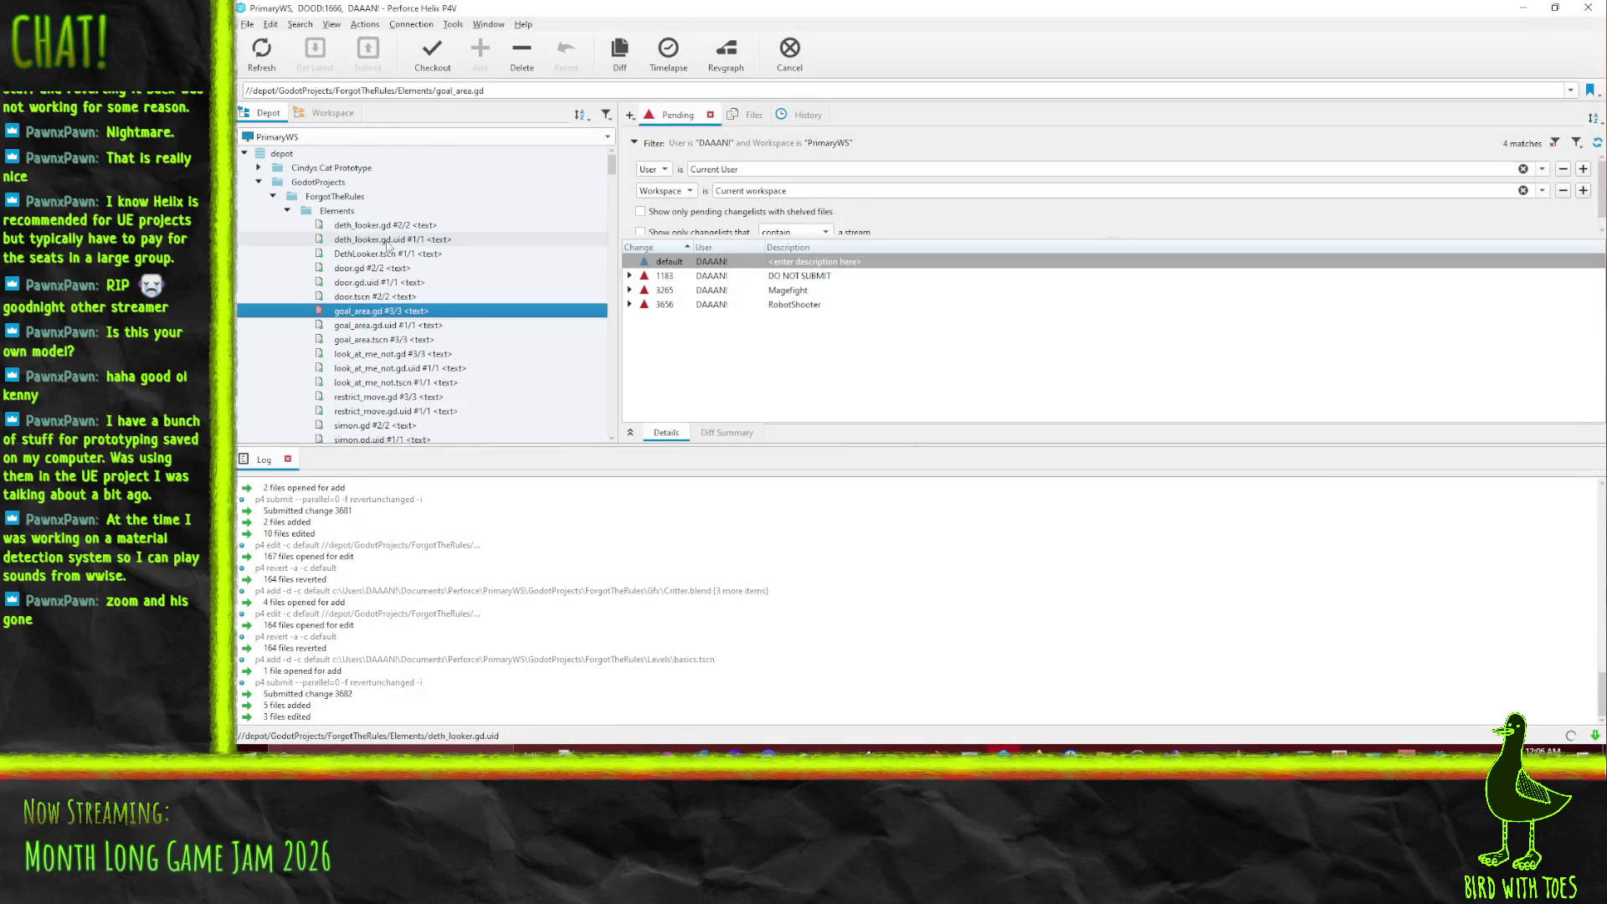
pyautogui.moveTo(335, 196)
pyautogui.mouseDown()
pyautogui.moveTo(600, 275)
pyautogui.moveTo(670, 264)
pyautogui.mouseUp()
pyautogui.click(1523, 7)
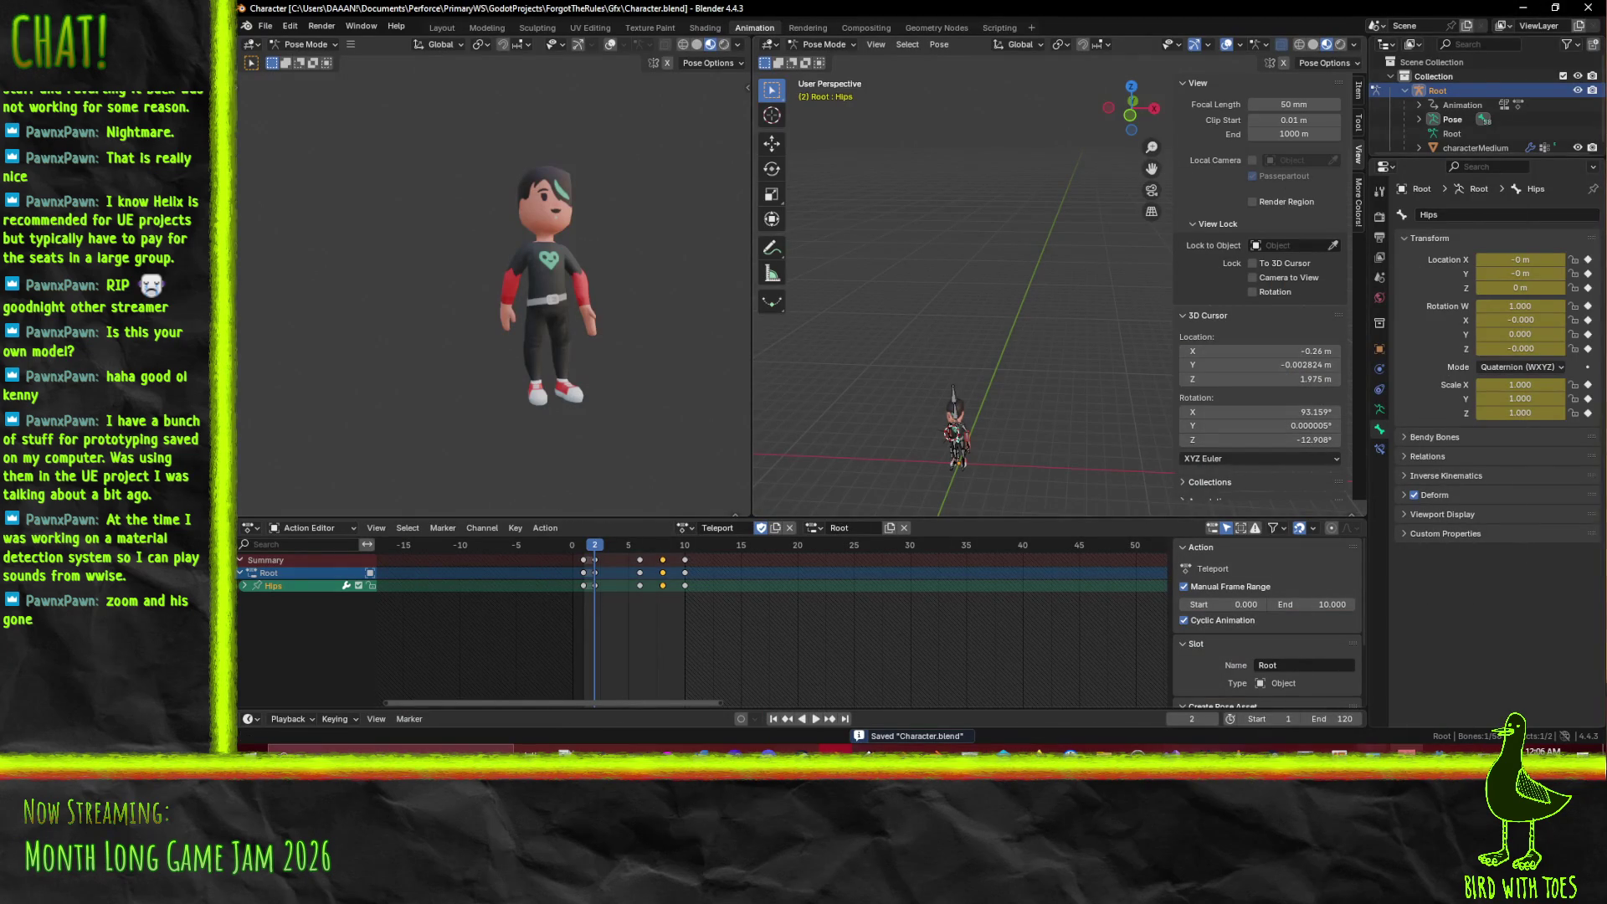
# - Minimize Blender to return to Godot while it reimports the character assets
pyautogui.click(1522, 8)
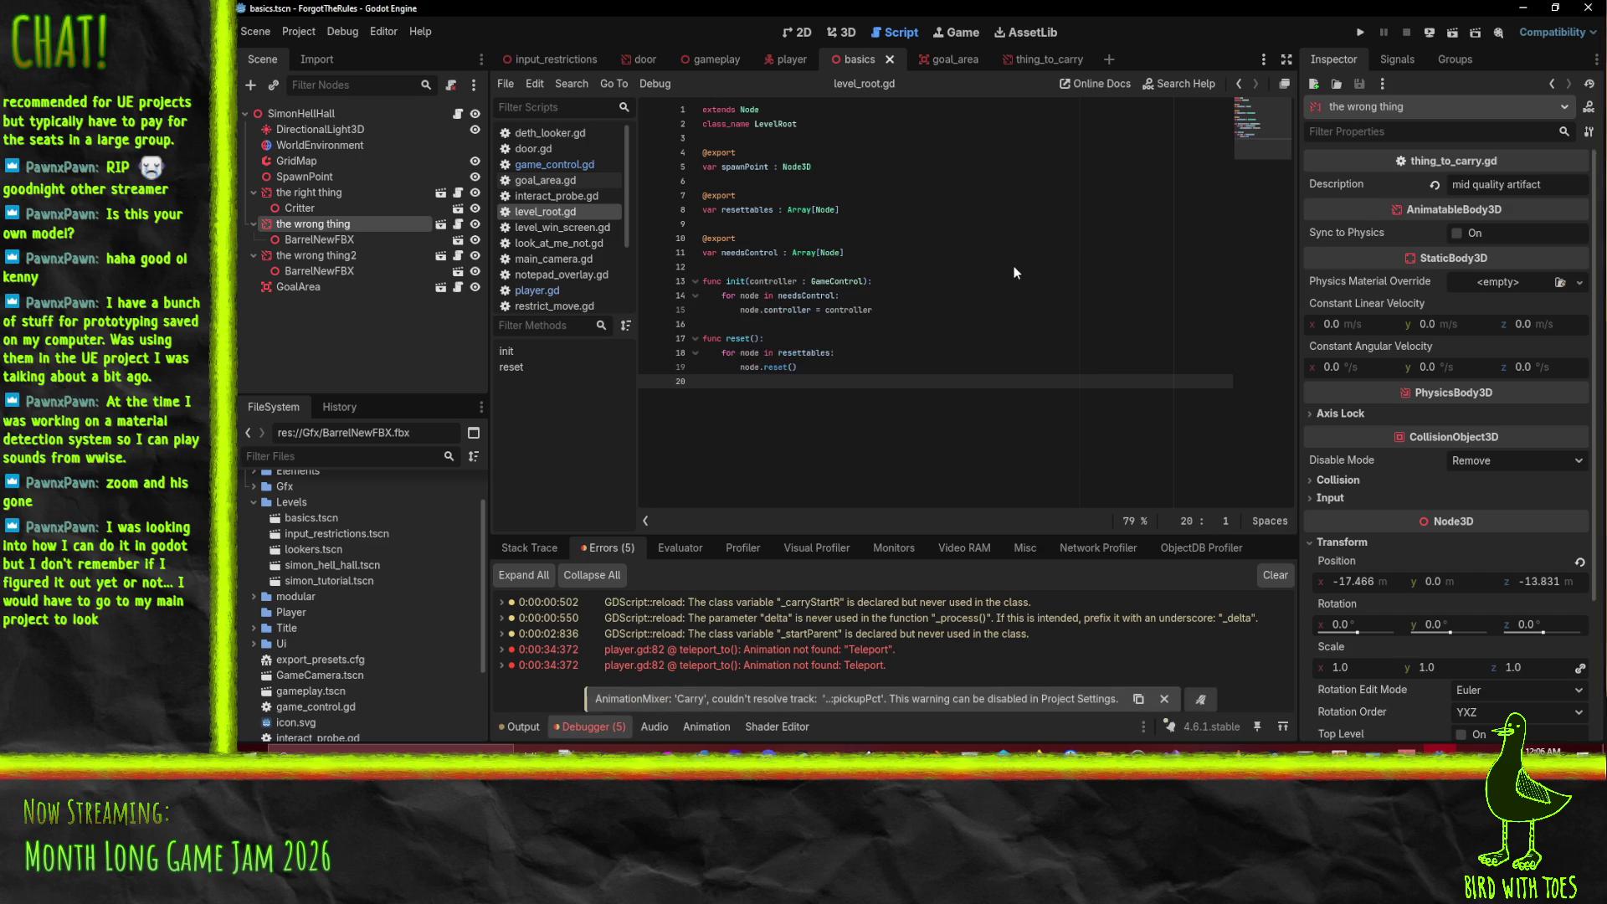
# - Run the game and walk the character around the level onto the square floor pad
pyautogui.click(1350, 31)
pyautogui.press('e')
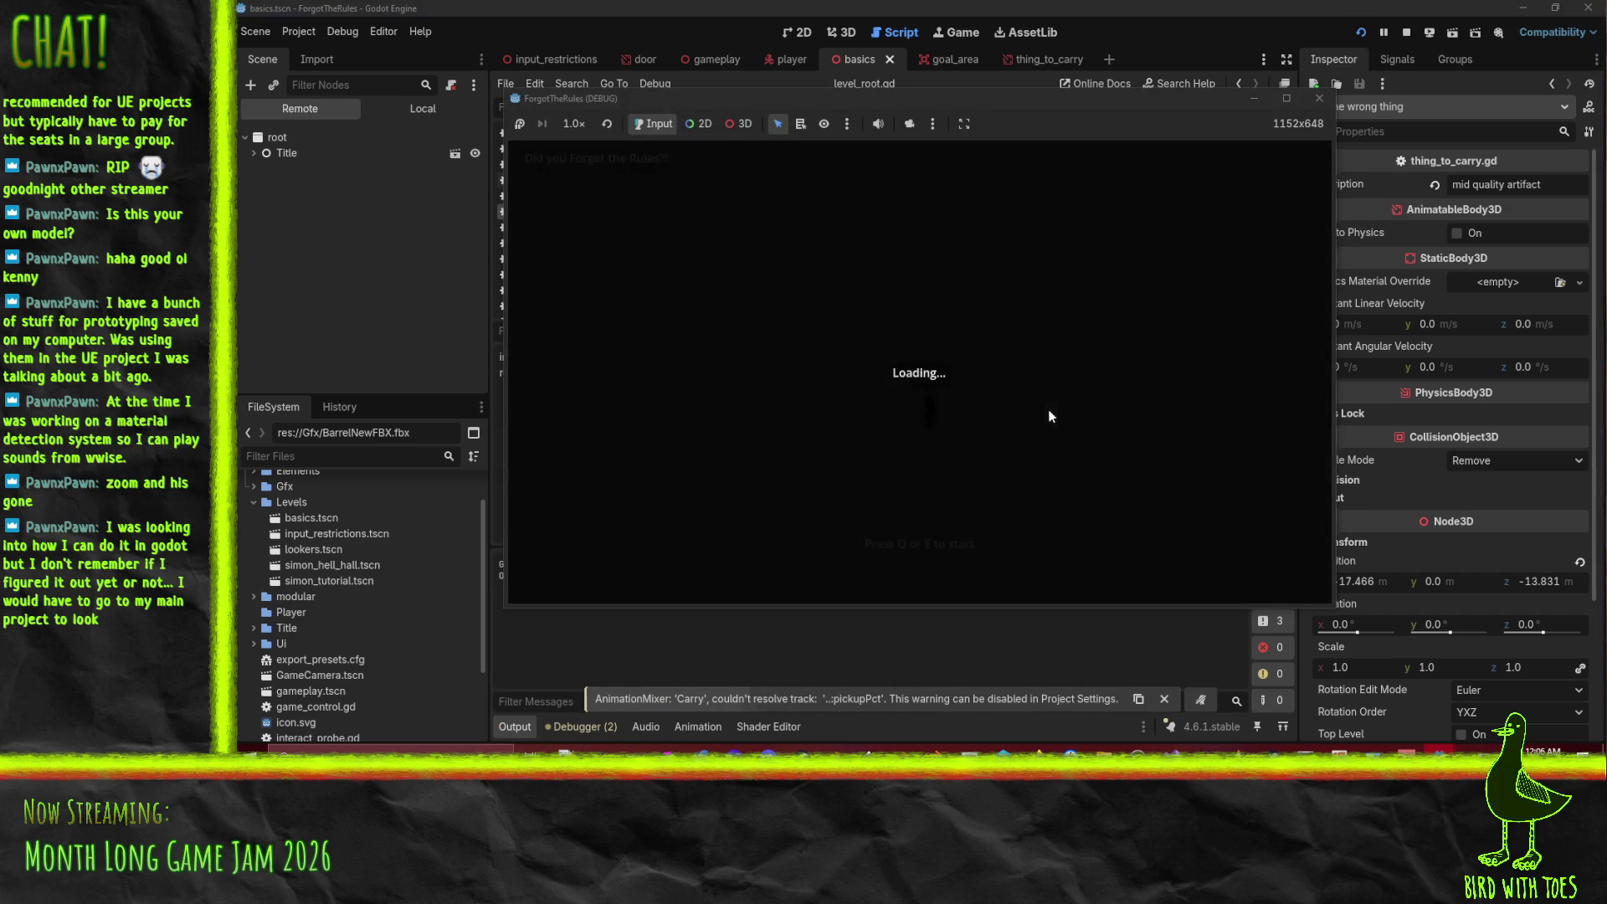
pyautogui.press('a')
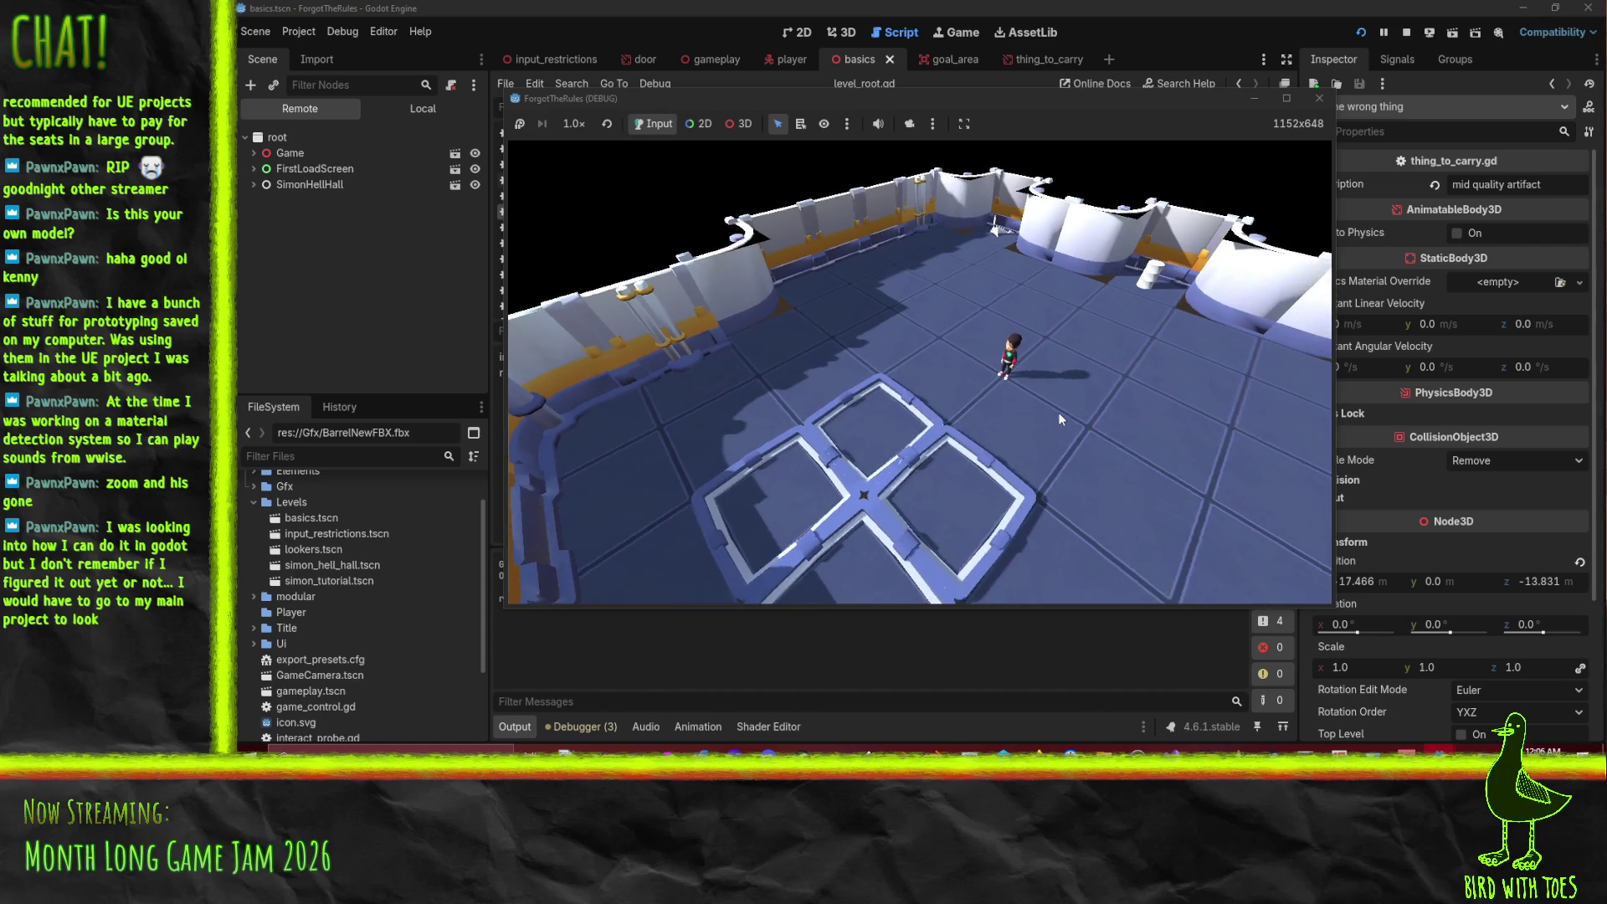
pyautogui.press('w')
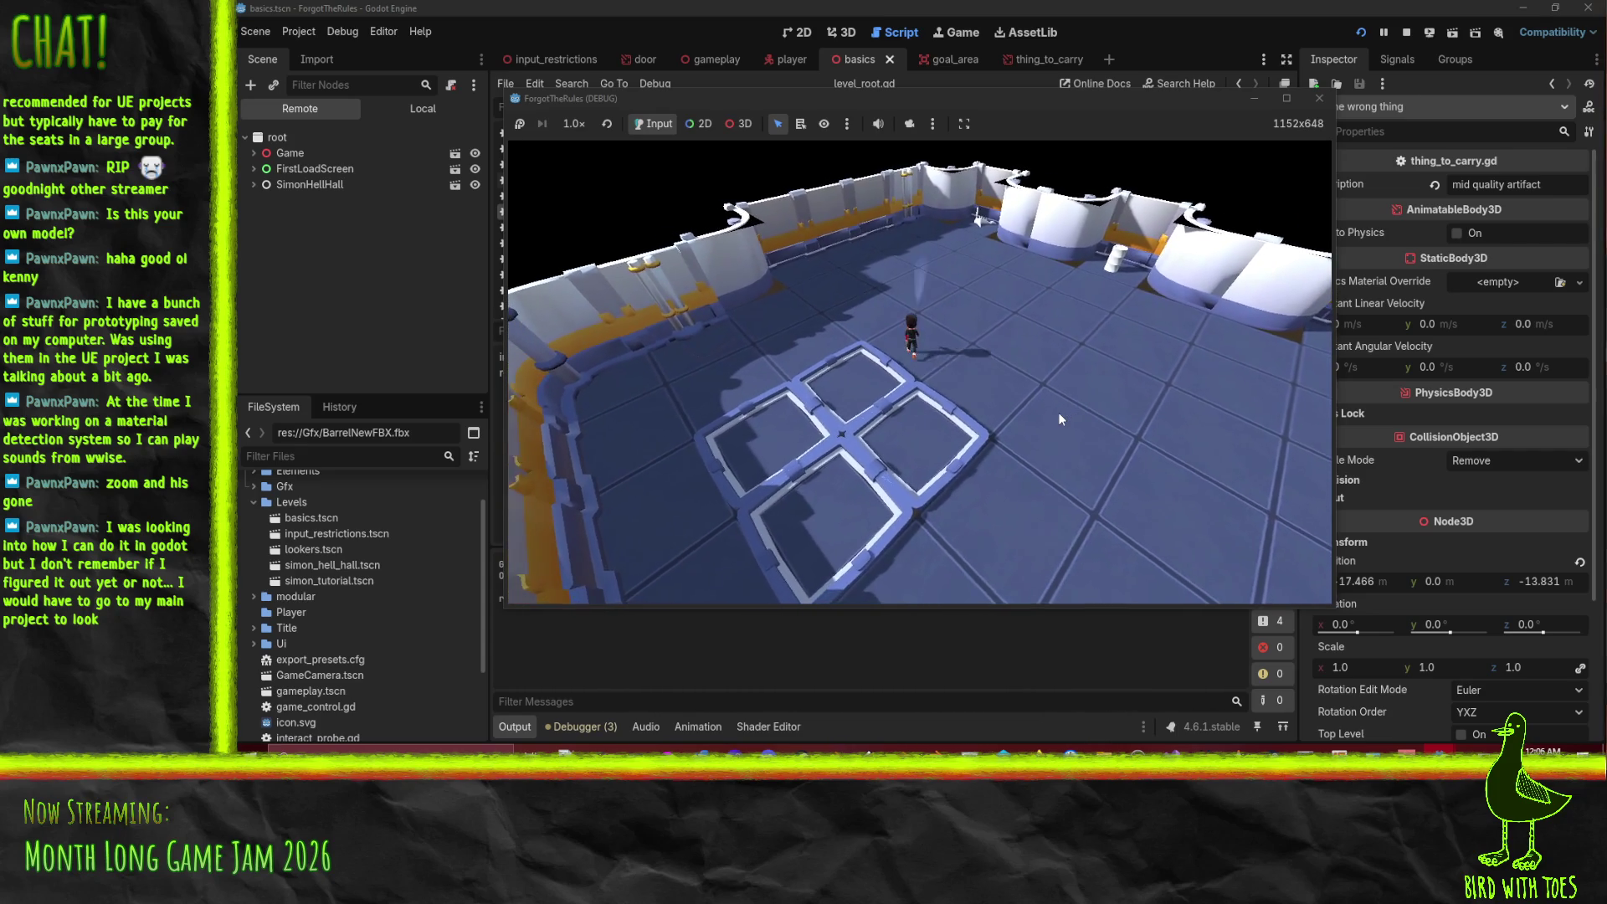
pyautogui.press('w')
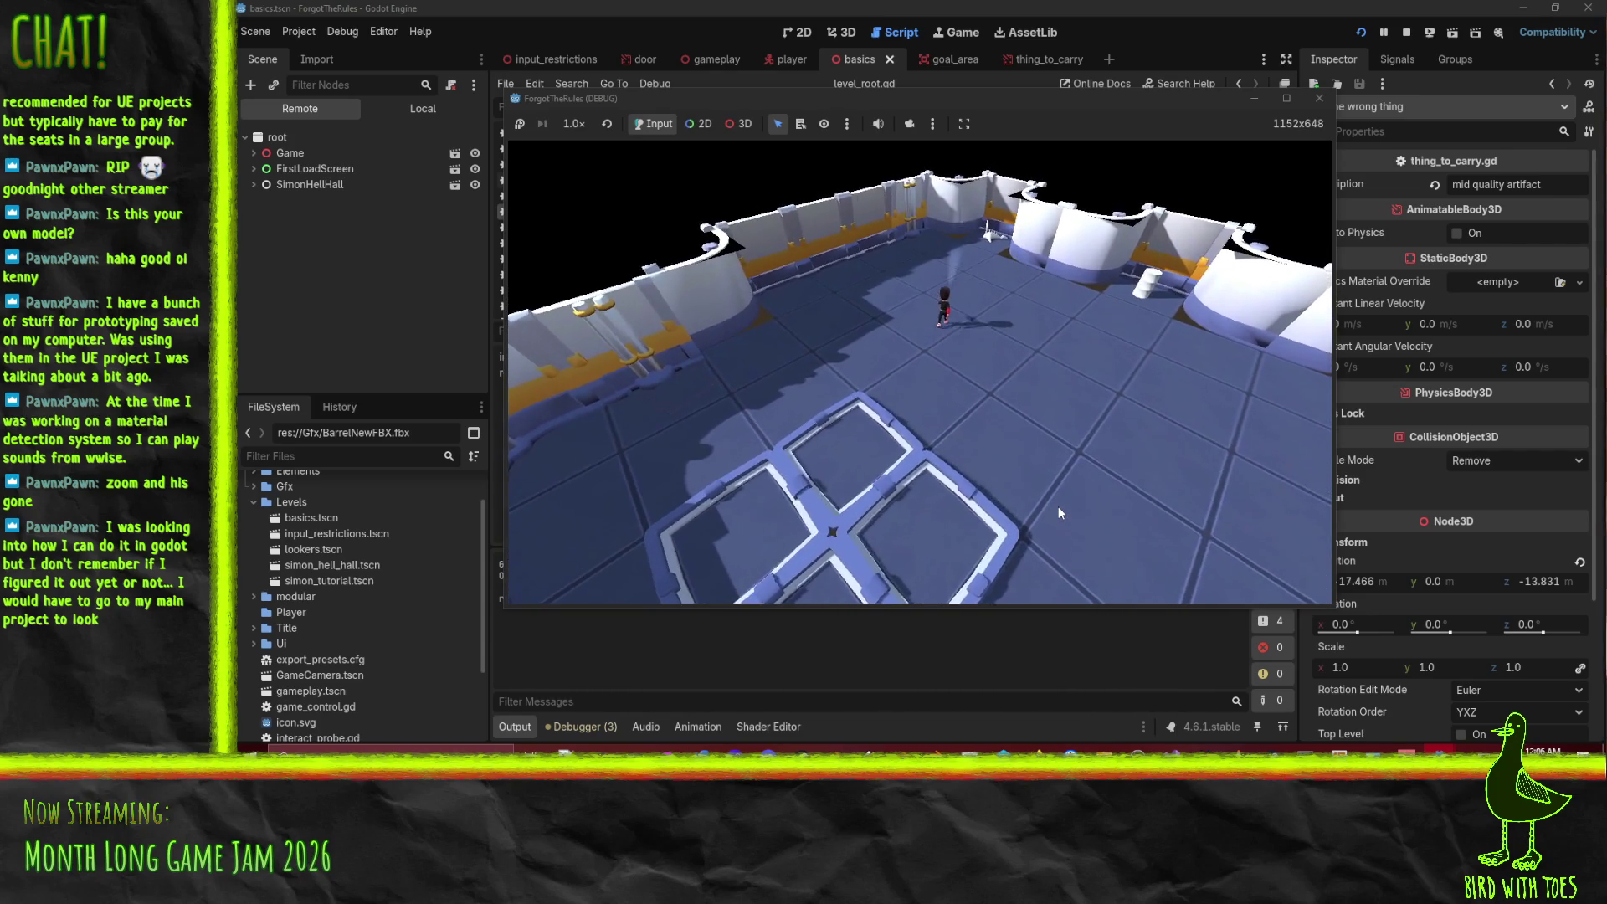
pyautogui.press('d')
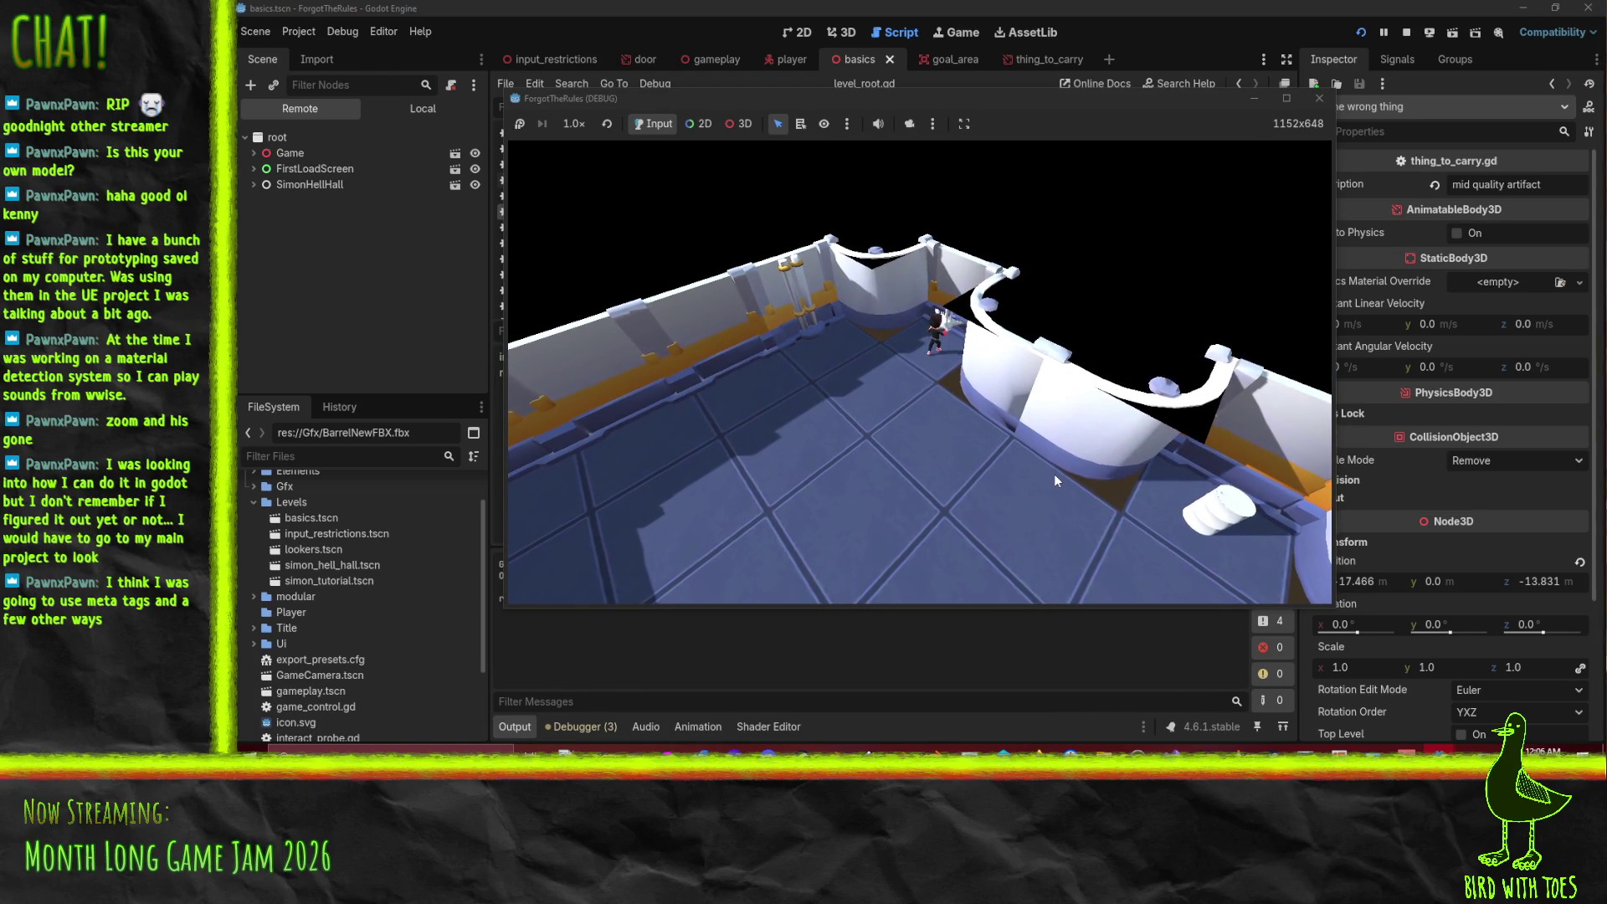
pyautogui.press('s')
pyautogui.press('s')
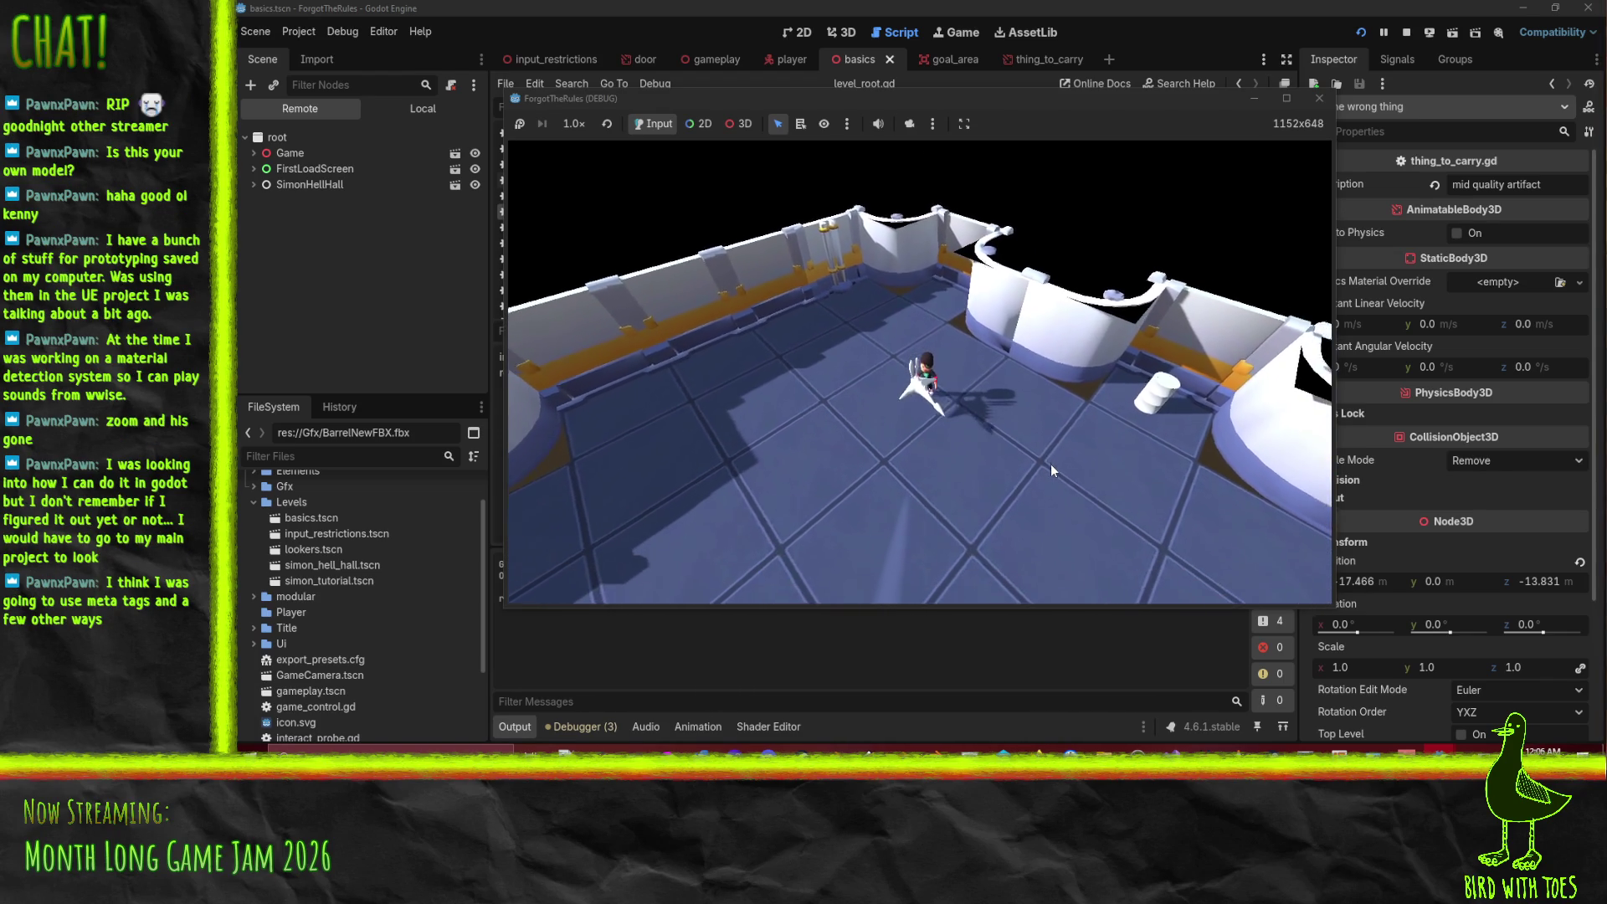
pyautogui.press('s')
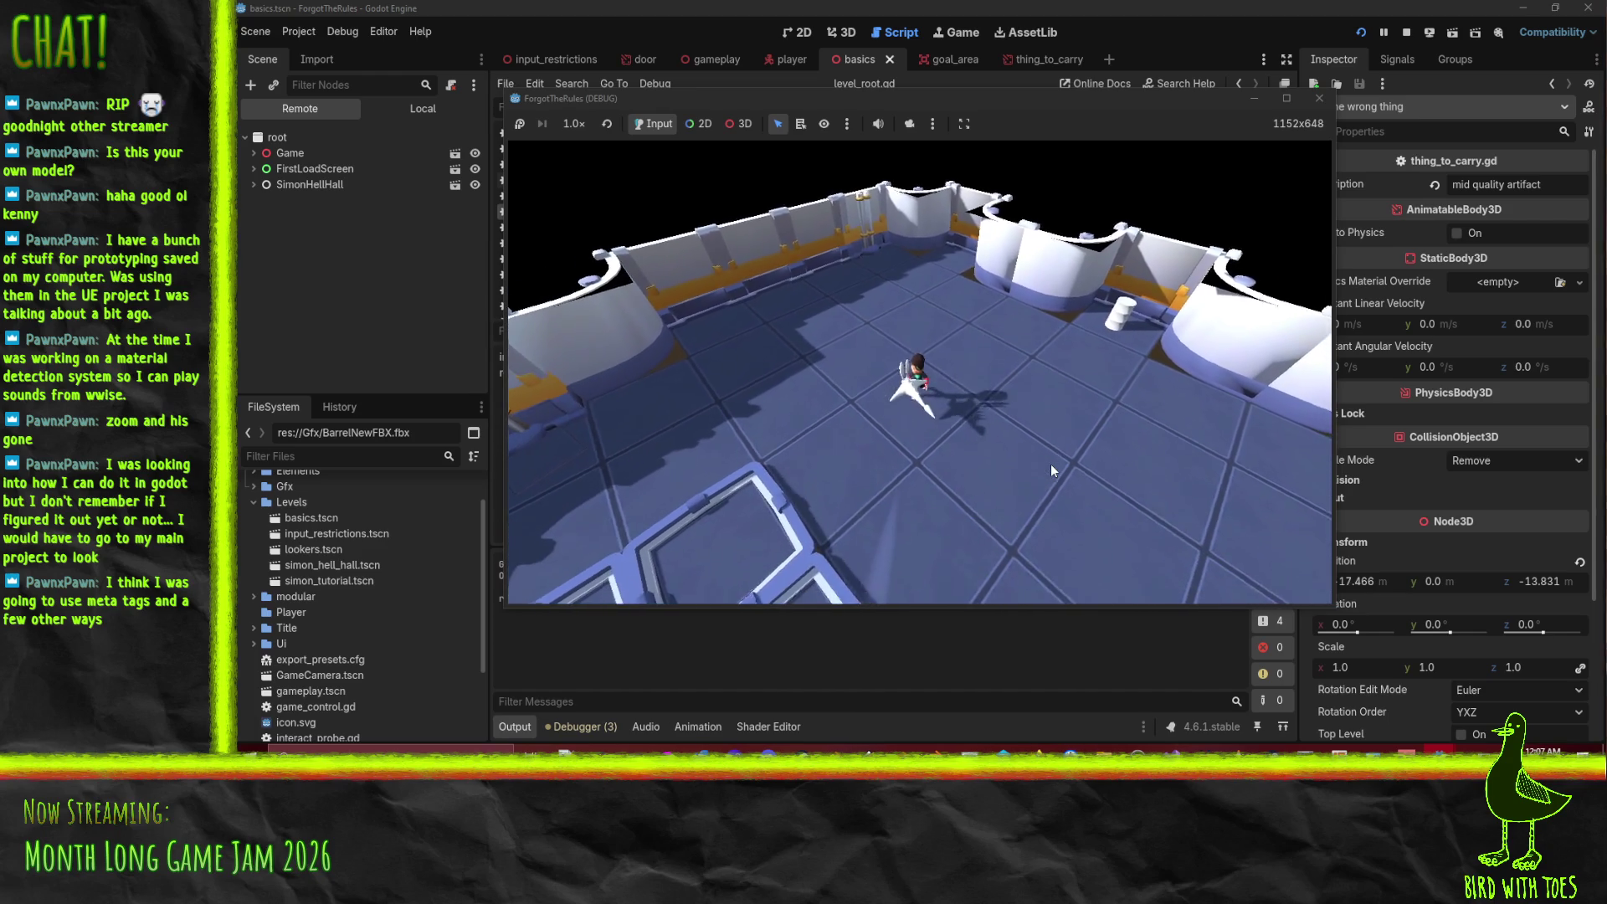
pyautogui.press('s')
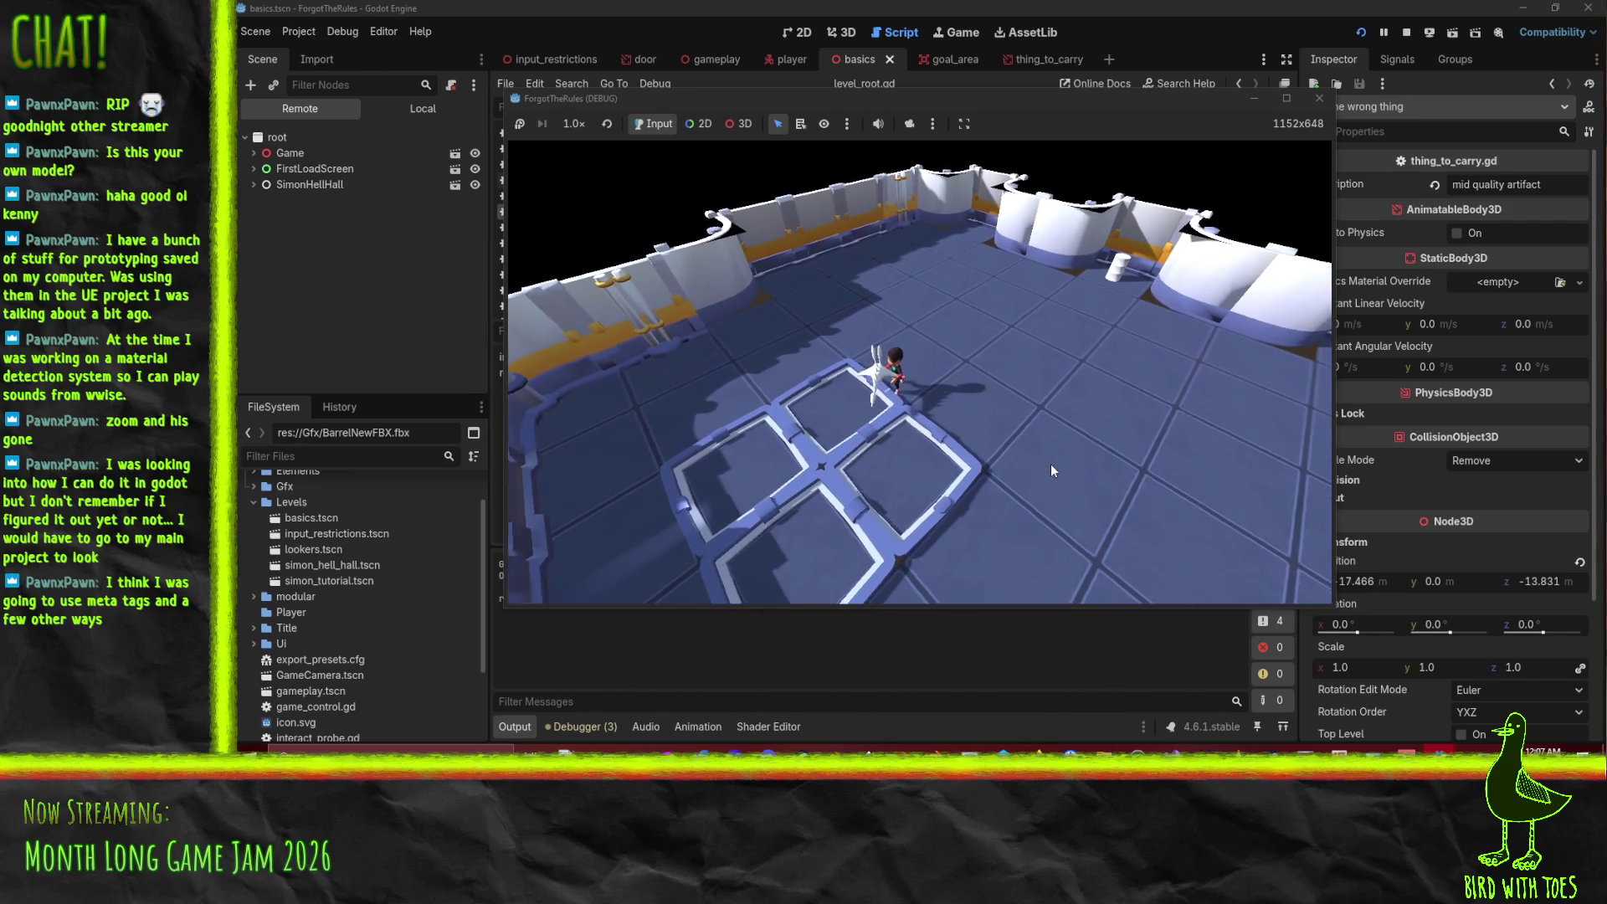
pyautogui.press('s')
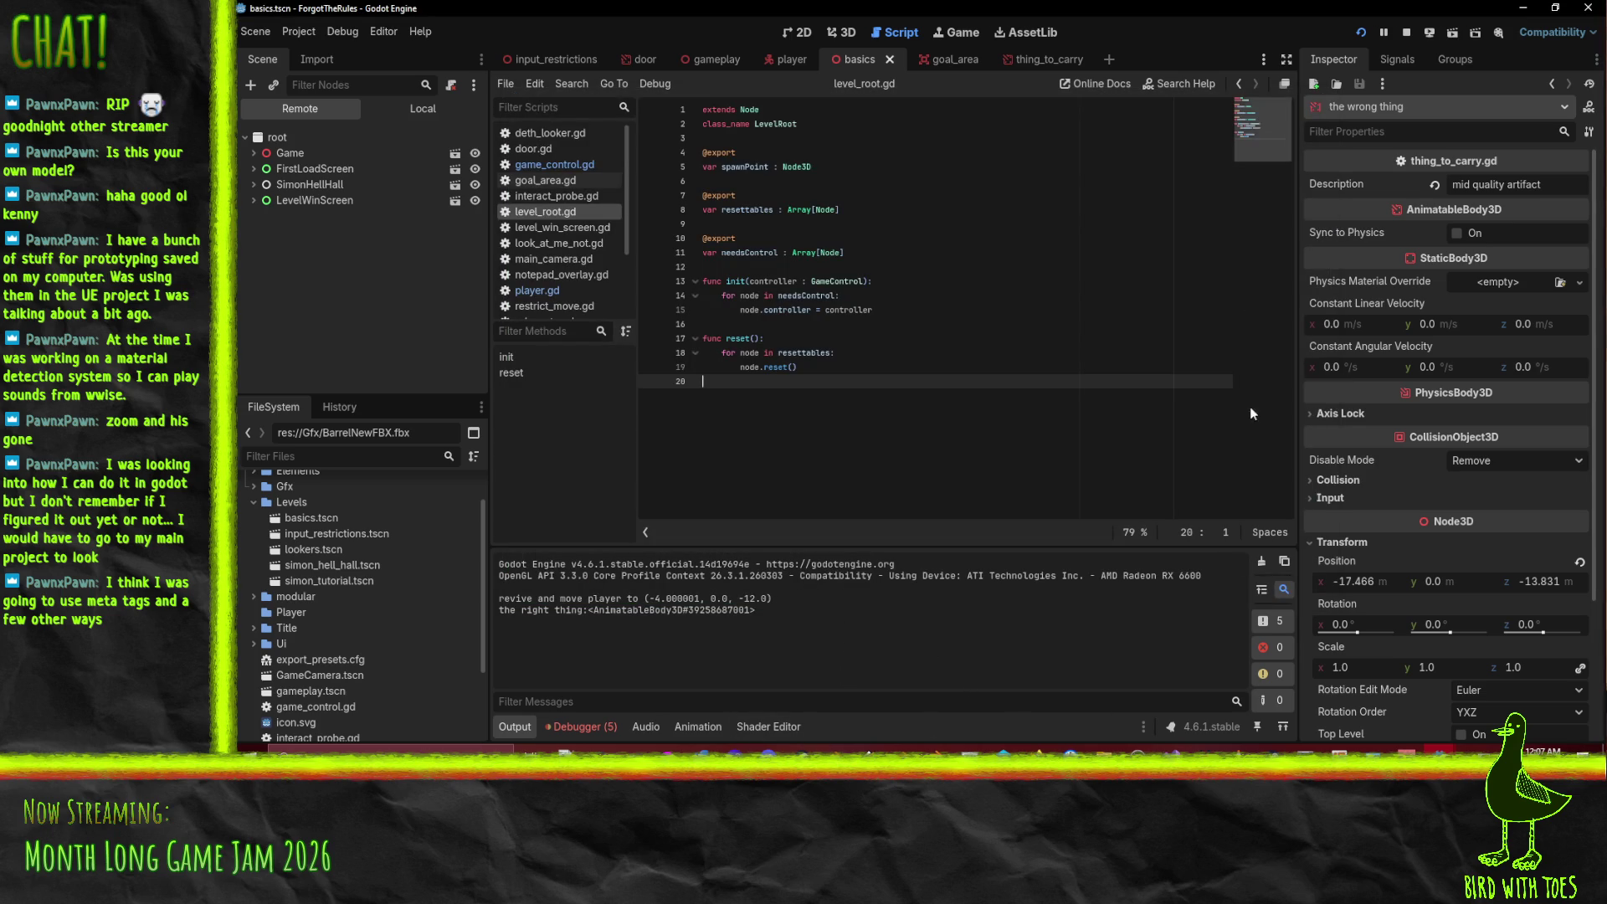
# - Stop the game, review the 'Animation not found: Drop' errors, and switch to Blender
pyautogui.click(1408, 37)
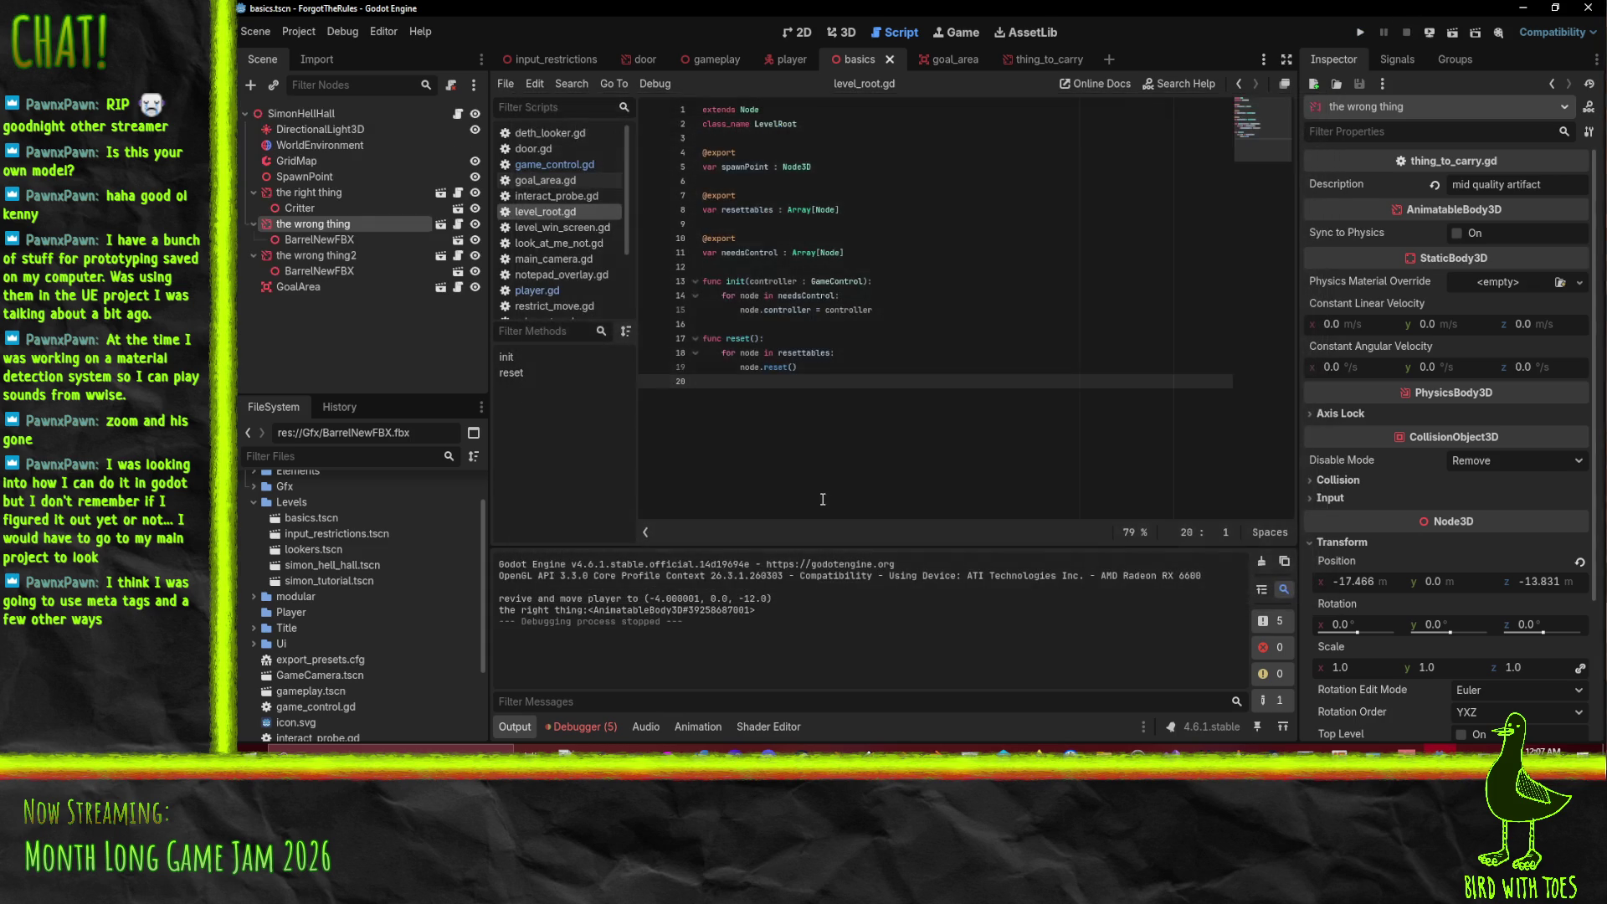
pyautogui.click(591, 728)
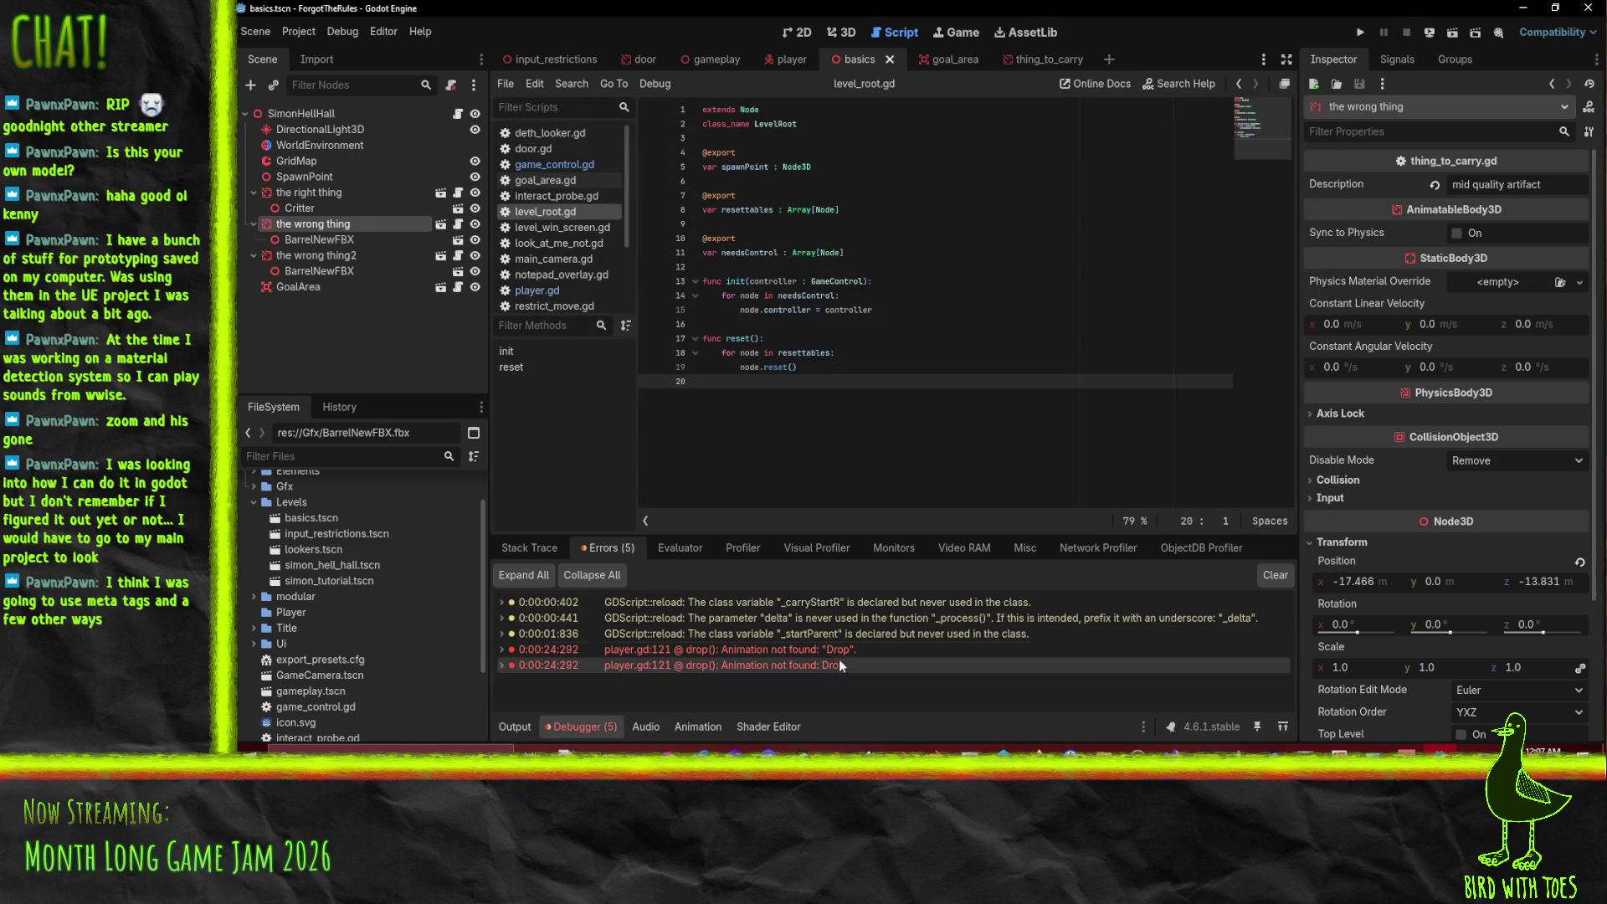
pyautogui.moveTo(840, 659)
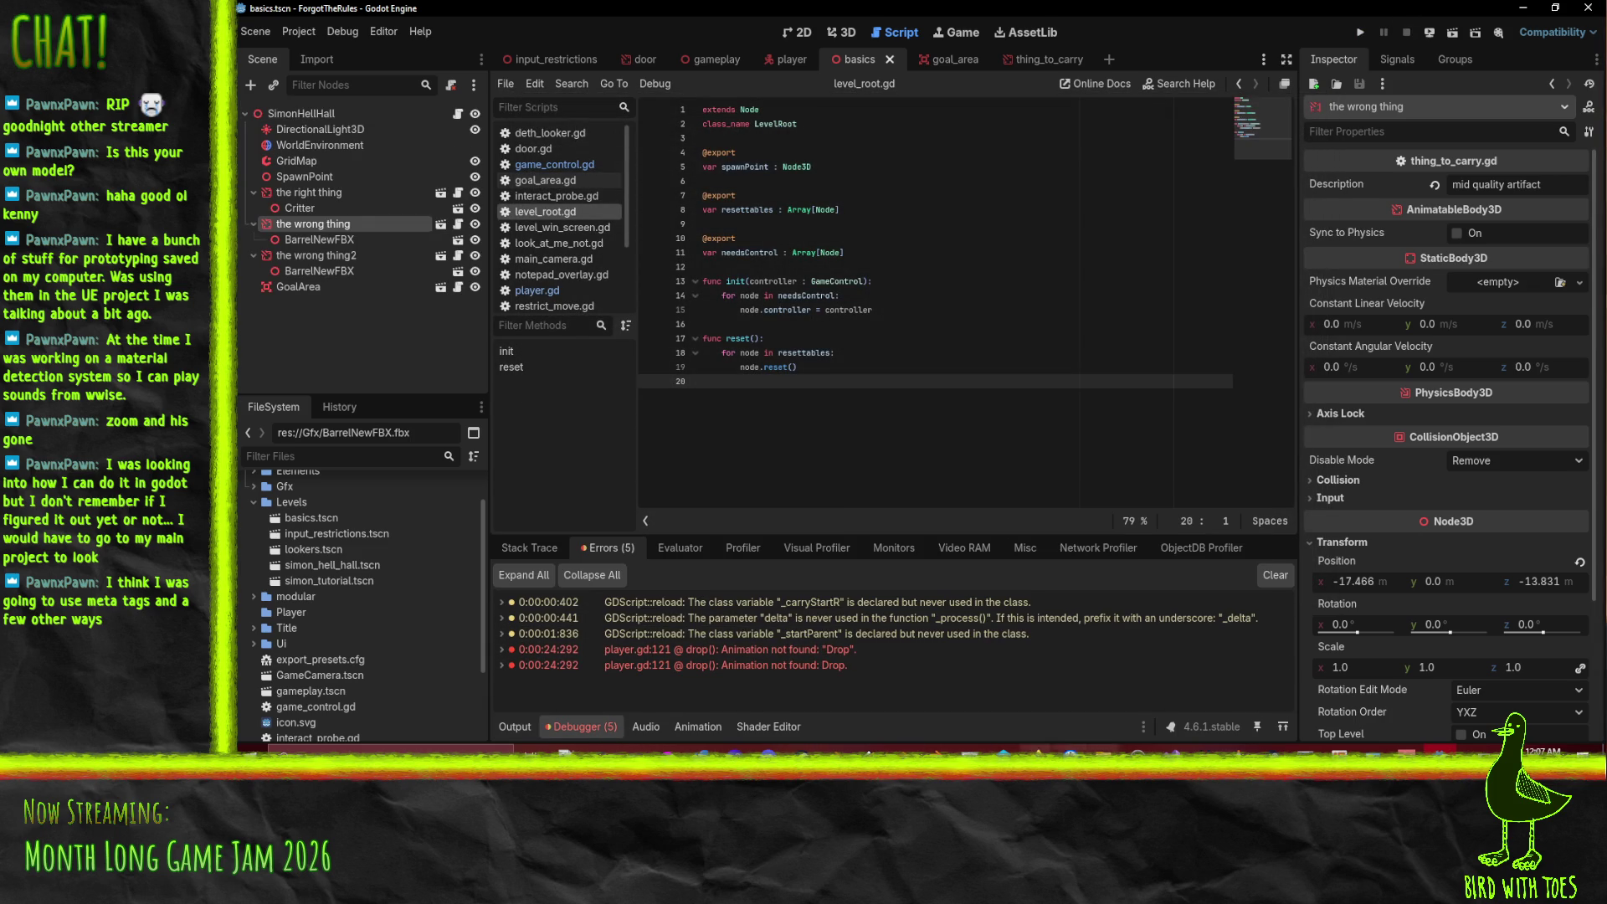
pyautogui.hotkey('alt', 'Tab')
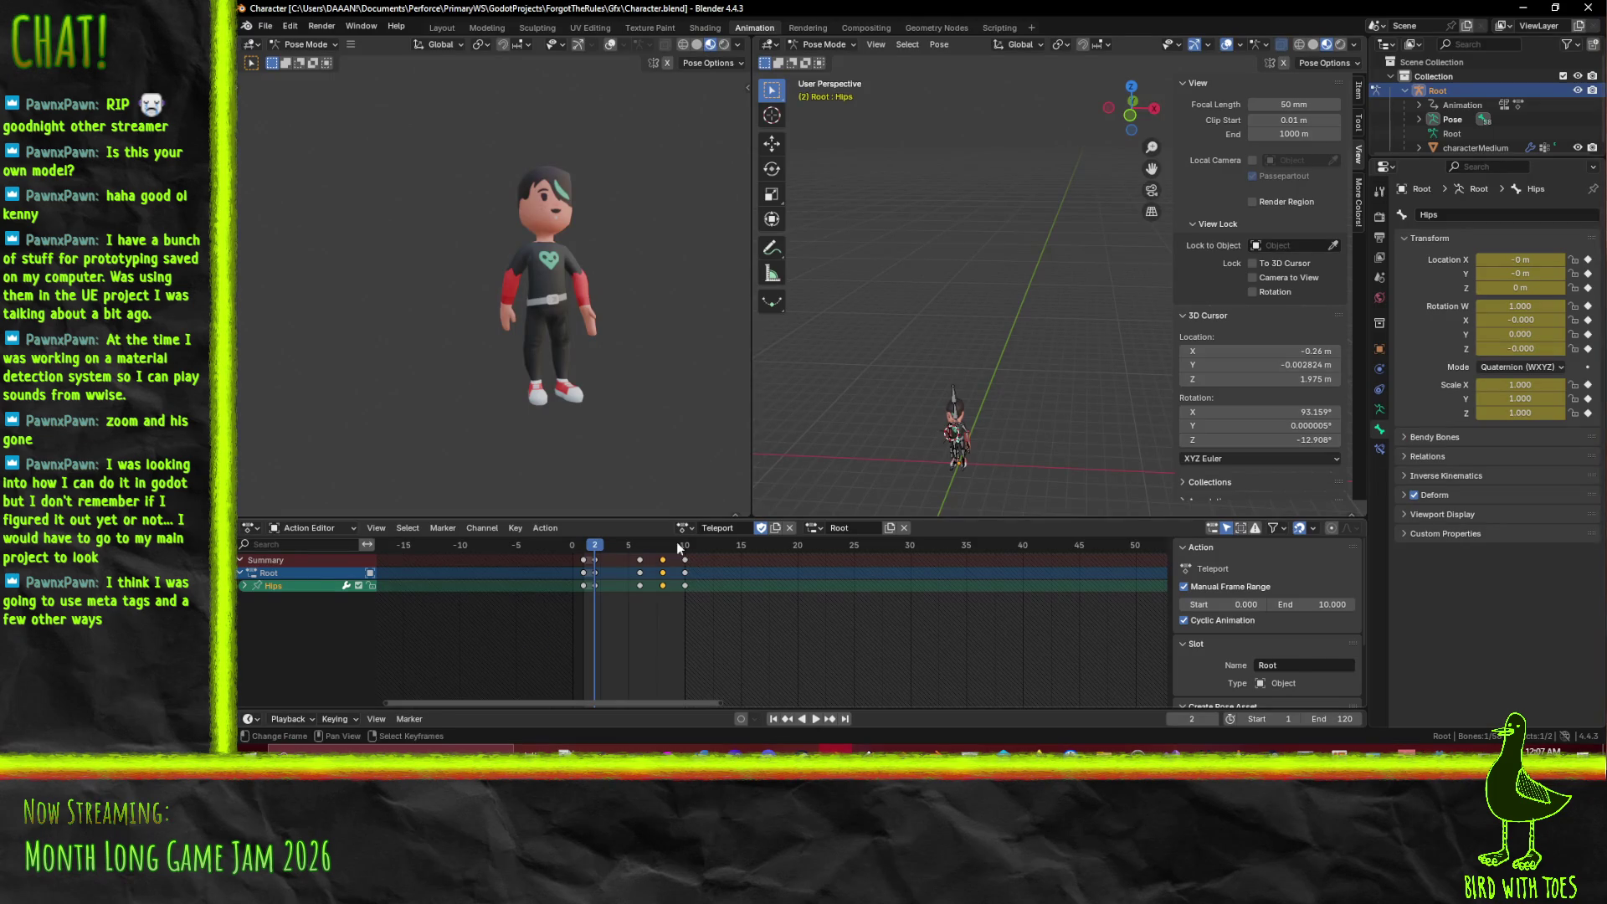
# - Pick Drop as the rig's active action in the Action Editor, then return to Godot
pyautogui.click(684, 528)
pyautogui.click(696, 603)
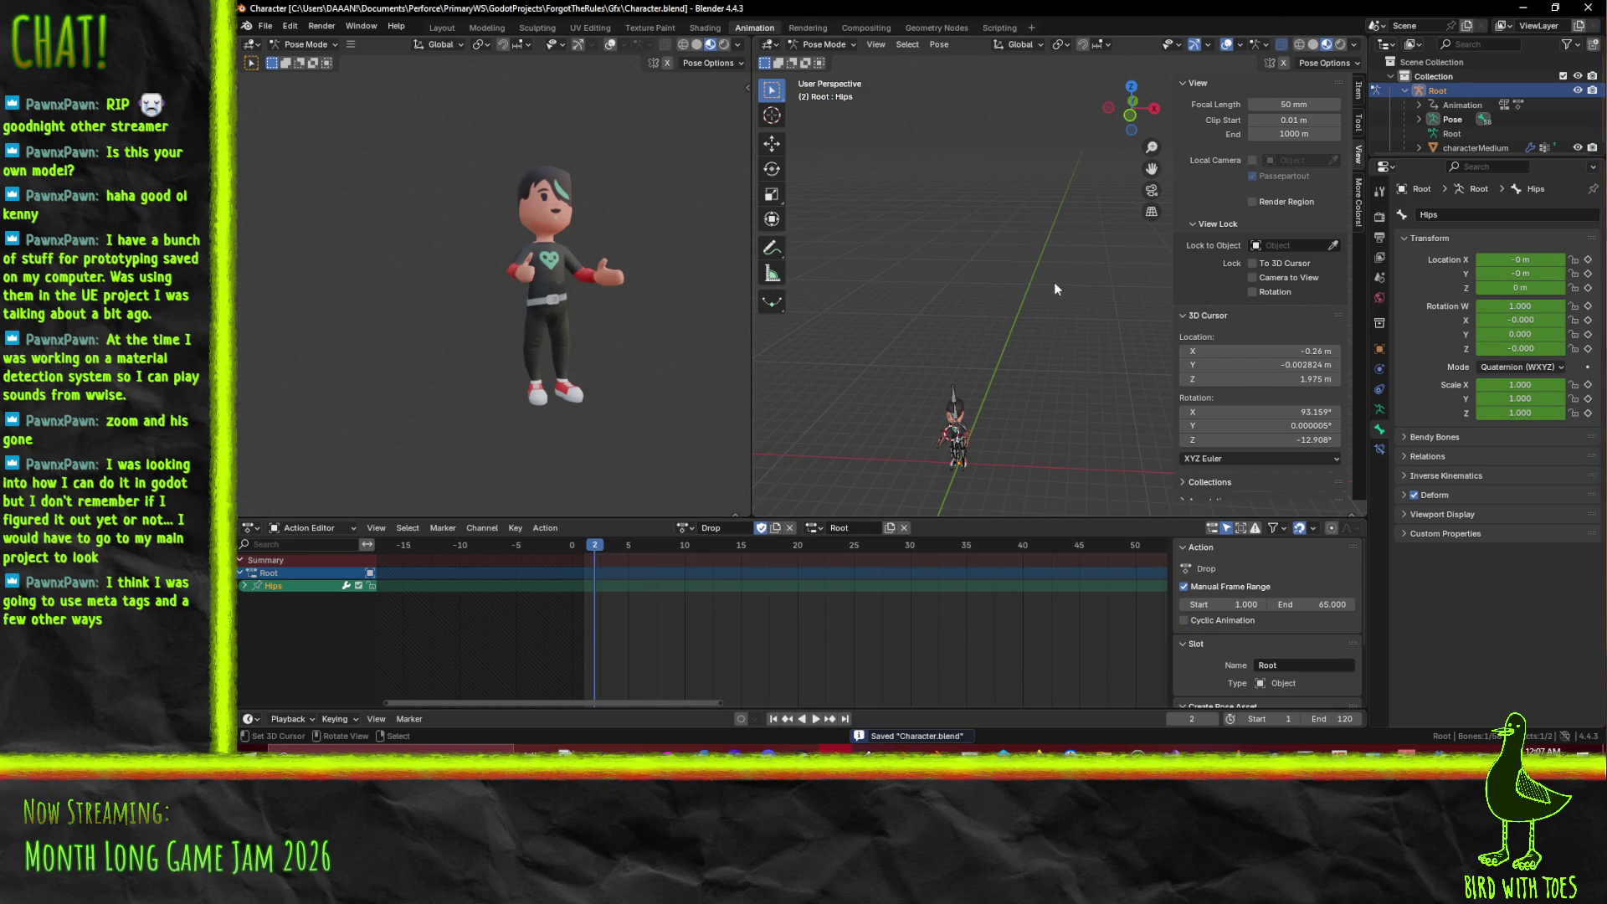
pyautogui.hotkey('alt', 'Tab')
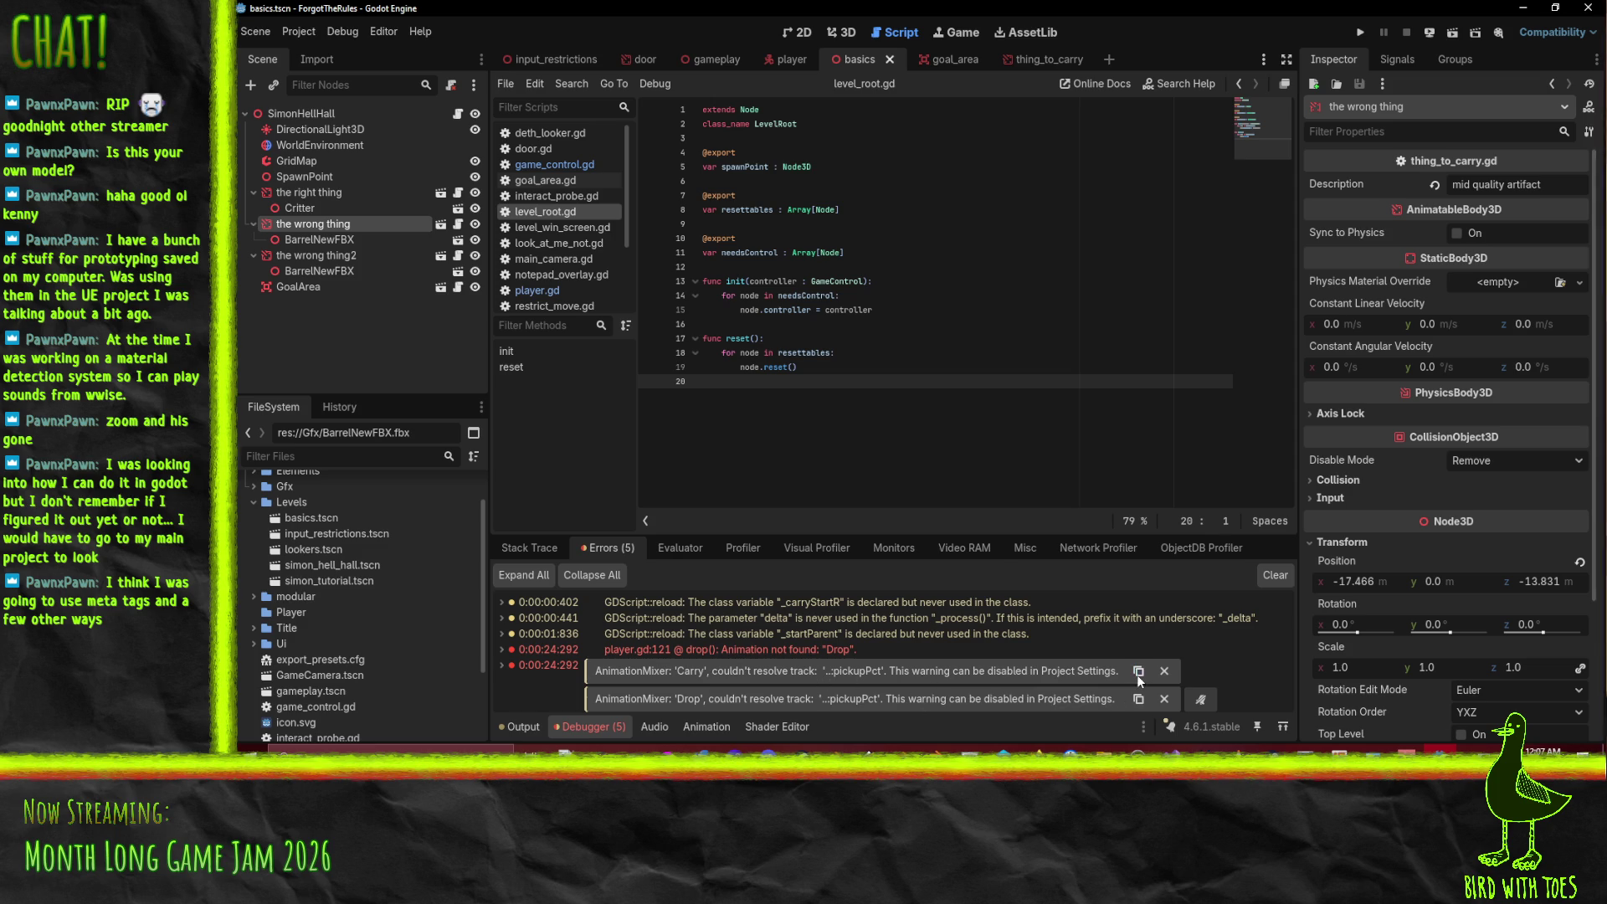
# - Run the project, reach the cross-shaped goal, and continue into the Simon tutorial corridor
pyautogui.click(1362, 34)
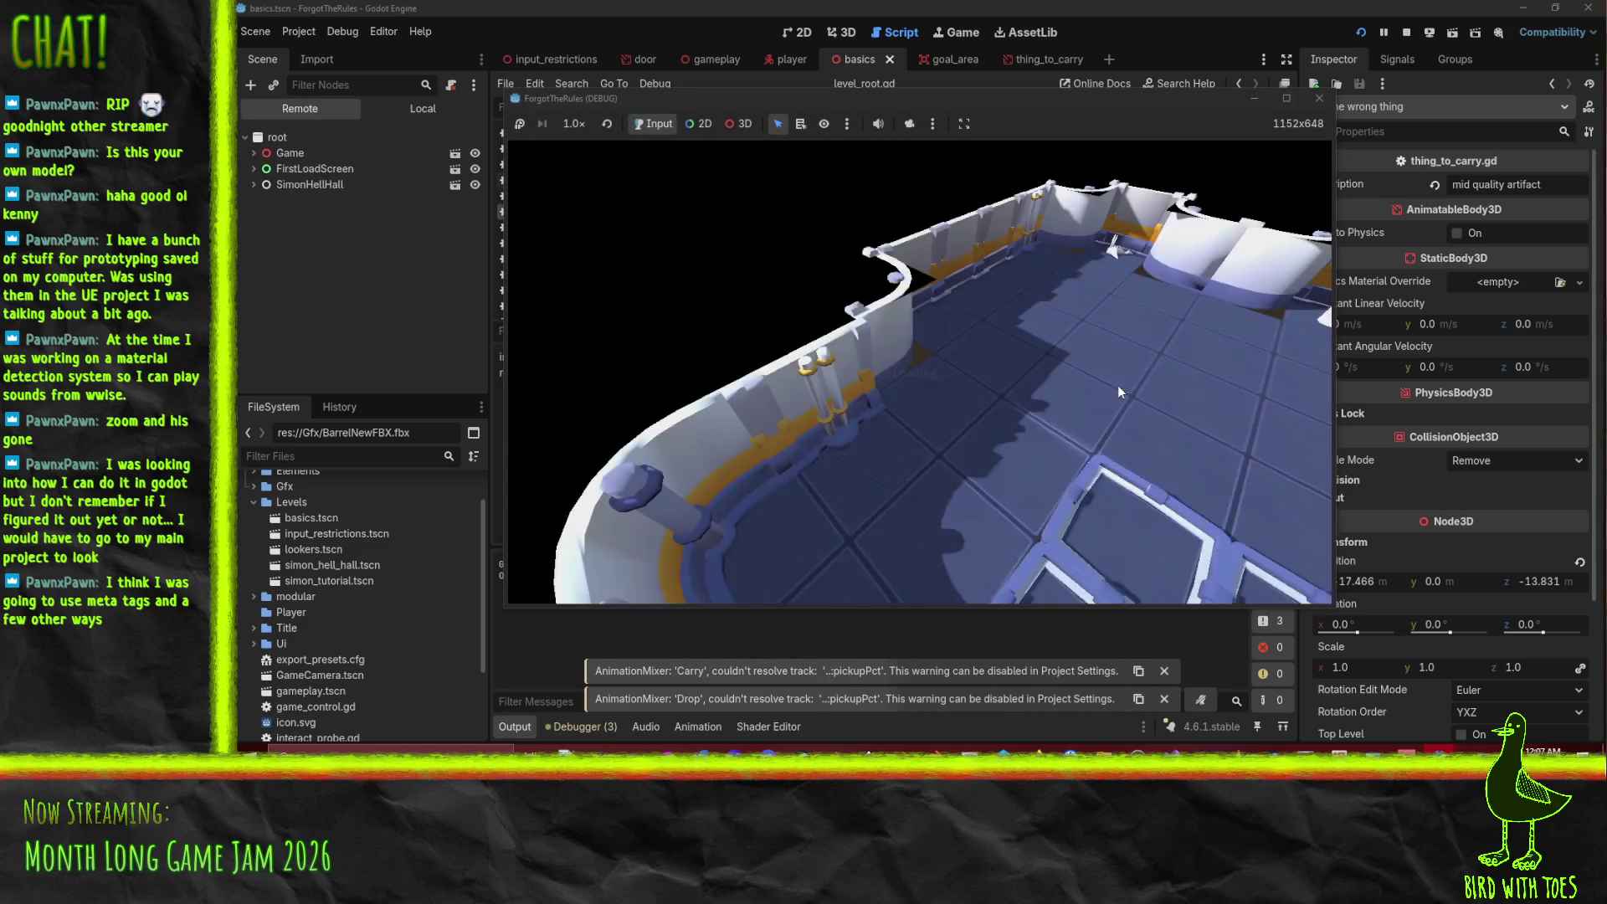
pyautogui.press('w')
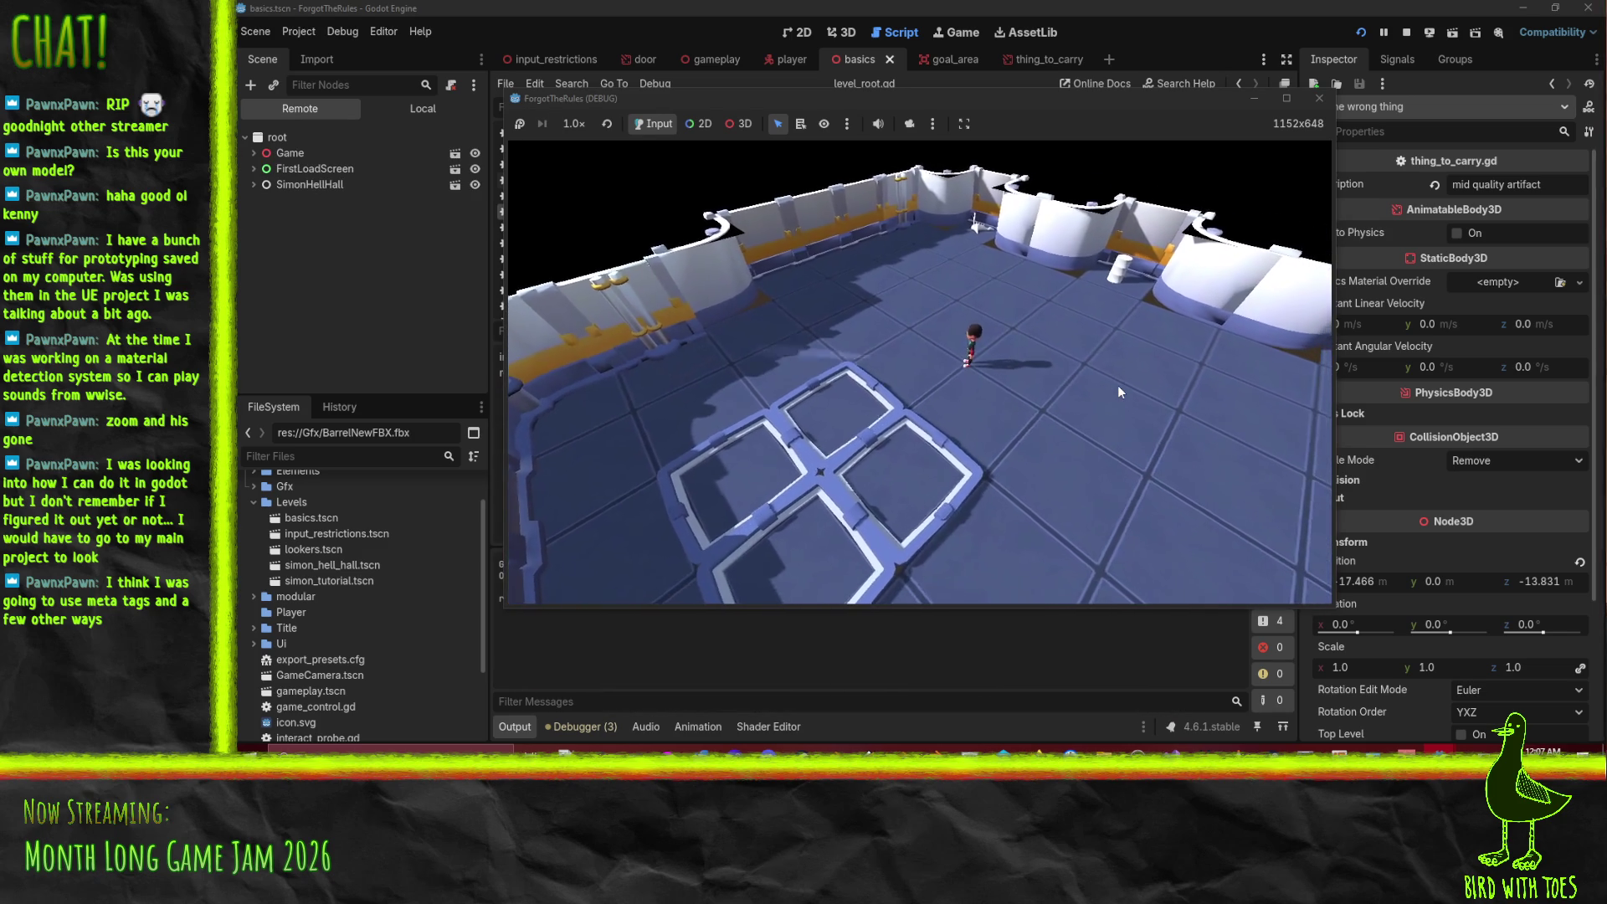
pyautogui.press('w')
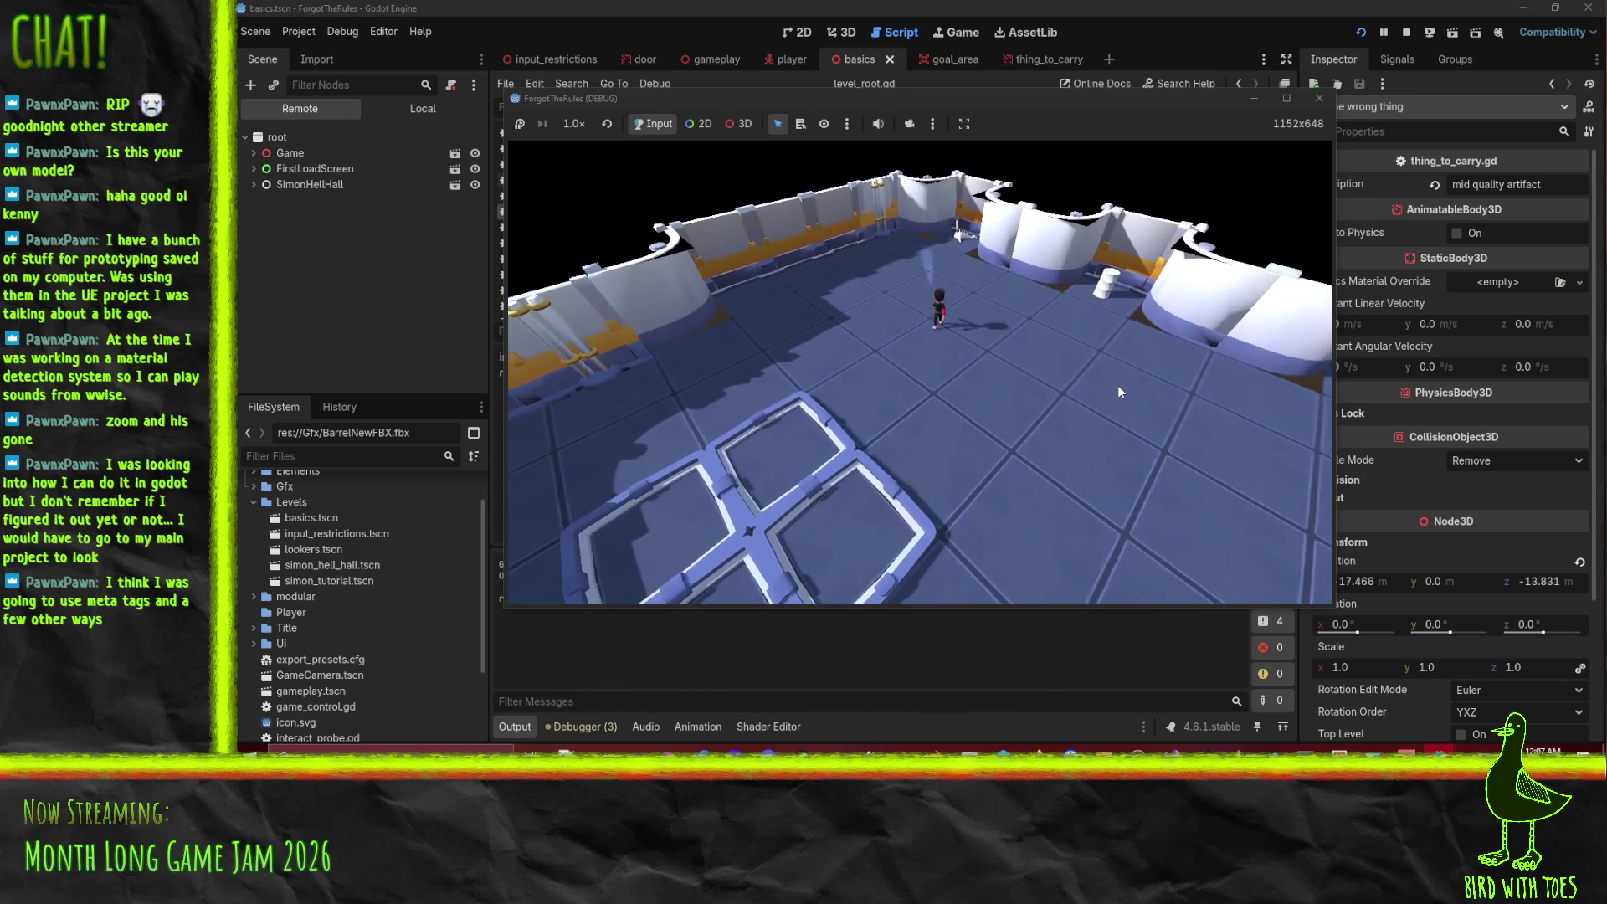
pyautogui.press('w')
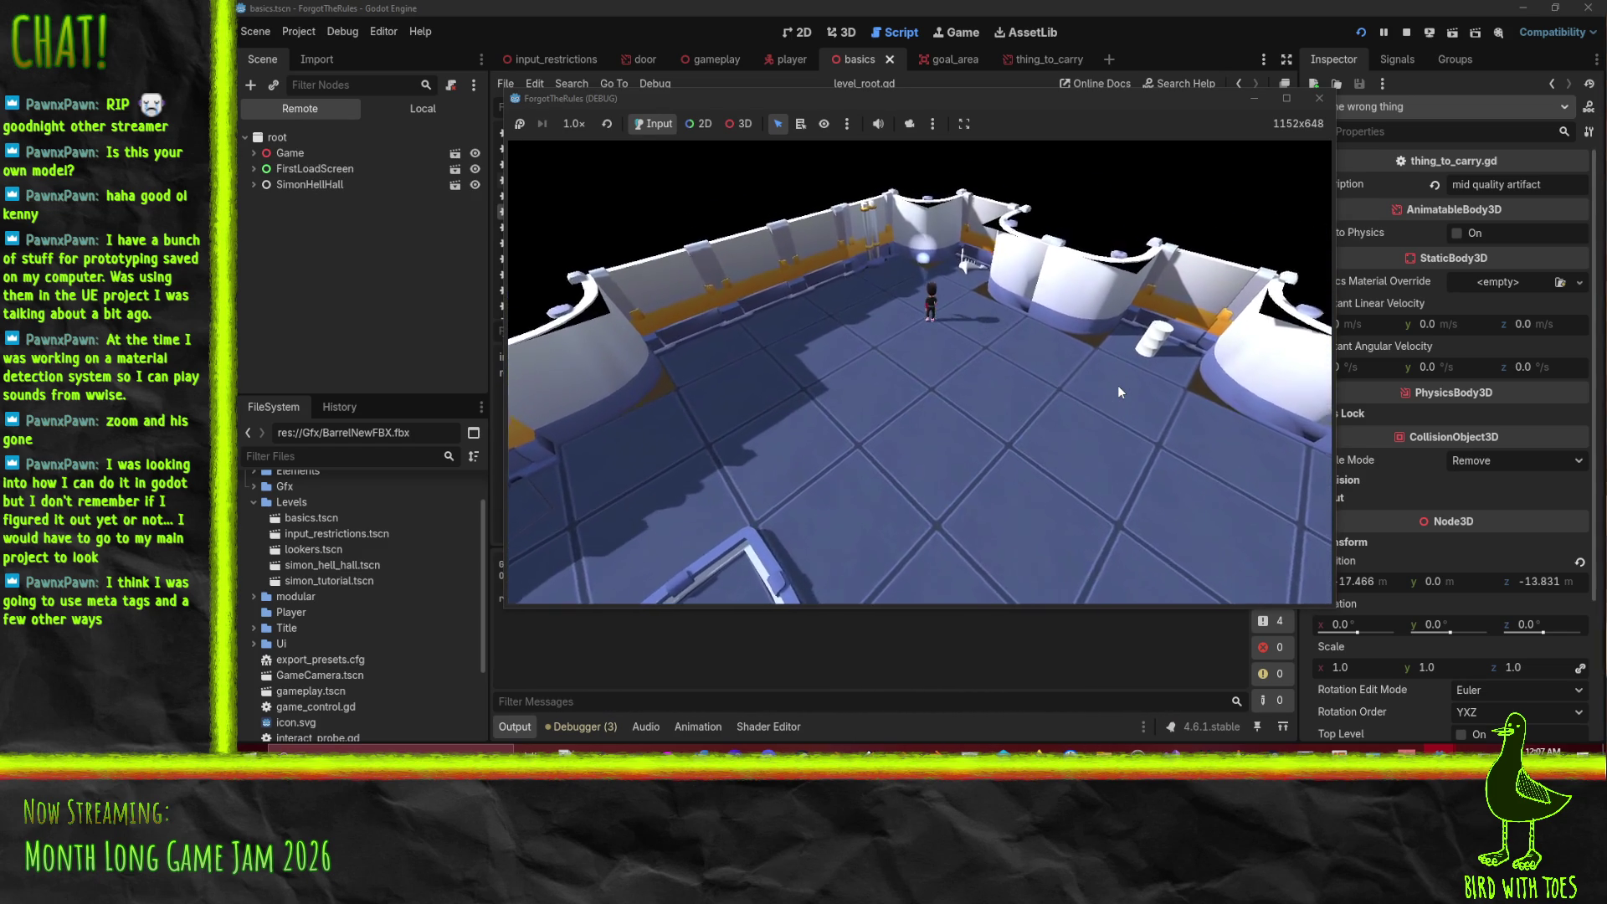
pyautogui.press('w')
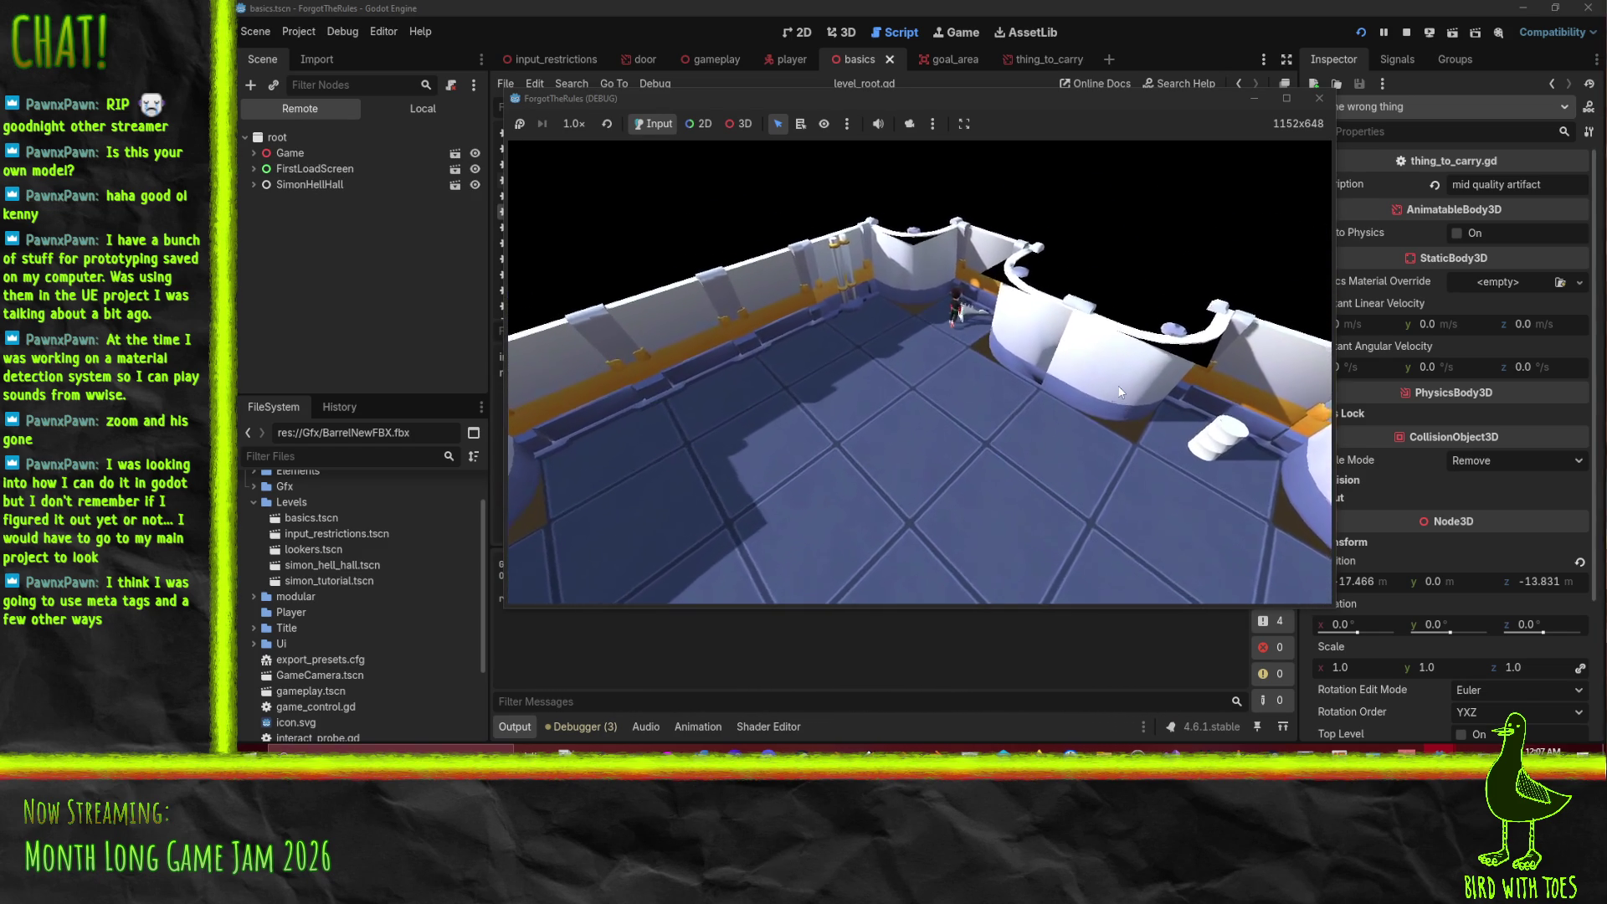
pyautogui.press('w')
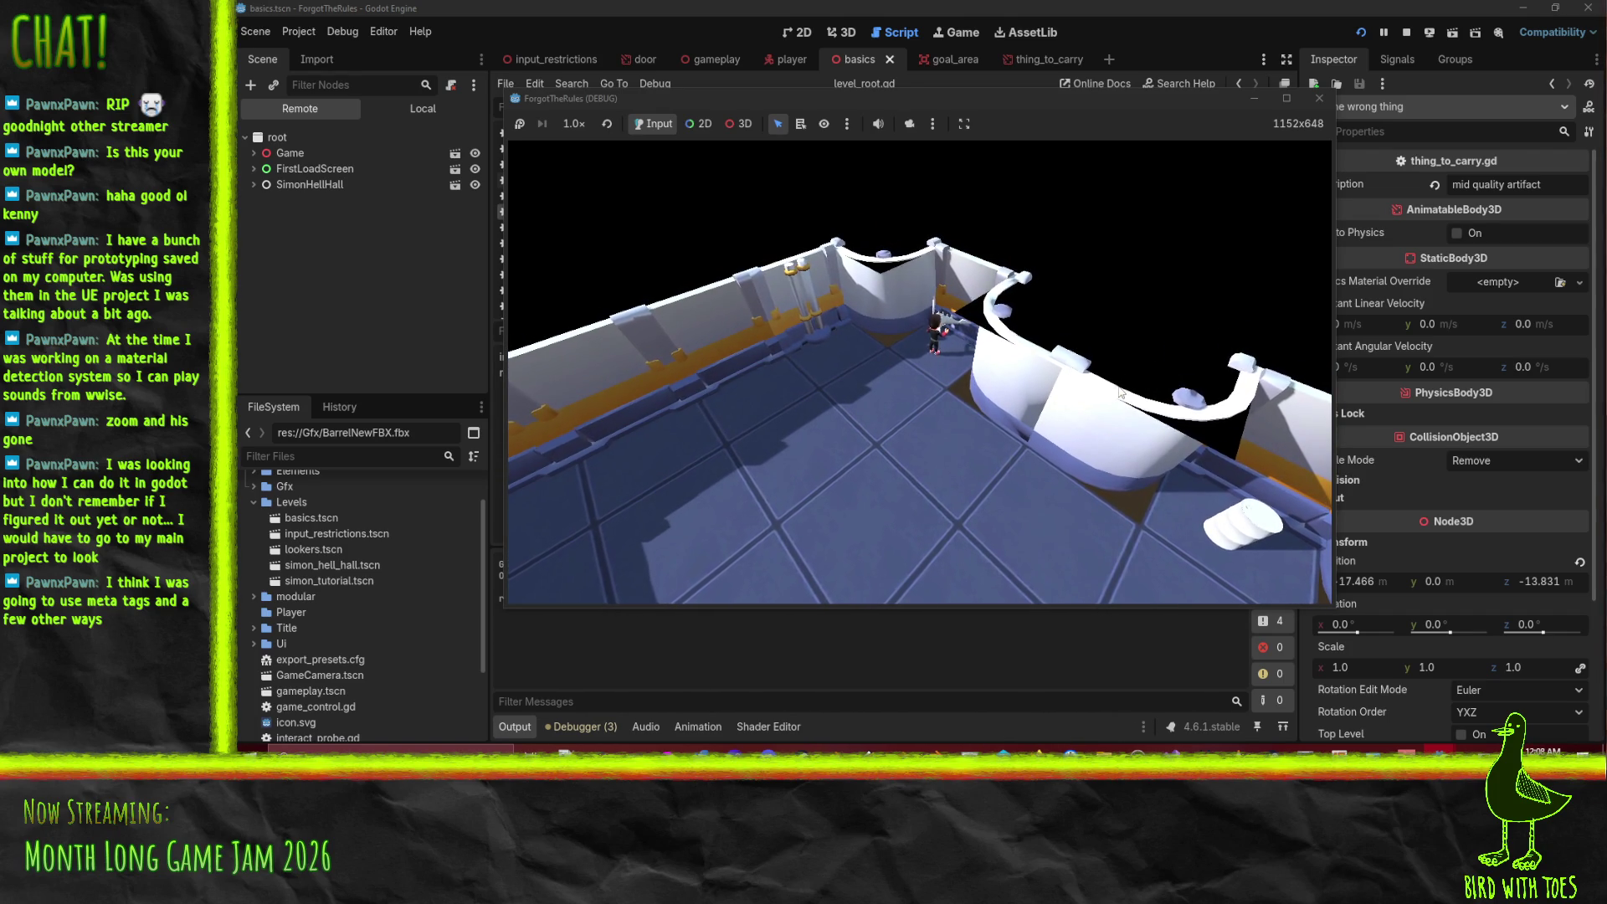
pyautogui.press('s')
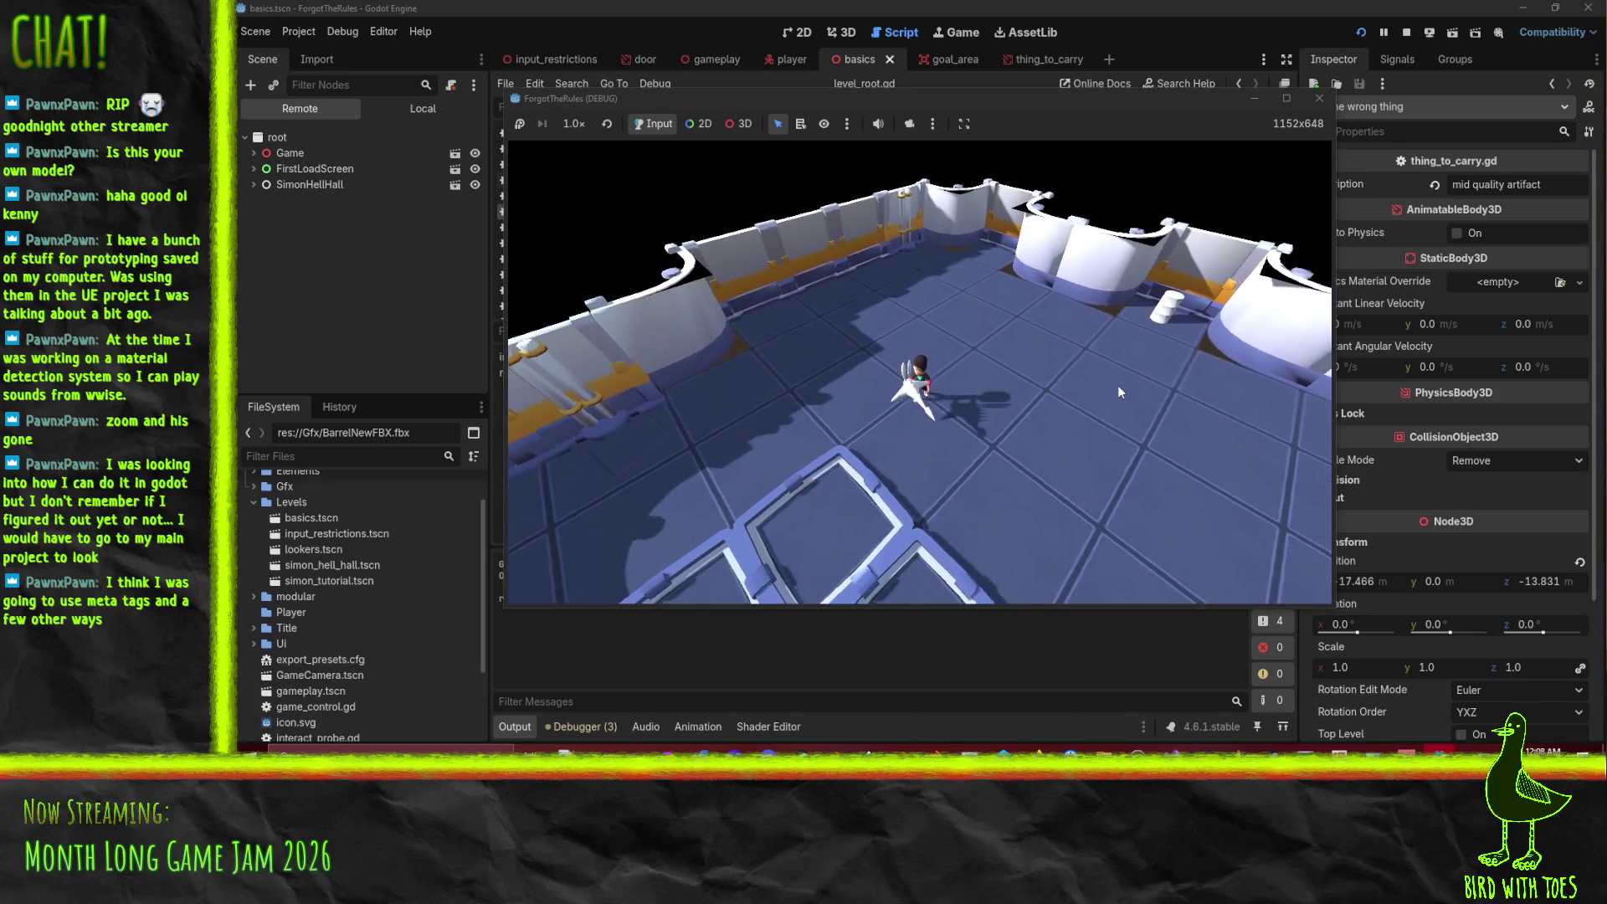
pyautogui.press('s')
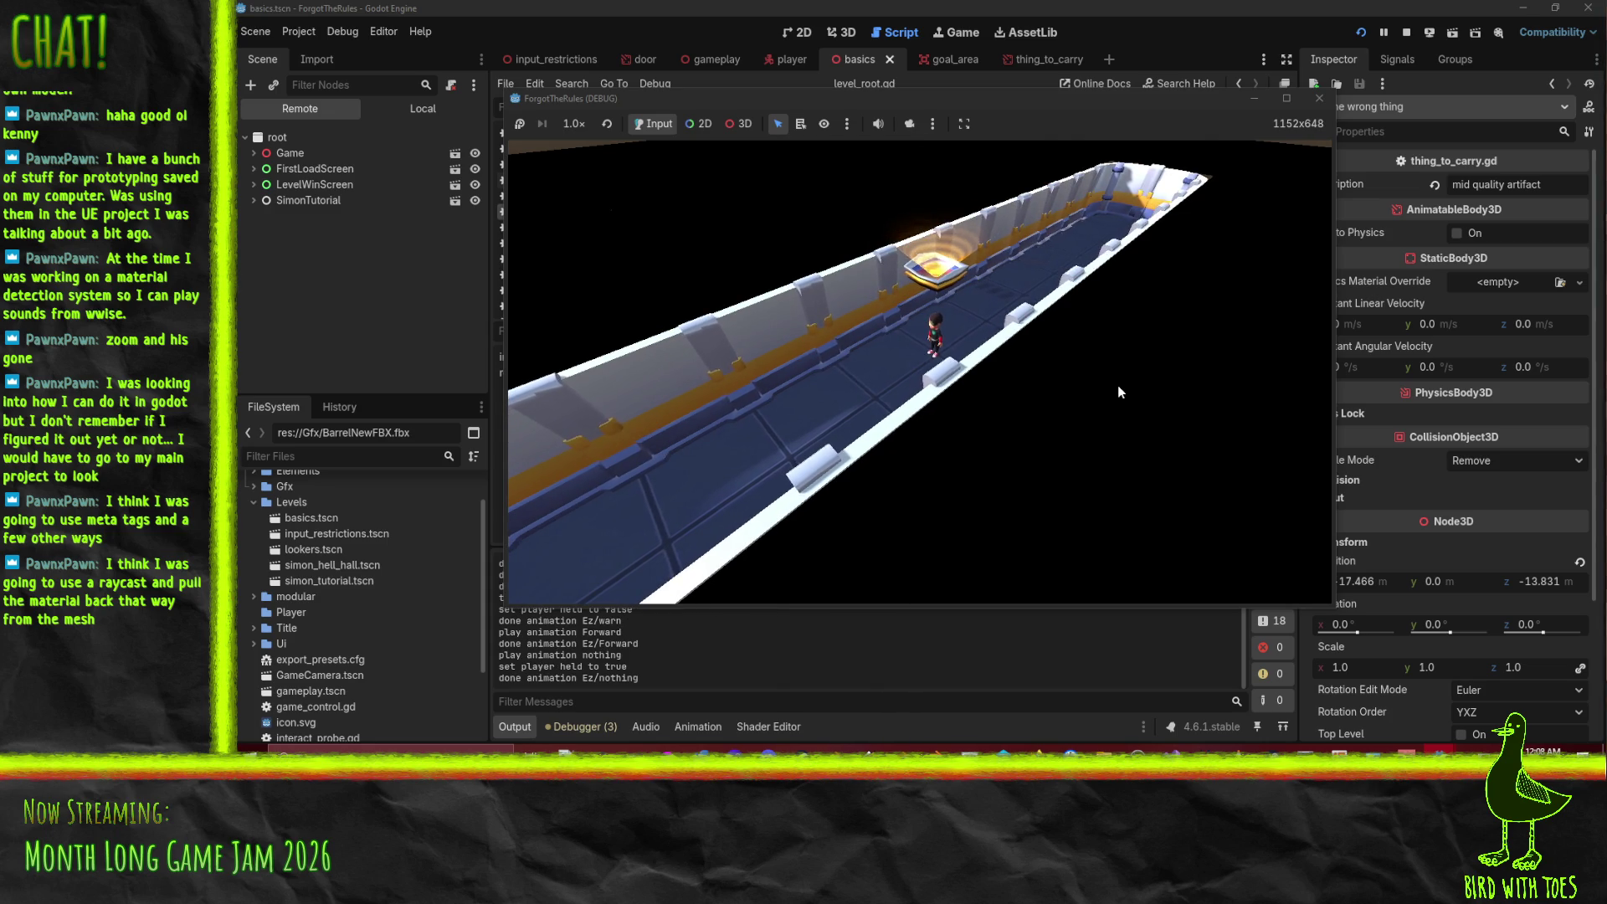
pyautogui.press('space')
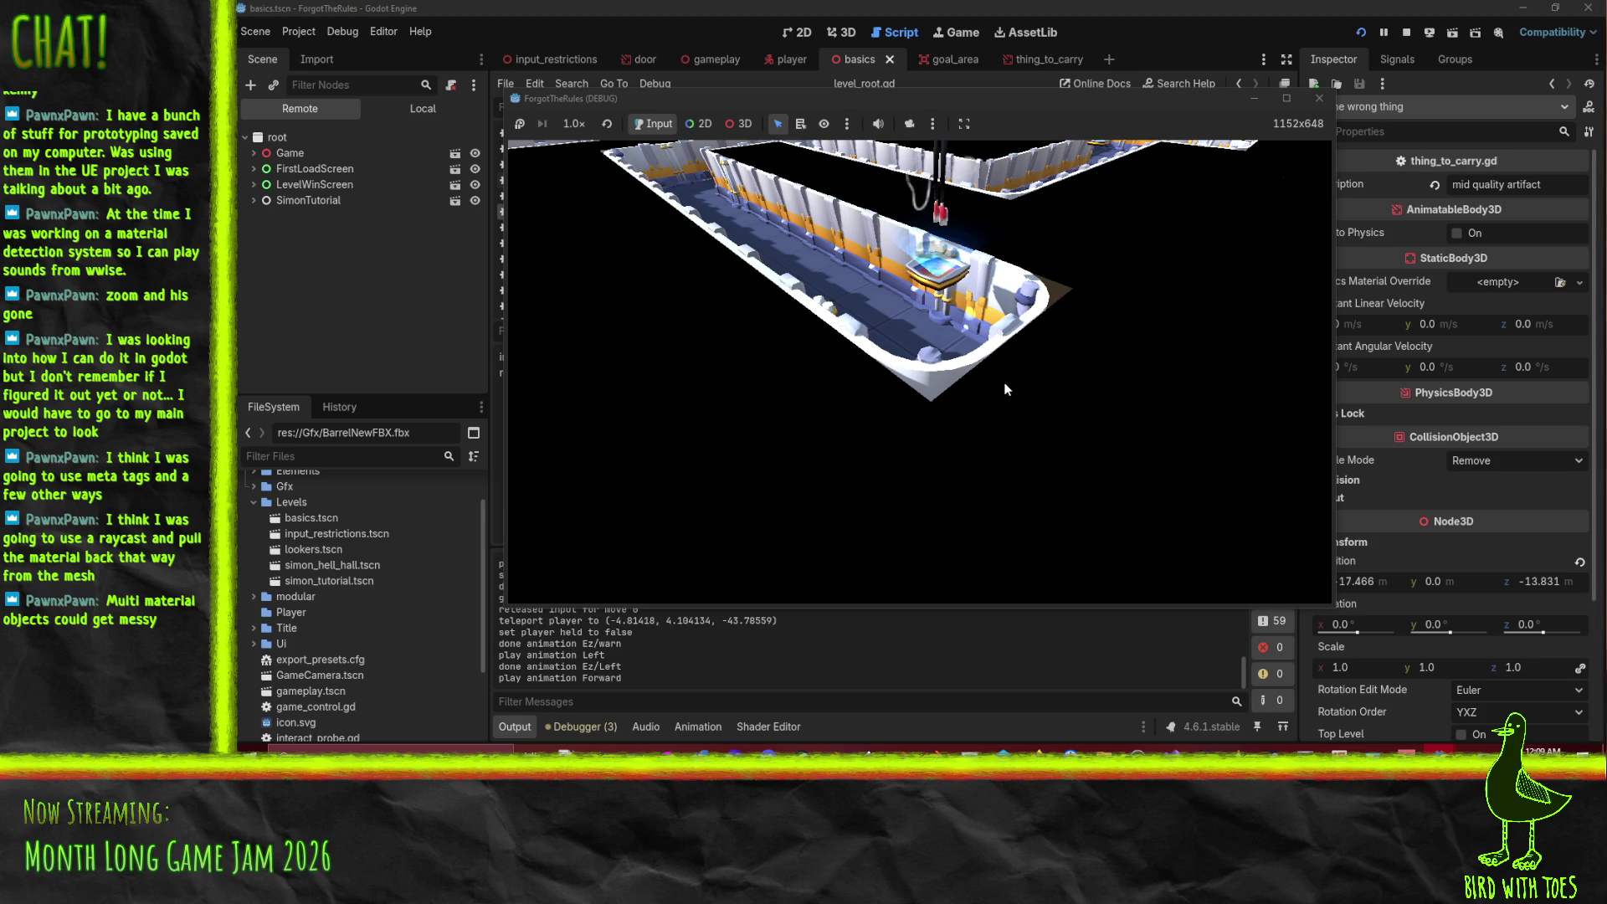
pyautogui.press('w')
pyautogui.press('w')
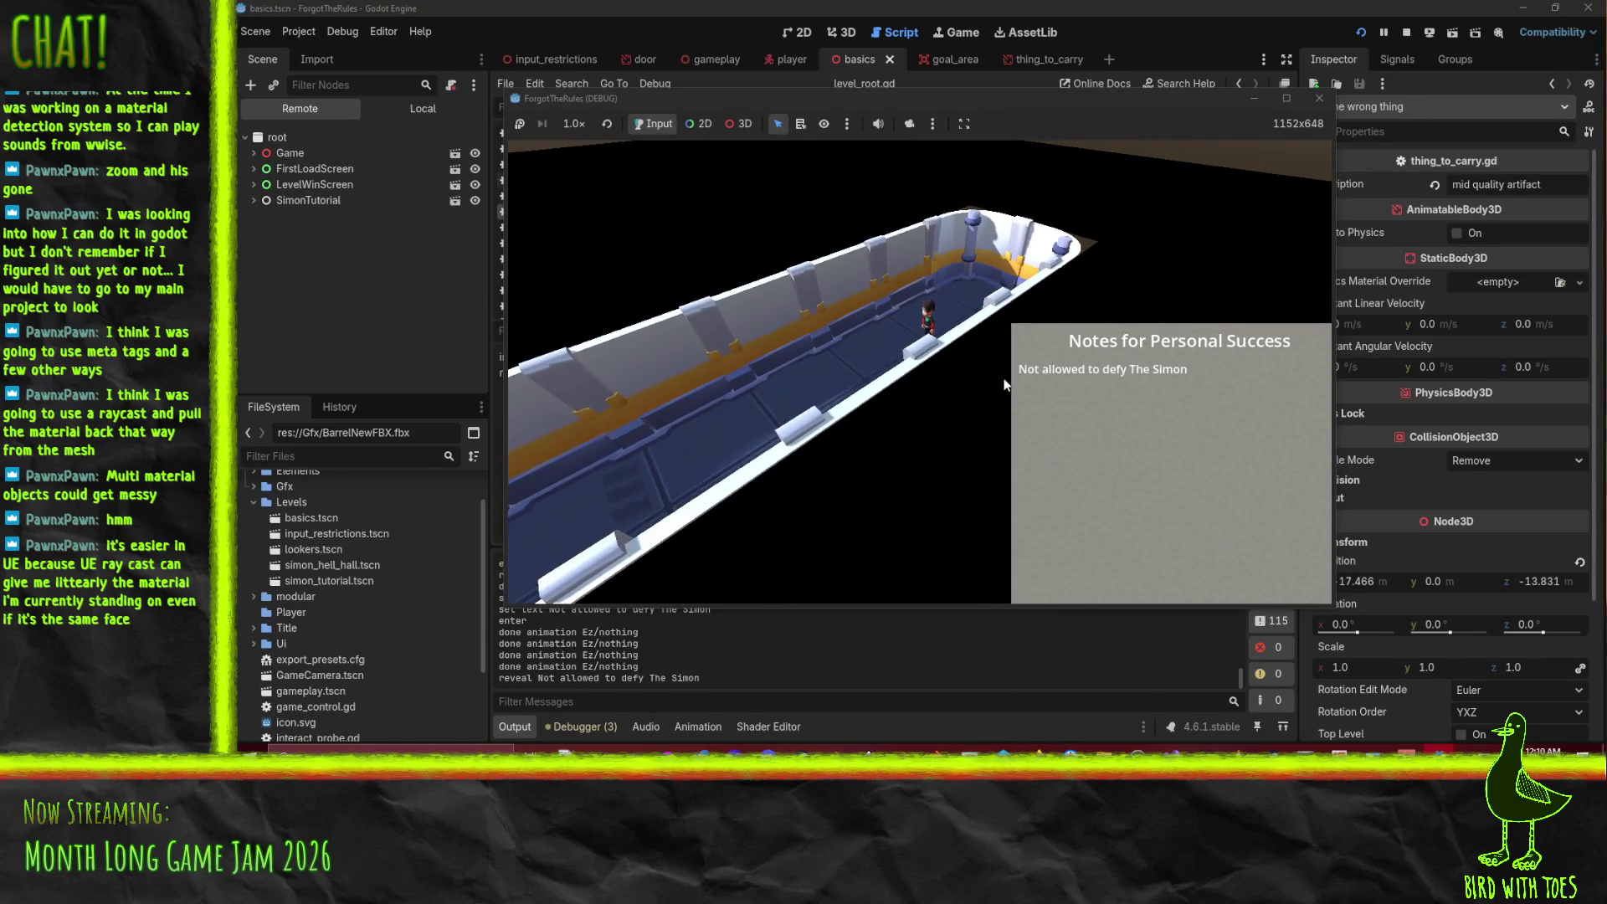
# - End the running game with the toolbar's Stop button
pyautogui.click(1406, 31)
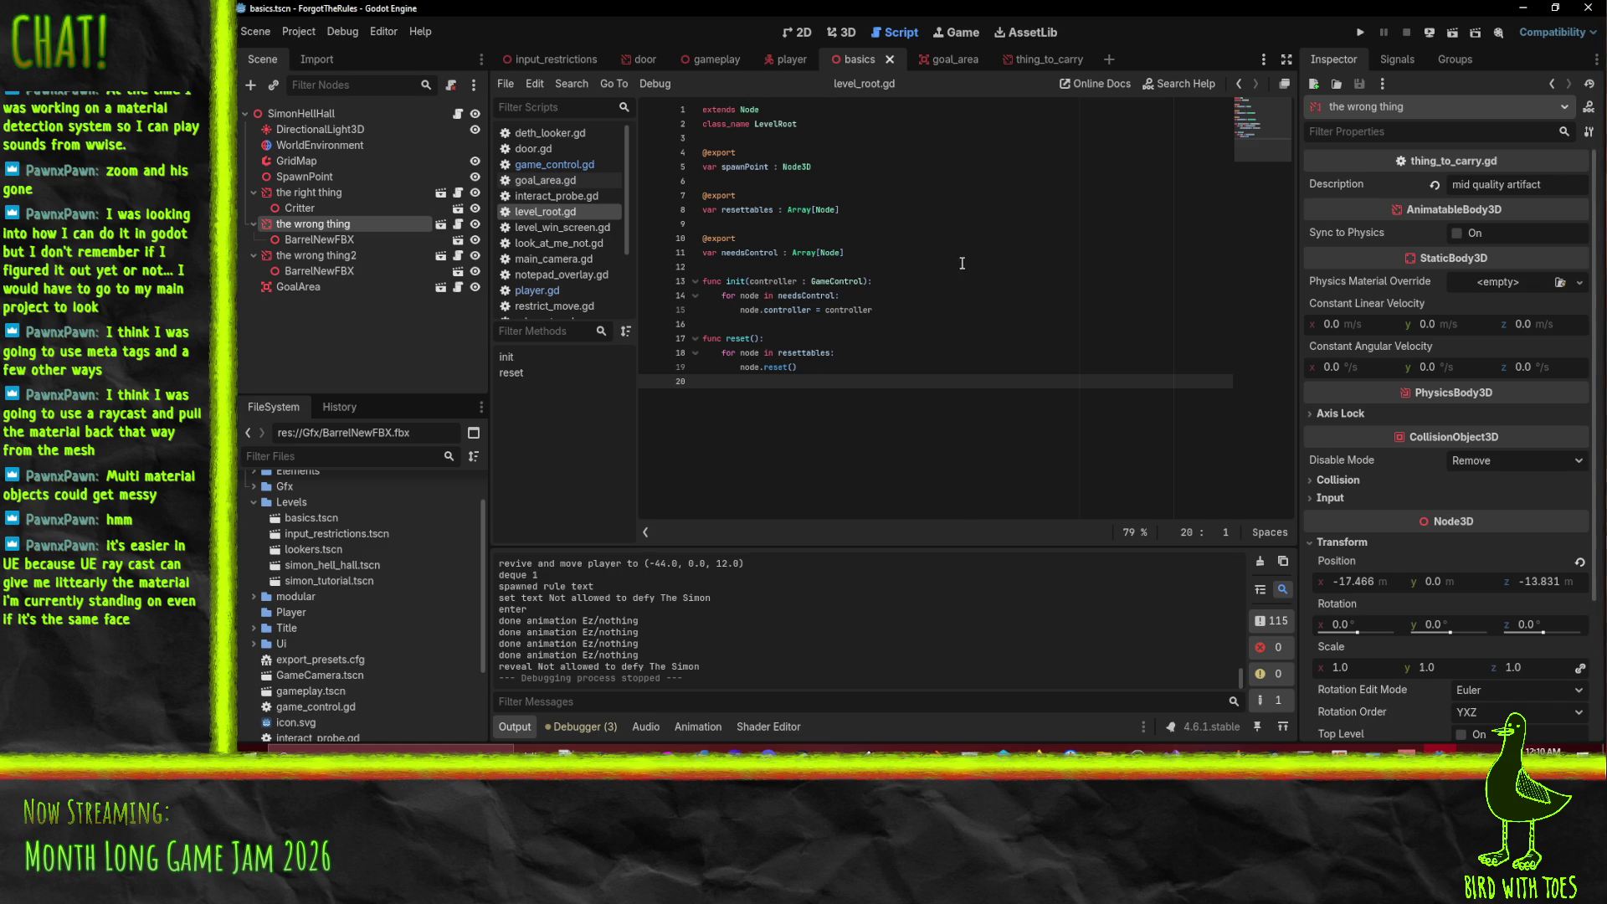
# - Switch to the 3D view and open the simon_tutorial.tscn scene
pyautogui.click(840, 36)
pyautogui.scroll(-5, 984, 437)
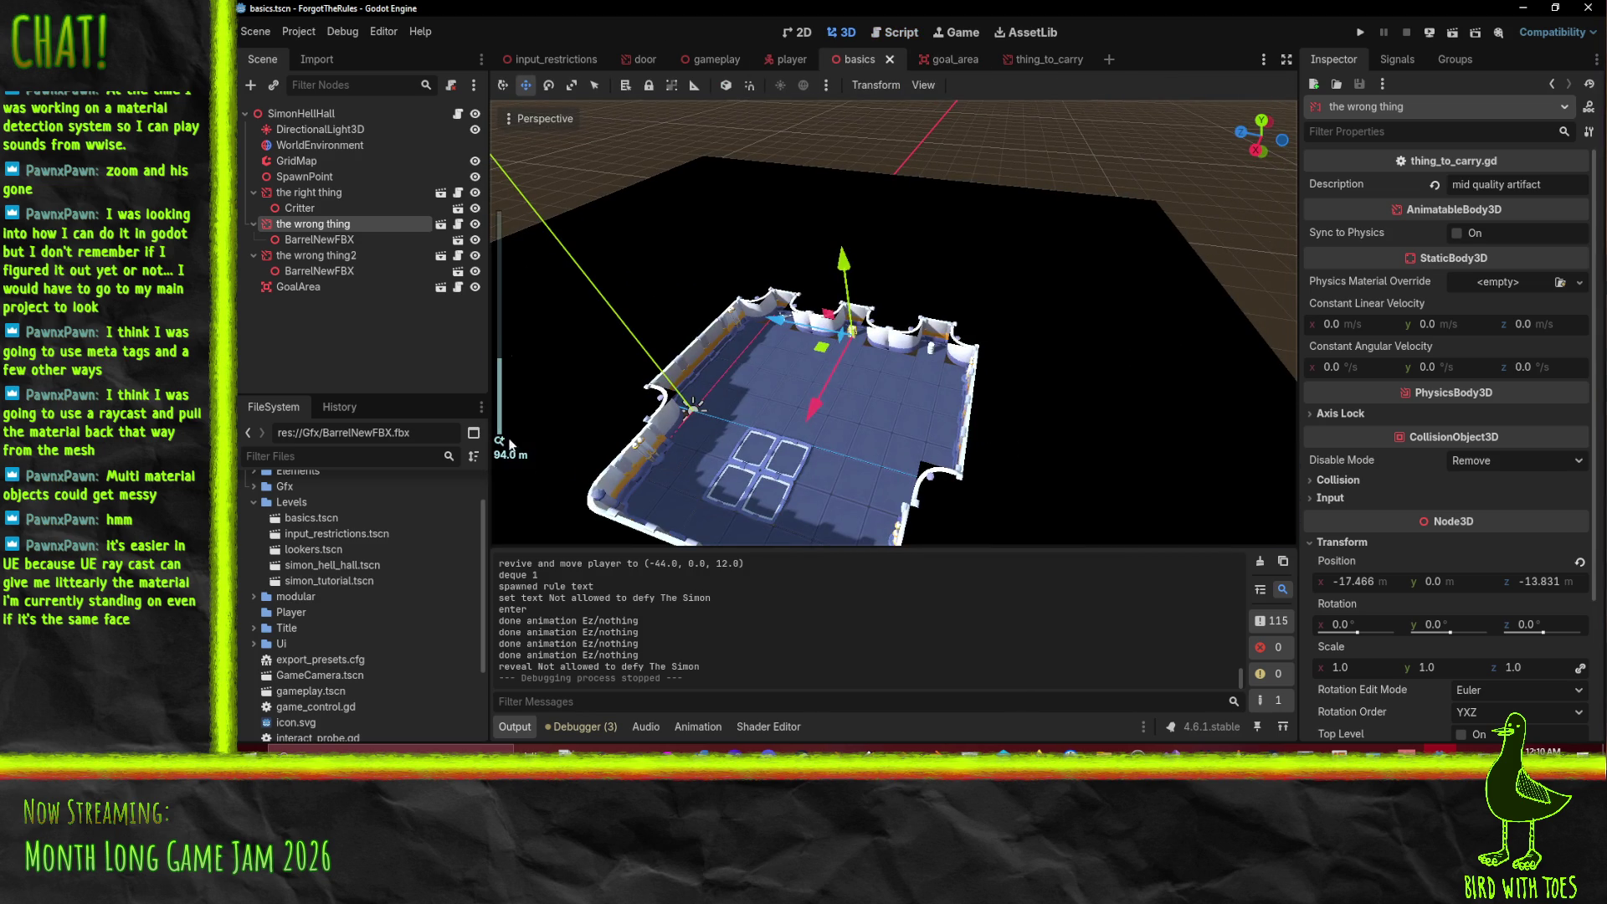
pyautogui.moveTo(876, 271)
pyautogui.mouseDown()
pyautogui.moveTo(851, 274)
pyautogui.moveTo(904, 269)
pyautogui.mouseUp()
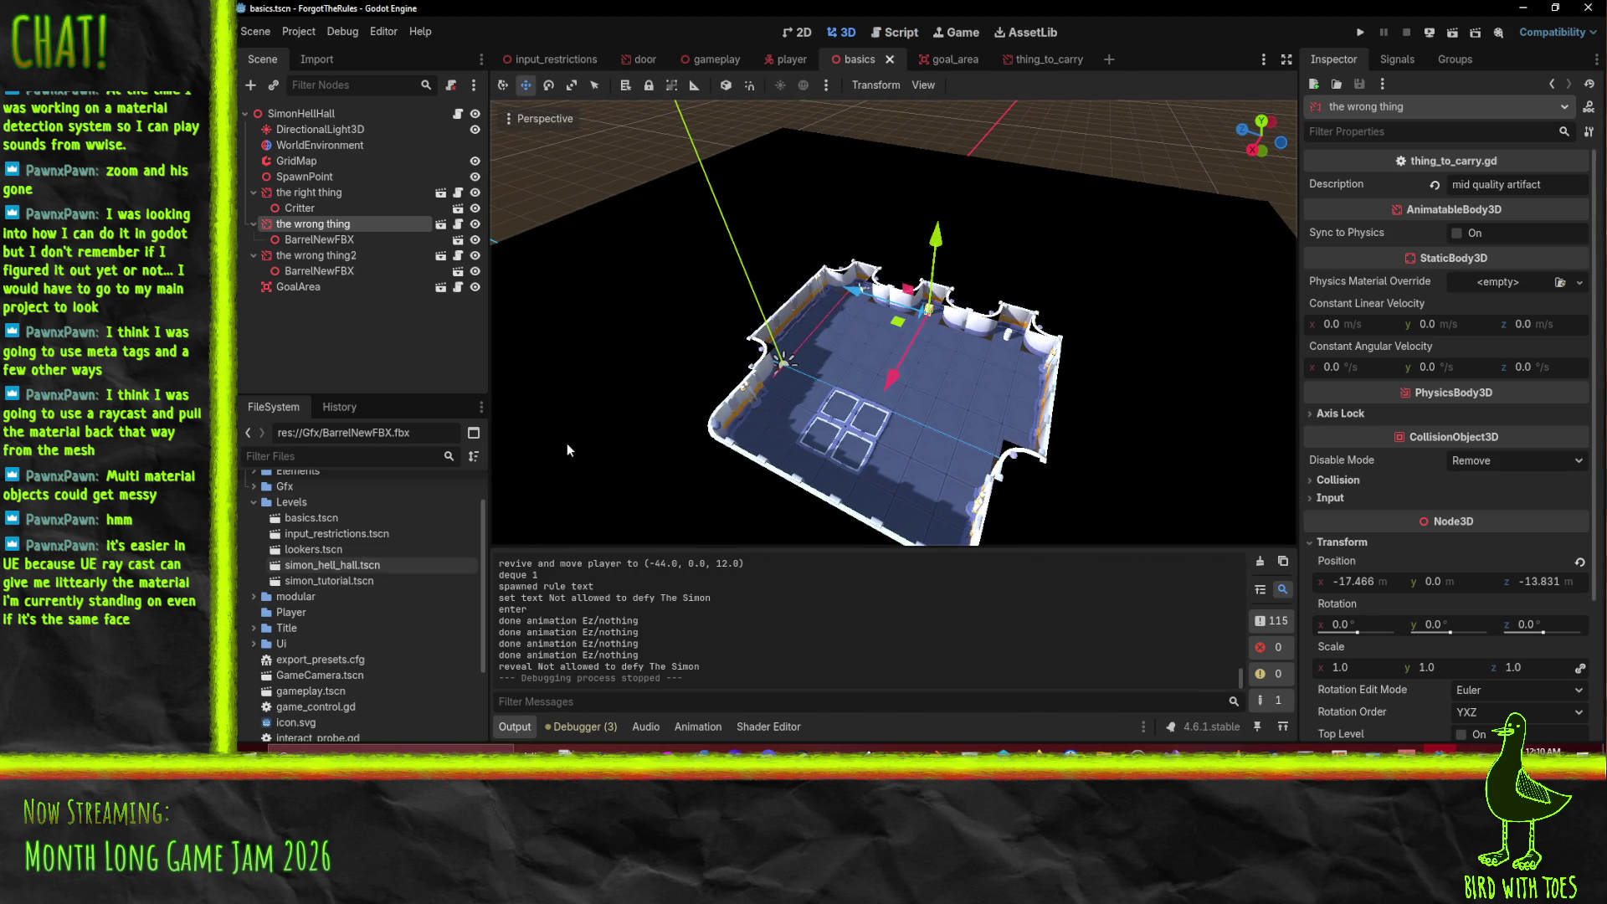
pyautogui.scroll(3, 343, 600)
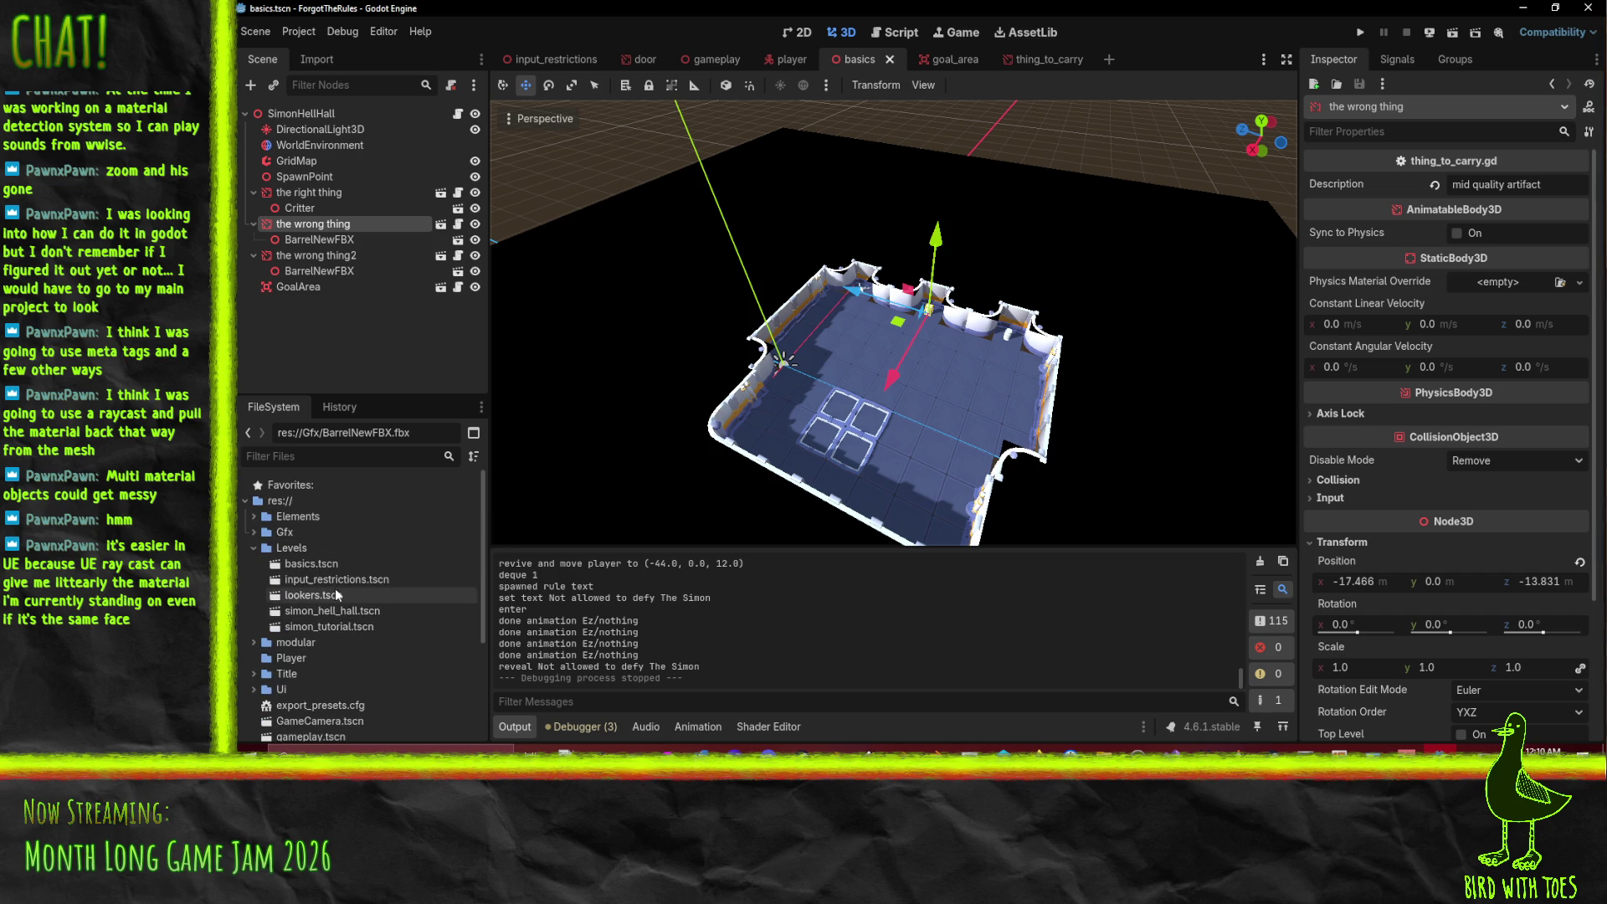
pyautogui.doubleClick(339, 628)
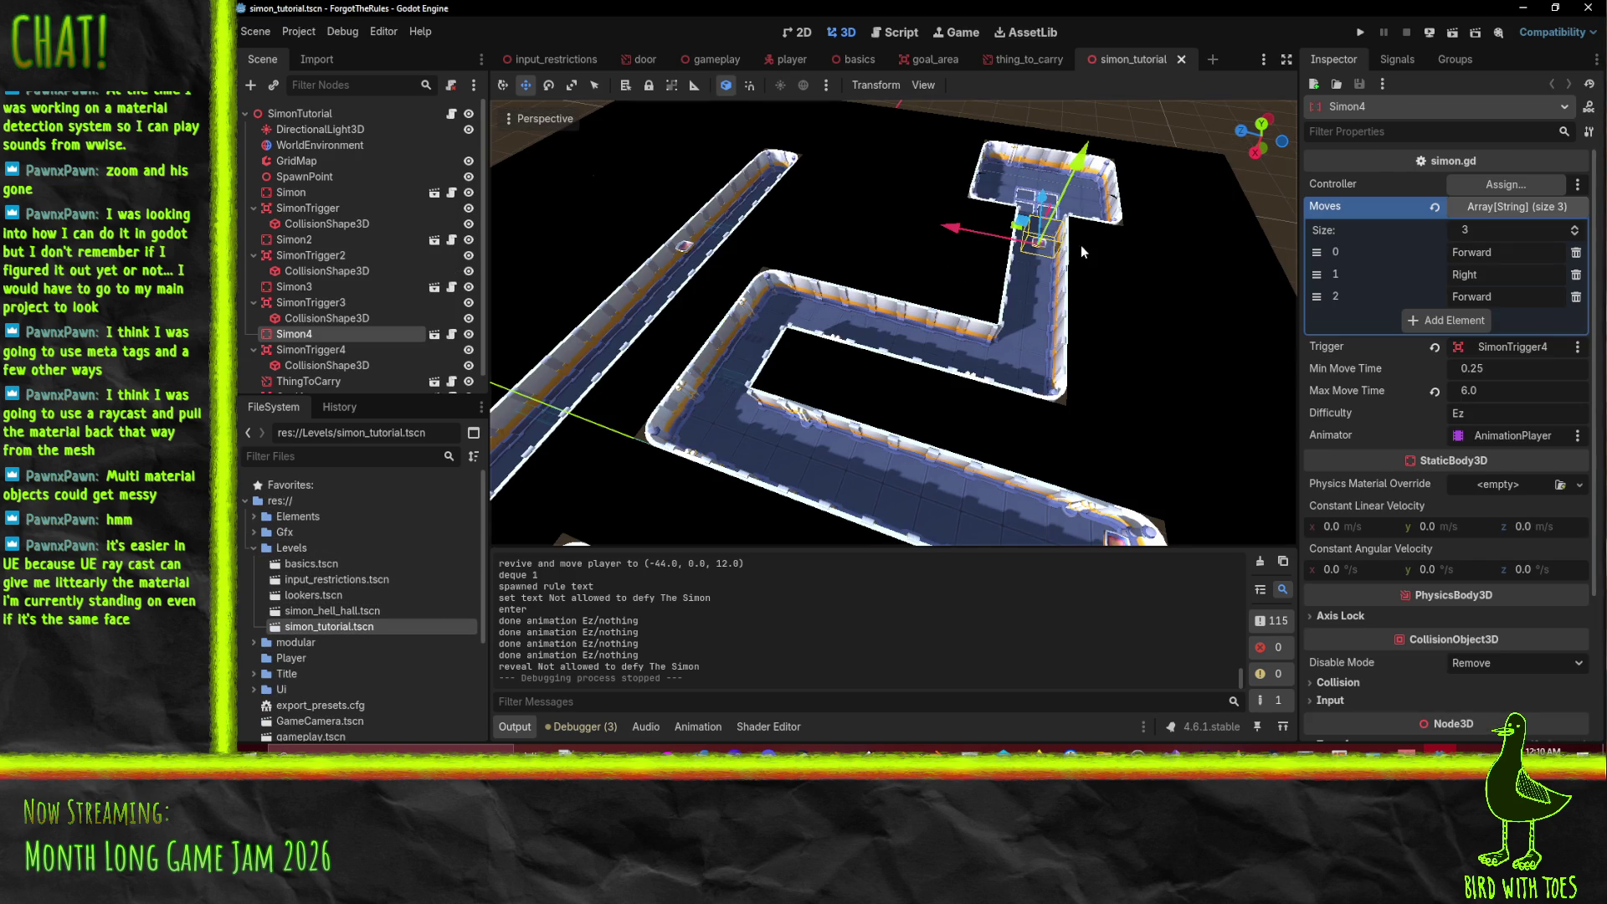
# - Set Simon4's Max Move Time to 7.0 and Min Move Time to 1.0, saving the scene
pyautogui.scroll(2, 967, 234)
pyautogui.scroll(5, 967, 234)
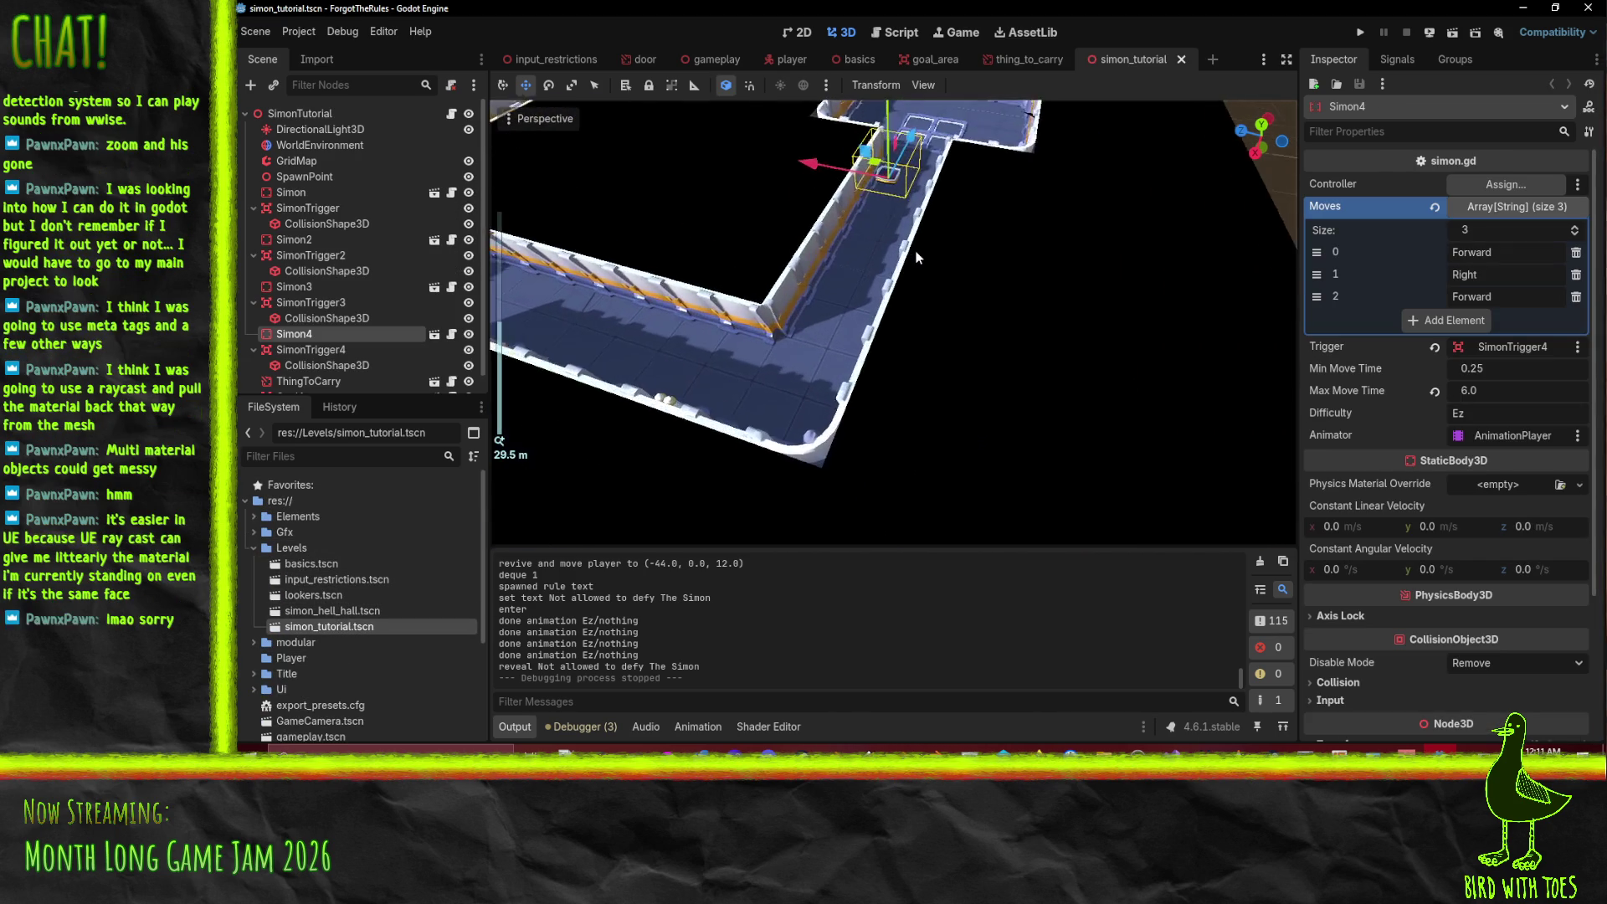
pyautogui.click(1504, 391)
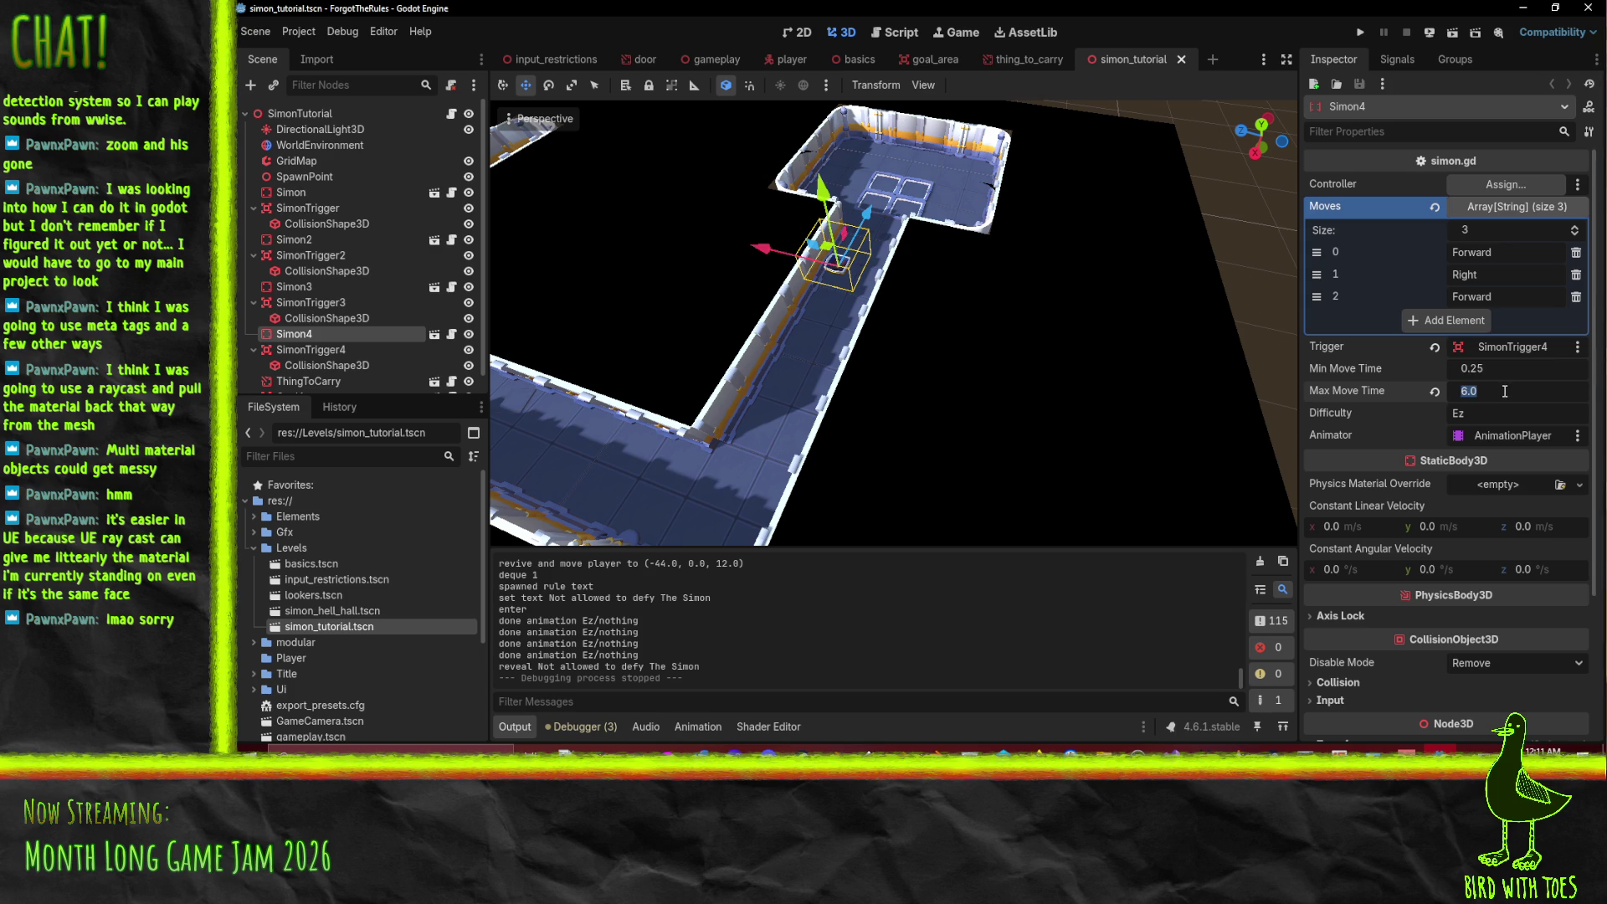
pyautogui.write('7')
pyautogui.press('Return')
pyautogui.hotkey('ctrl', 's')
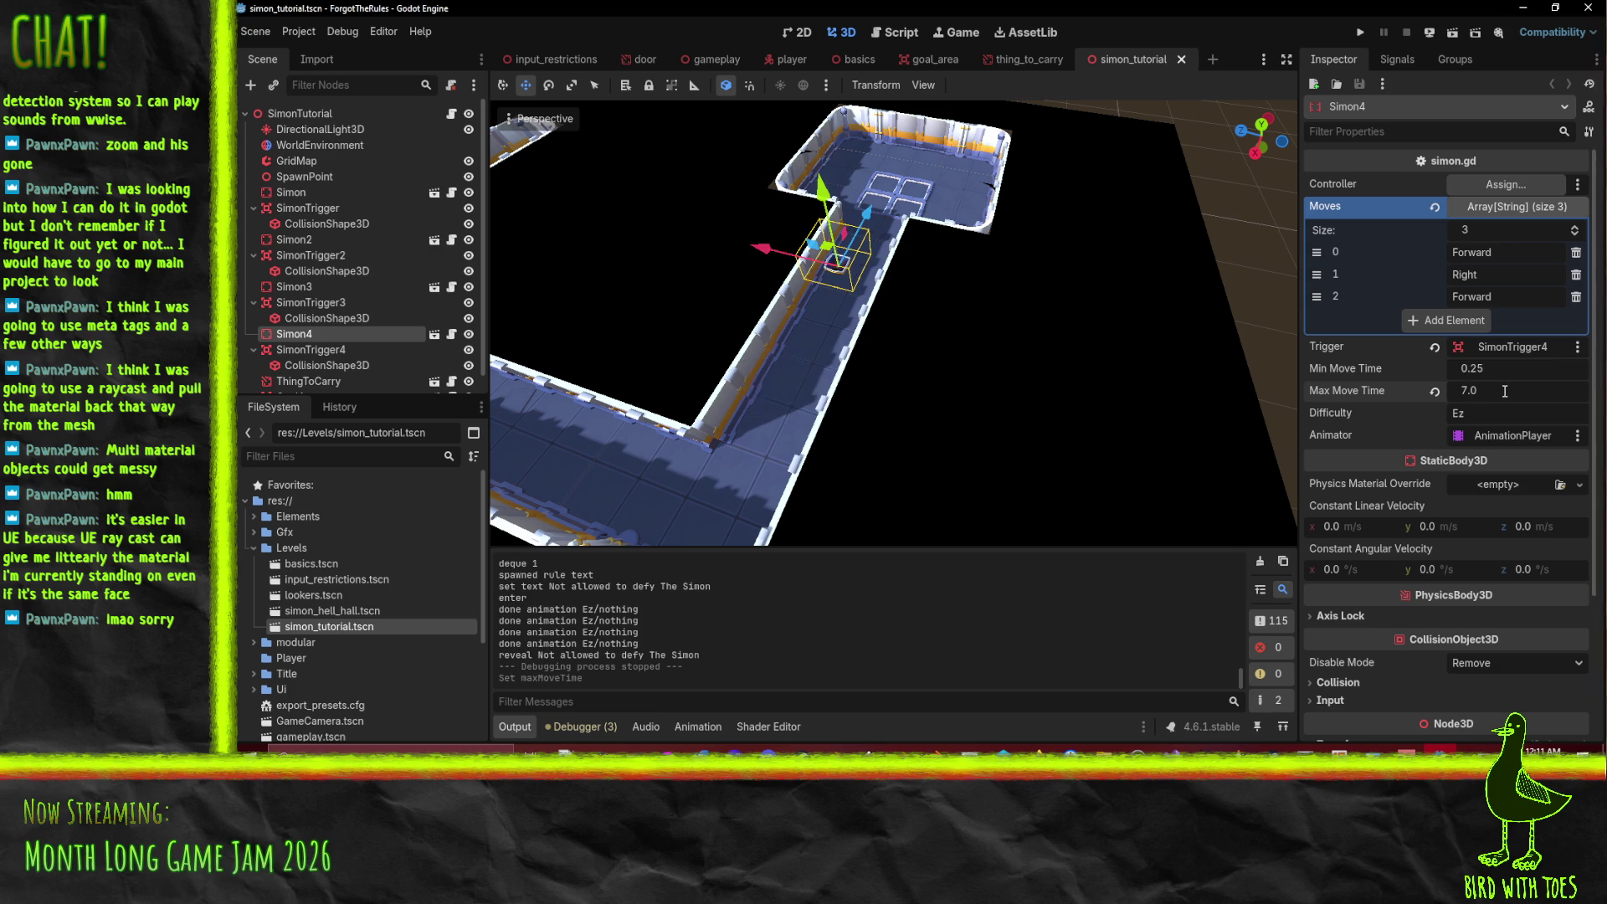
pyautogui.click(1506, 368)
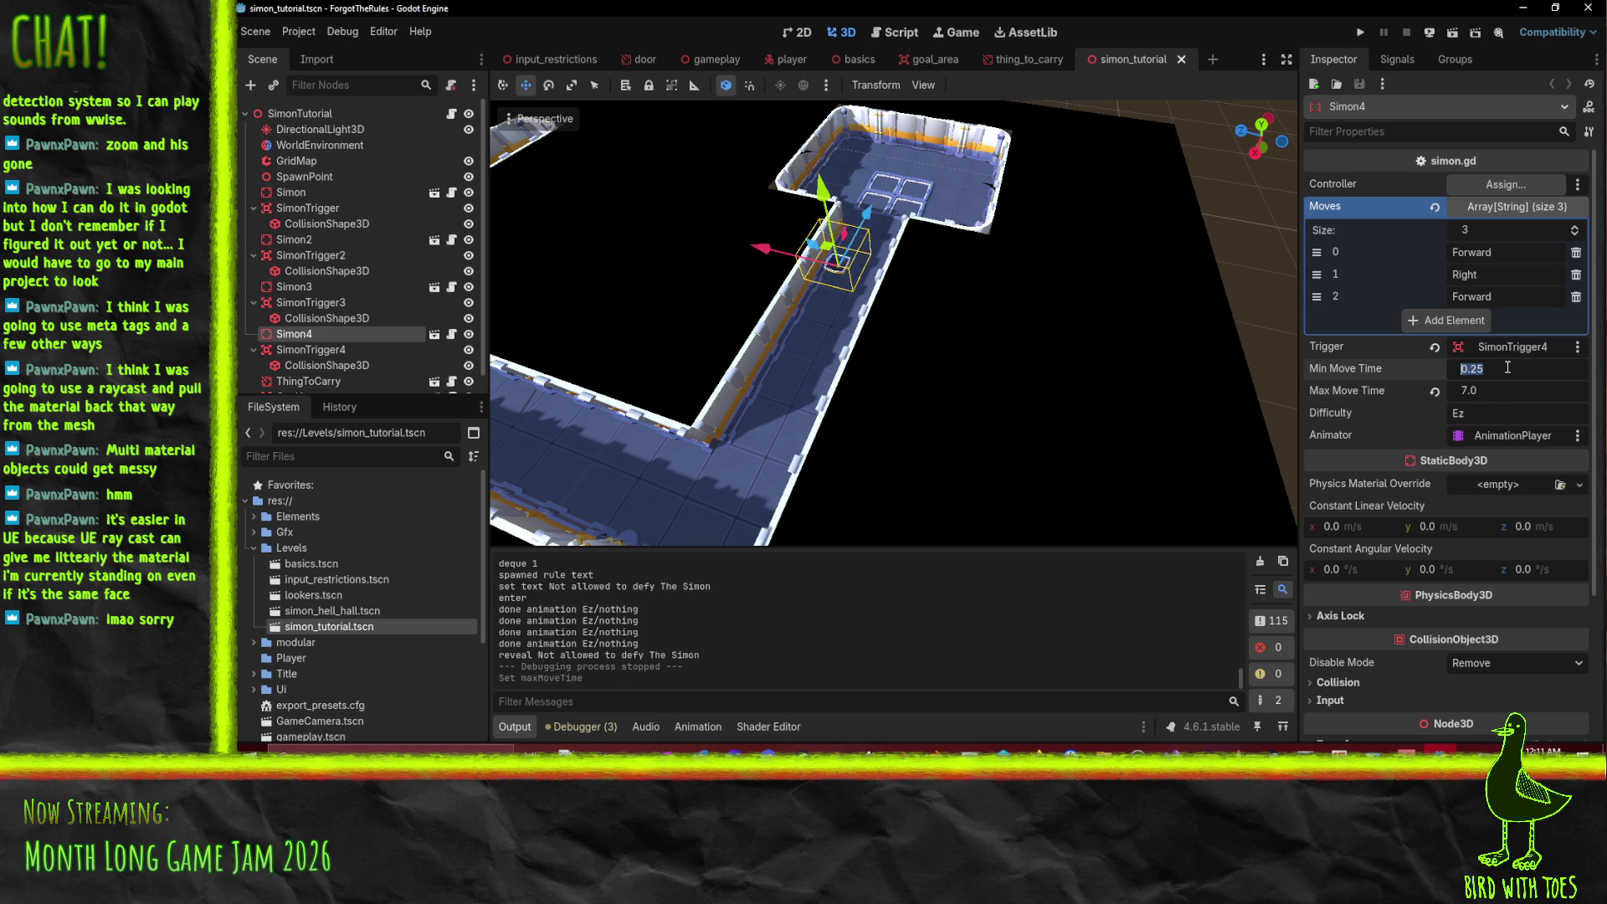
pyautogui.write('1')
pyautogui.press('Return')
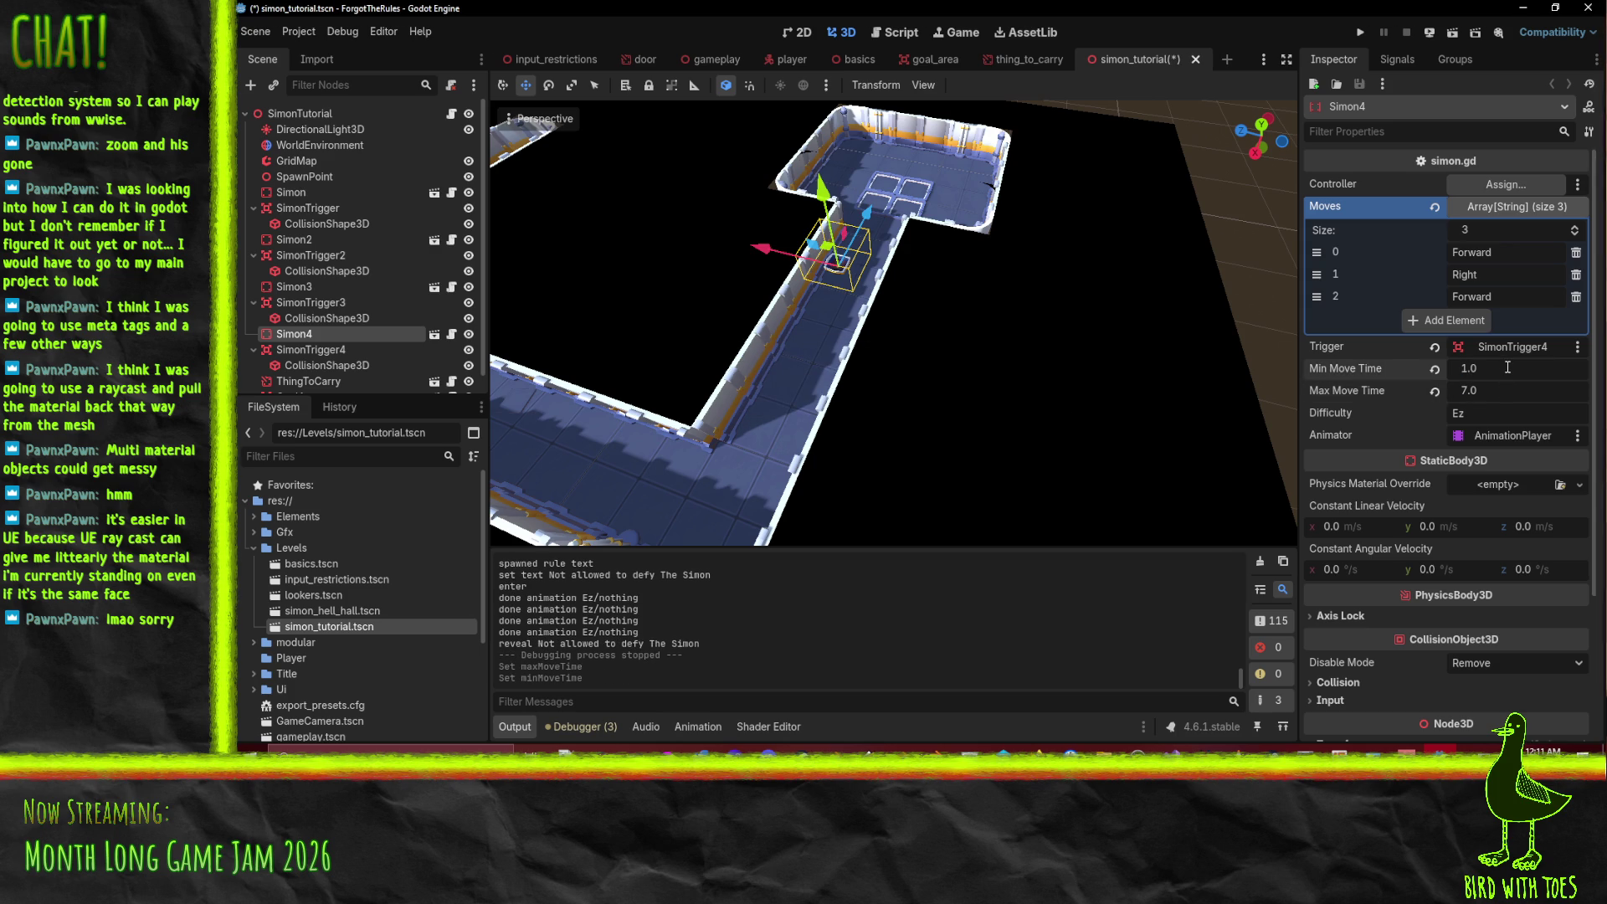
pyautogui.scroll(-2, 867, 306)
pyautogui.hotkey('ctrl', 's')
pyautogui.moveTo(867, 306)
pyautogui.mouseDown()
pyautogui.moveTo(580, 277)
pyautogui.moveTo(962, 207)
pyautogui.moveTo(1023, 313)
pyautogui.mouseUp()
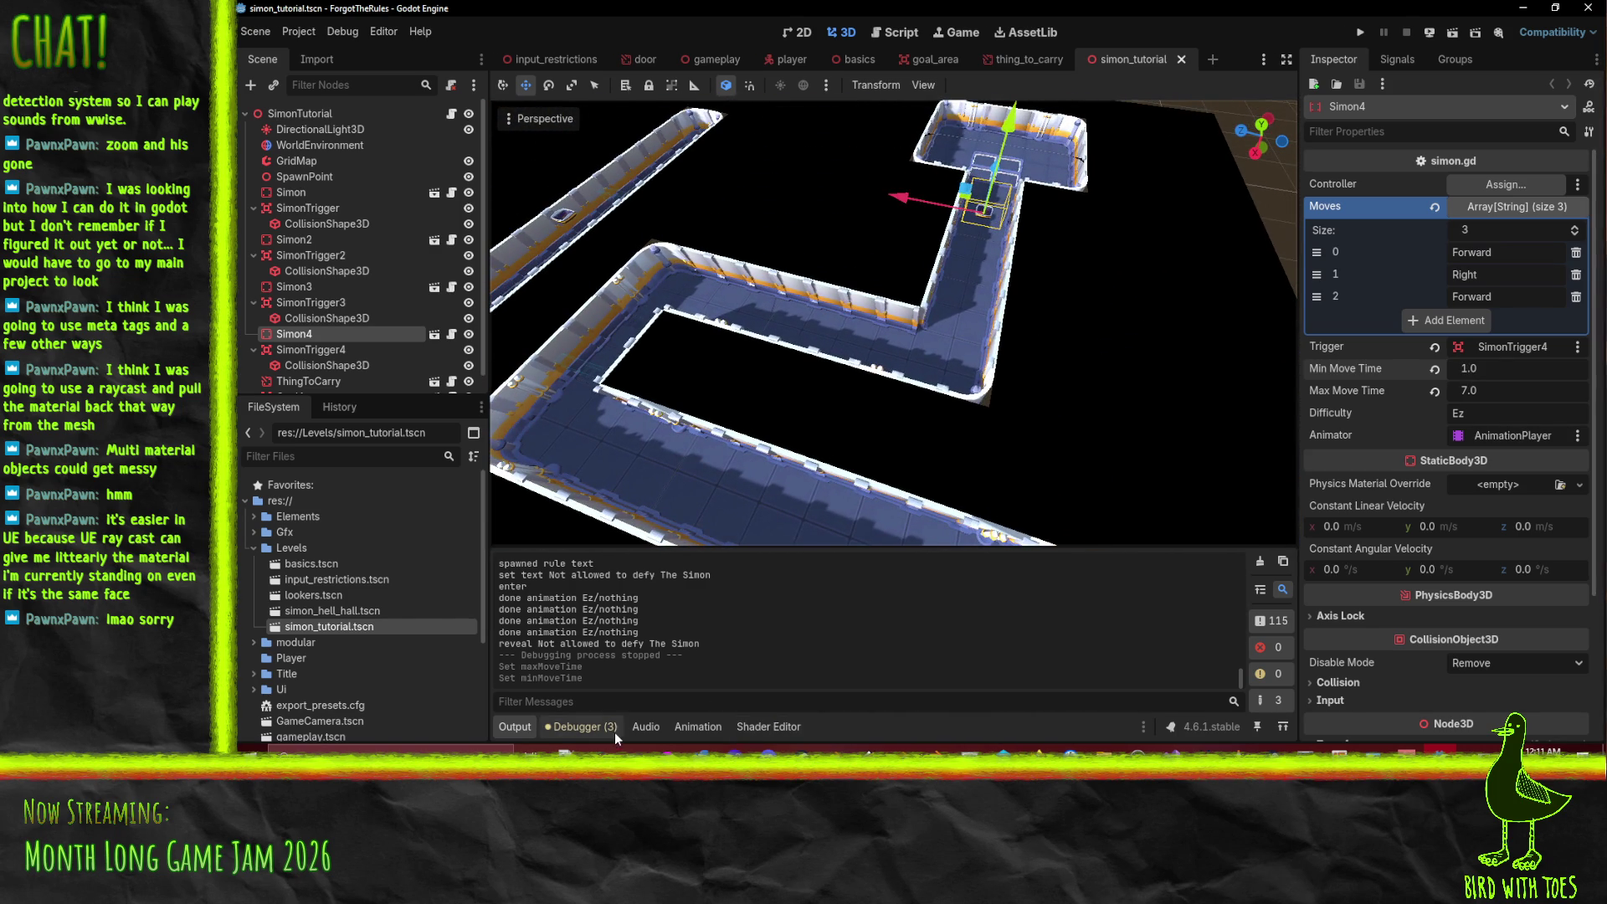
# - Show the debugger warnings, orbit the viewport around Simon4 and the corridor, then switch to Blender
pyautogui.click(609, 728)
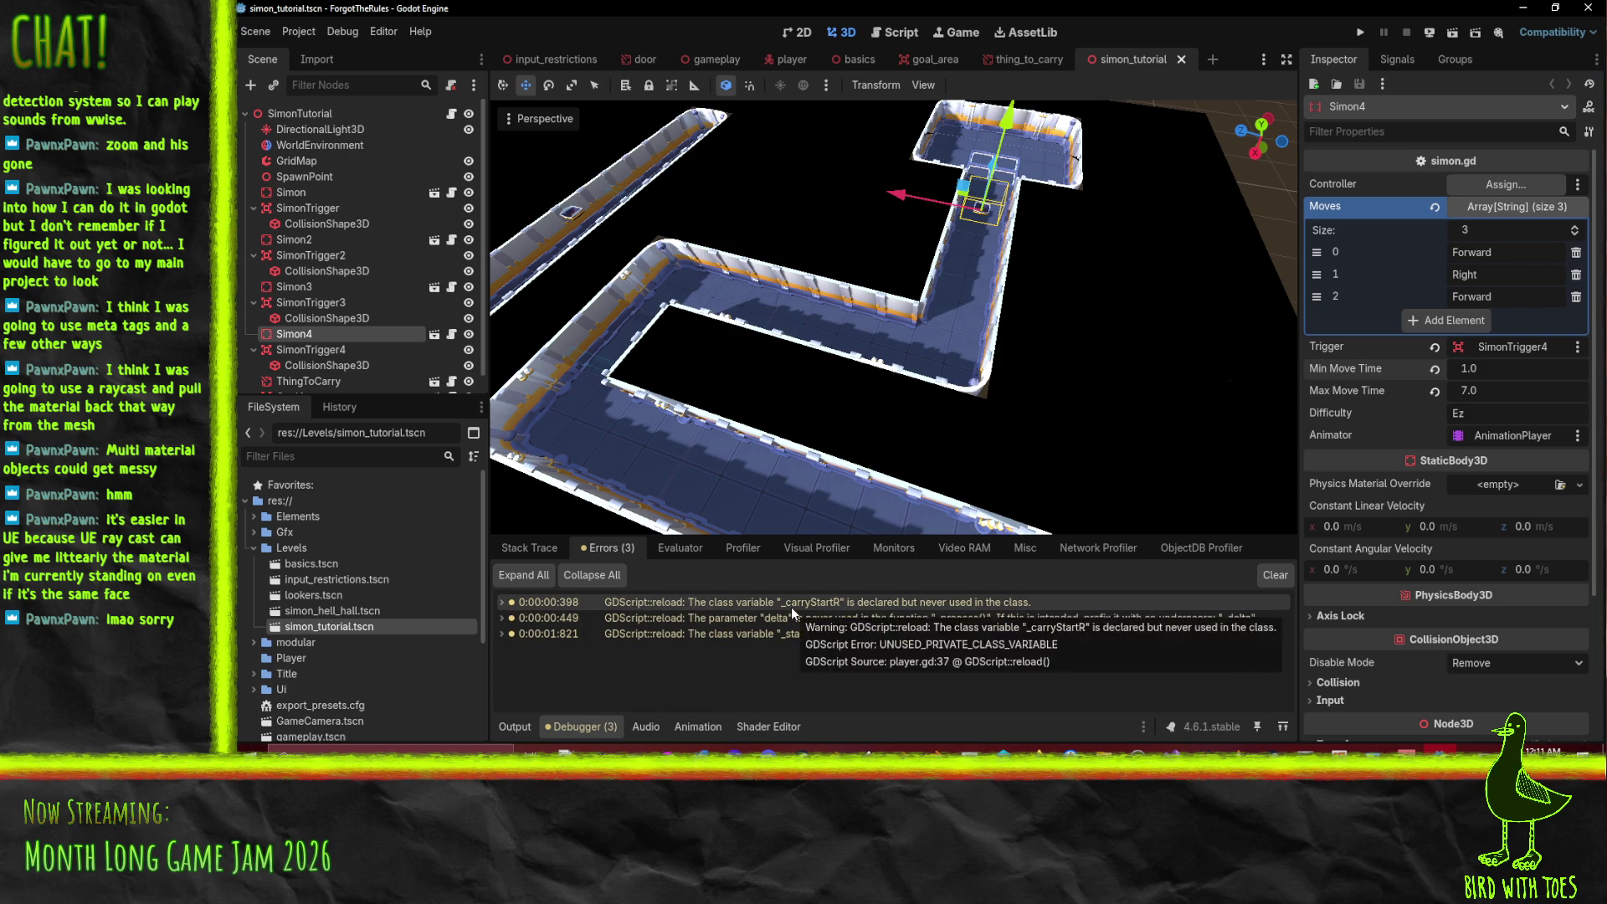
pyautogui.moveTo(831, 638)
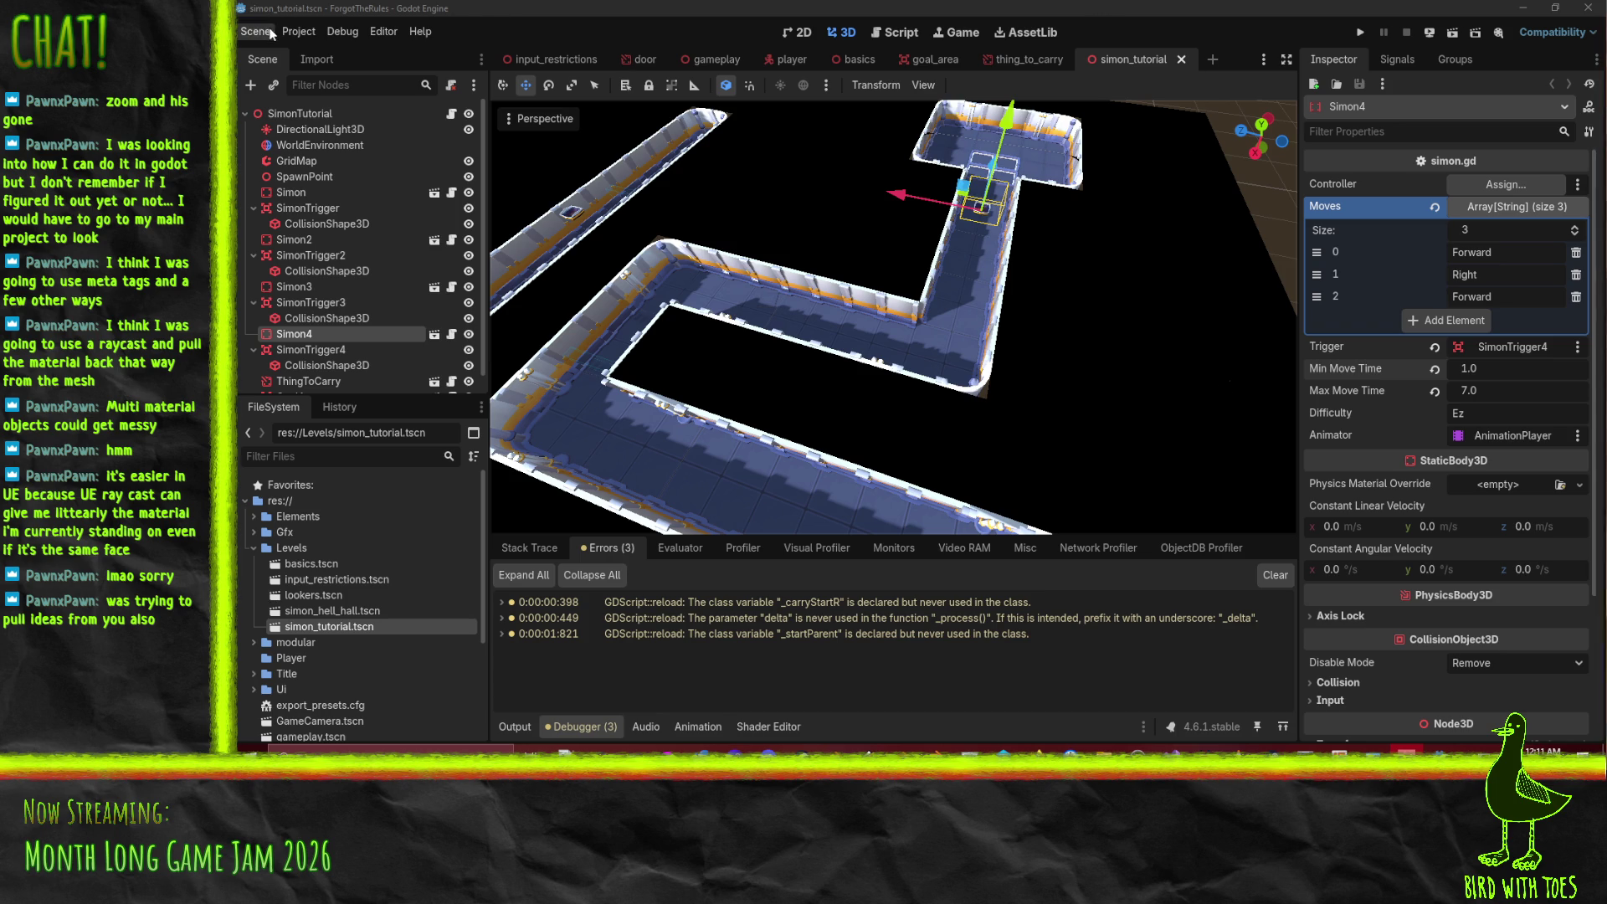
pyautogui.moveTo(1107, 122)
pyautogui.mouseDown()
pyautogui.moveTo(870, 368)
pyautogui.moveTo(1044, 375)
pyautogui.mouseUp()
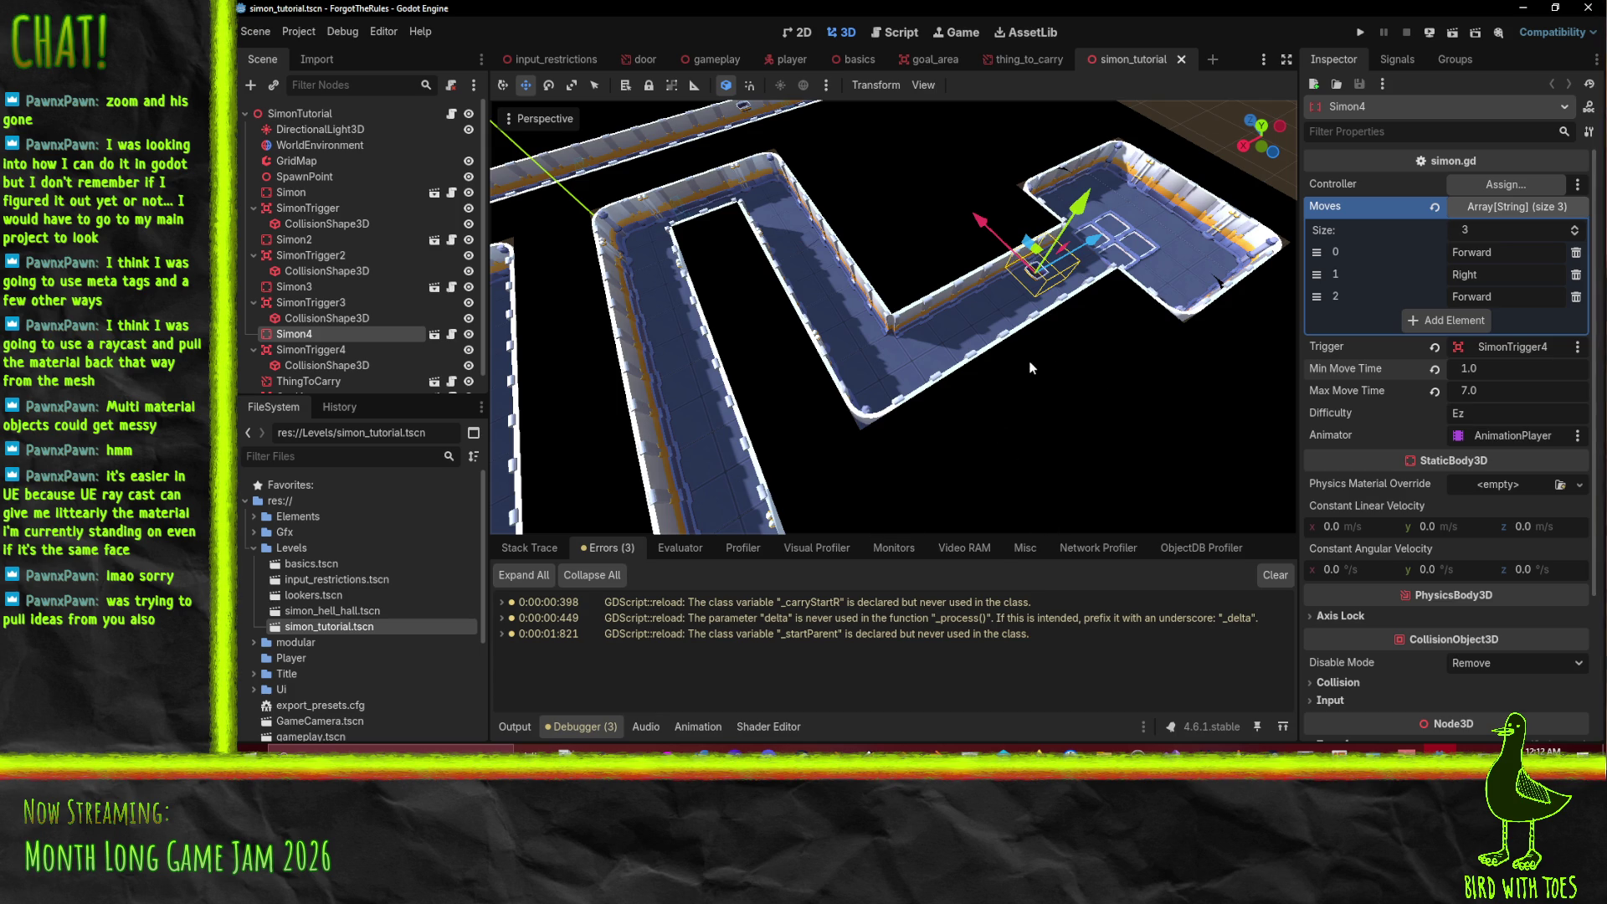
pyautogui.scroll(8, 896, 303)
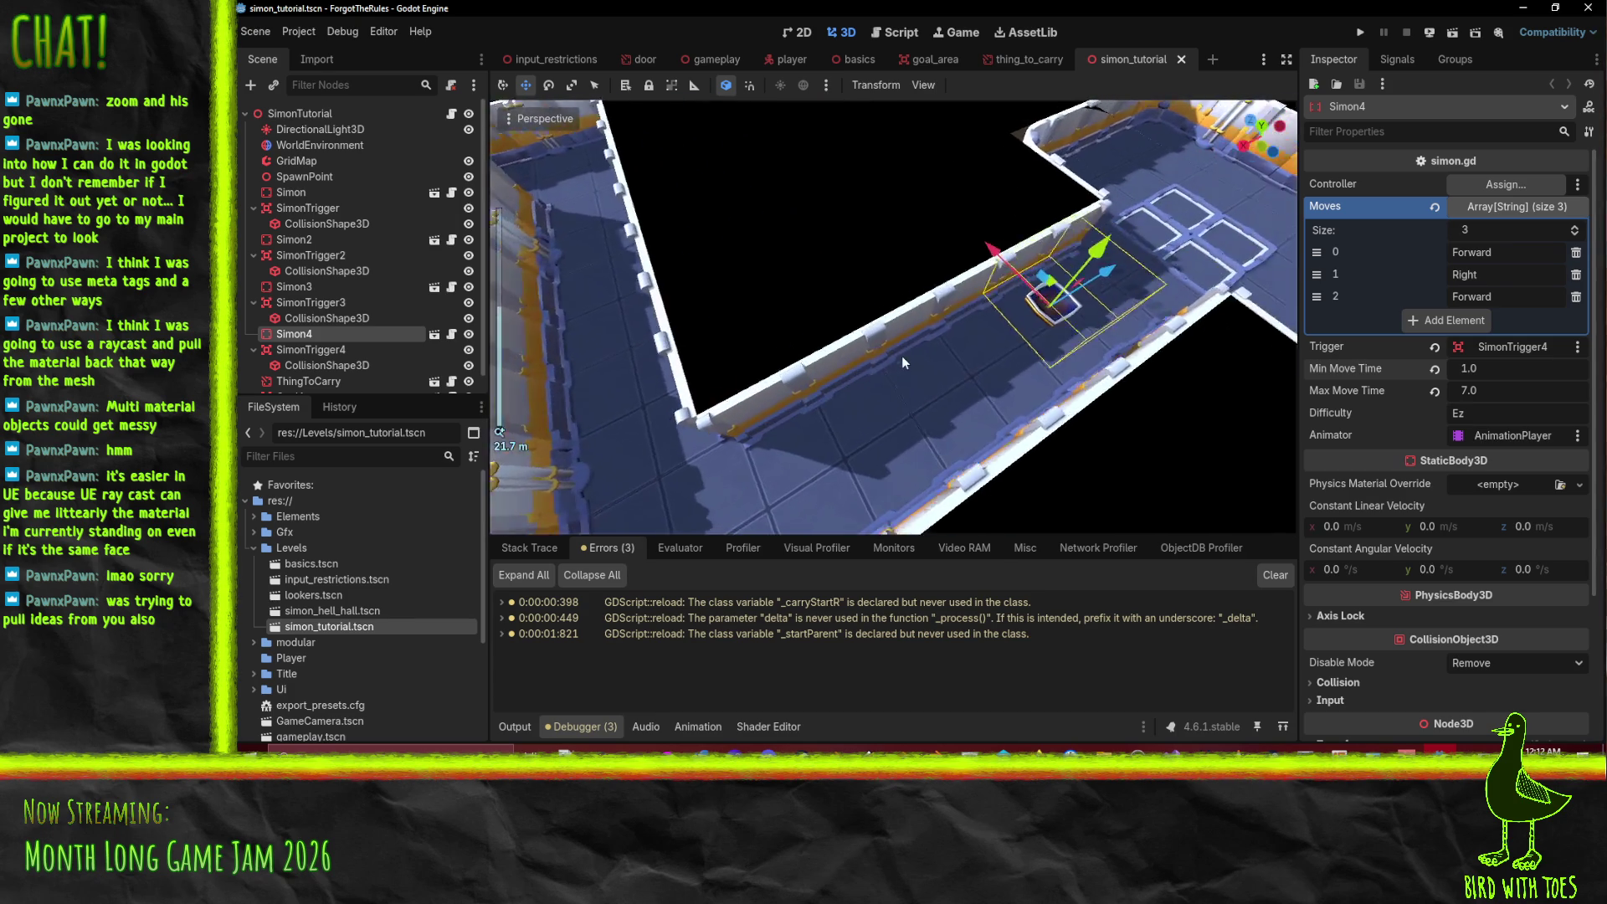
pyautogui.scroll(-4, 903, 362)
pyautogui.moveTo(1262, 133)
pyautogui.mouseDown()
pyautogui.moveTo(1188, 276)
pyautogui.moveTo(1077, 425)
pyautogui.mouseUp()
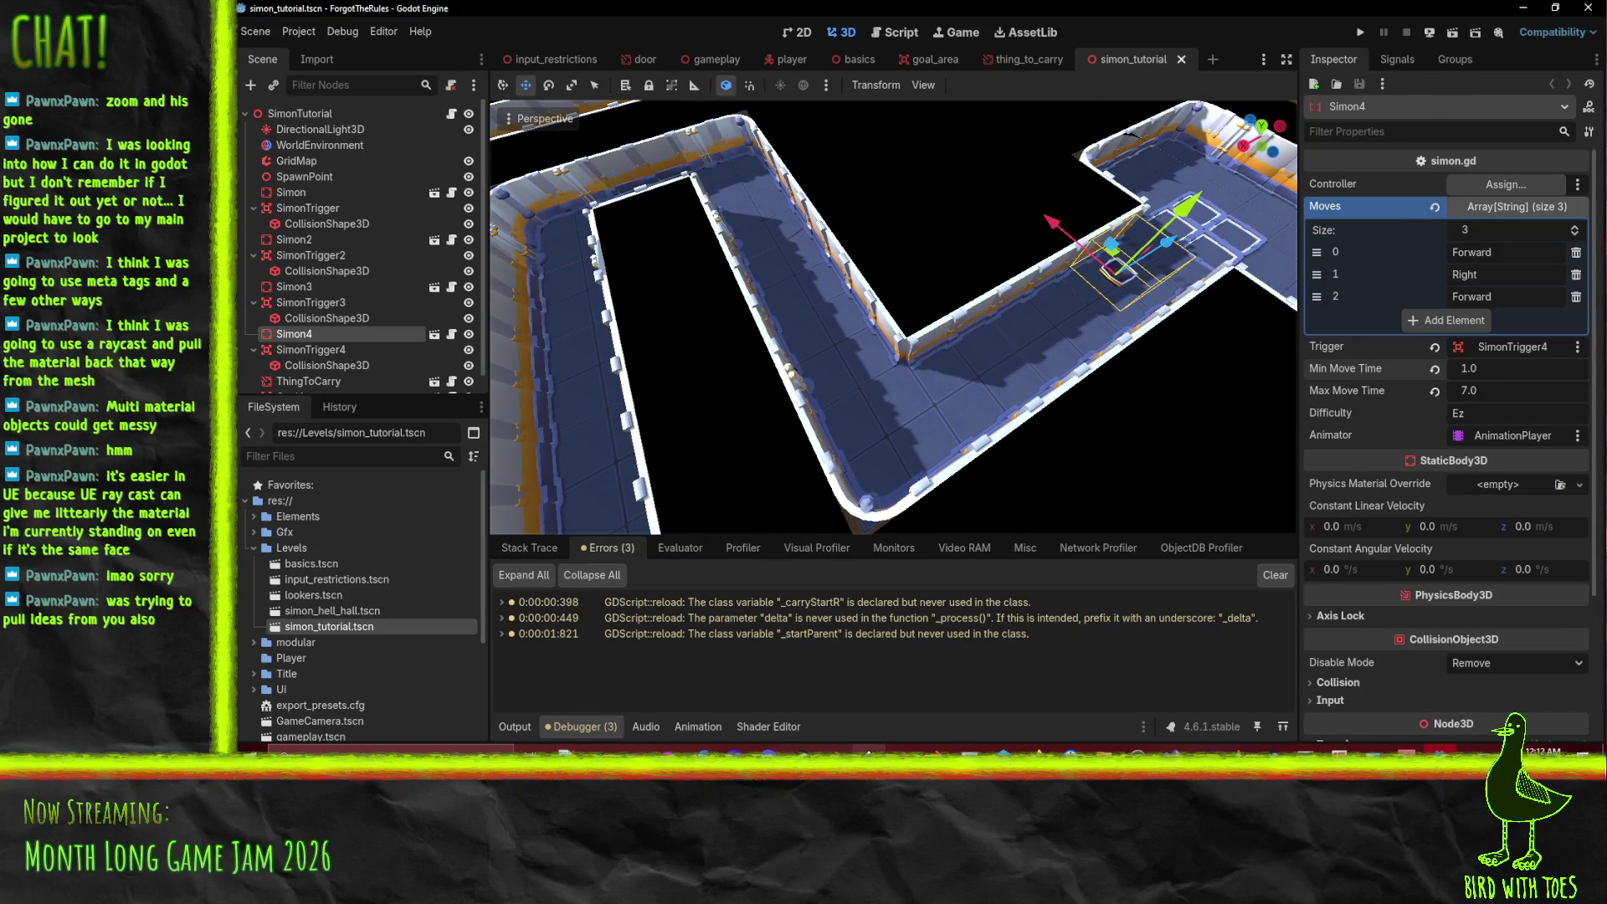
pyautogui.click(835, 749)
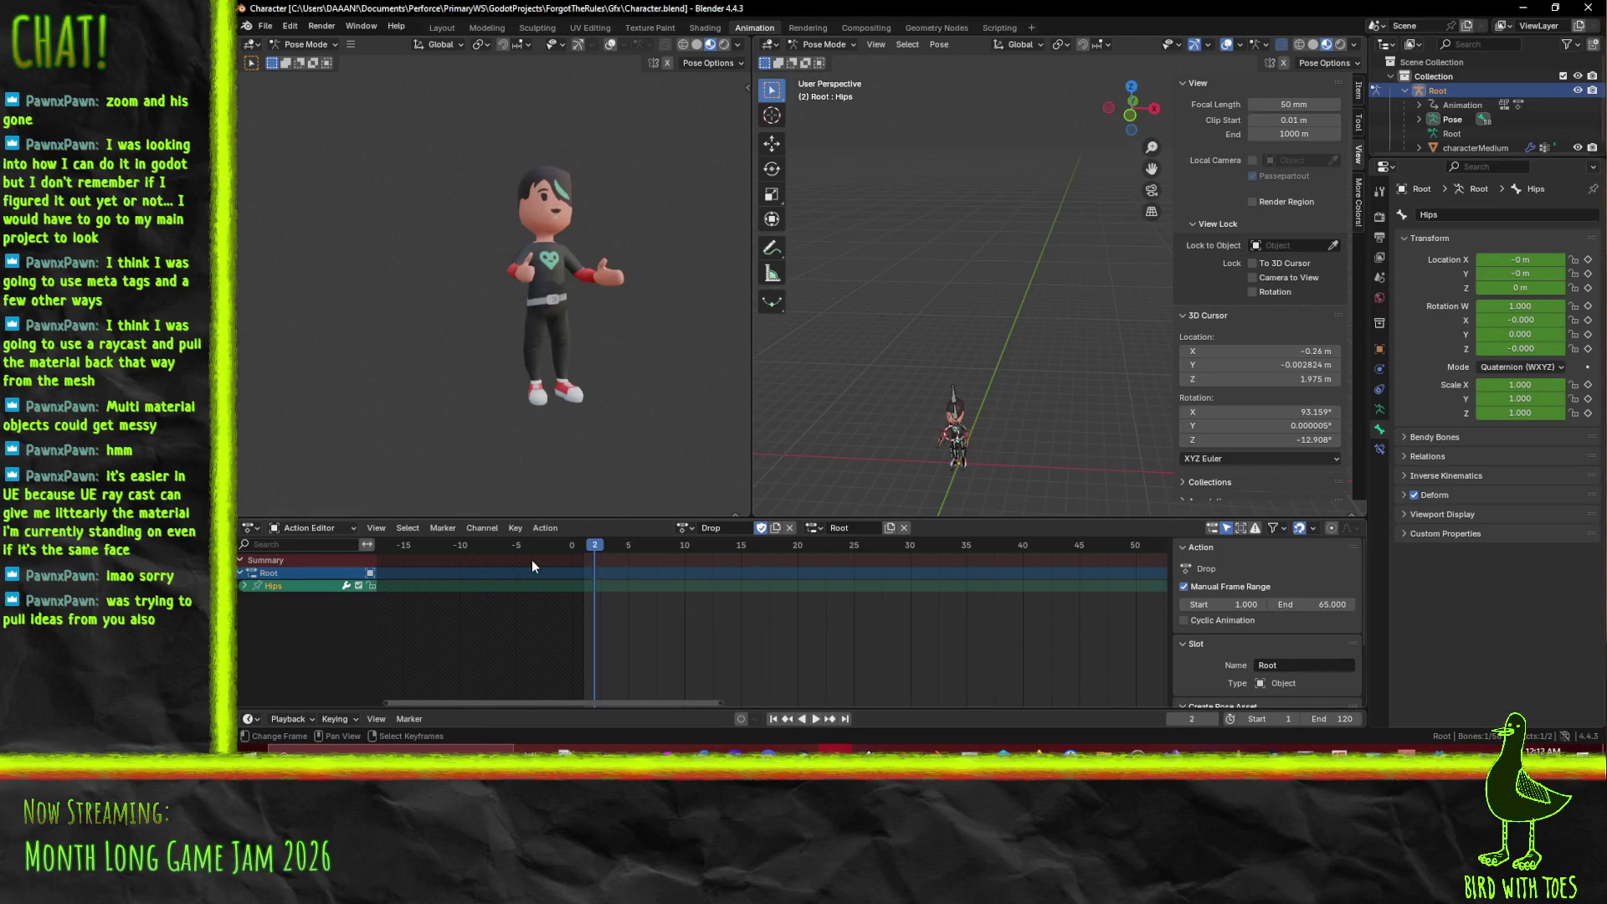
# - Load the Teleport action and raise the Root bone vertically at frame 10, then save
pyautogui.click(674, 527)
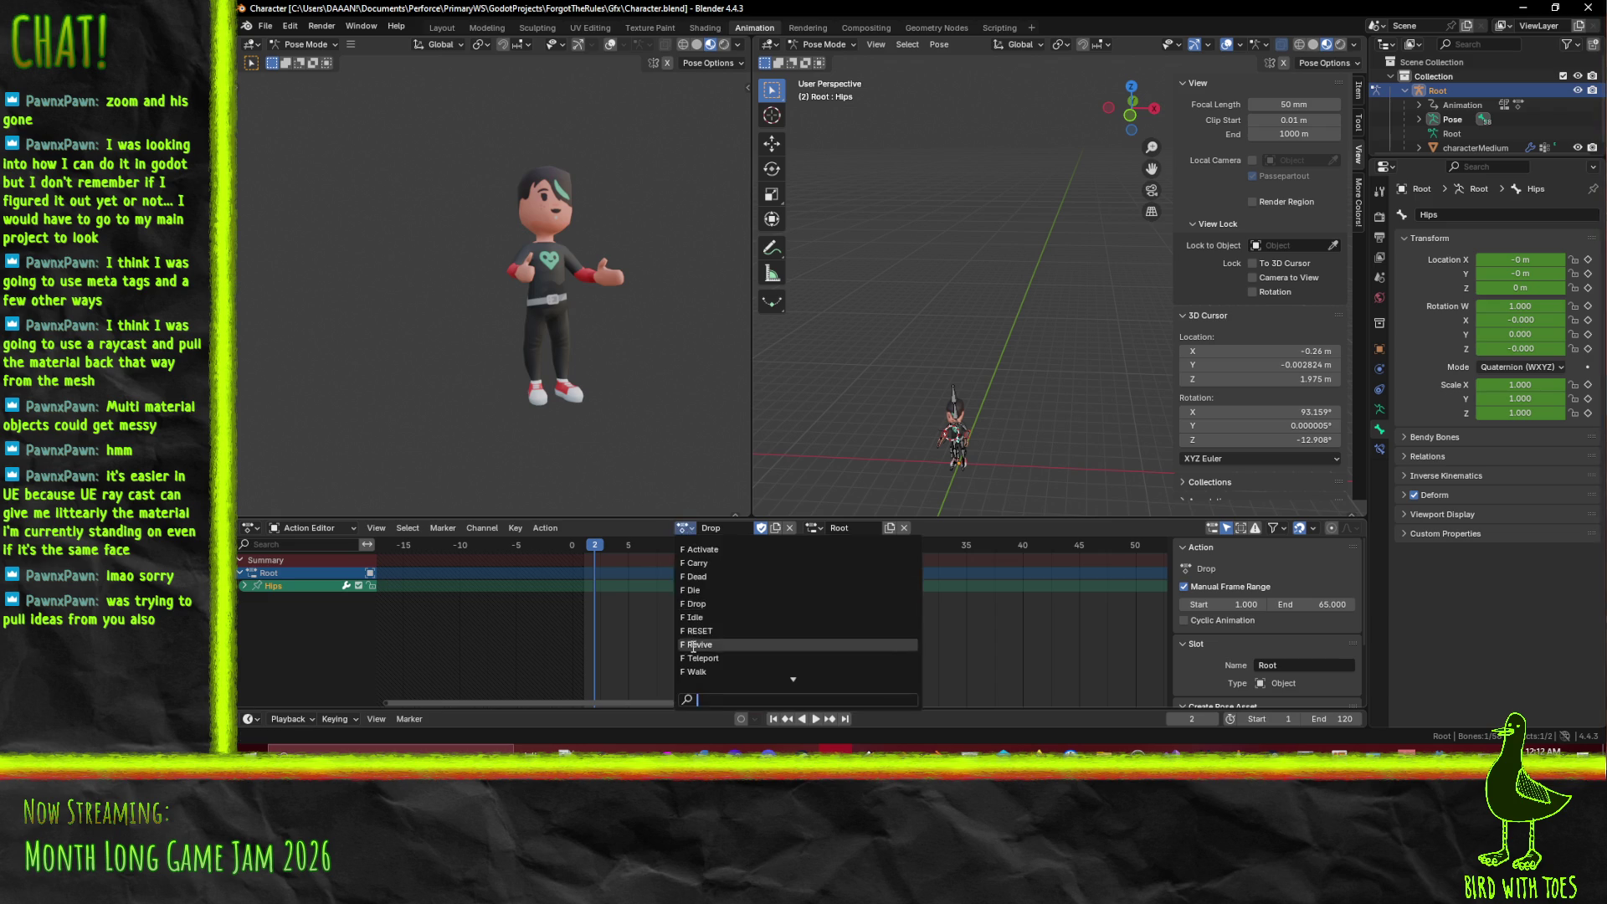
pyautogui.click(737, 656)
pyautogui.press('space')
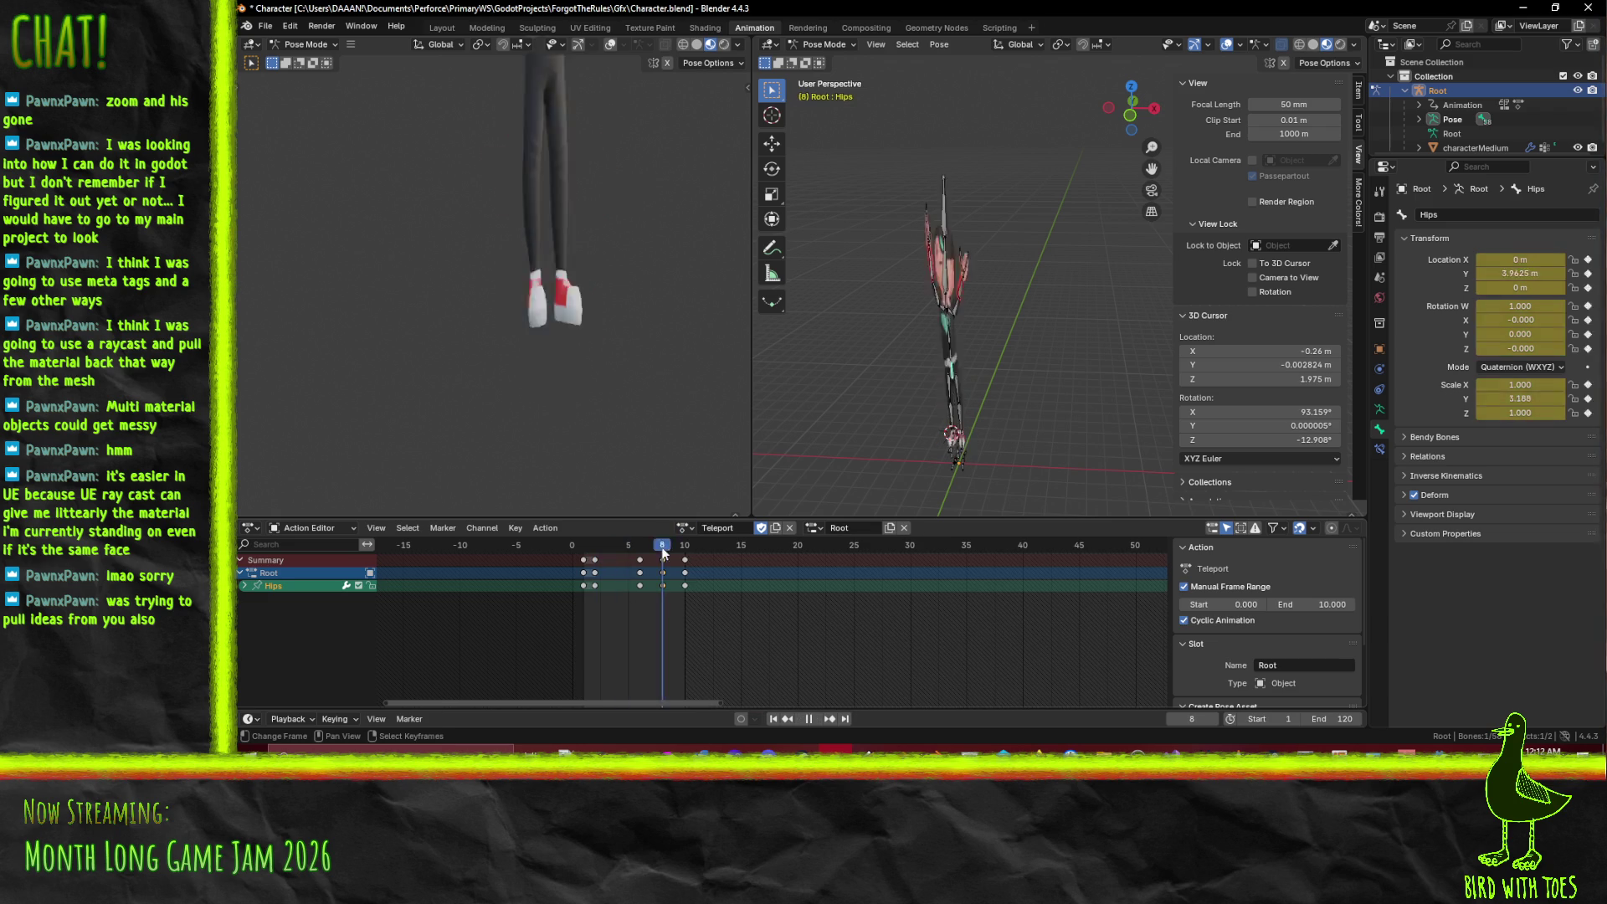
pyautogui.click(683, 574)
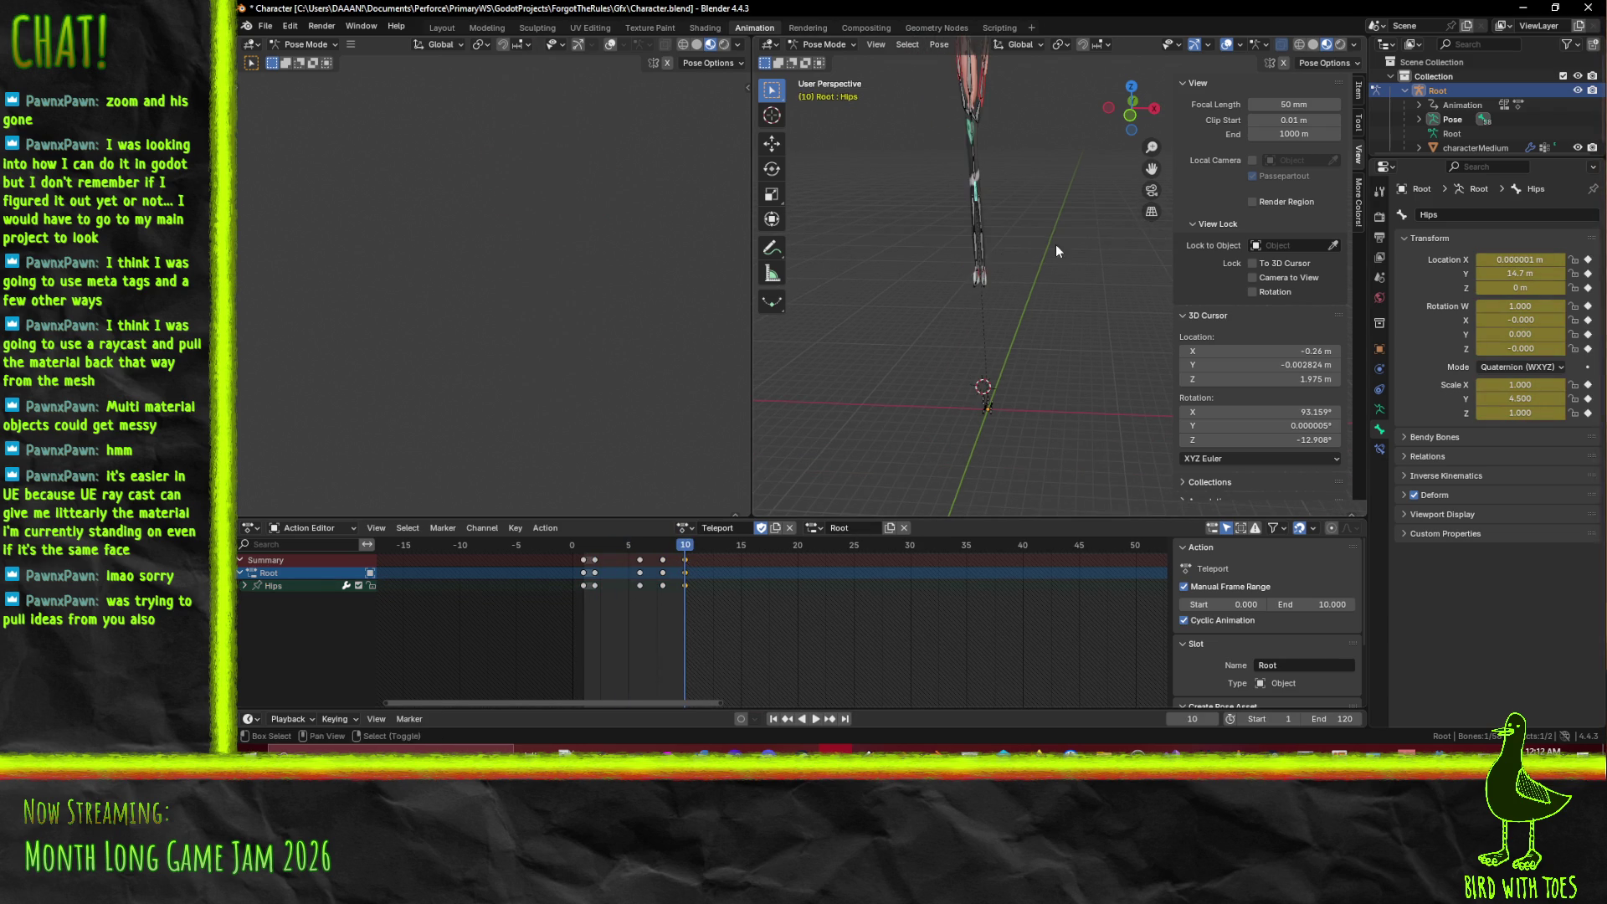
pyautogui.press('g')
pyautogui.press('z')
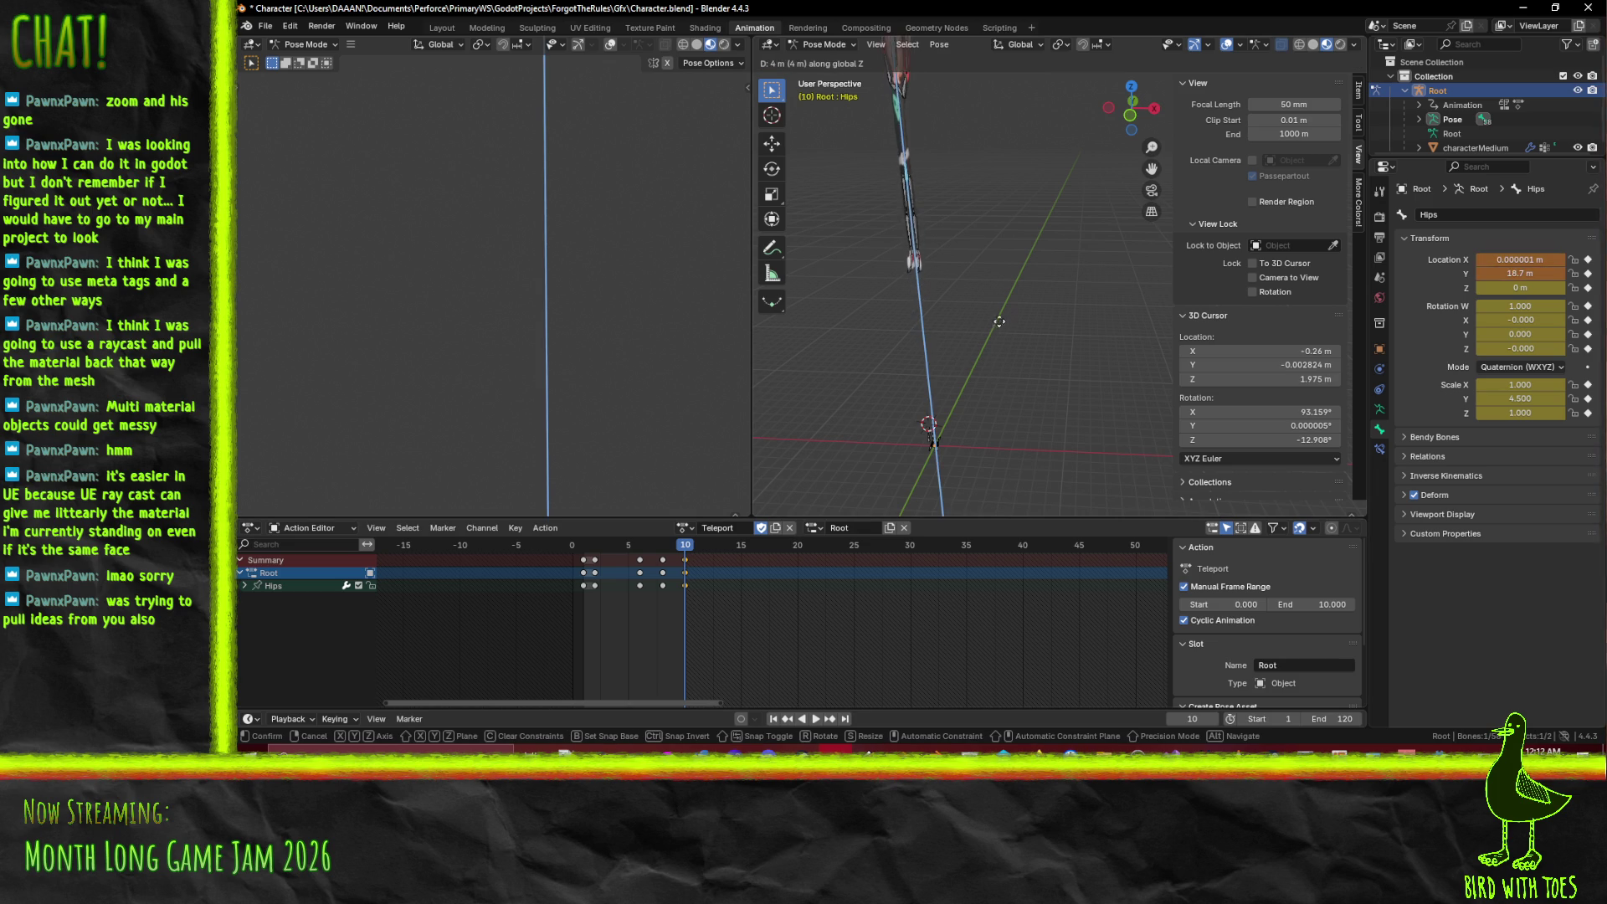
pyautogui.click(996, 293)
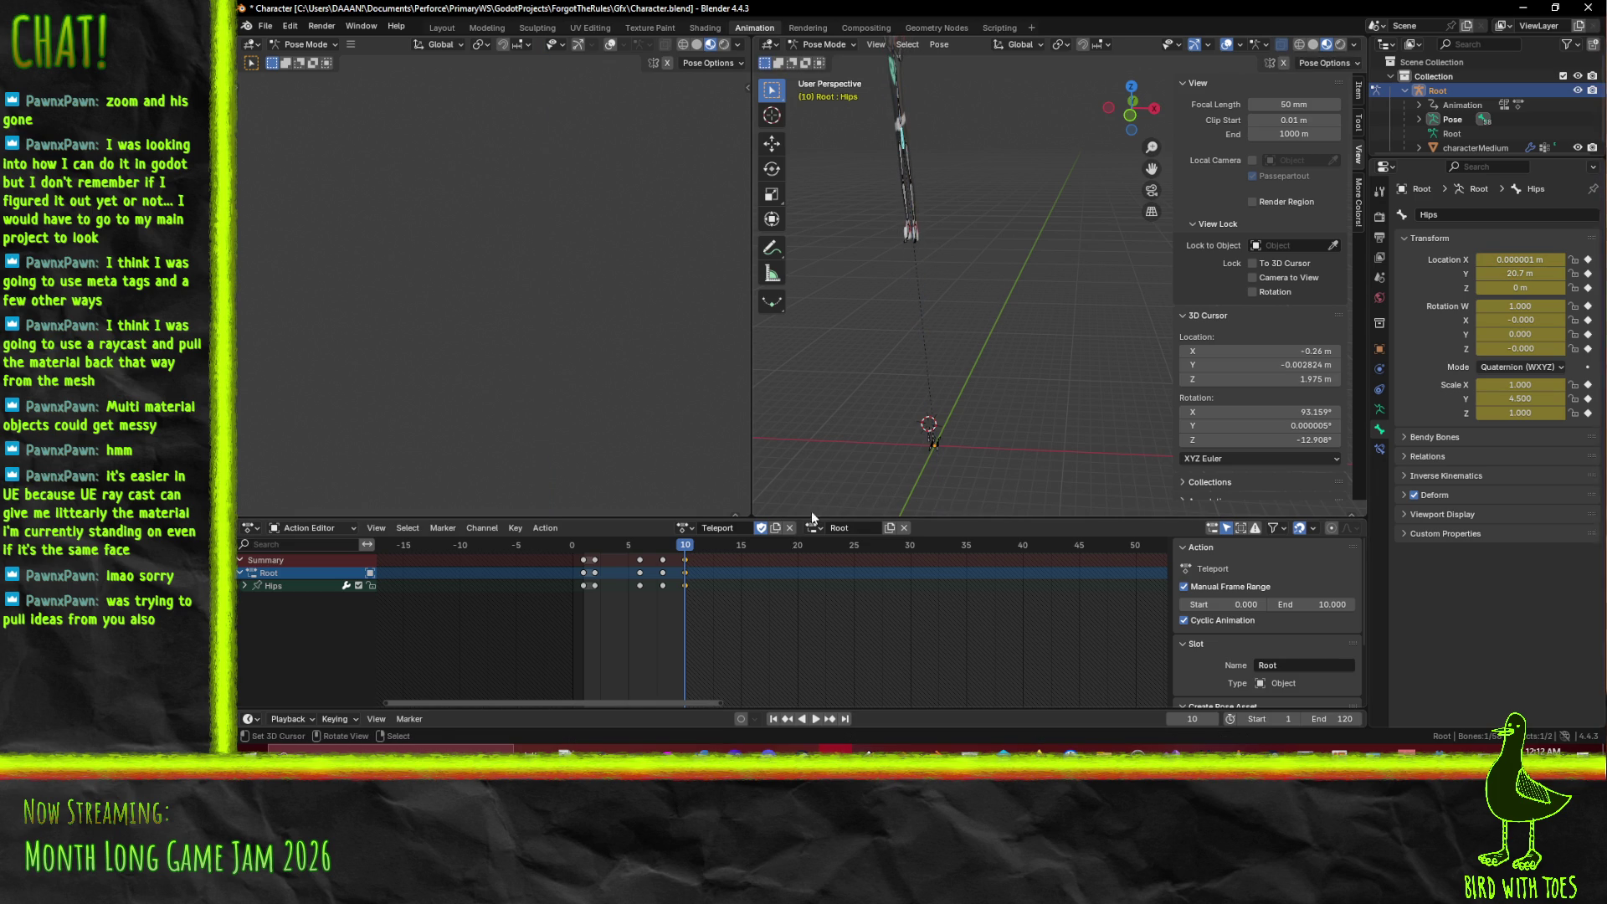
pyautogui.hotkey('ctrl', 's')
# - Set the Teleport action's end frame to 11, turn off Cyclic Animation, and save
pyautogui.click(1331, 604)
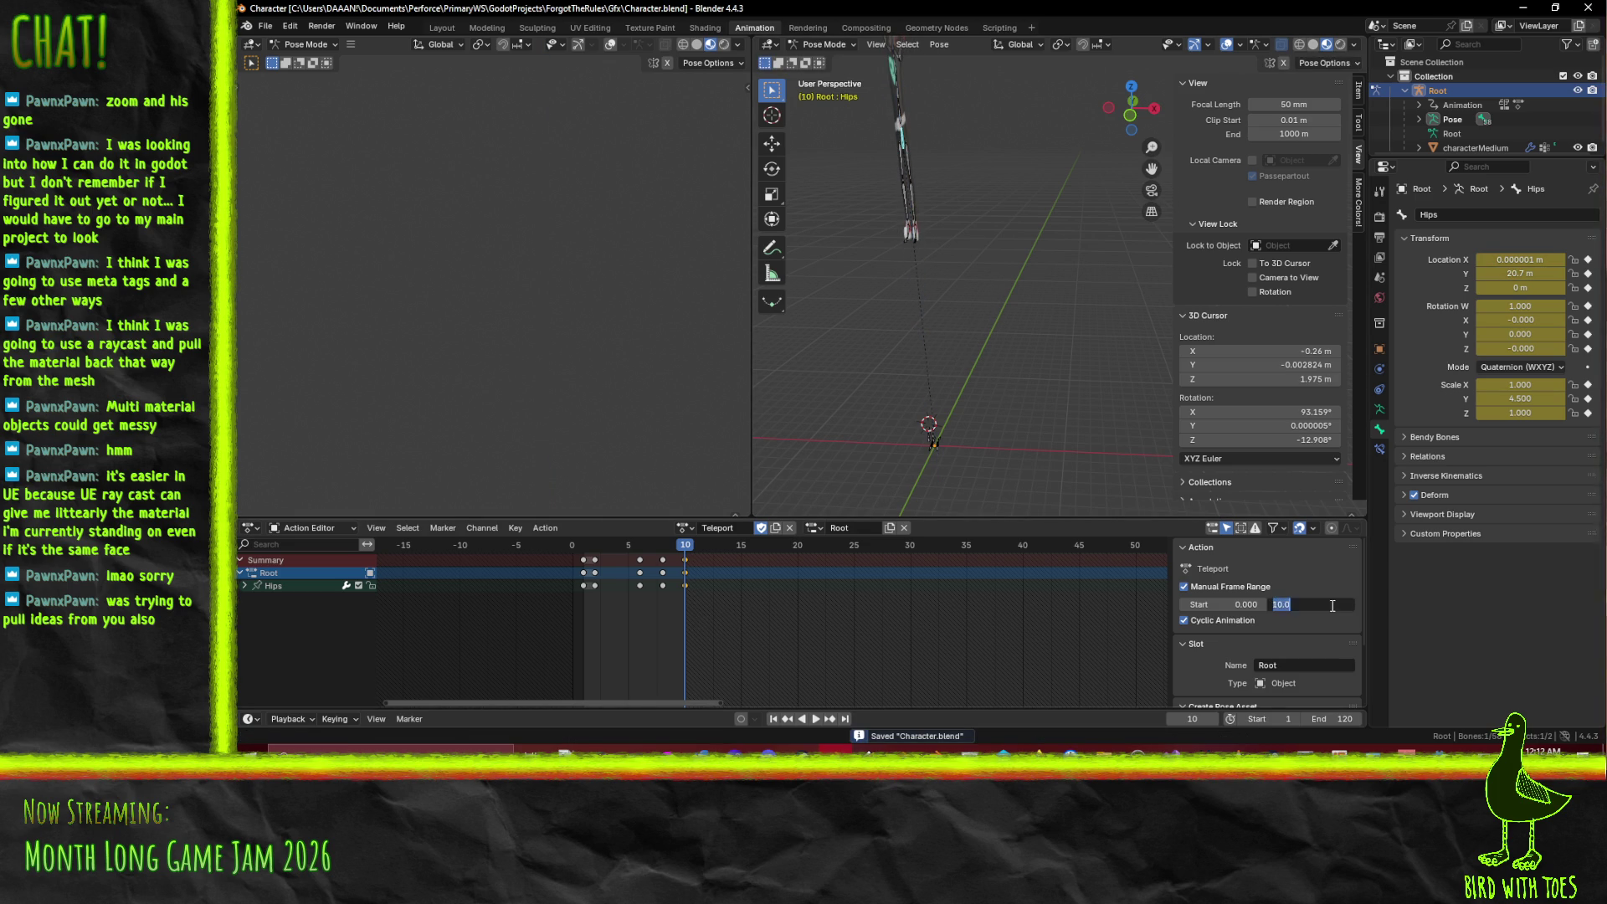
pyautogui.write('11')
pyautogui.press('Return')
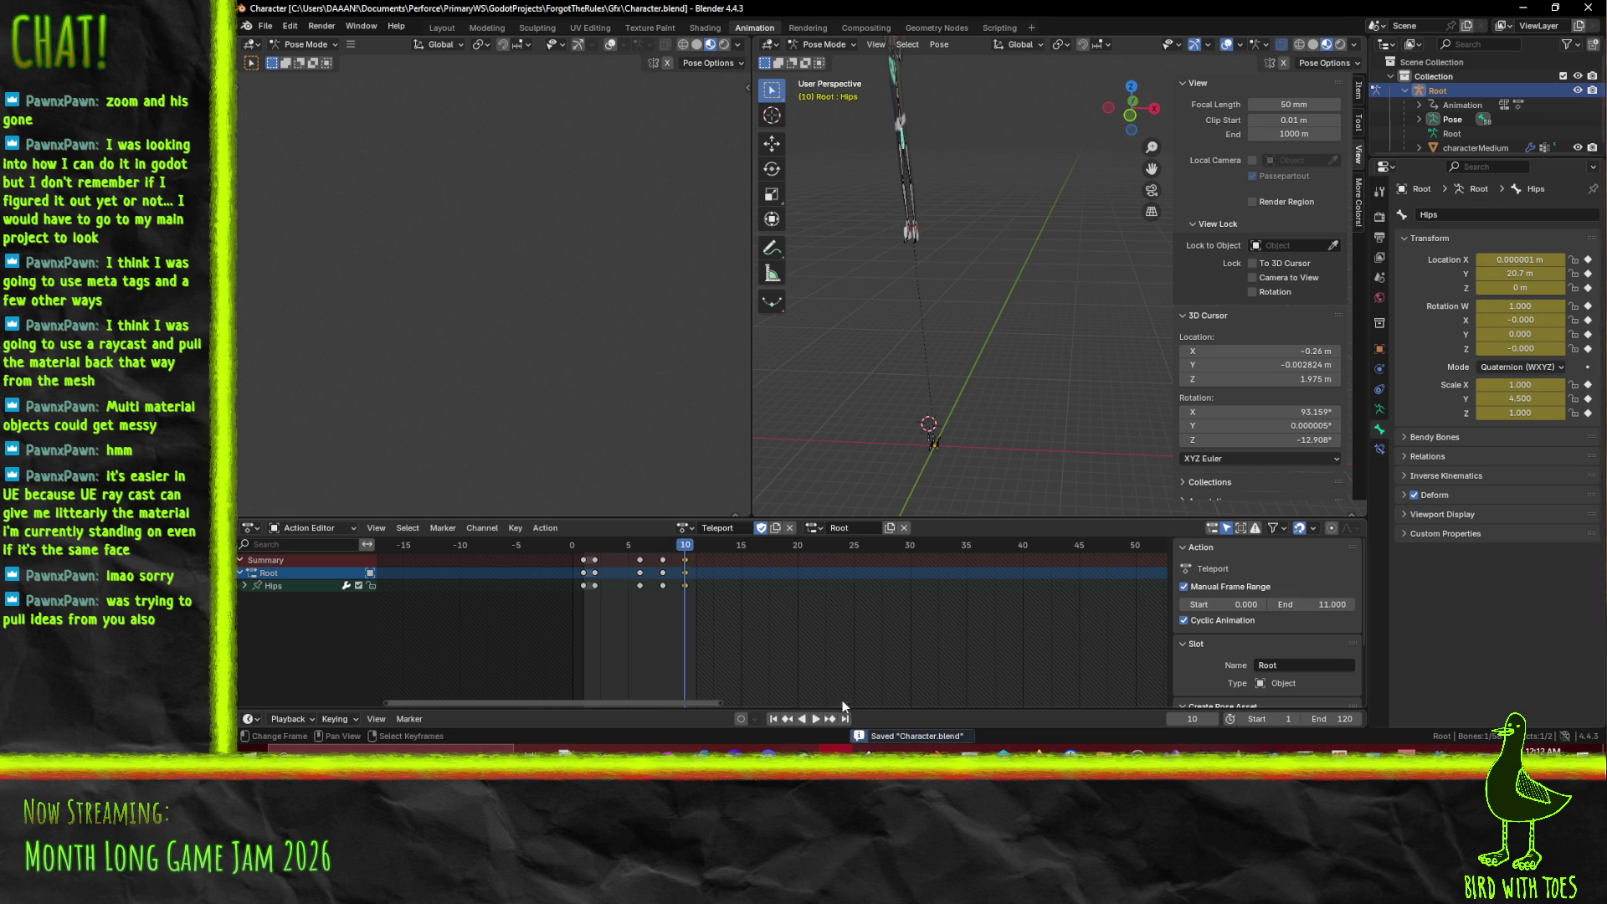
pyautogui.click(826, 719)
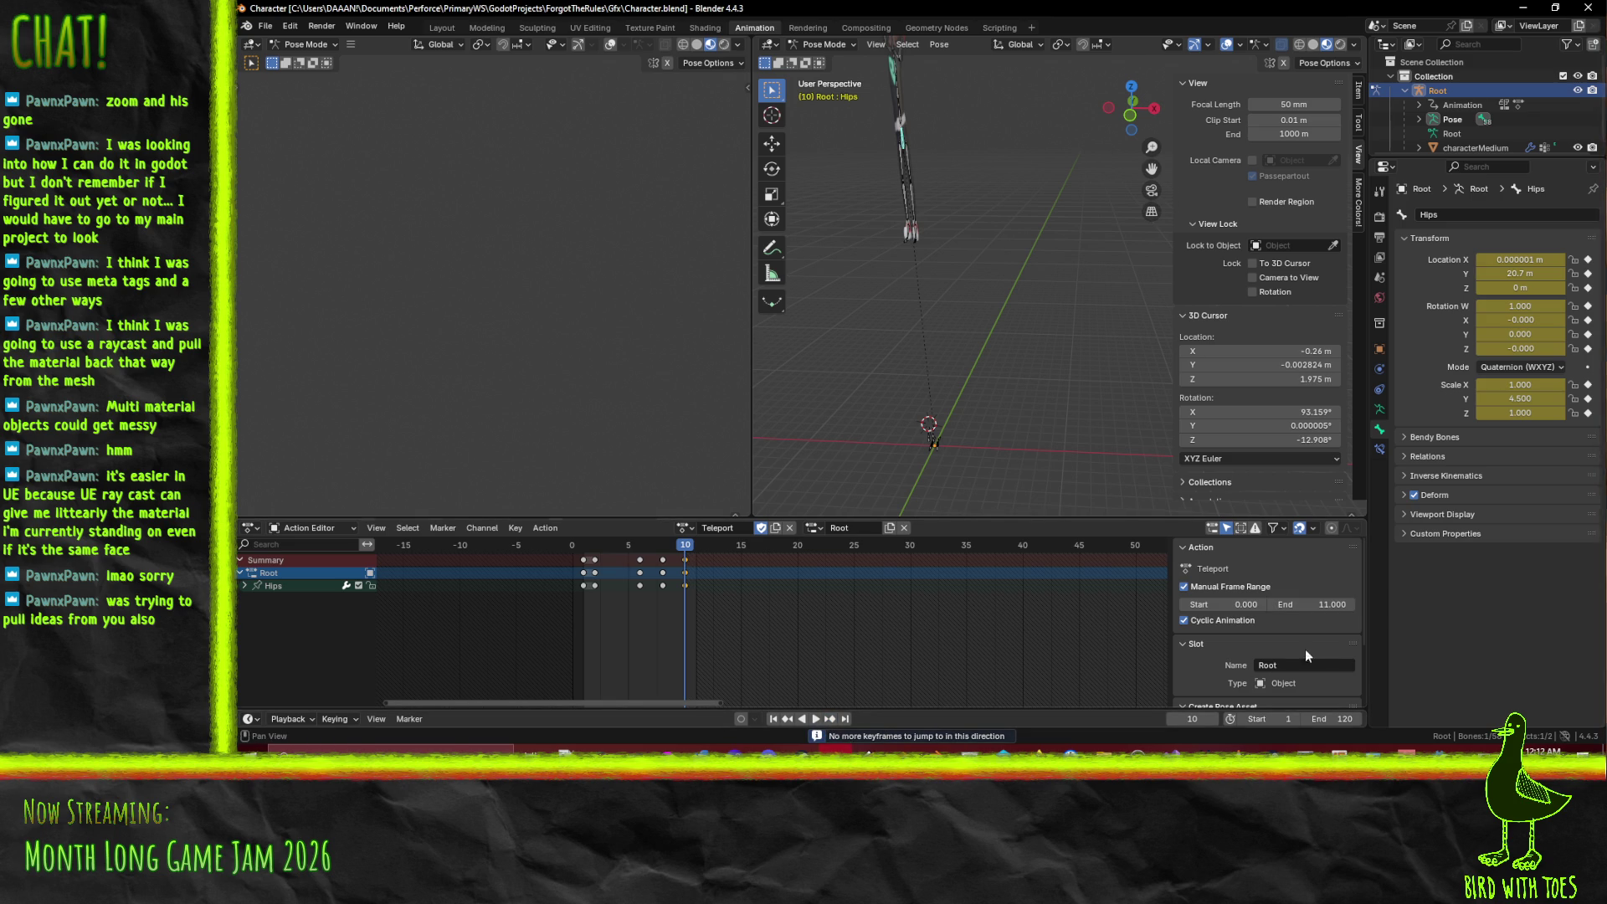
pyautogui.click(1184, 620)
pyautogui.hotkey('ctrl', 's')
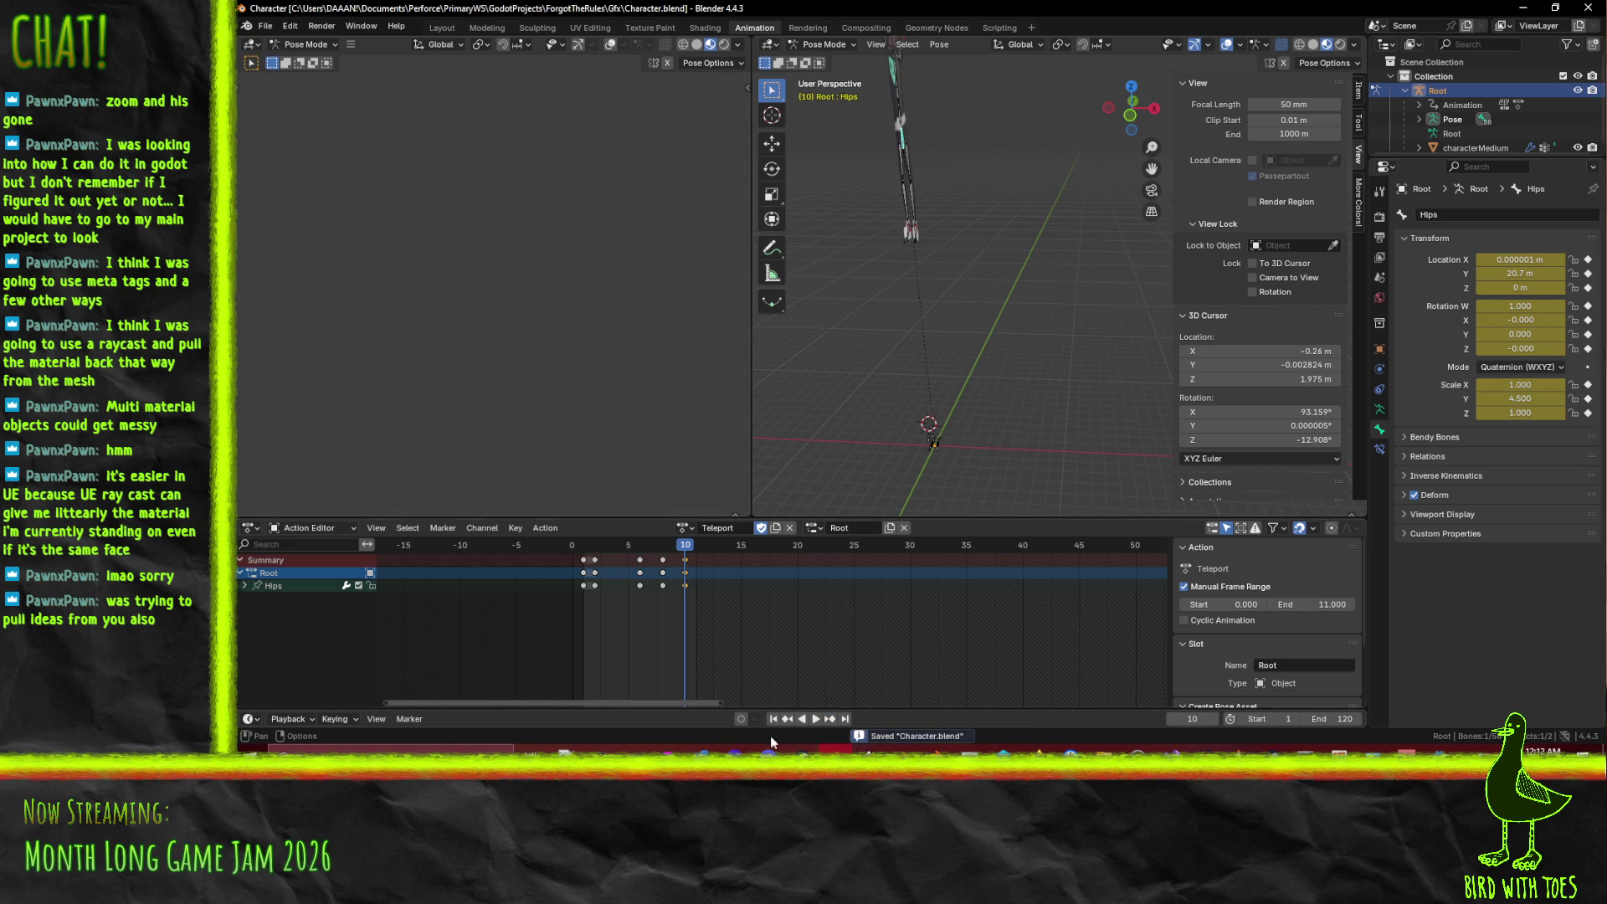
# - Play the Teleport animation back from frame 1, save Character.blend, and return to Godot
pyautogui.click(816, 719)
pyautogui.click(814, 719)
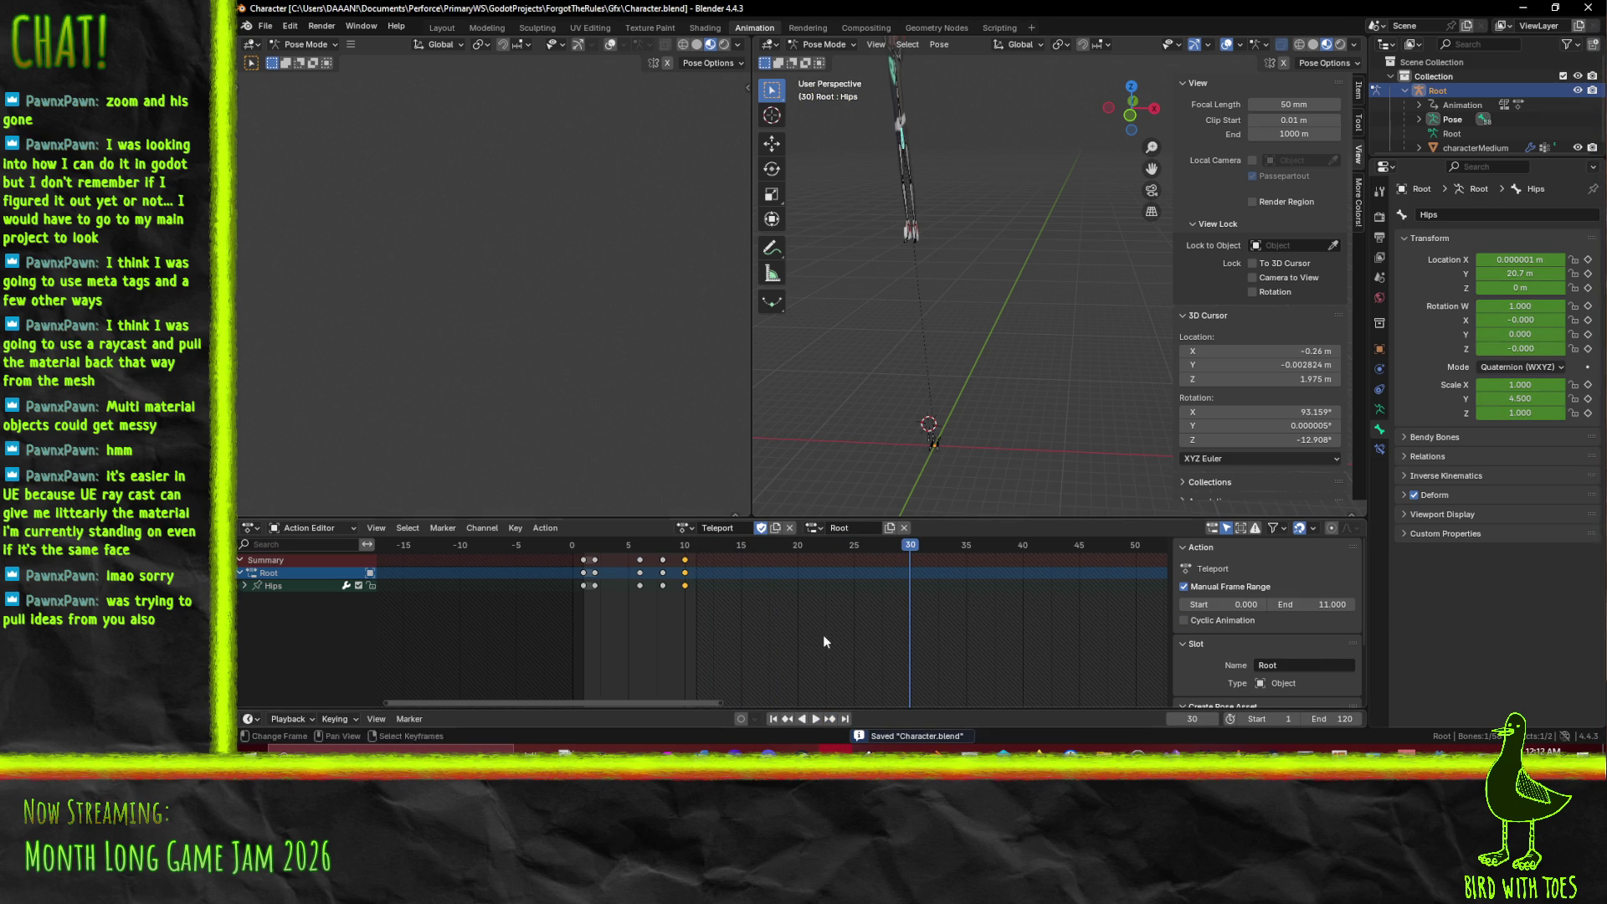
pyautogui.moveTo(908, 557); pyautogui.dragTo(584, 557)
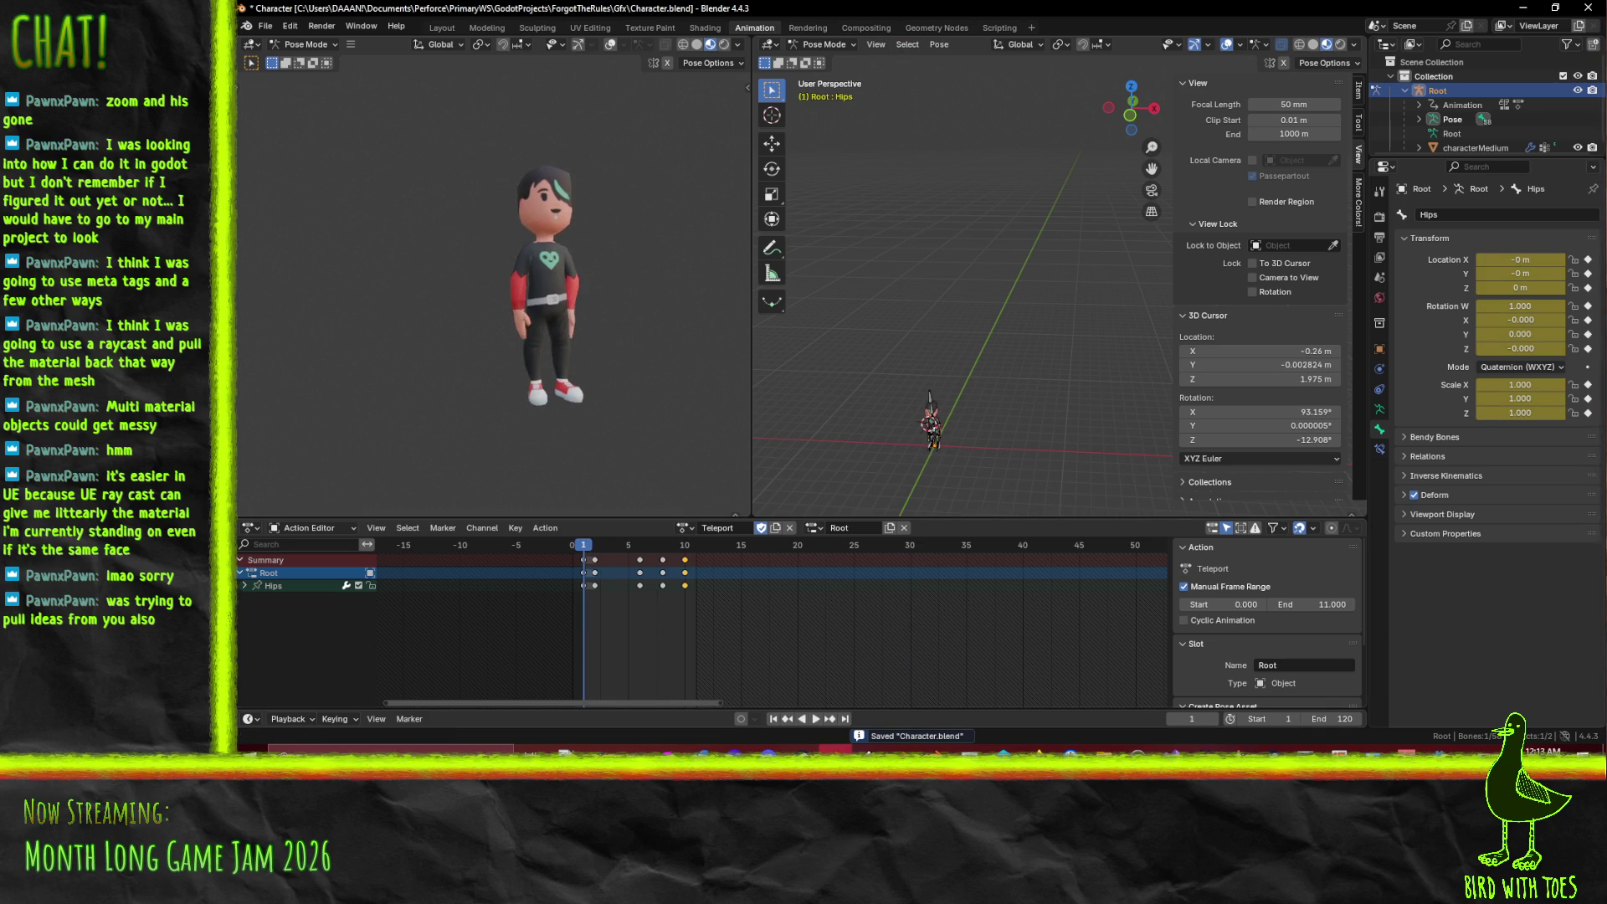
pyautogui.click(816, 719)
pyautogui.click(816, 719)
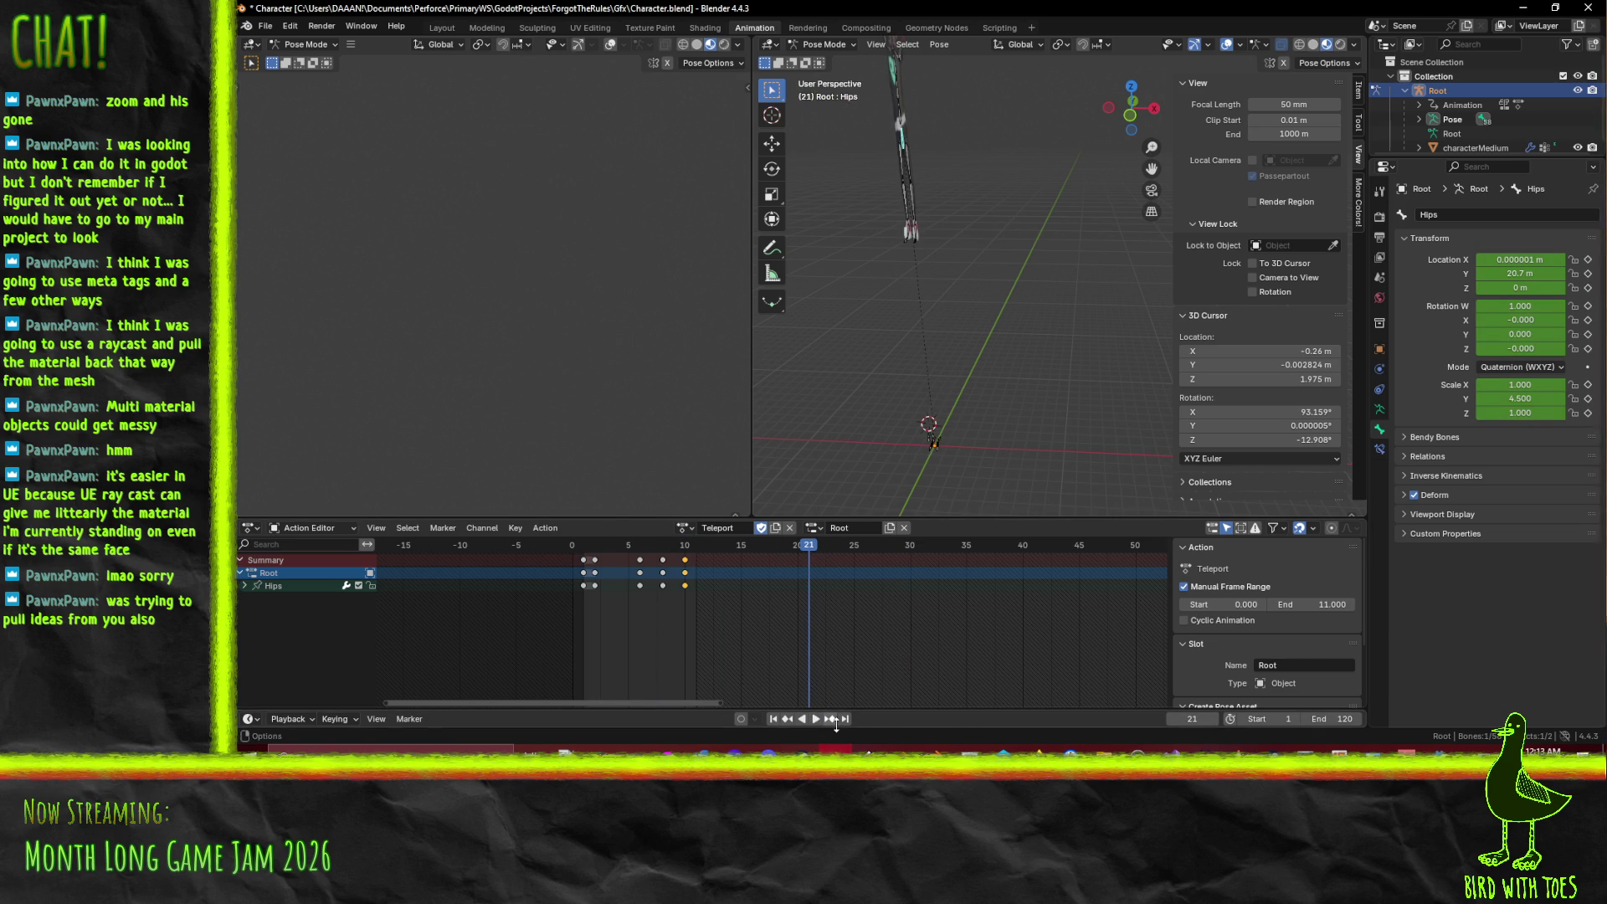
pyautogui.hotkey('ctrl', 's')
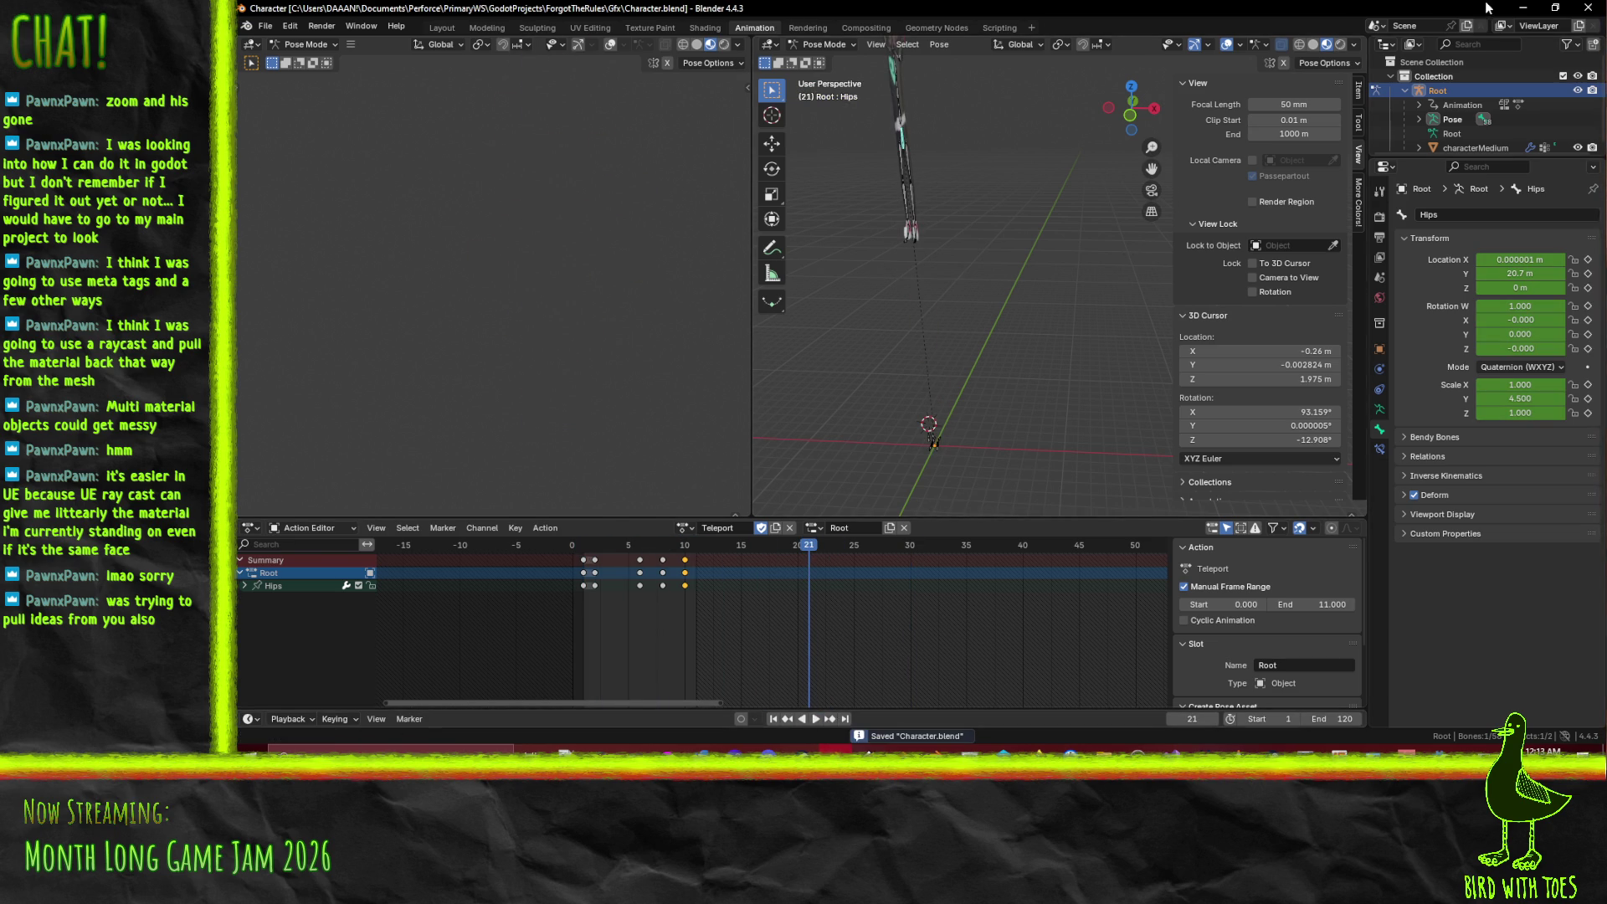
pyautogui.hotkey('alt', 'Tab')
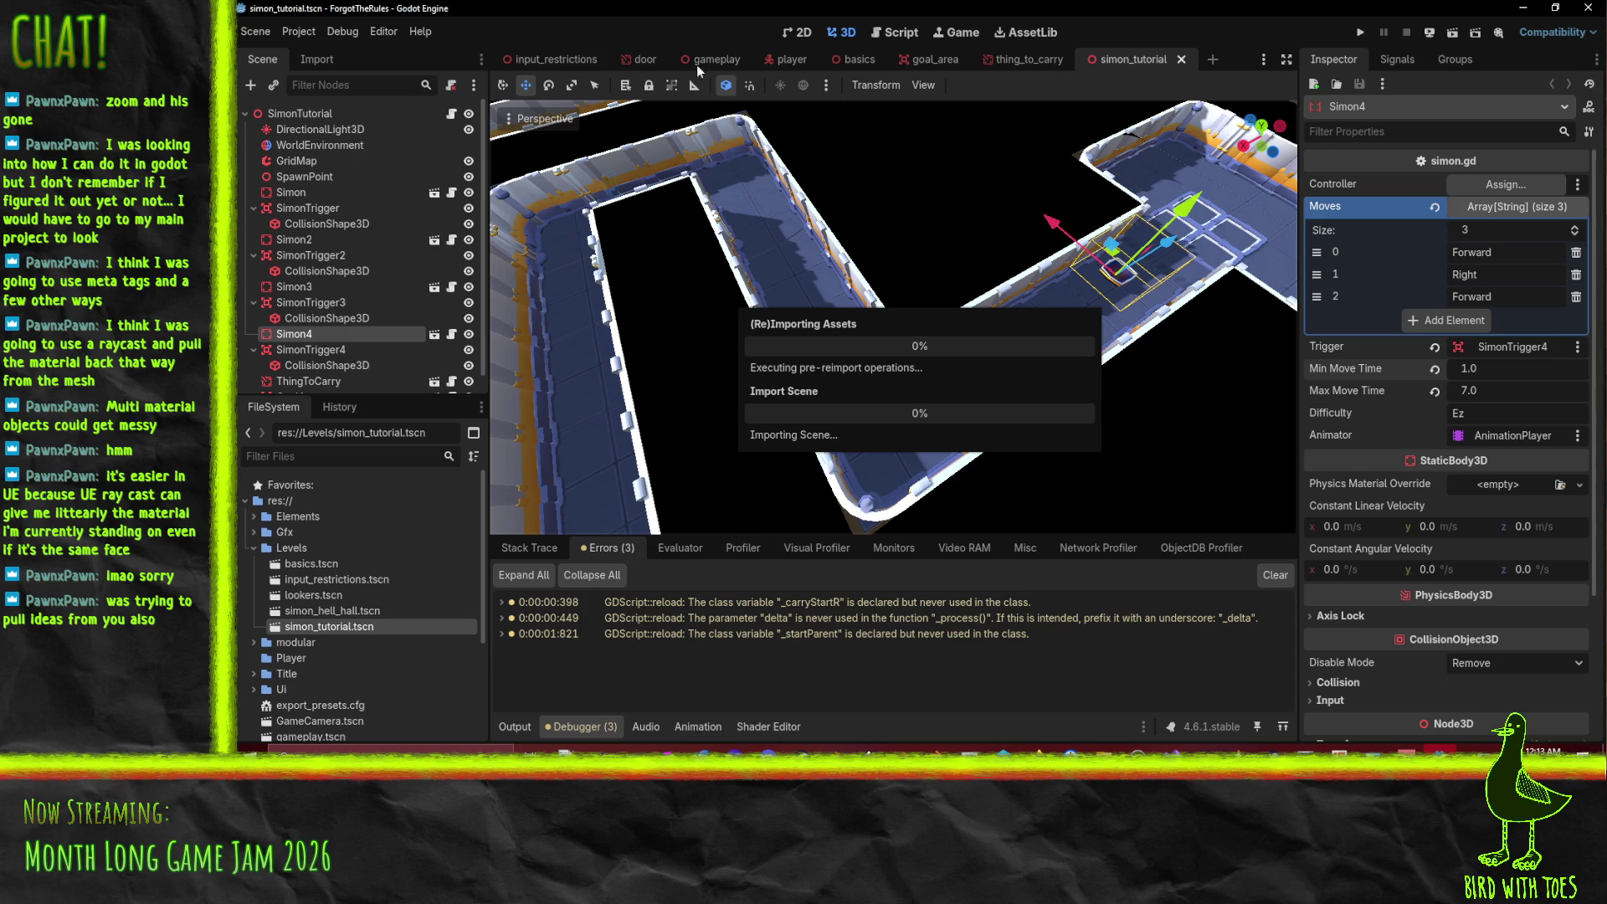
# - In the player scene's AnimationPlayer, inspect the Carry animation's pickupPct track path
pyautogui.click(787, 64)
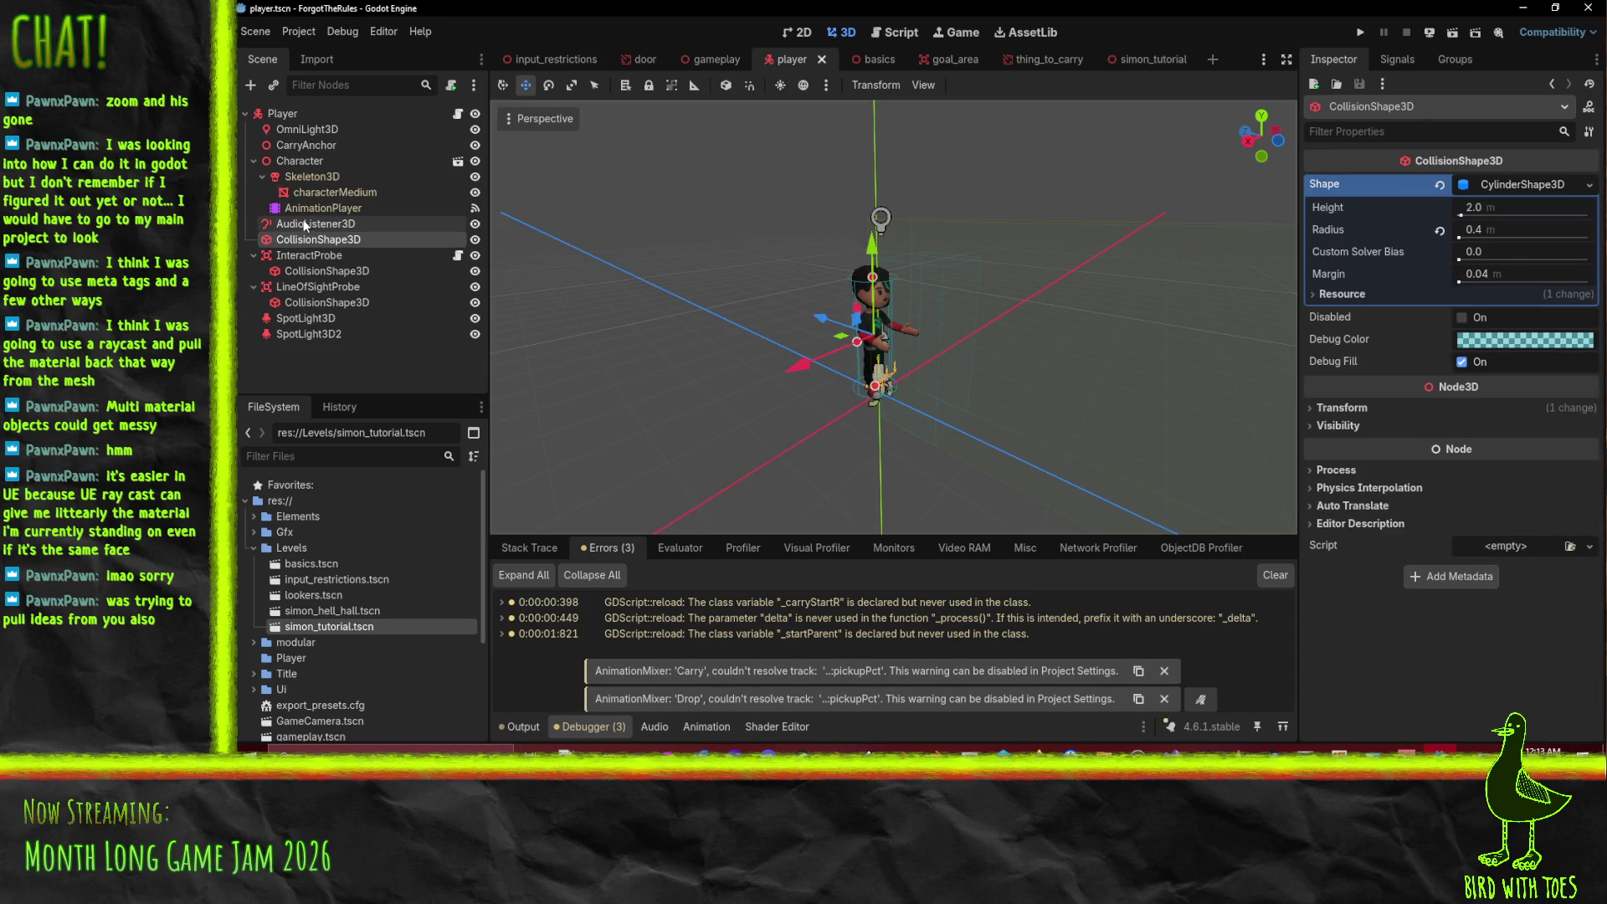
pyautogui.click(323, 208)
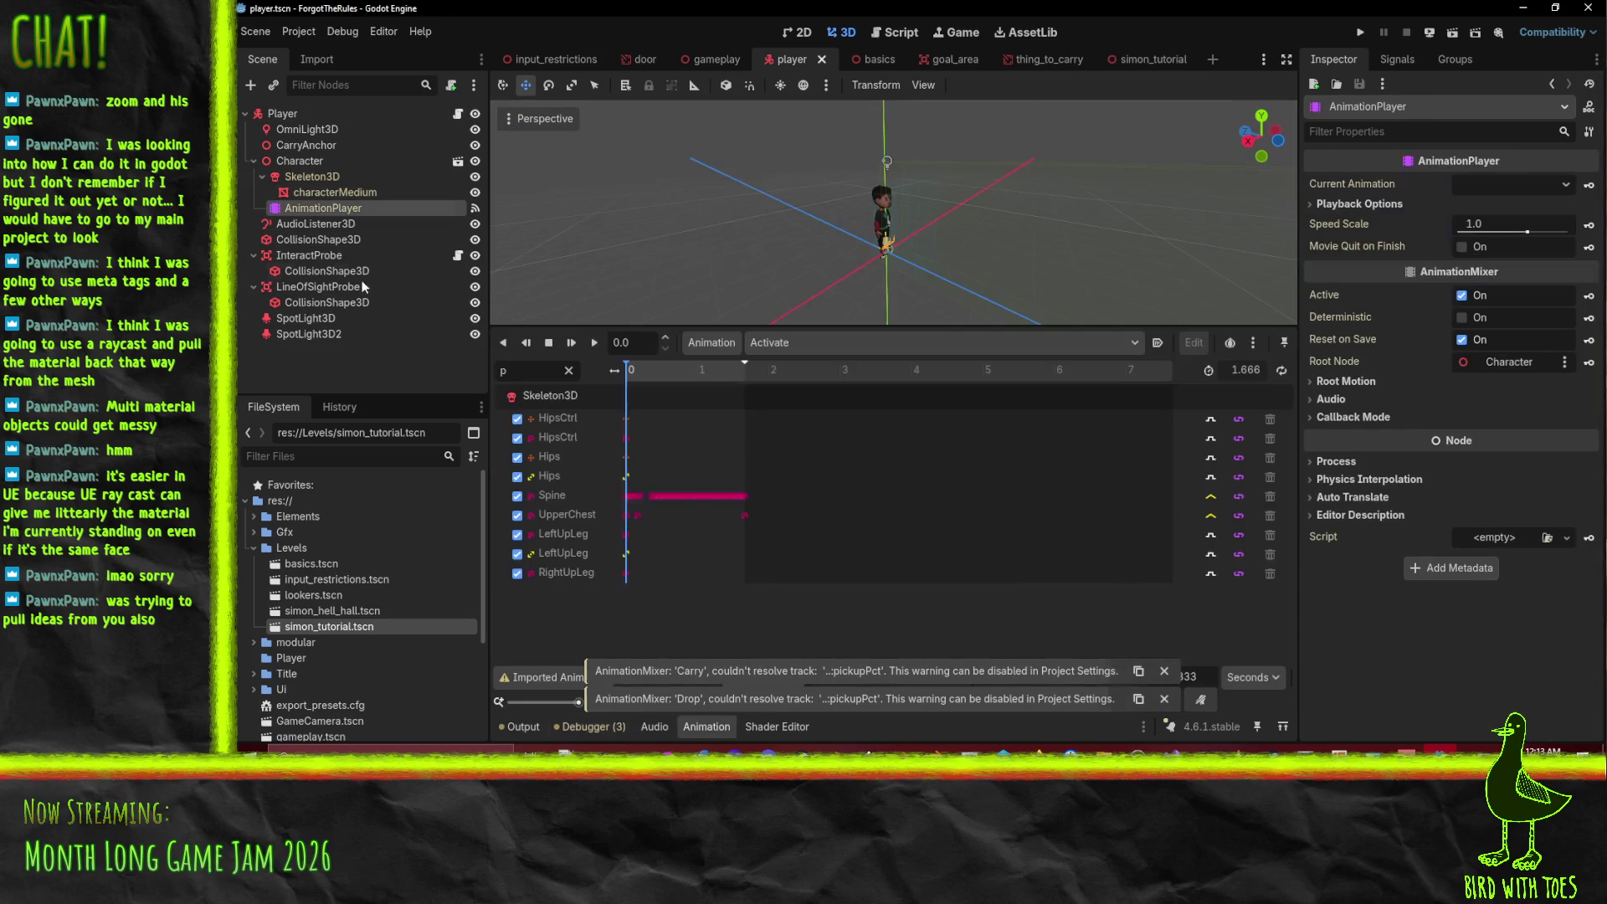
pyautogui.click(811, 342)
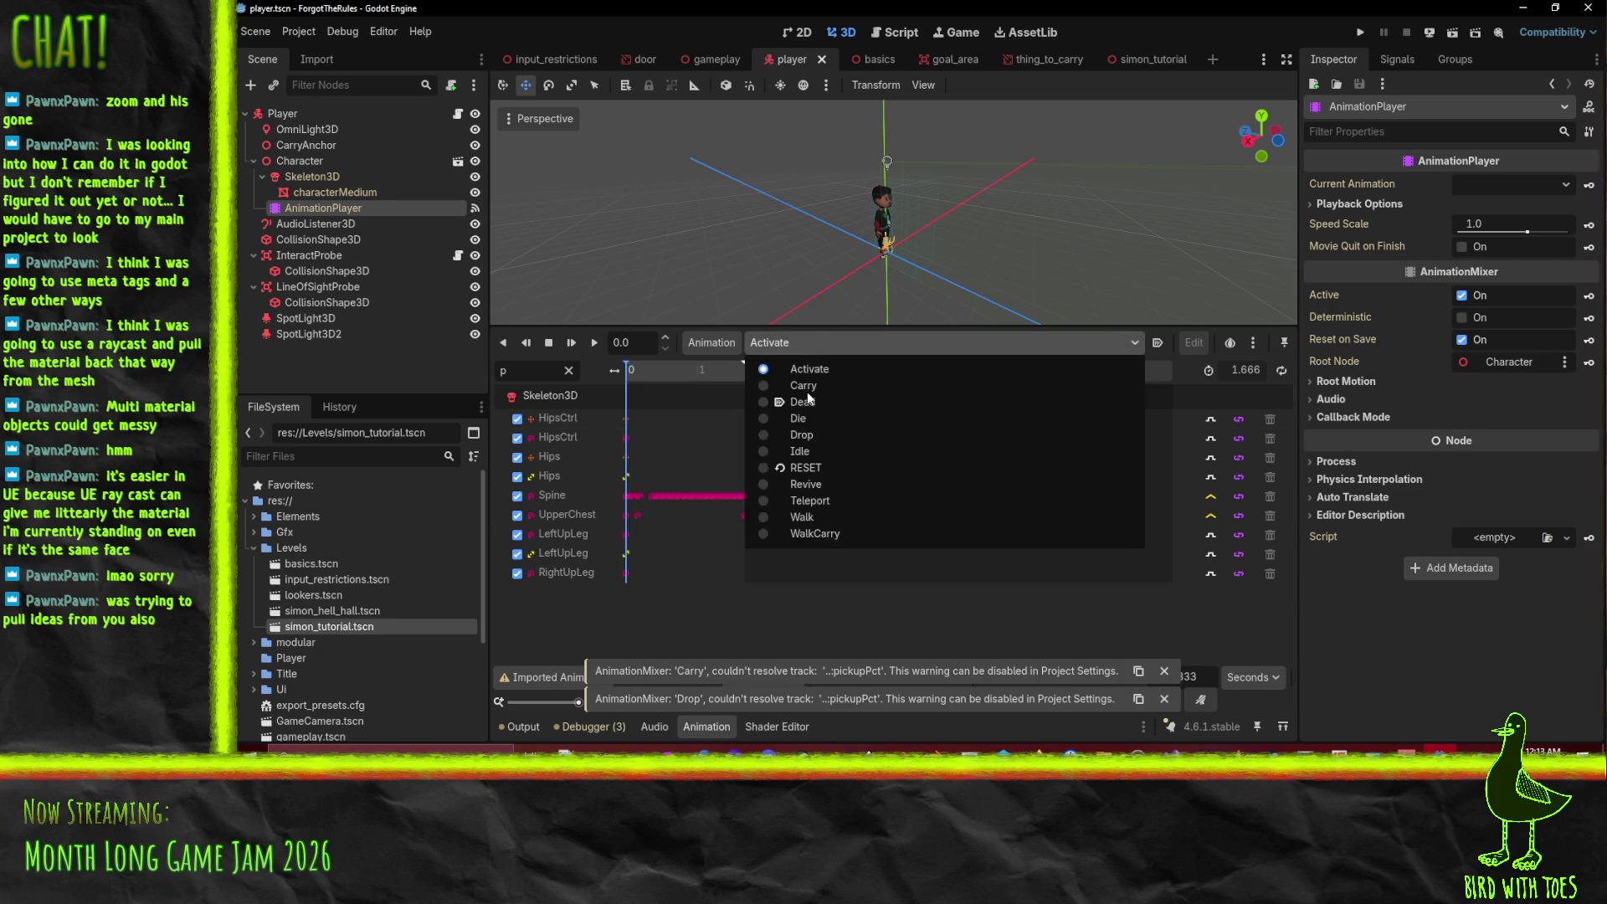
pyautogui.click(804, 386)
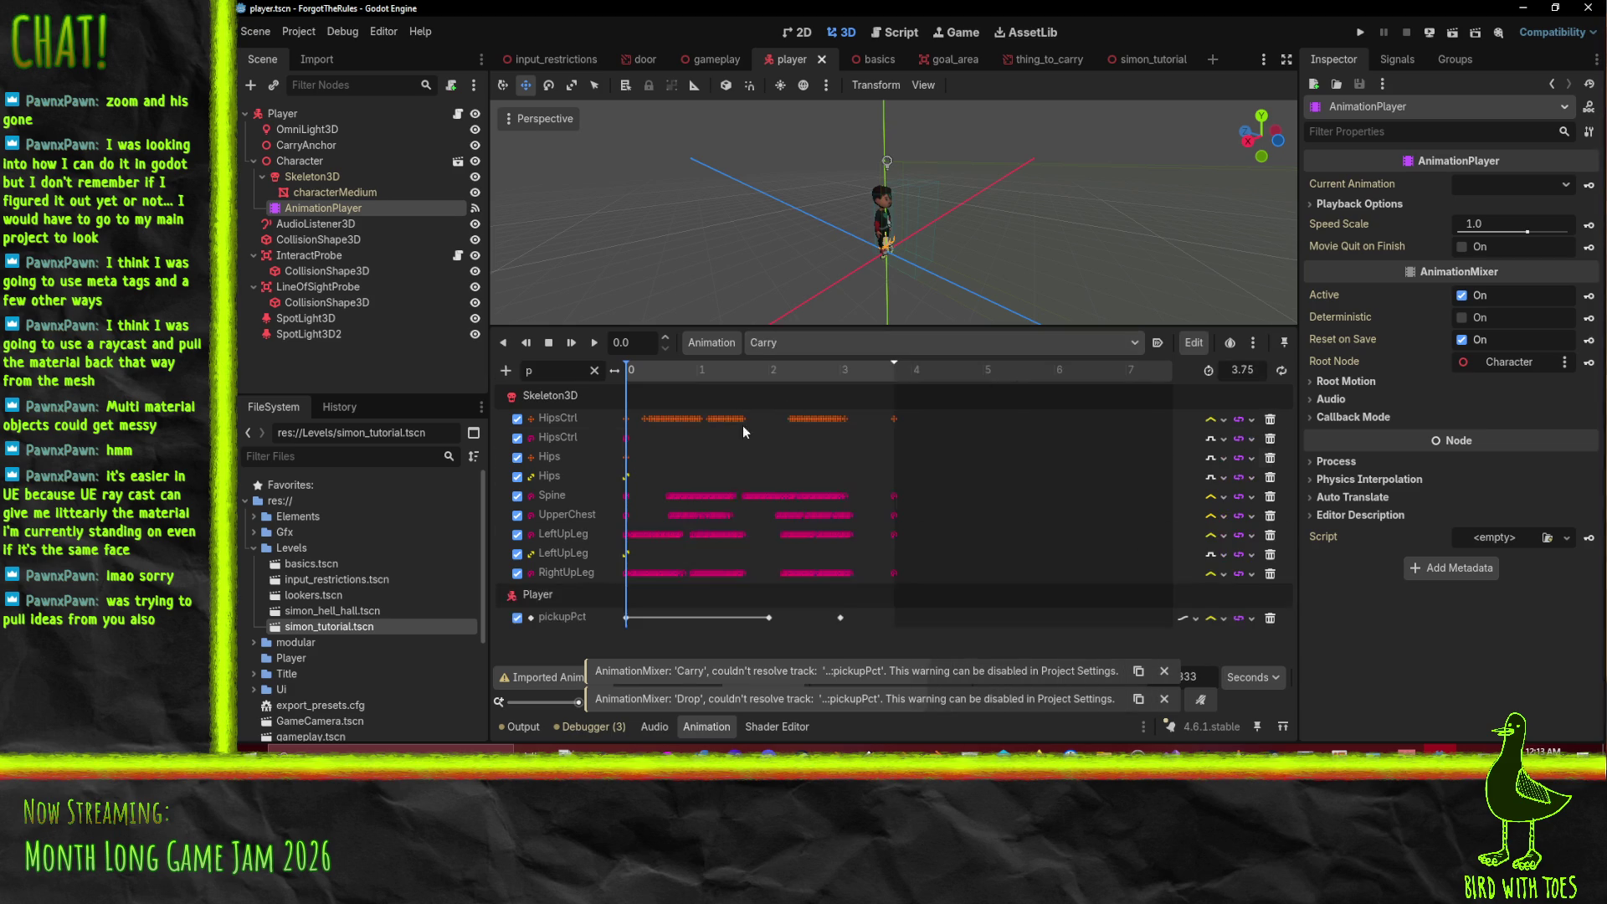
pyautogui.doubleClick(572, 617)
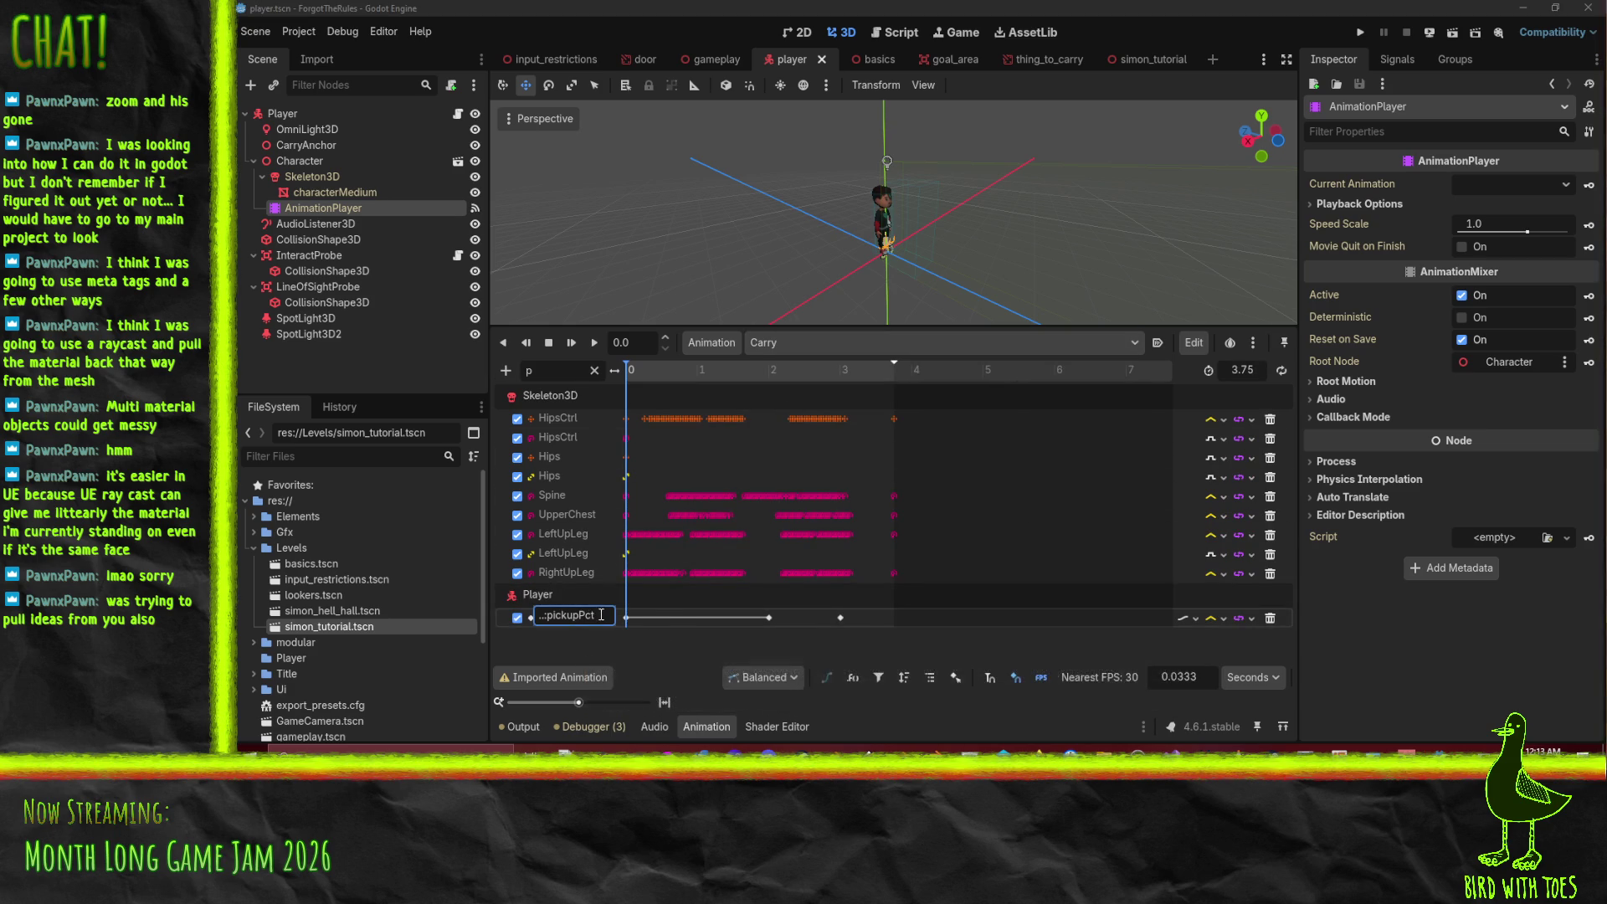
pyautogui.click(632, 639)
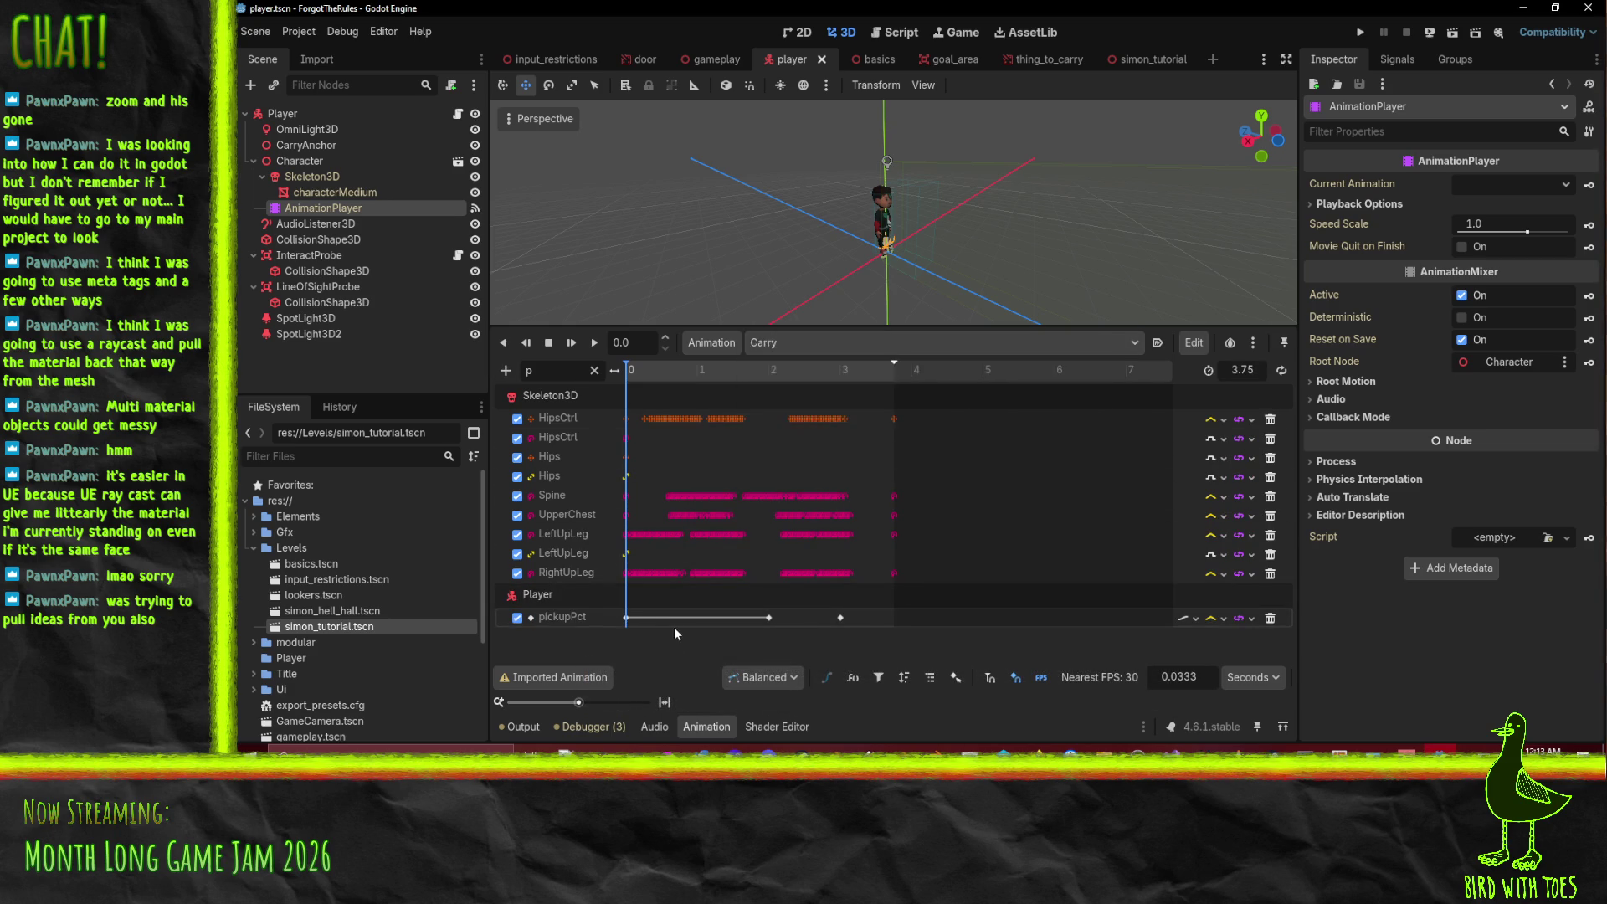
# - Inspect the pickupPct track path in the Drop animation, then run the project
pyautogui.click(787, 343)
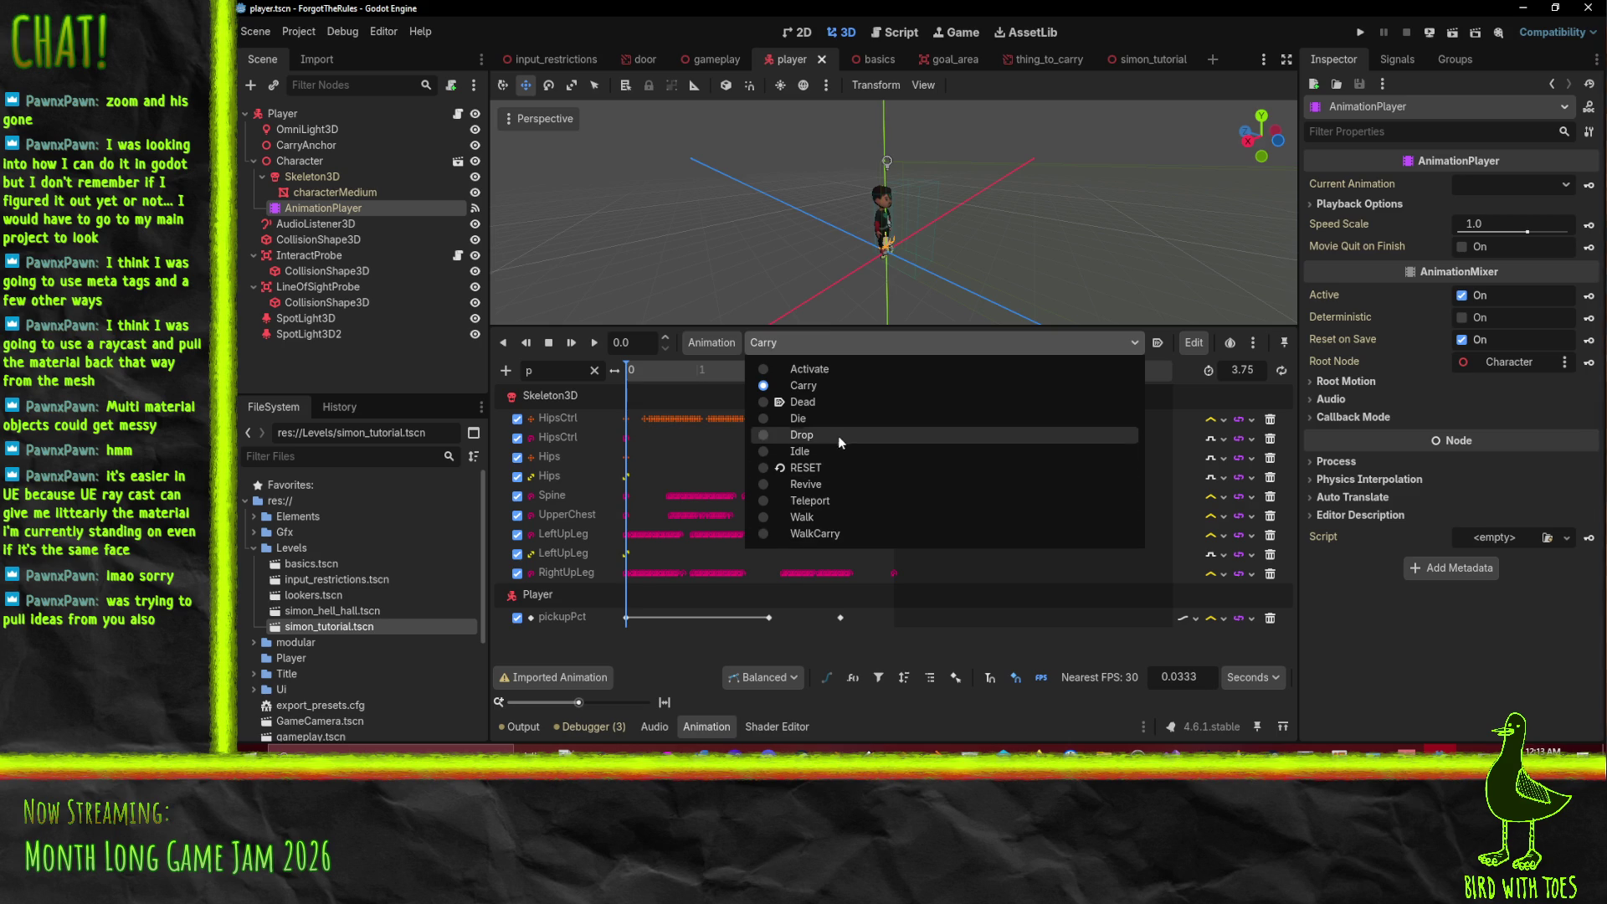
pyautogui.click(799, 434)
pyautogui.doubleClick(592, 619)
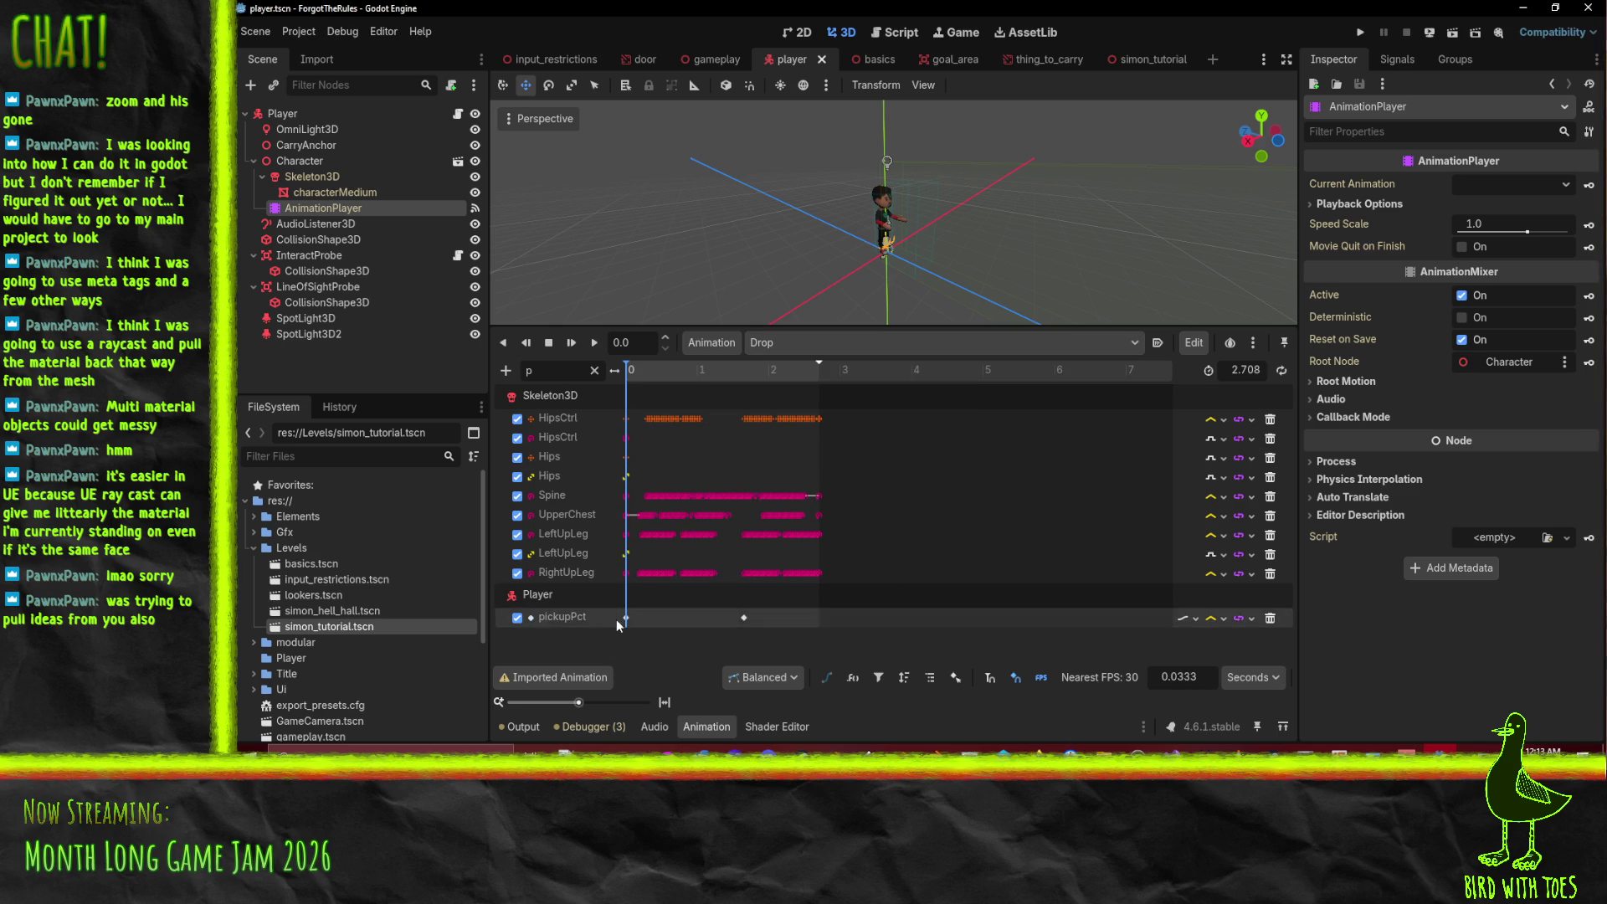
pyautogui.press('Escape')
pyautogui.click(1360, 32)
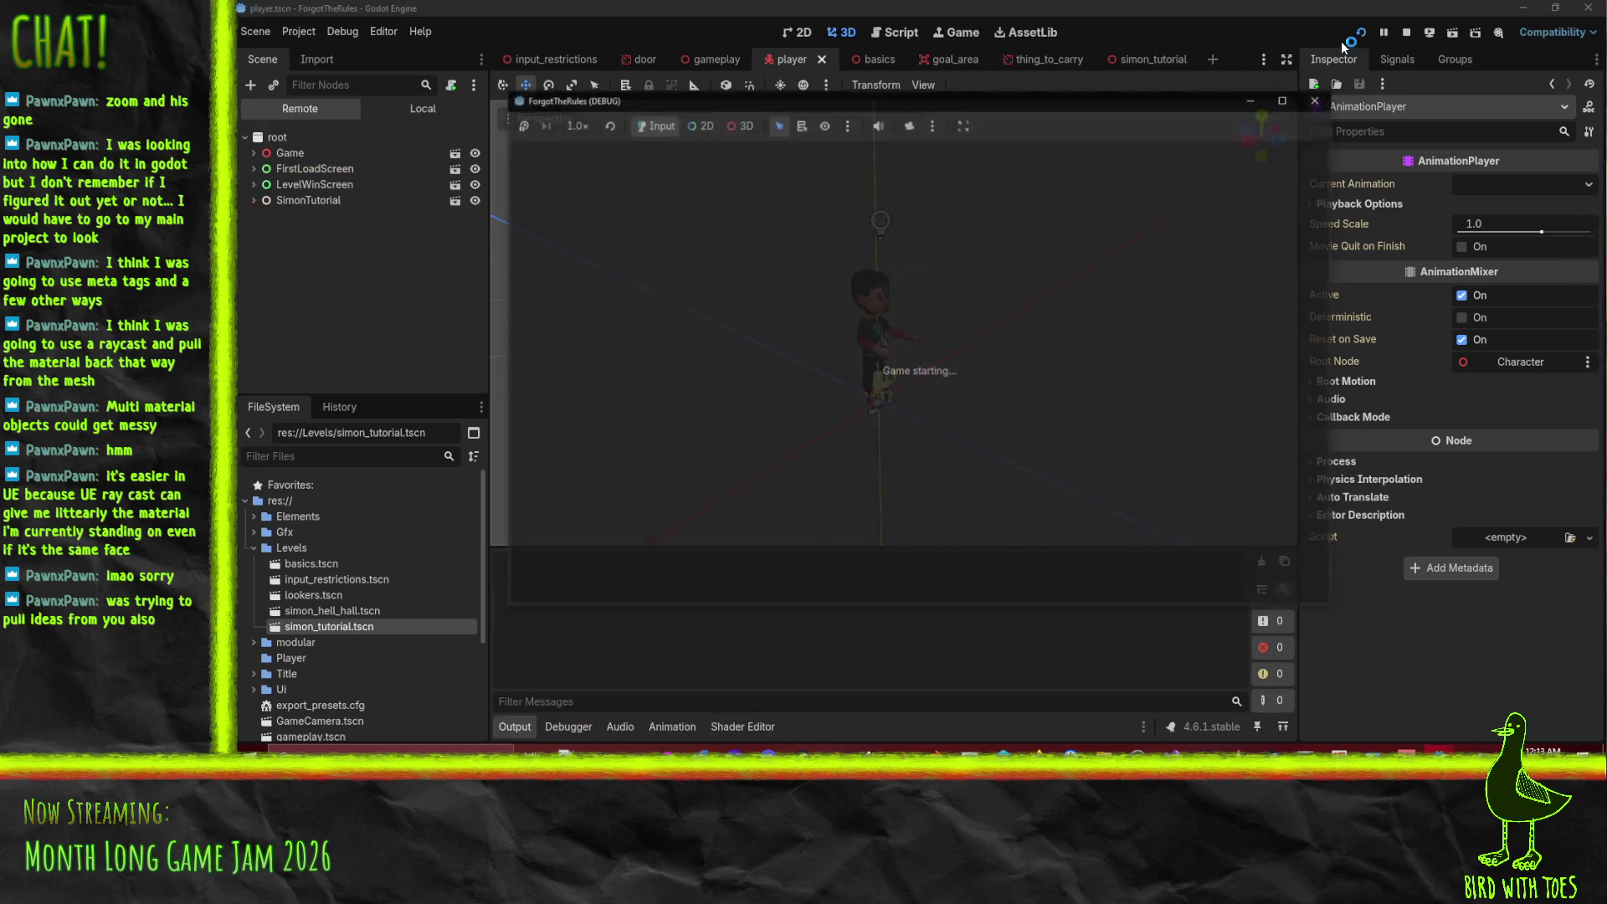
# - Start the game with E, walk forward and onto the tile pattern, then stop the playtest
pyautogui.press('e')
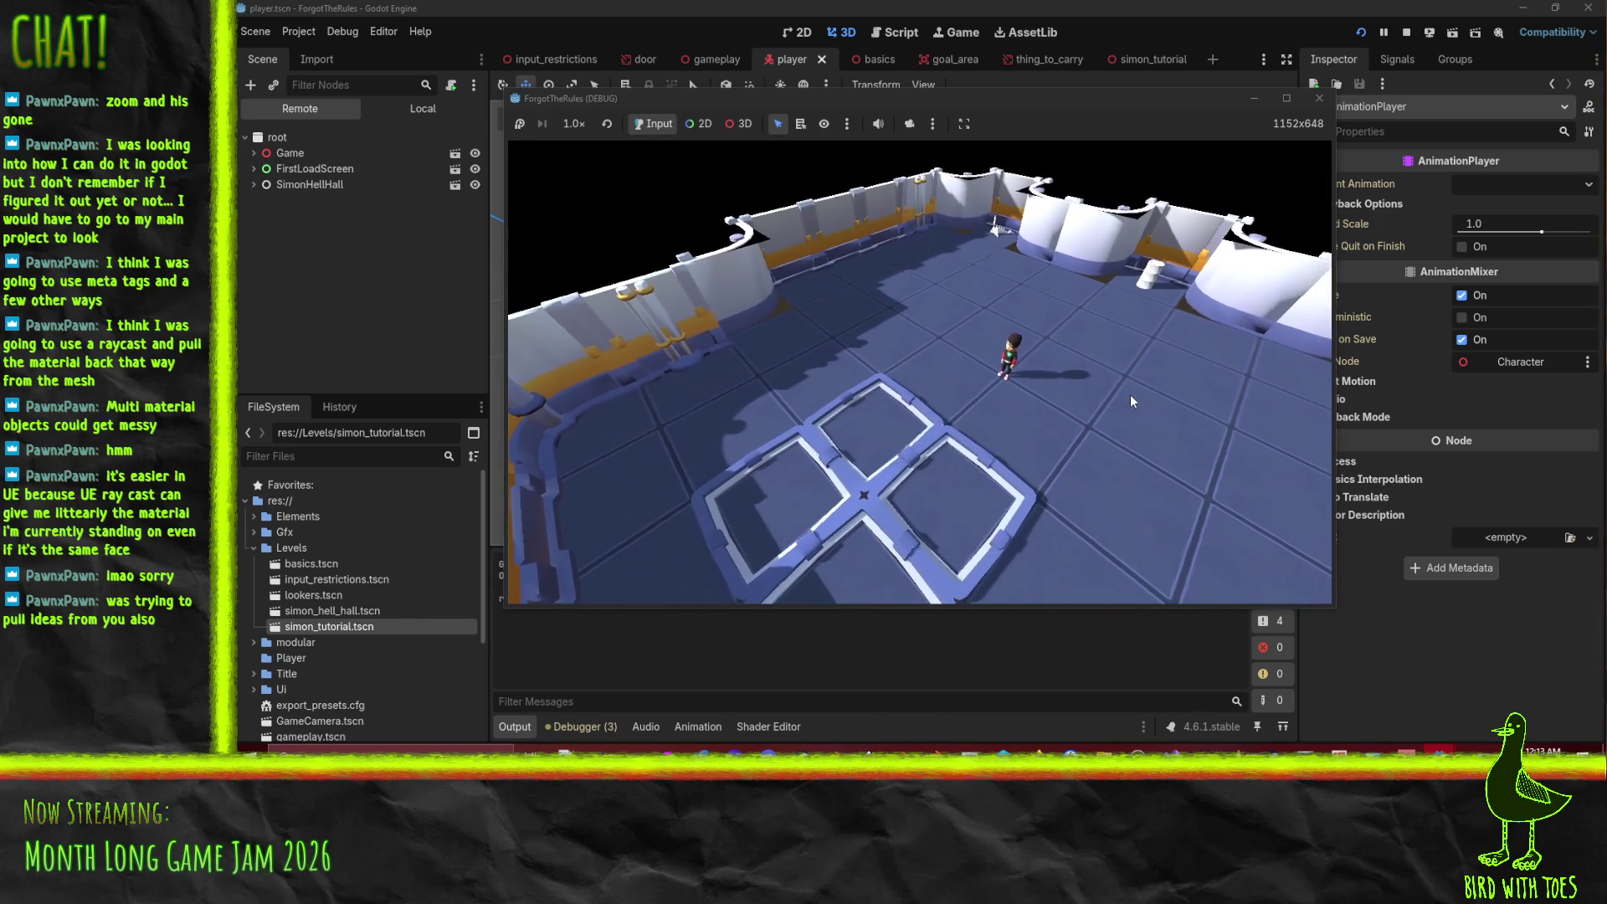
pyautogui.press('w')
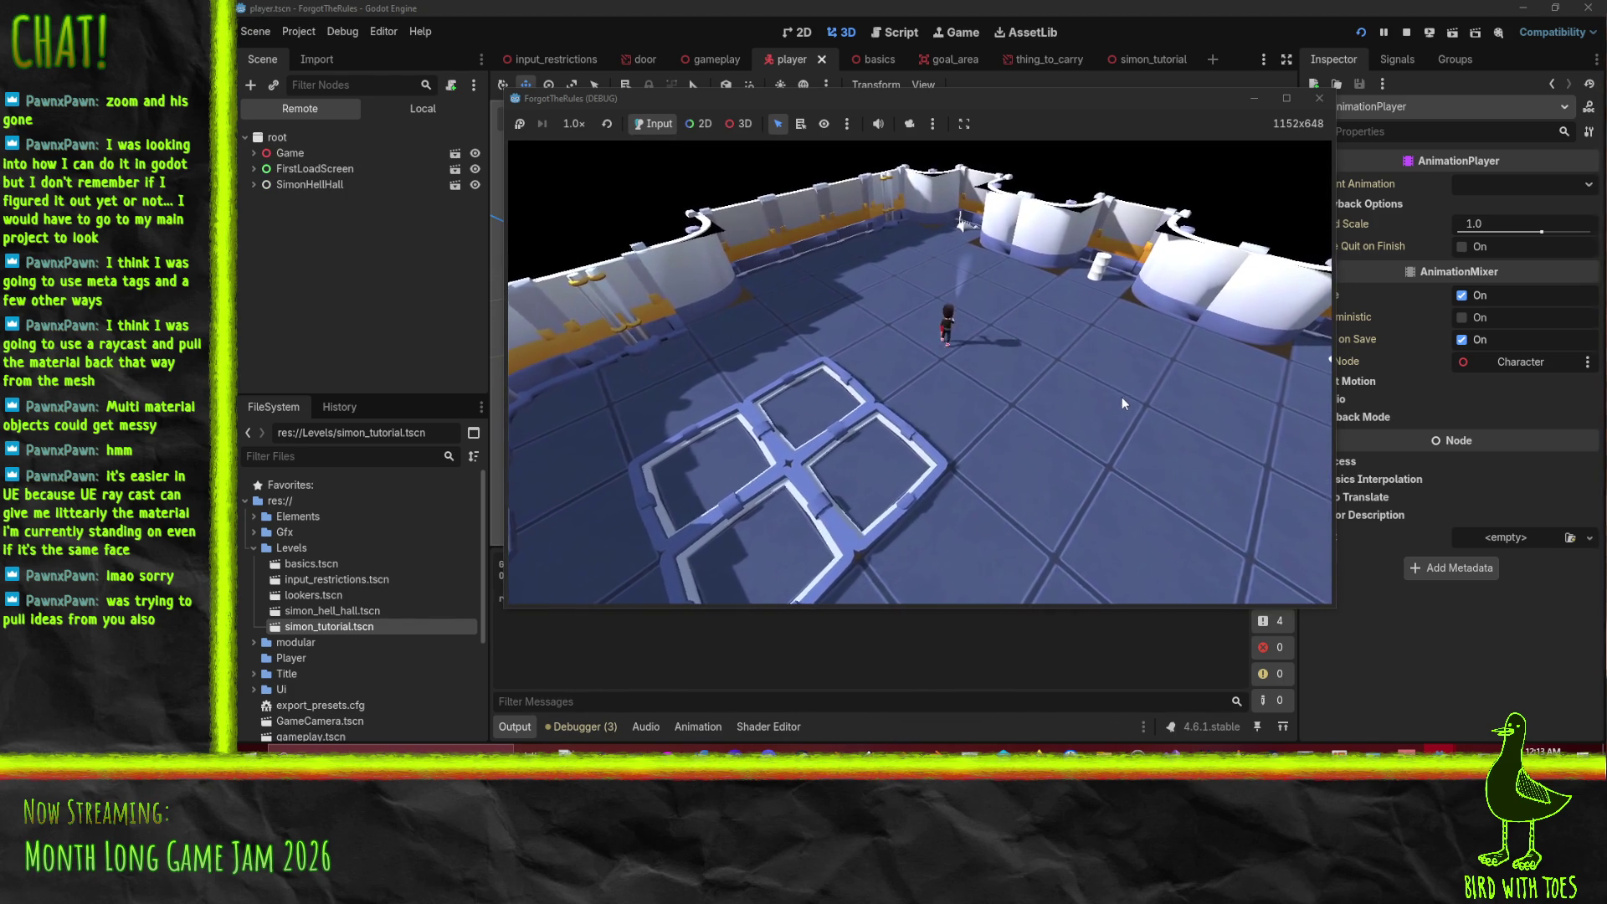
pyautogui.press('w')
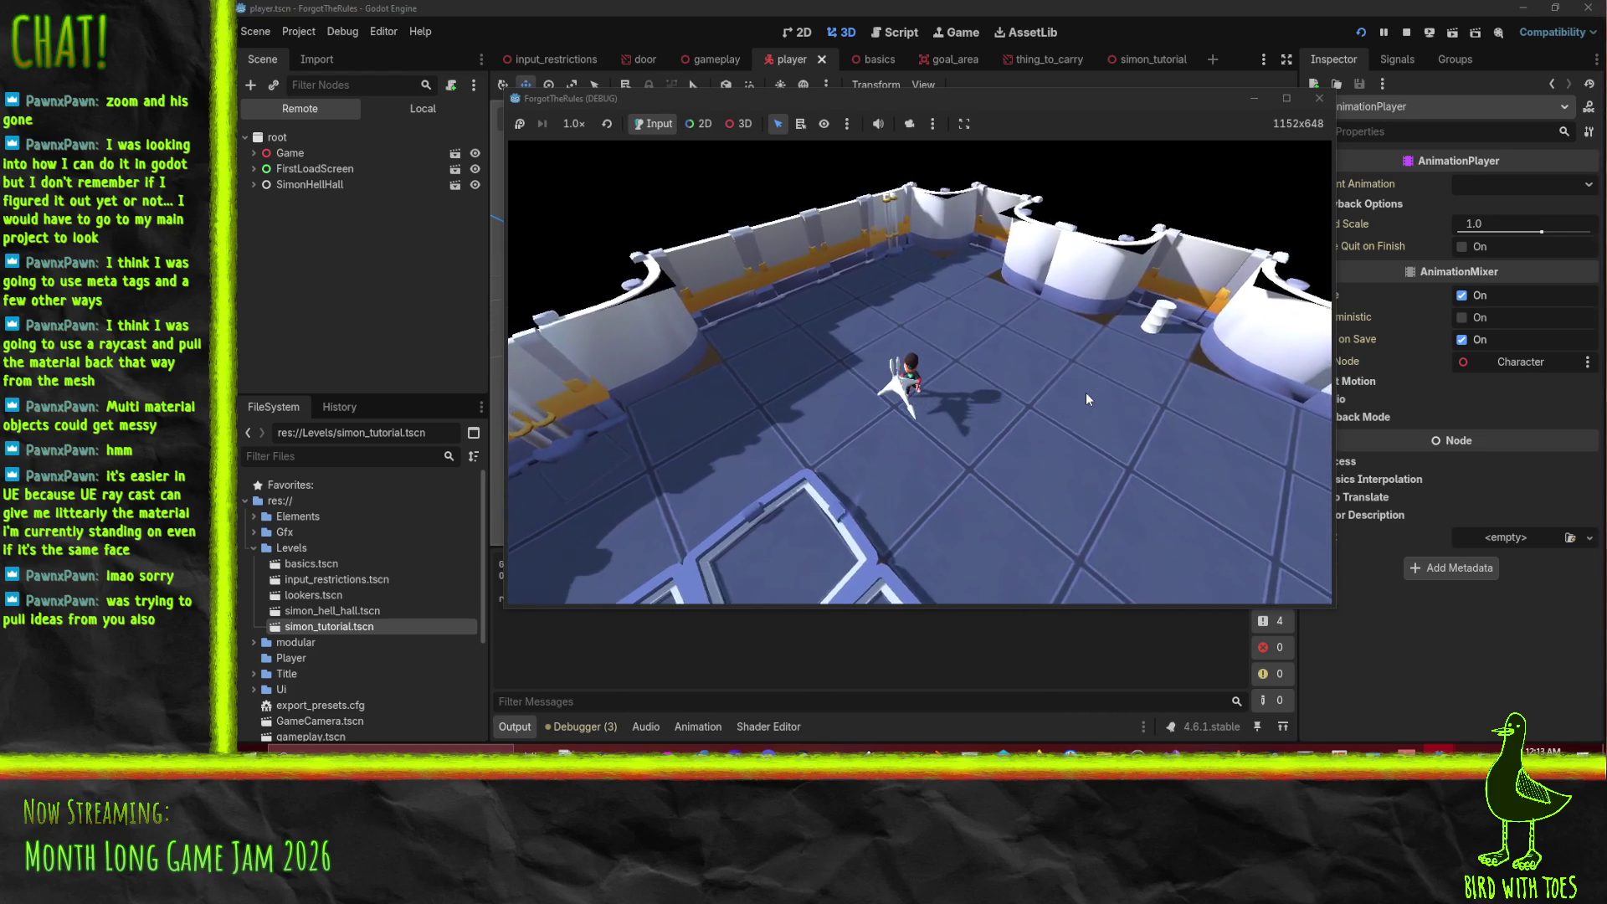
pyautogui.press('s')
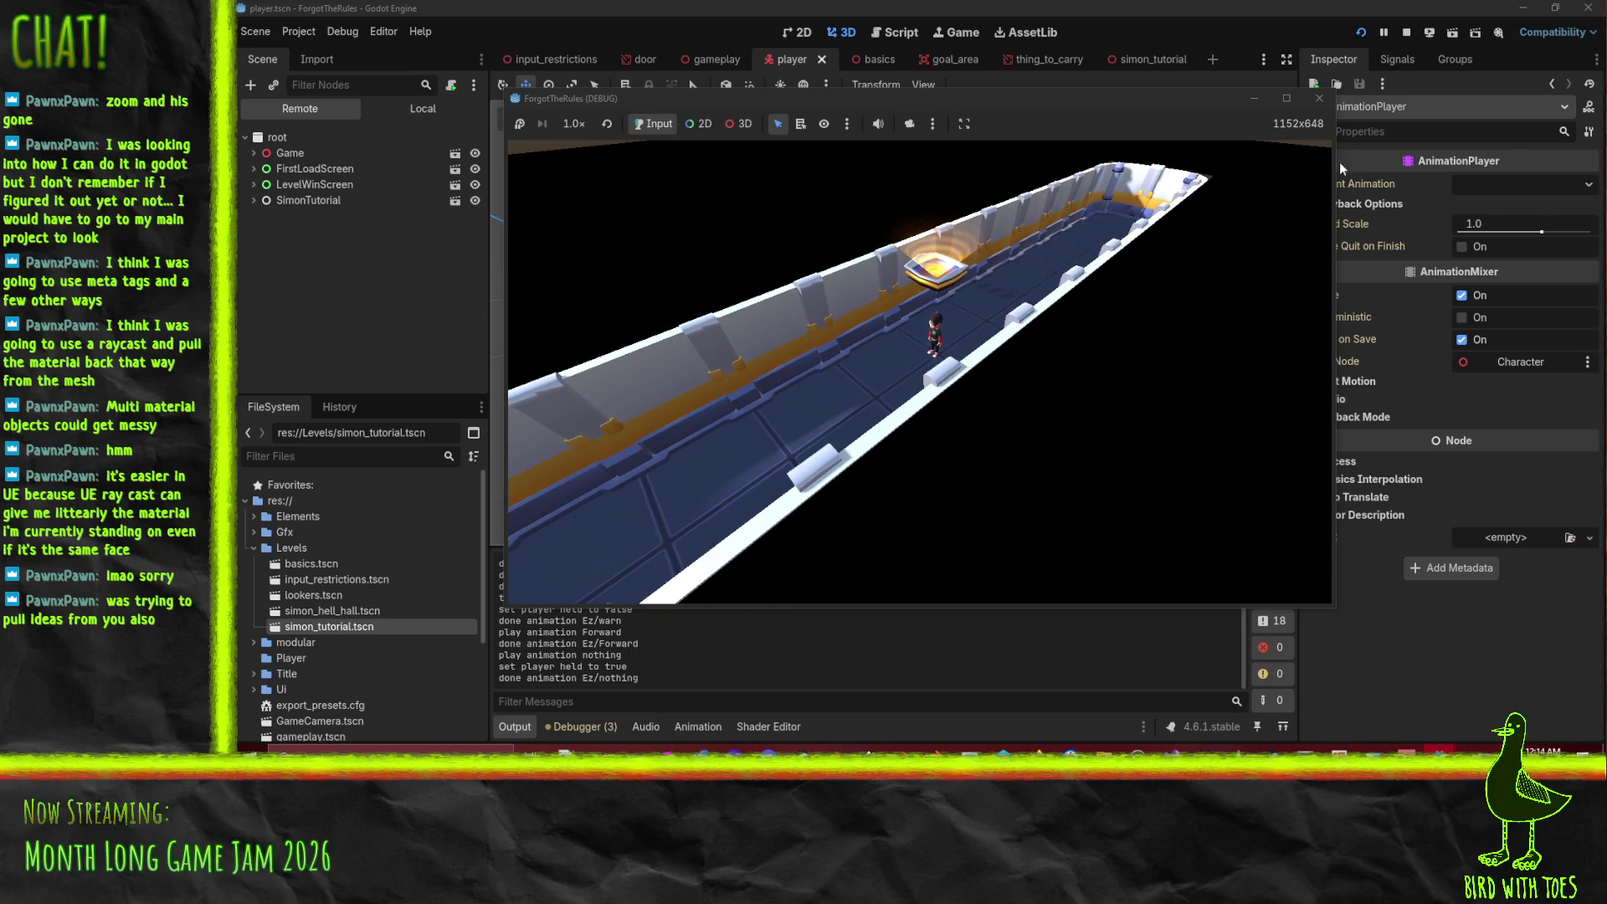
pyautogui.click(1319, 98)
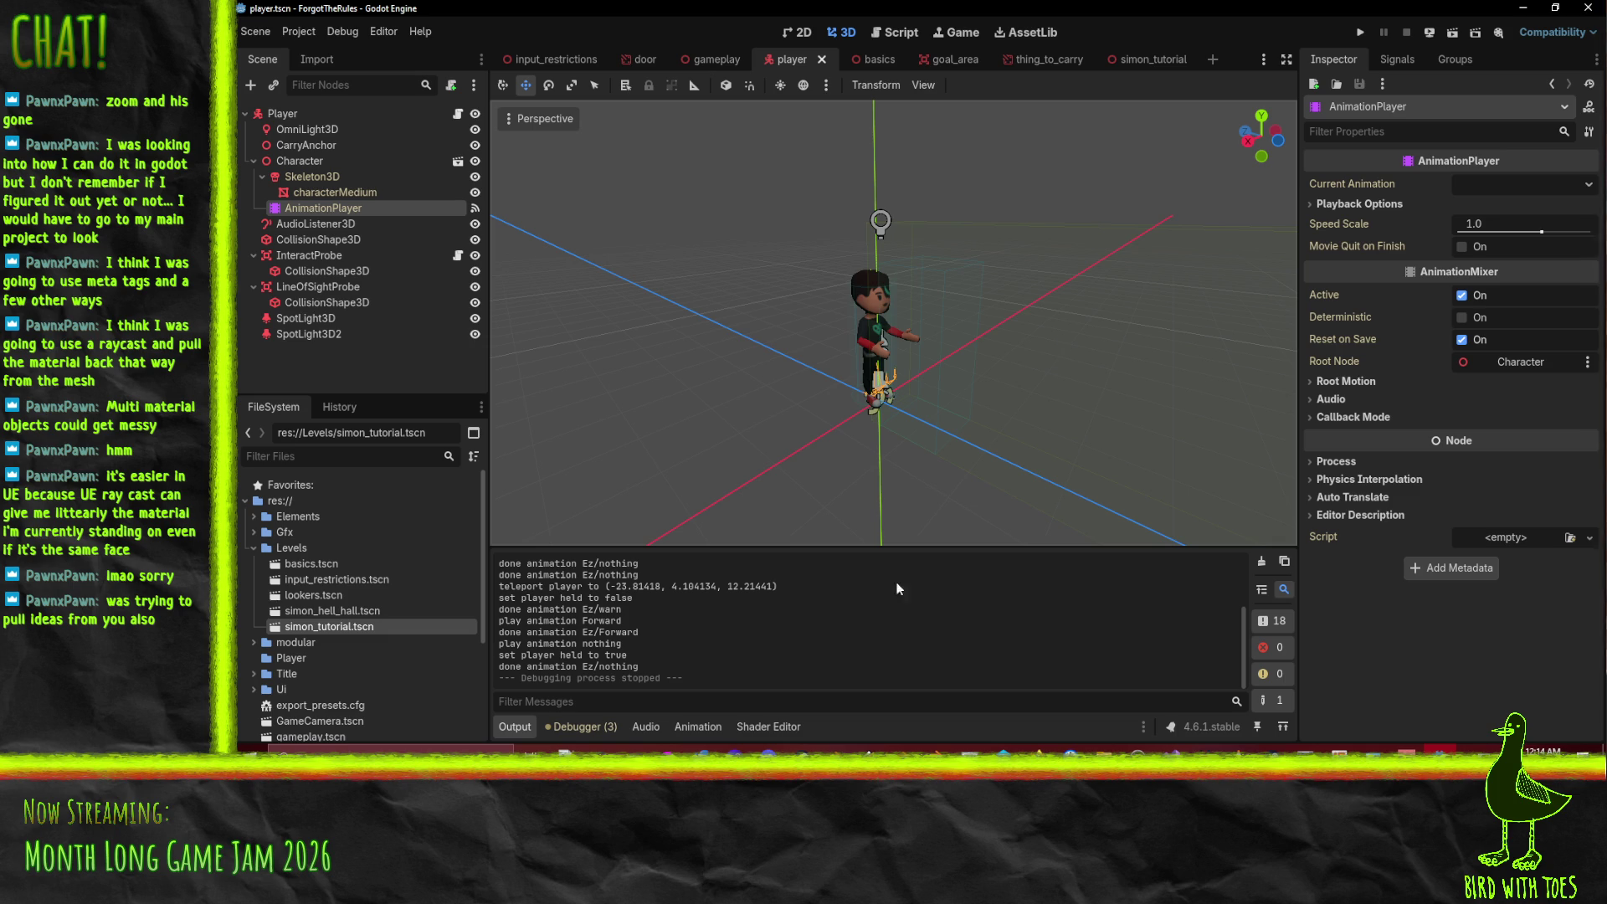
# - Search all project scripts for 'Teleport' and jump to the matching line in player.gd
pyautogui.click(901, 32)
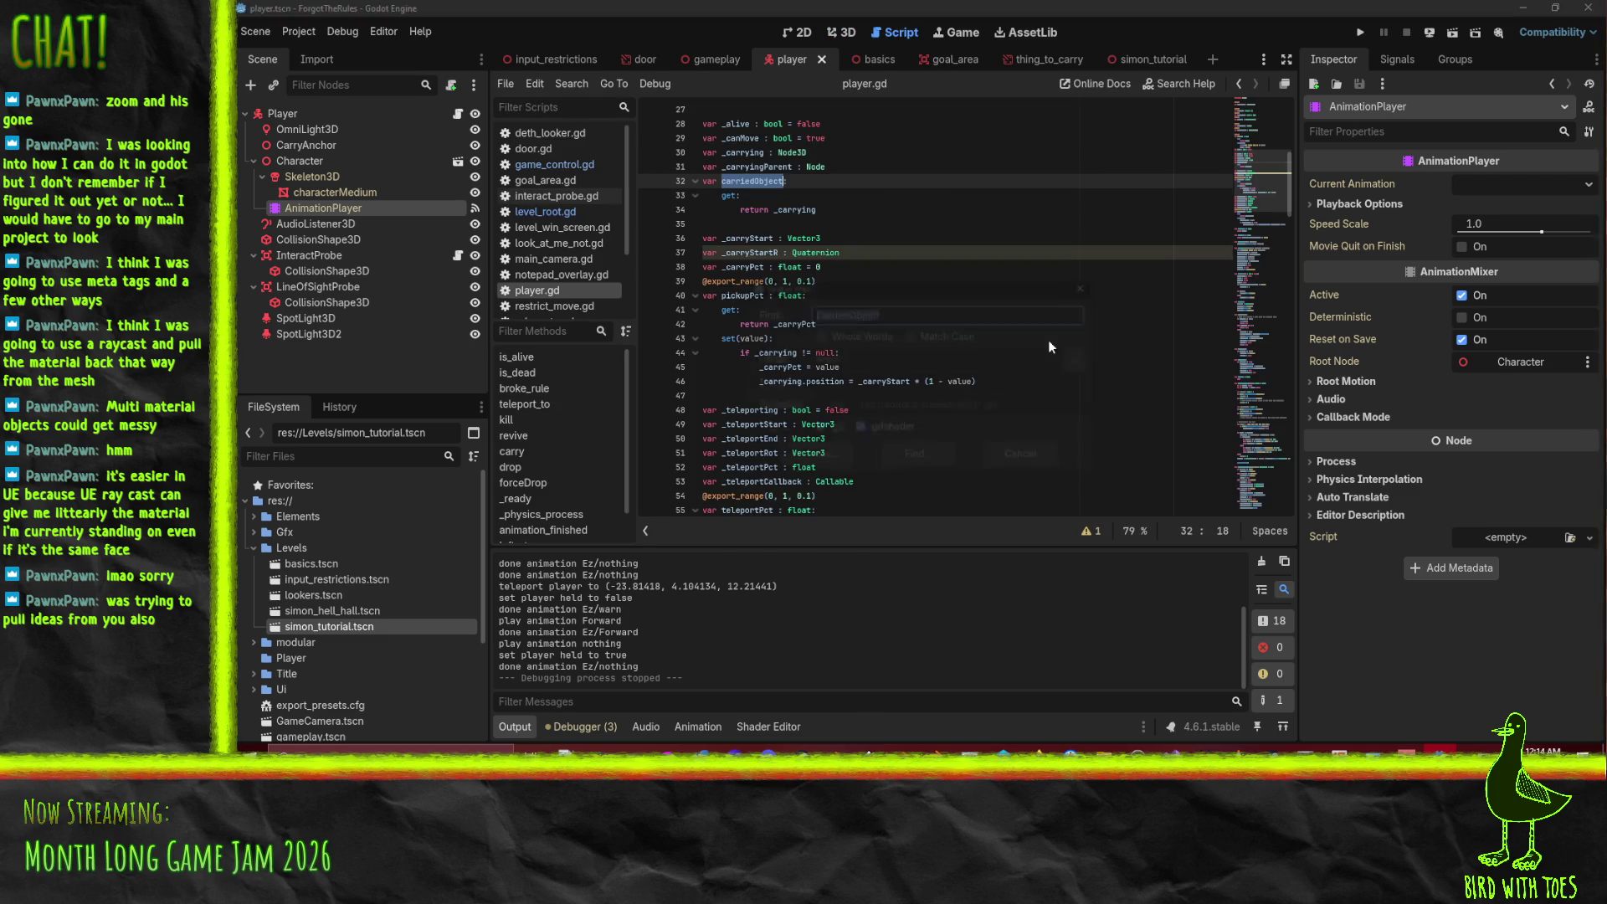
pyautogui.hotkey('ctrl', 'shift', 'f')
pyautogui.write('T')
pyautogui.press('Return')
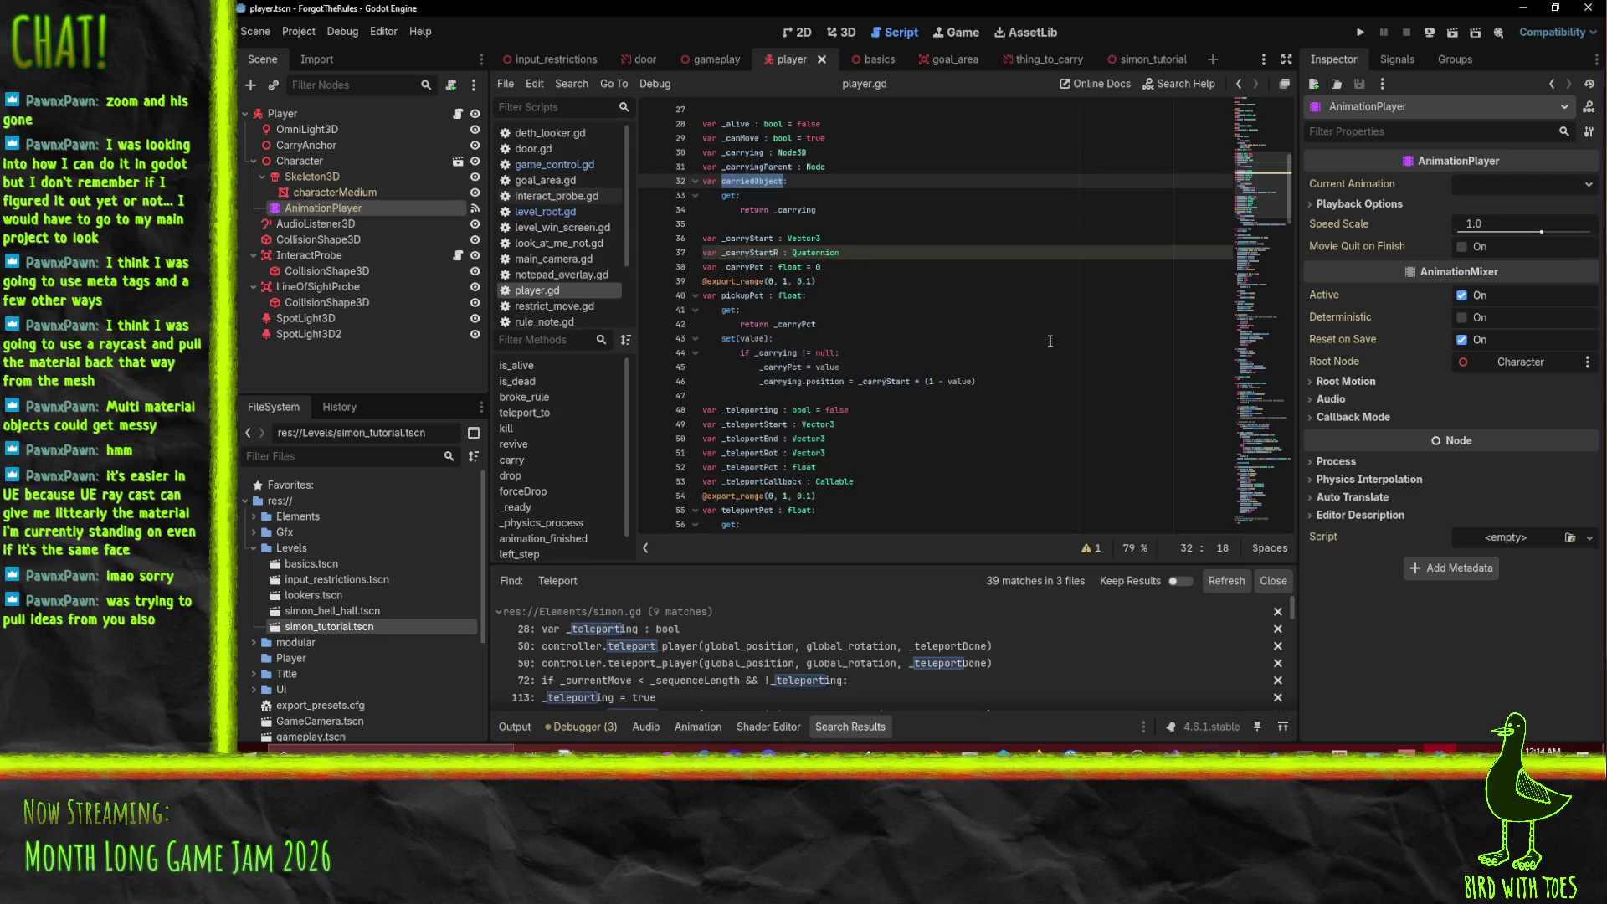
pyautogui.scroll(-3, 740, 678)
pyautogui.scroll(-5, 740, 678)
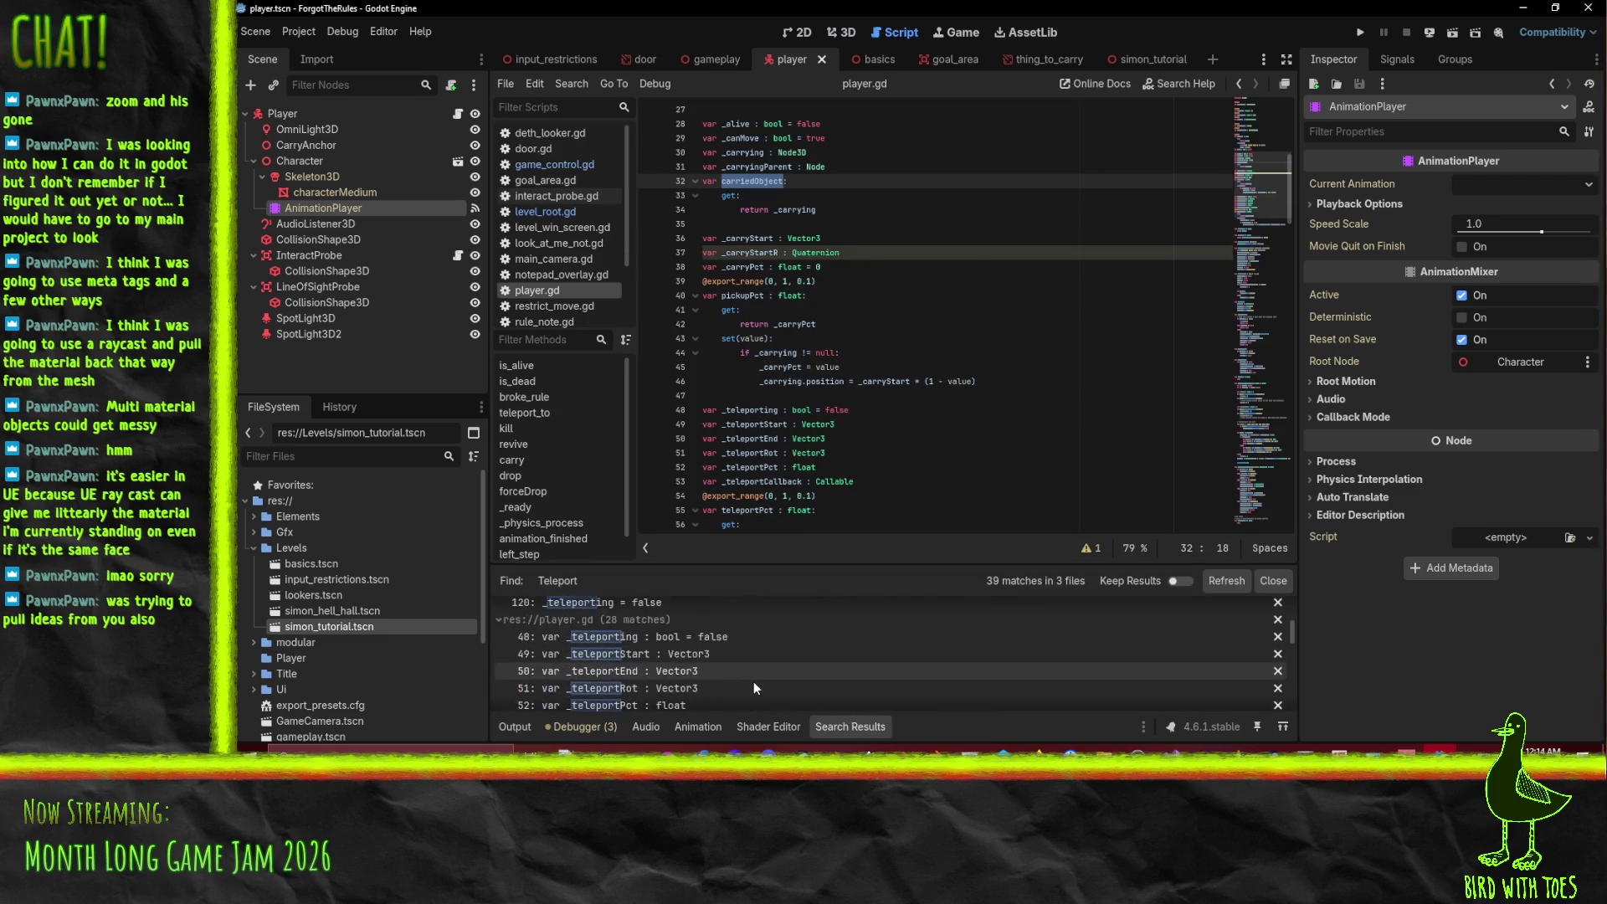
pyautogui.scroll(-4, 758, 678)
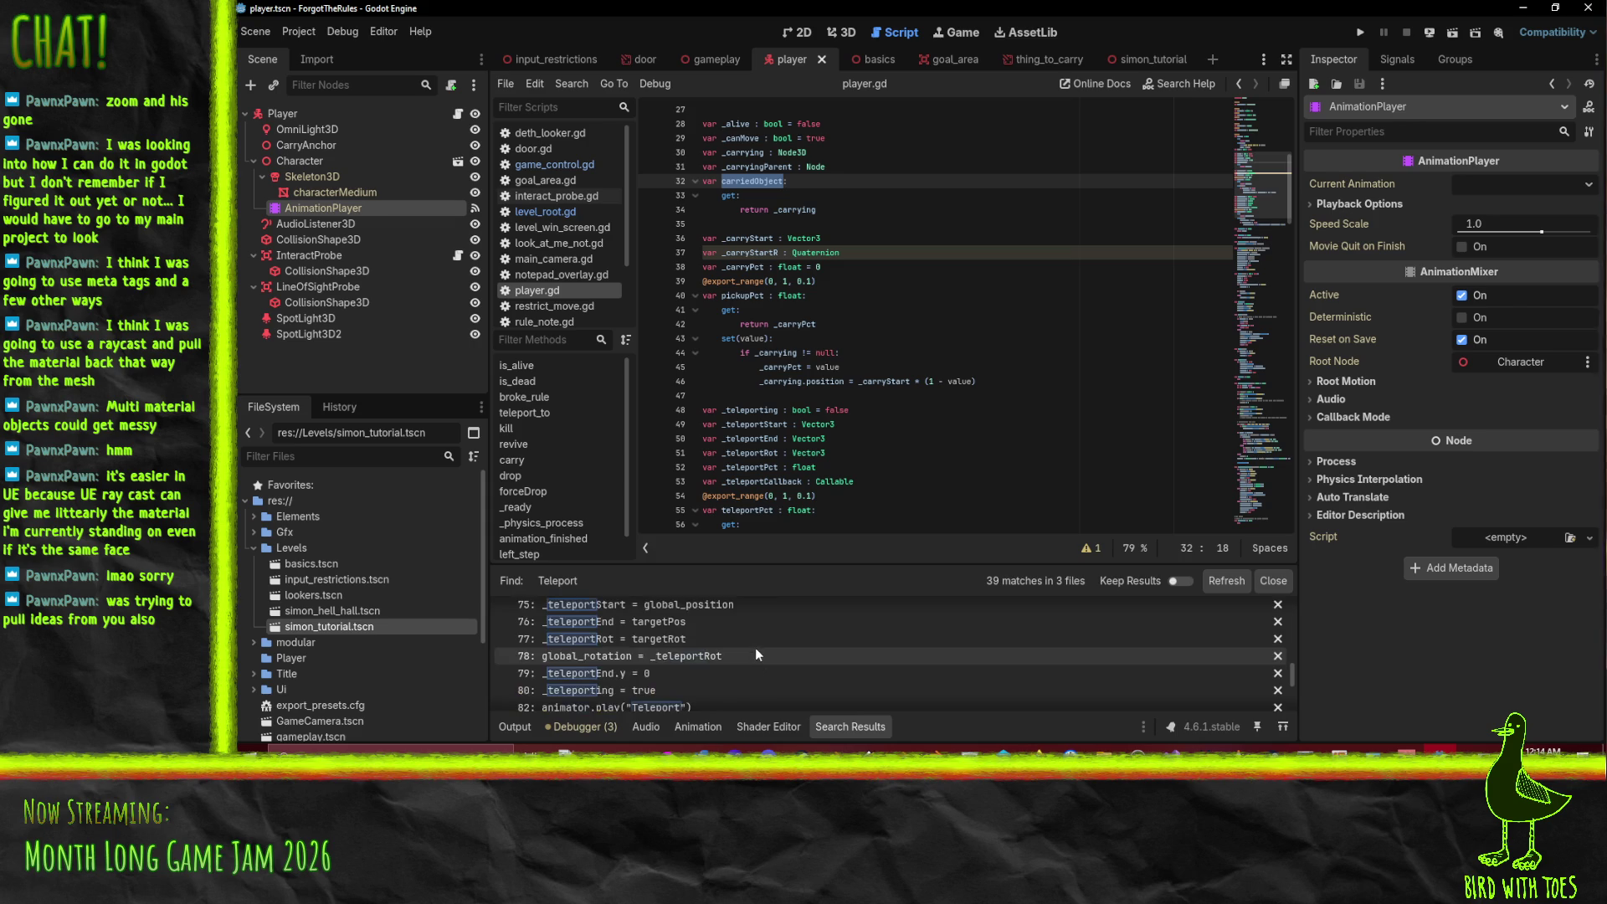
pyautogui.click(667, 633)
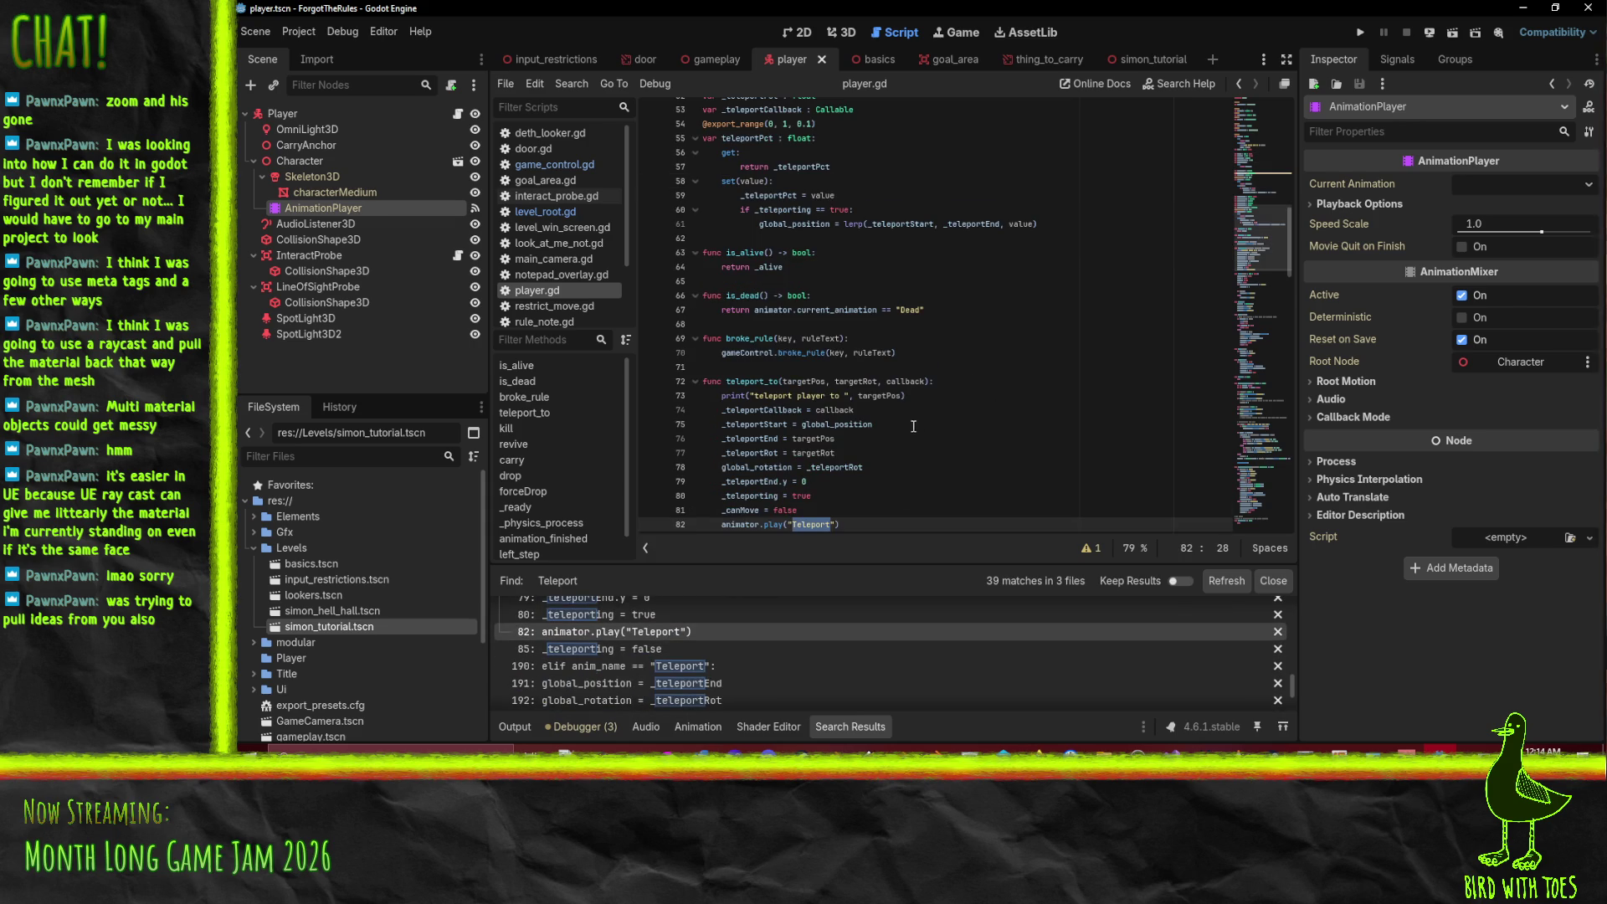
# - Review the teleport_to function, the Teleport animation call on line 82, and _teleportCallback on line 193
pyautogui.scroll(-4, 916, 425)
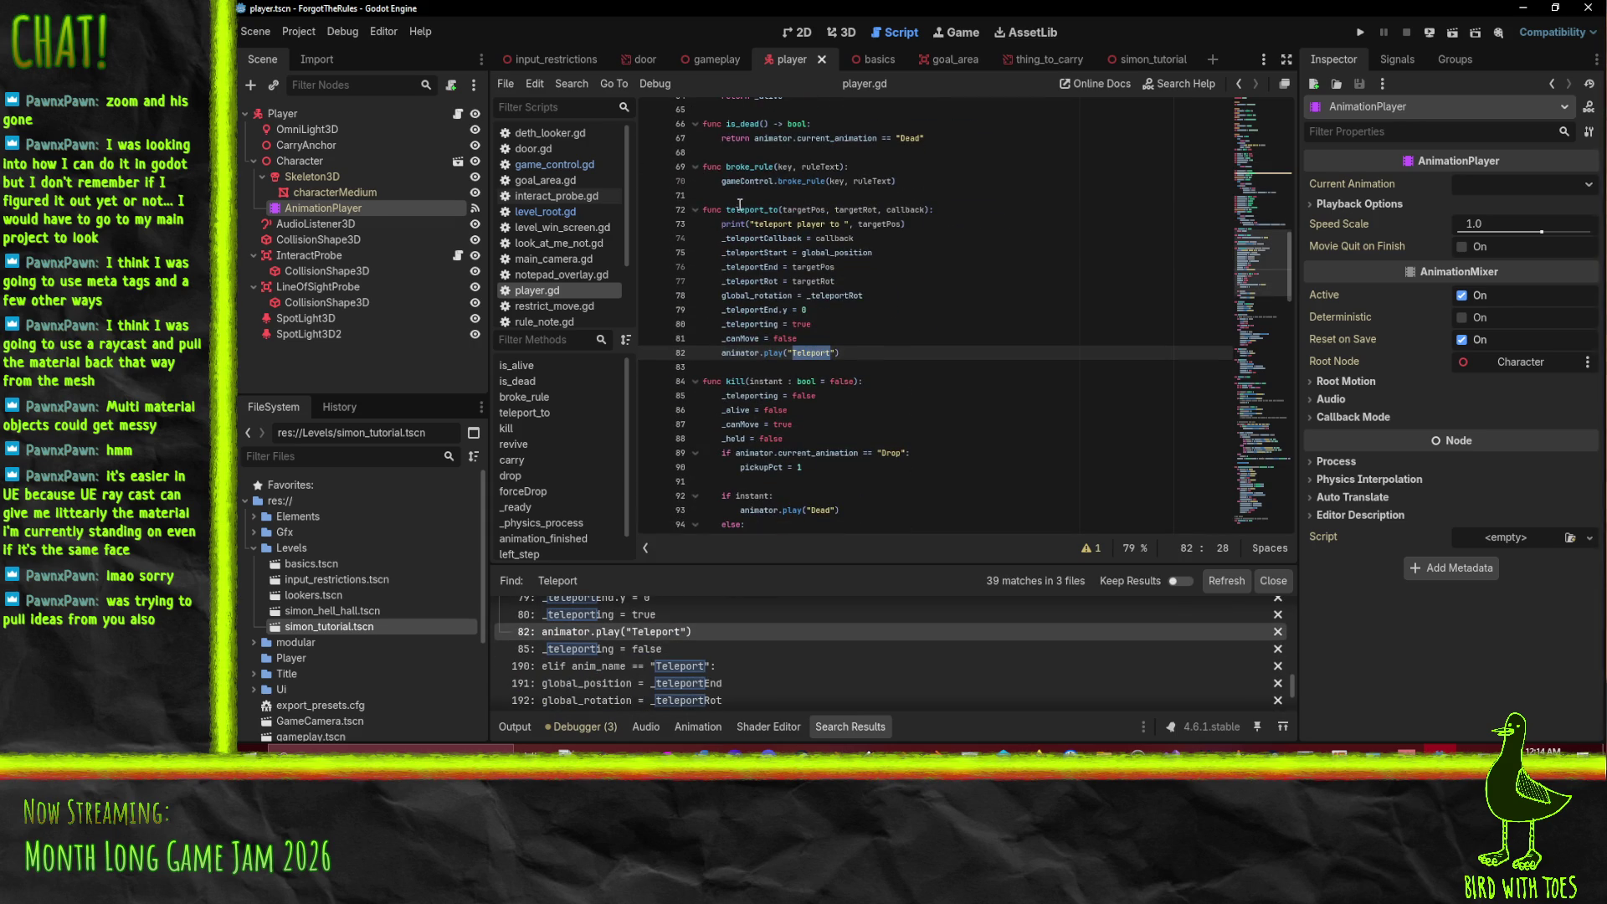
pyautogui.doubleClick(733, 209)
pyautogui.doubleClick(802, 353)
pyautogui.scroll(-4, 981, 315)
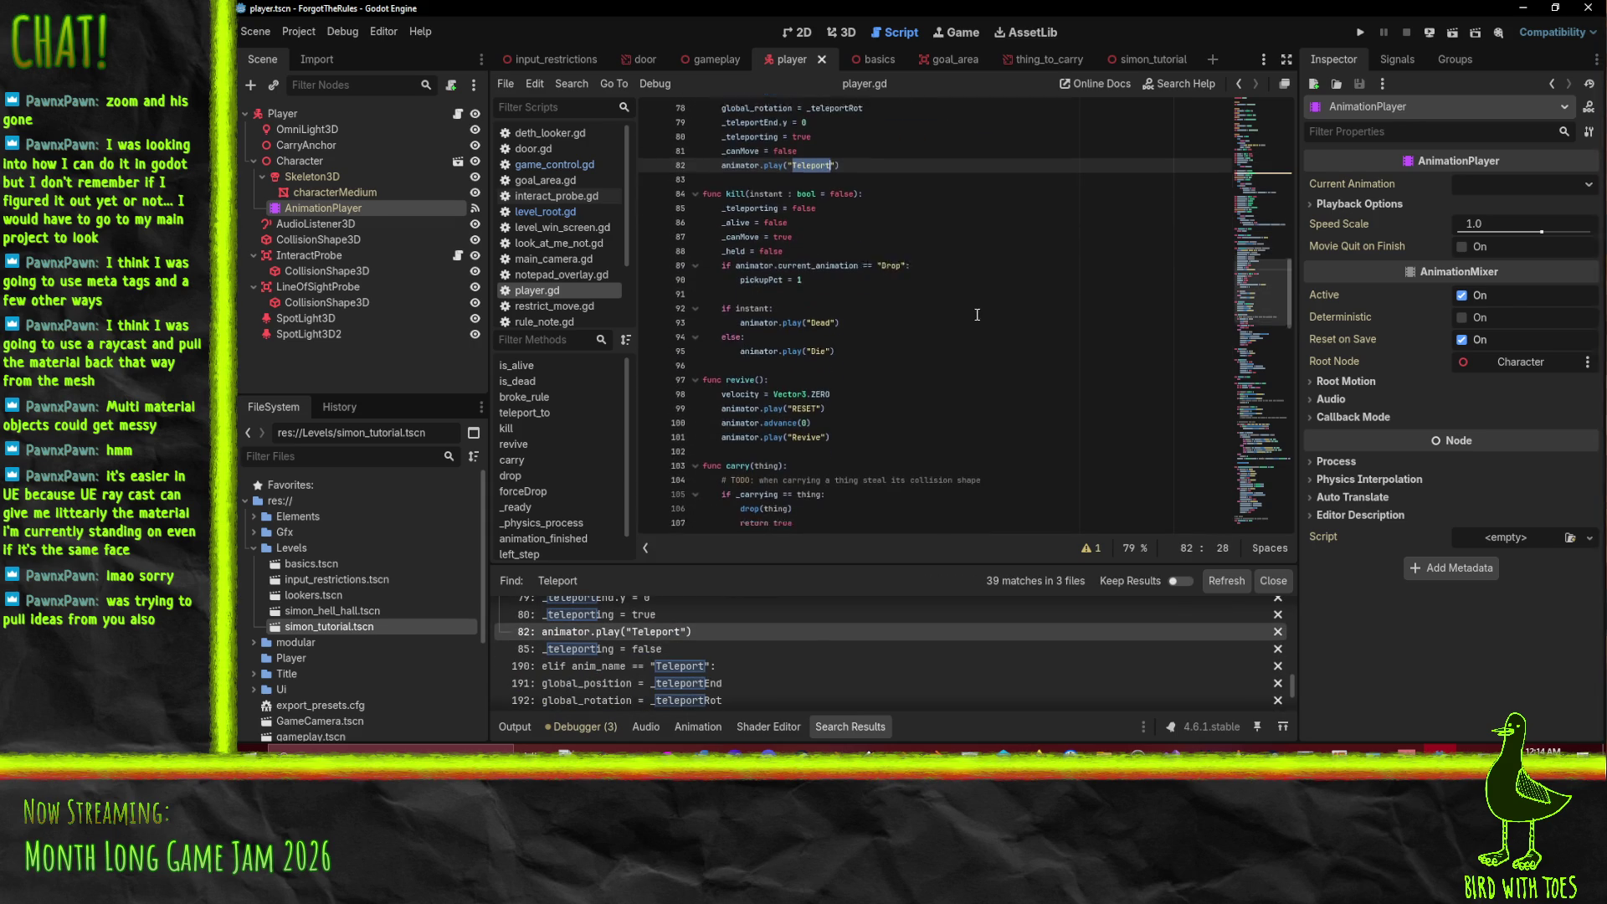
pyautogui.scroll(-15, 976, 315)
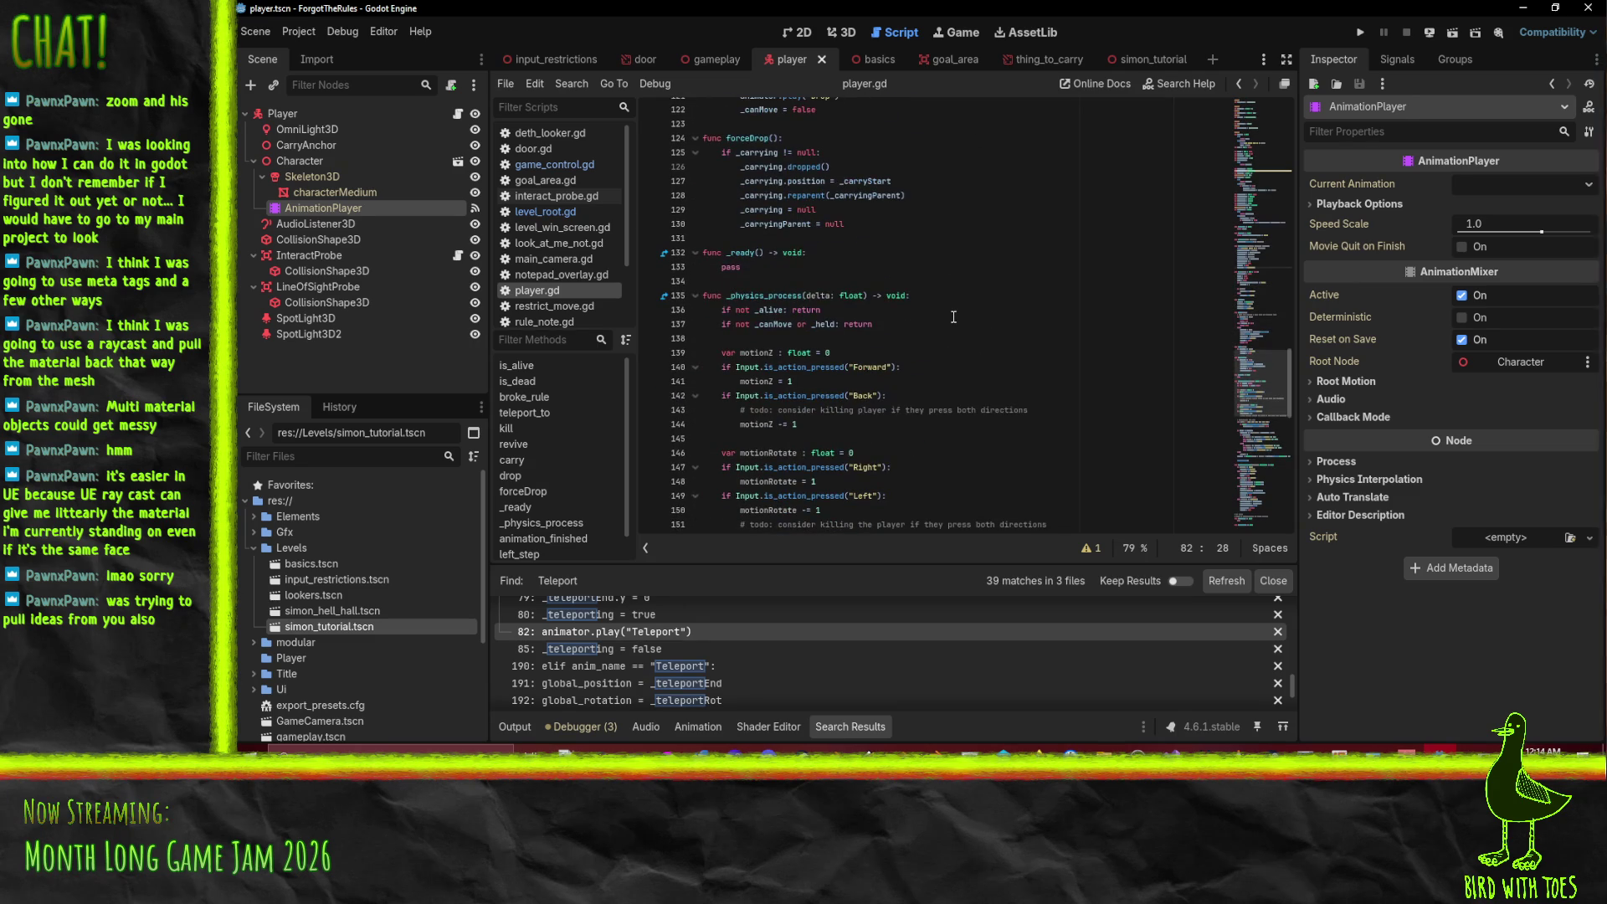
pyautogui.scroll(-8, 987, 312)
pyautogui.scroll(-7, 991, 315)
pyautogui.scroll(-3, 1052, 323)
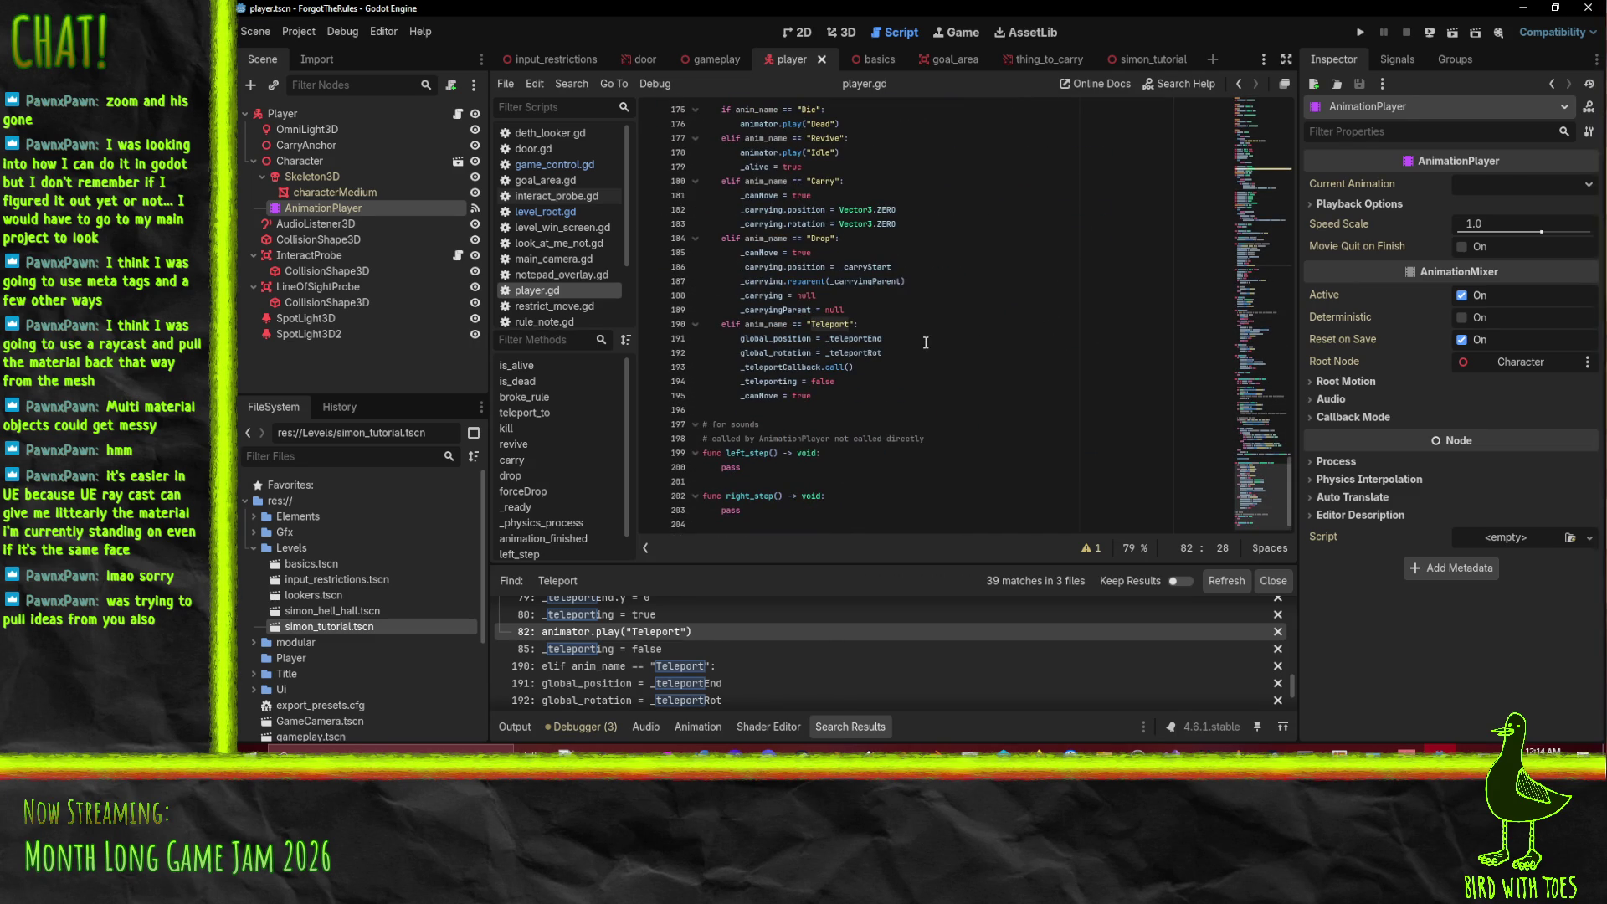
pyautogui.click(910, 332)
pyautogui.click(917, 372)
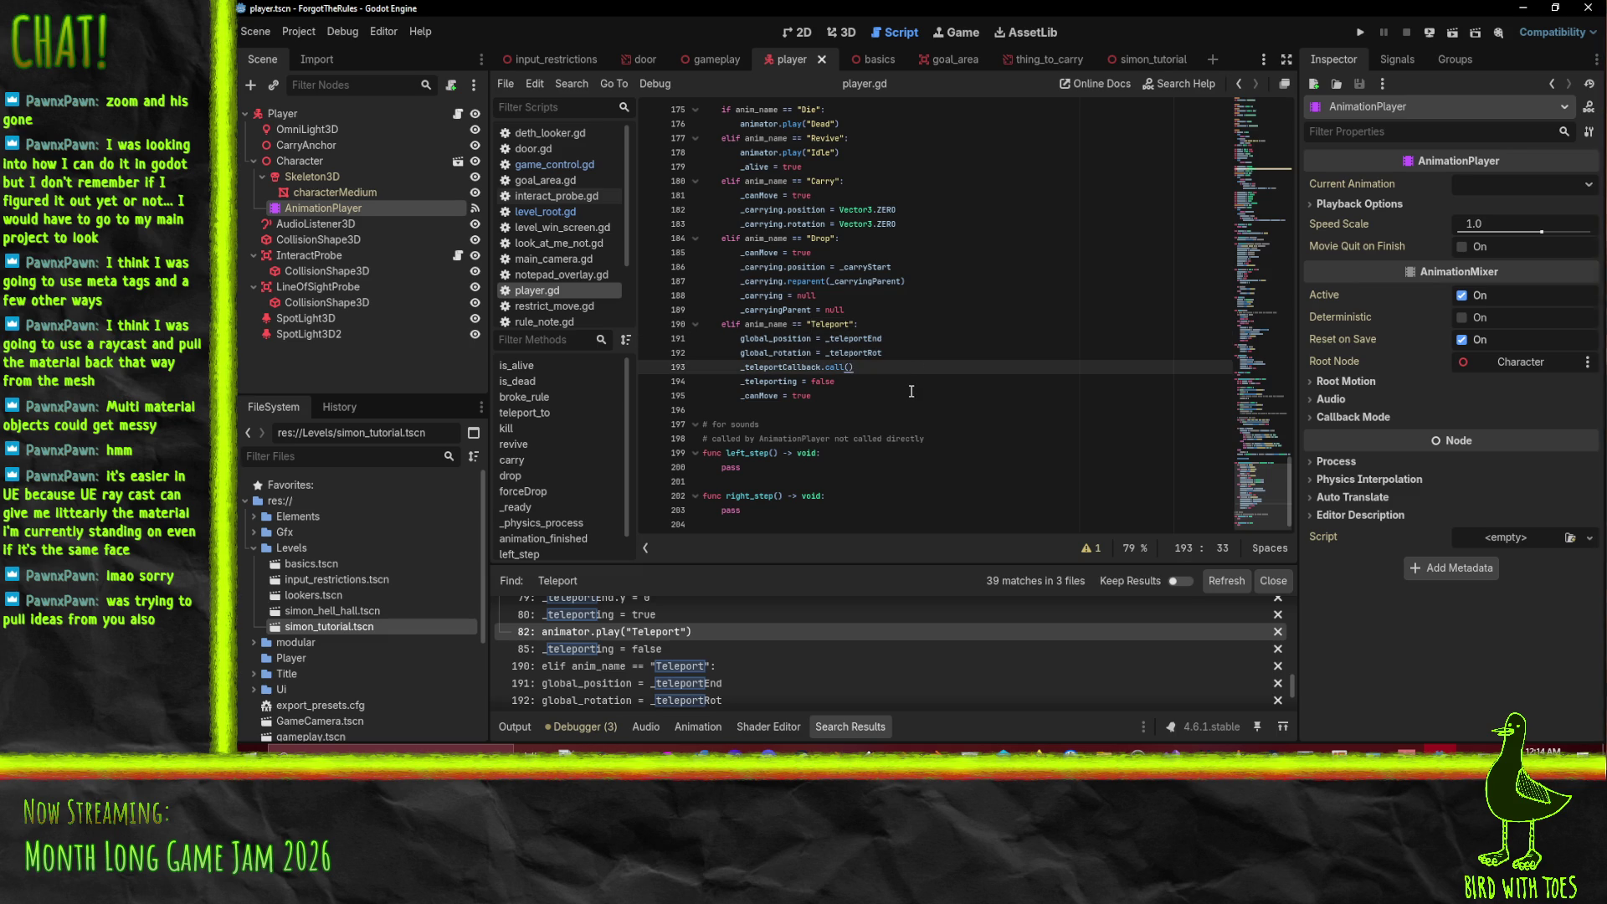
pyautogui.doubleClick(761, 363)
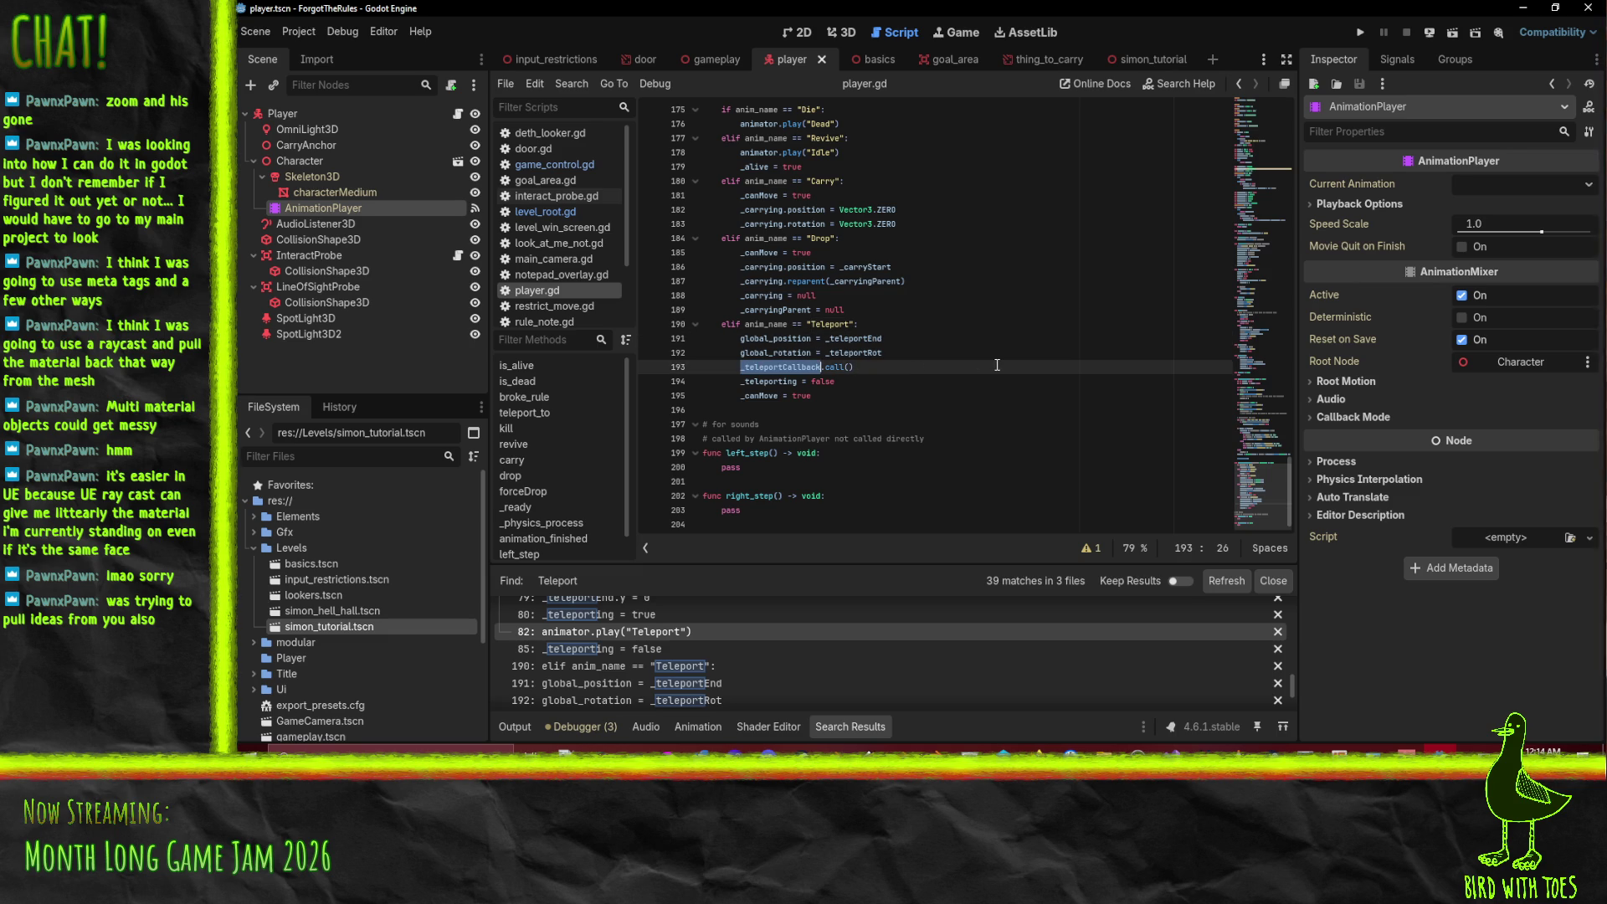
# - Look over lines 191–192 of the teleport finish code, then minimize the Godot editor
pyautogui.scroll(3, 997, 365)
pyautogui.click(860, 471)
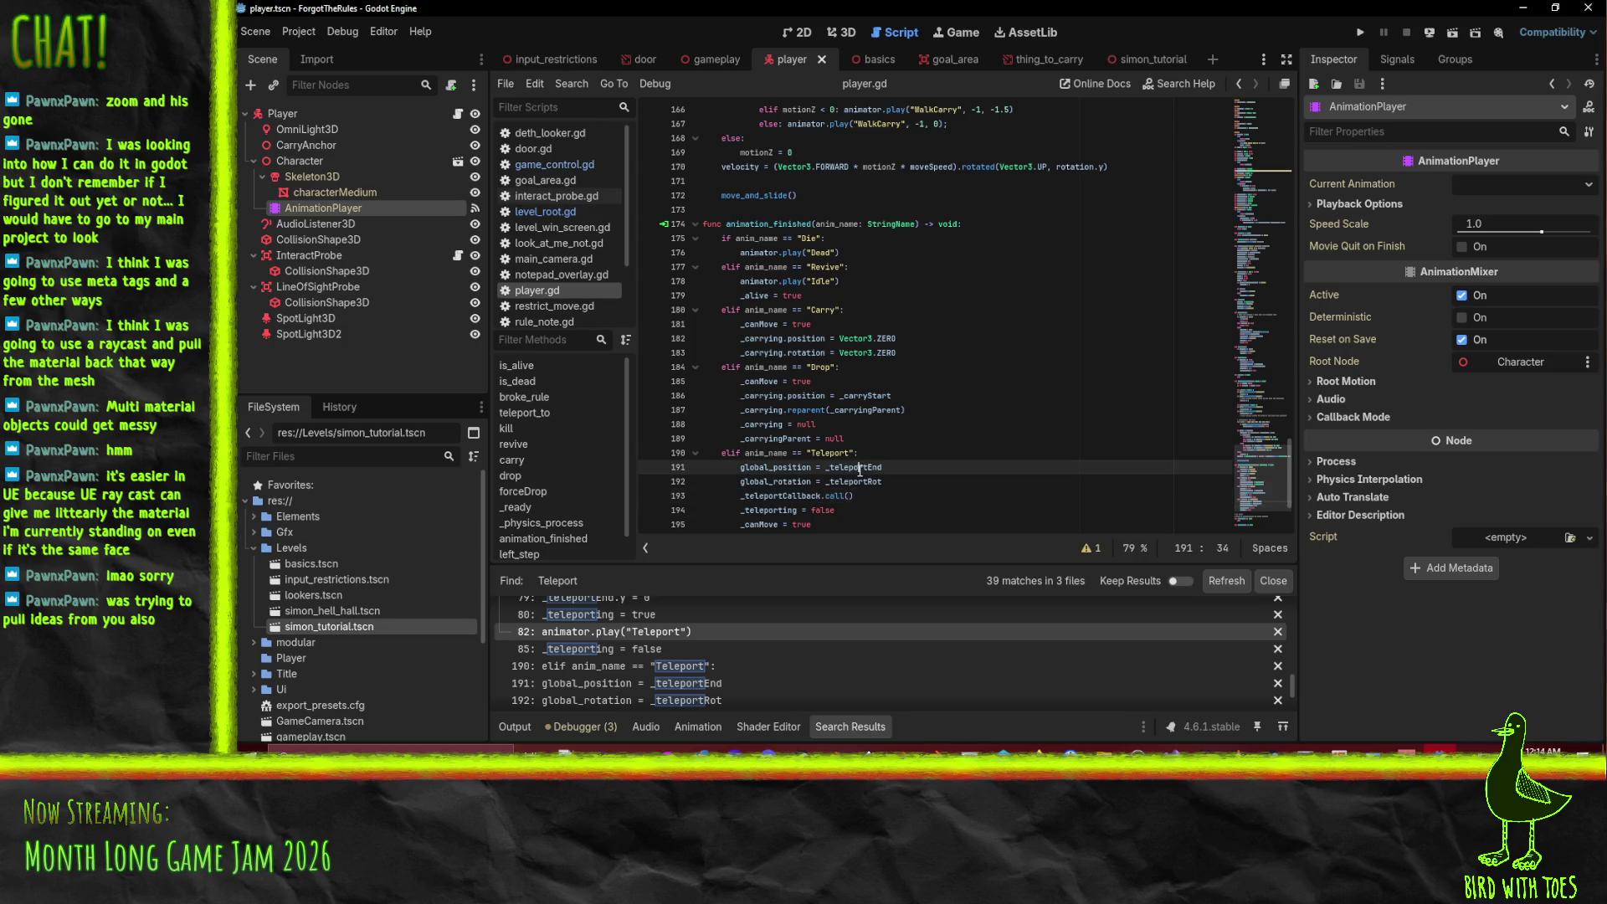
pyautogui.click(853, 479)
pyautogui.scroll(20, 941, 438)
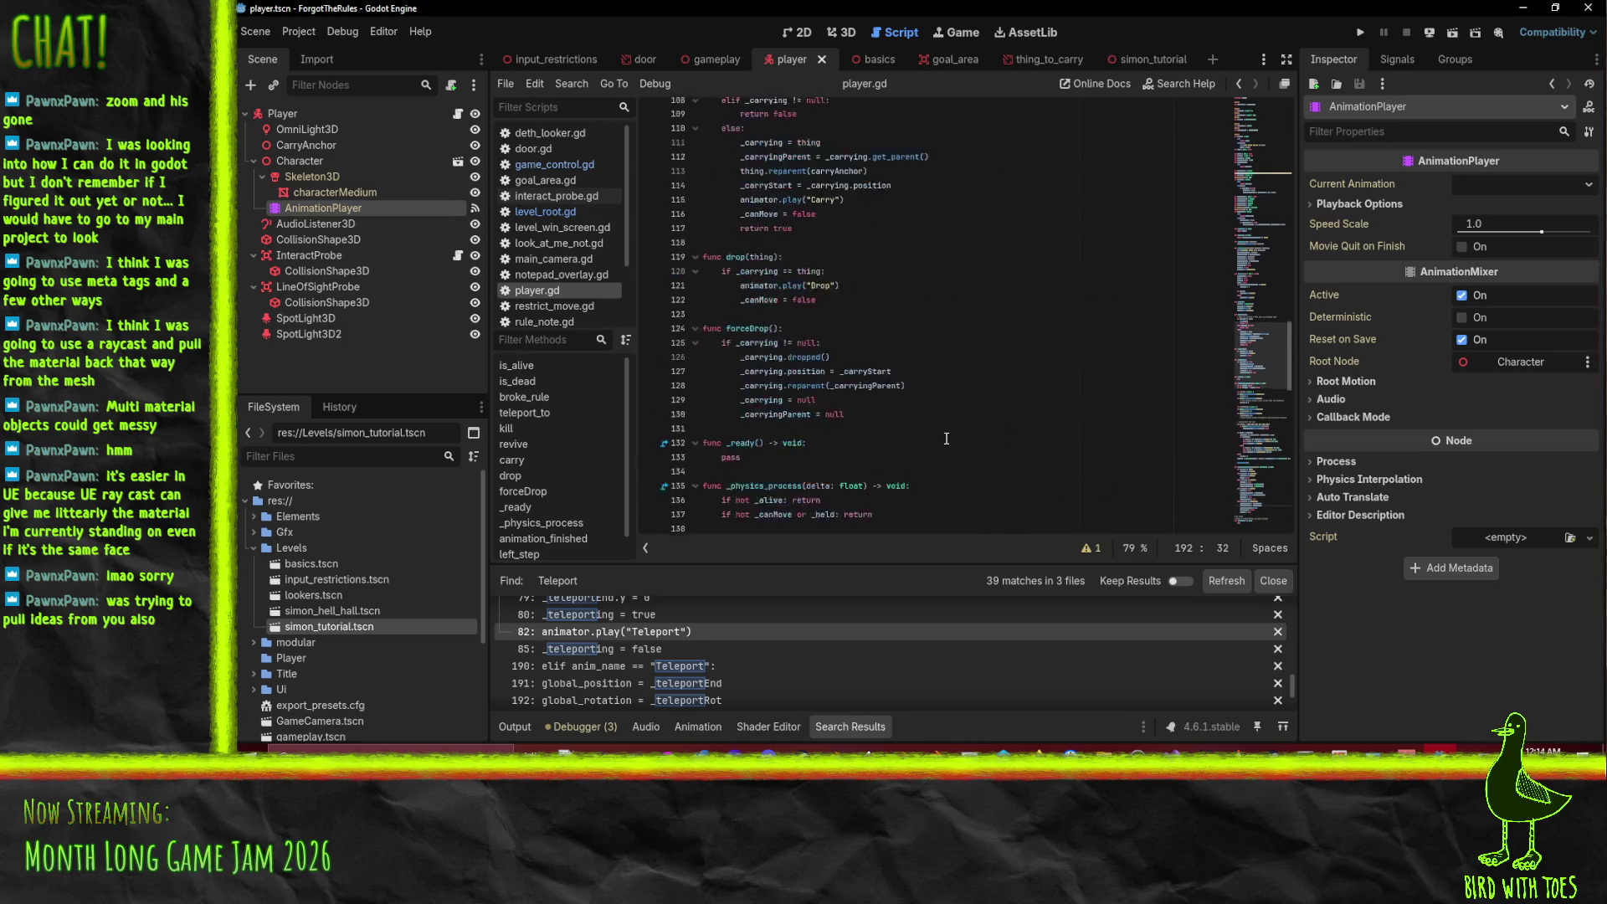
pyautogui.scroll(10, 941, 439)
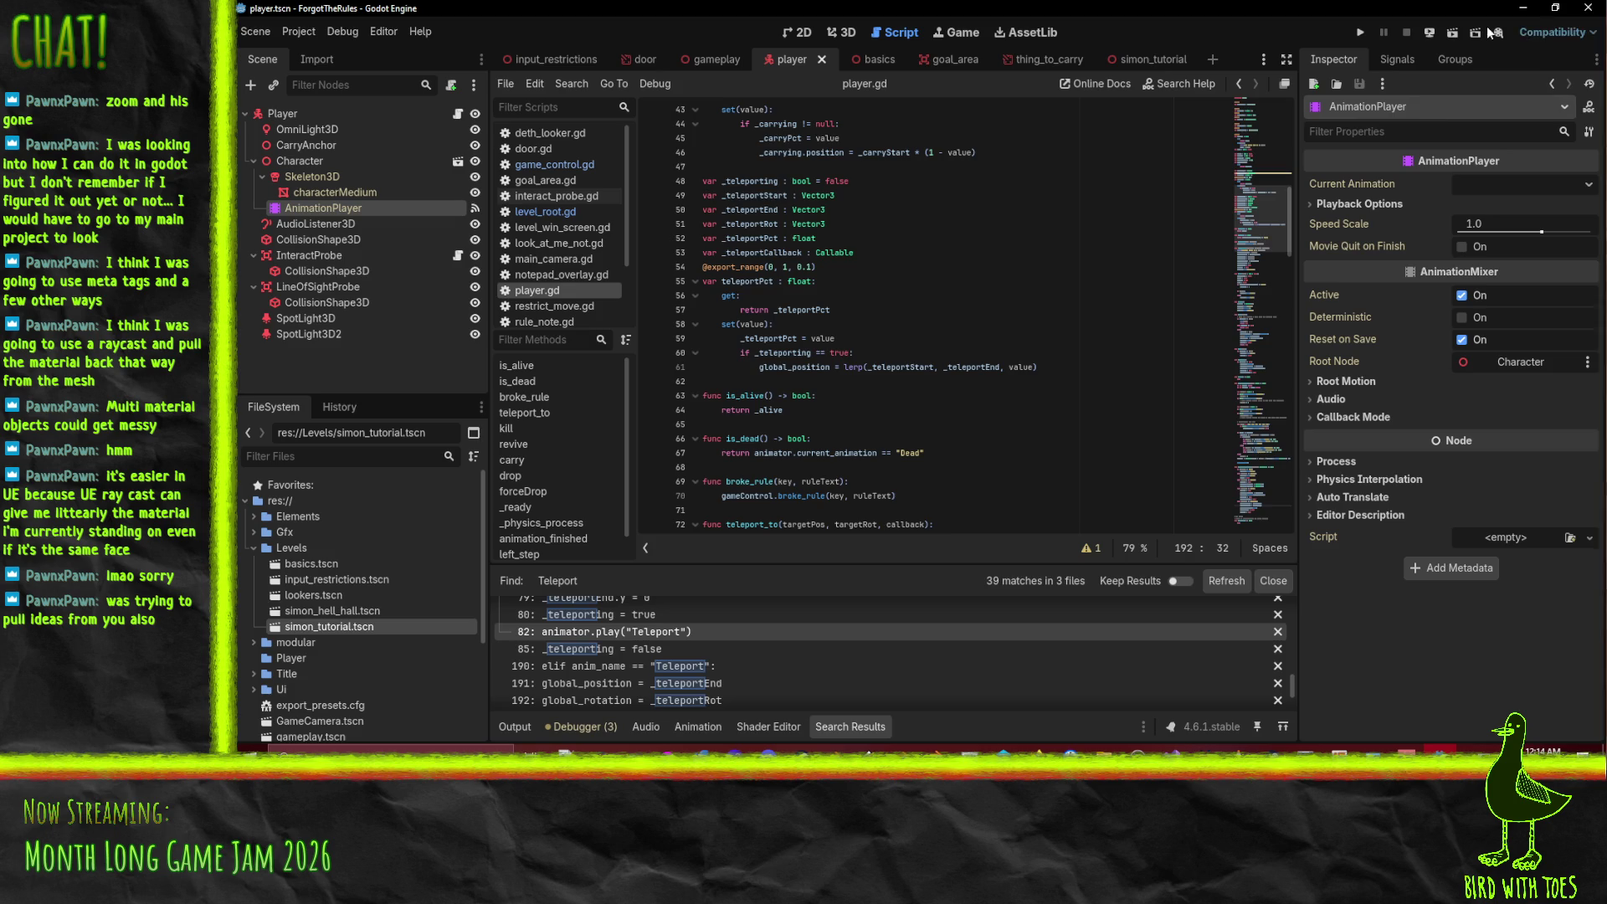
pyautogui.click(1524, 7)
pyautogui.click(1406, 750)
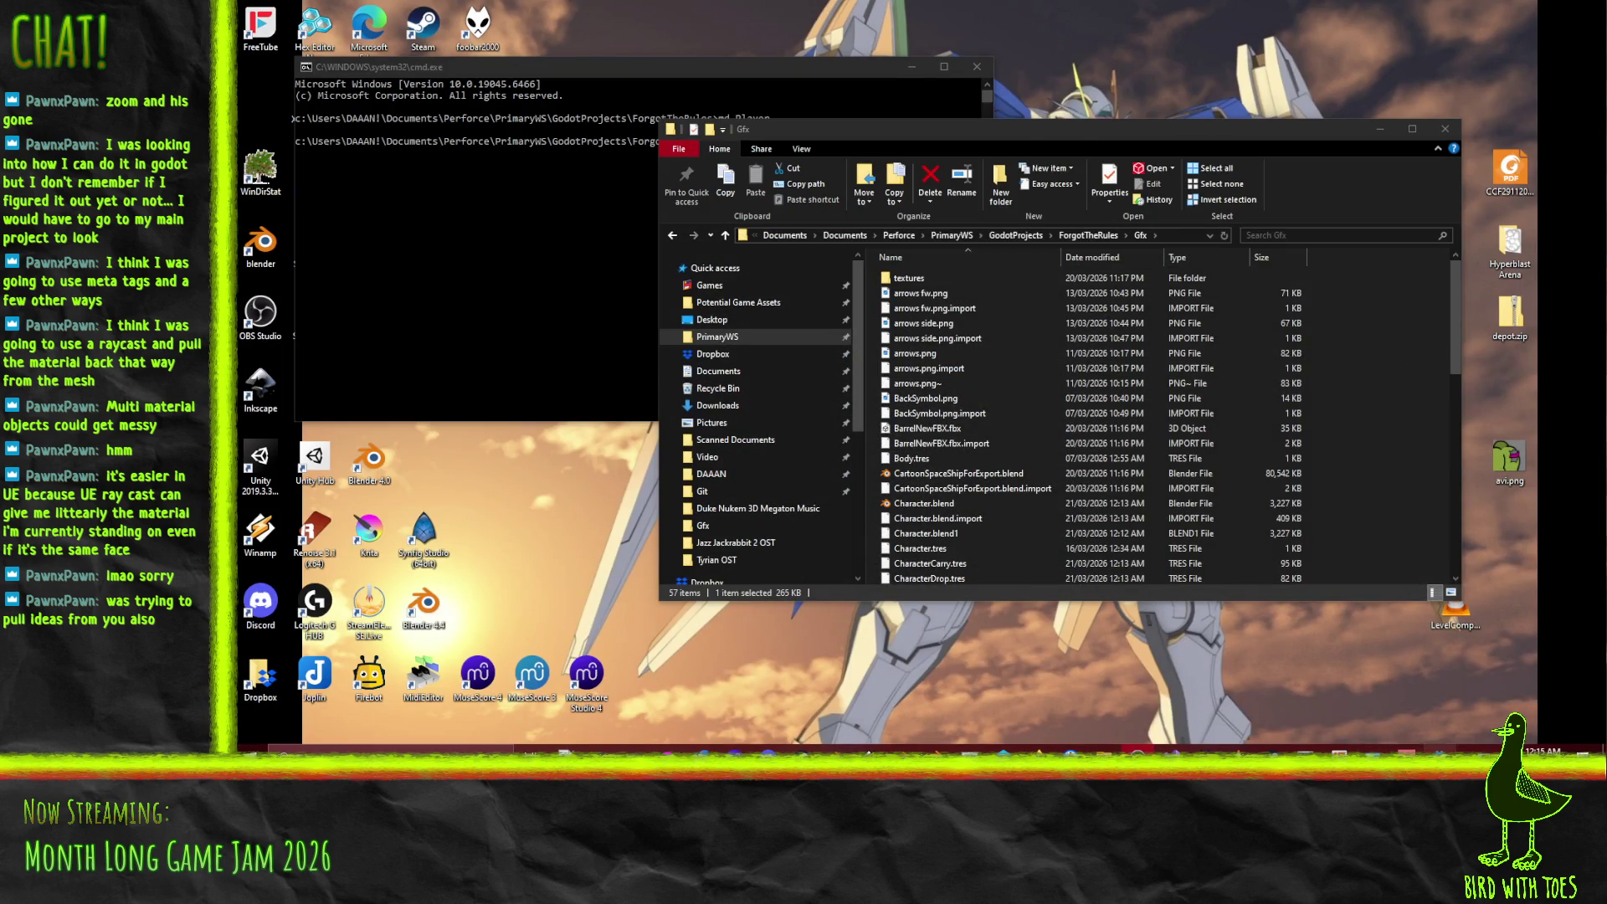
# - Scrub the Teleport action to frames 11–12 and play it to preview, then select the End frame field
pyautogui.click(835, 750)
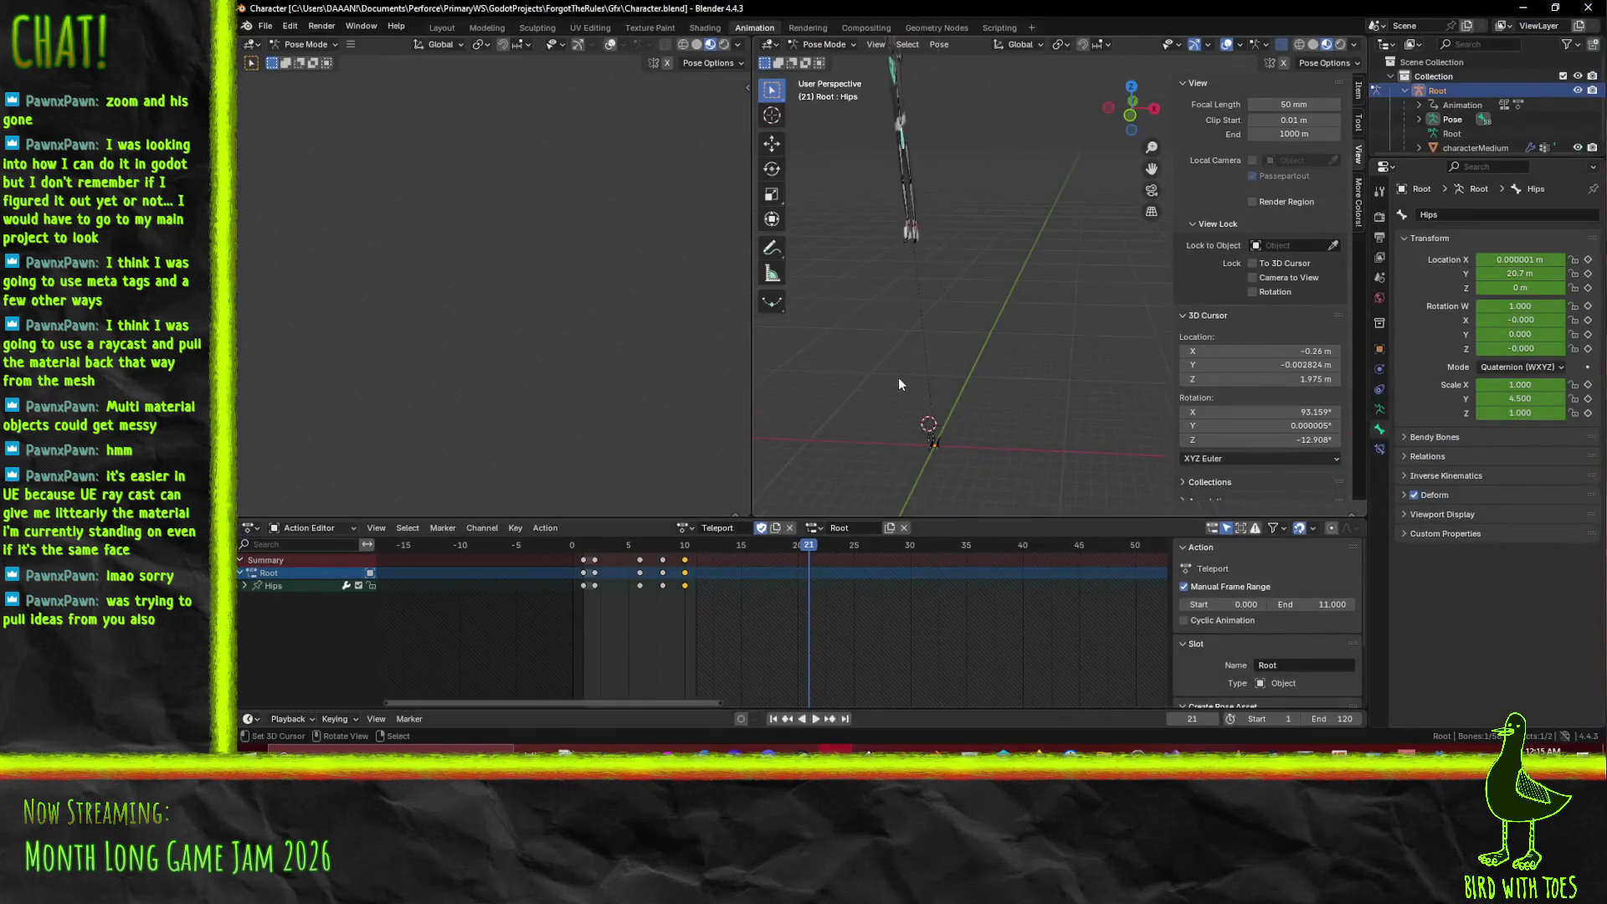
pyautogui.moveTo(803, 564)
pyautogui.mouseDown()
pyautogui.moveTo(572, 556)
pyautogui.moveTo(700, 559)
pyautogui.mouseUp()
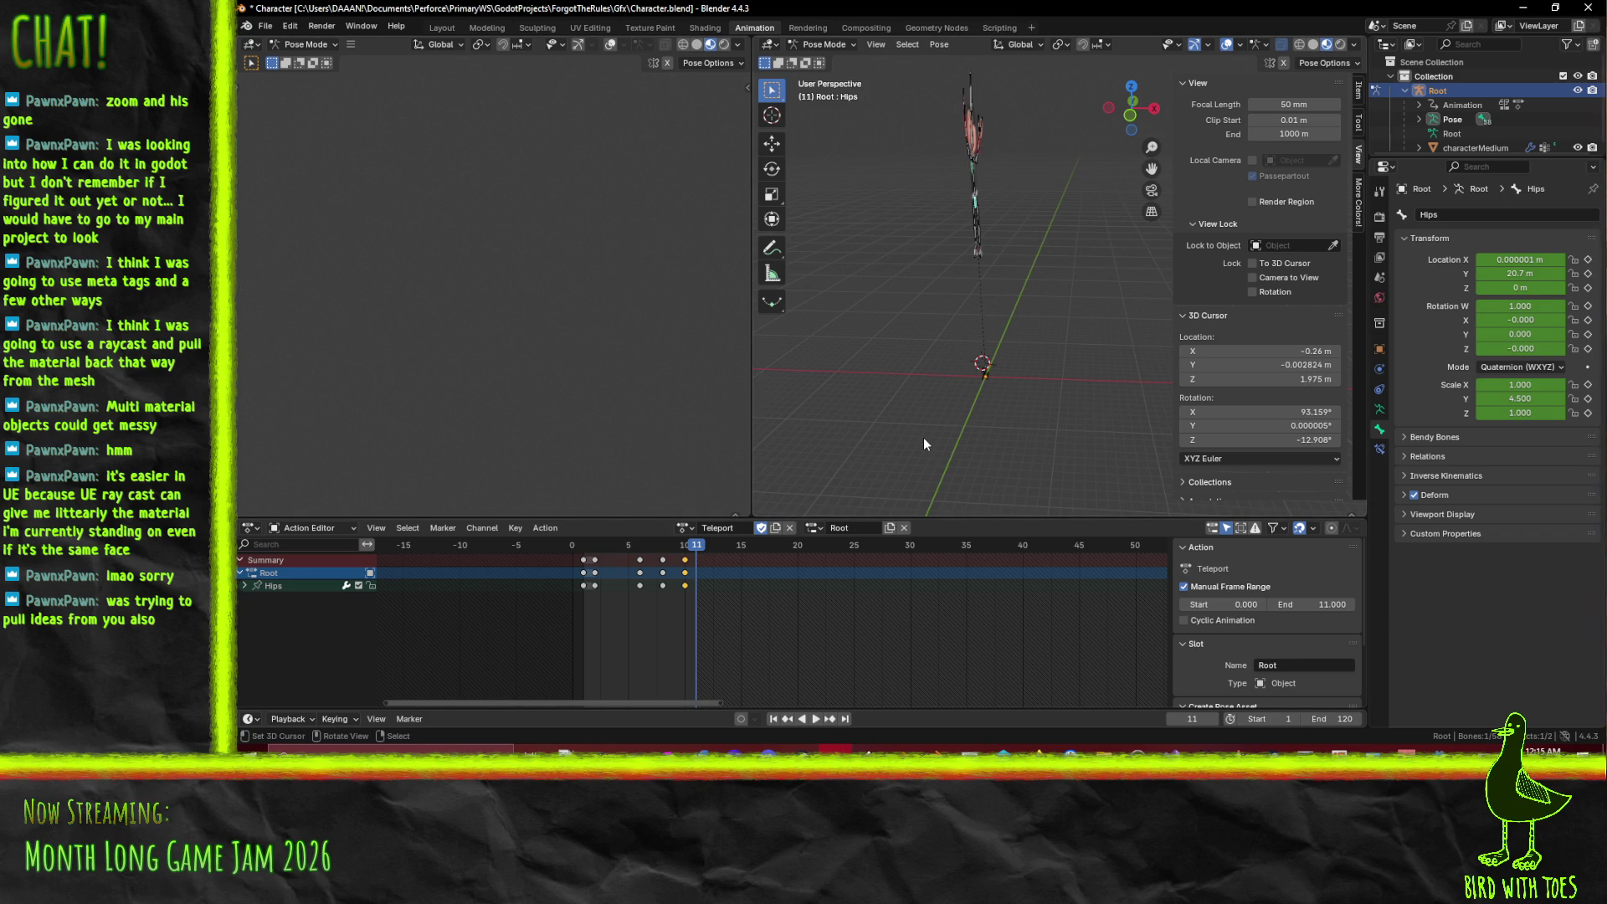
pyautogui.press('space')
pyautogui.moveTo(608, 557)
pyautogui.mouseDown()
pyautogui.moveTo(586, 558)
pyautogui.moveTo(719, 558)
pyautogui.moveTo(609, 558)
pyautogui.mouseUp()
pyautogui.press('space')
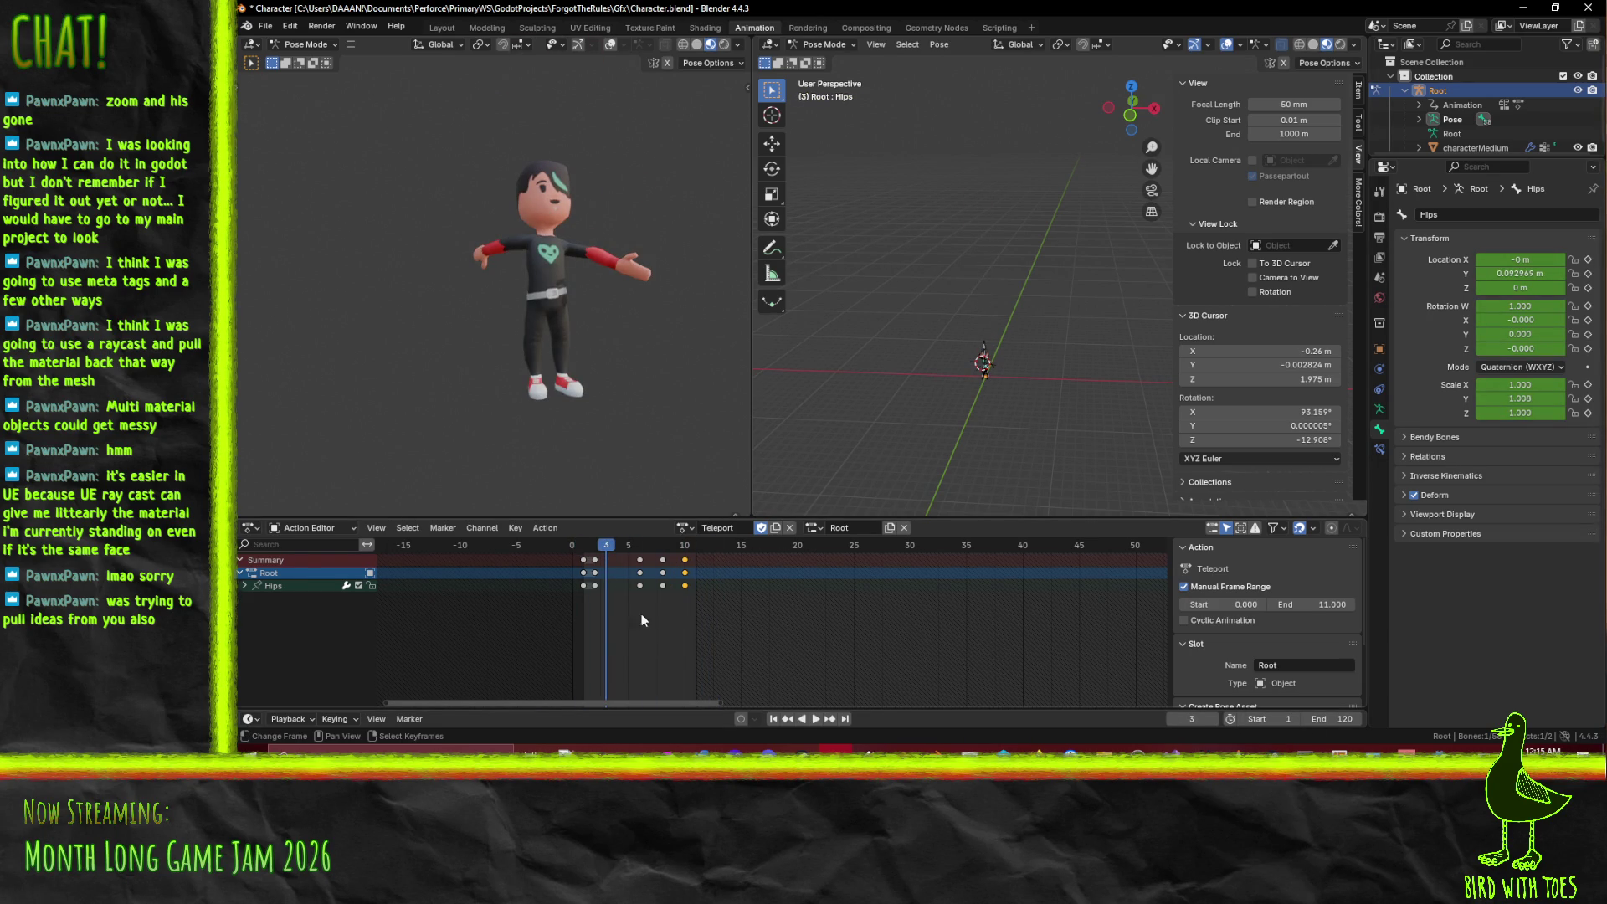
pyautogui.click(1339, 604)
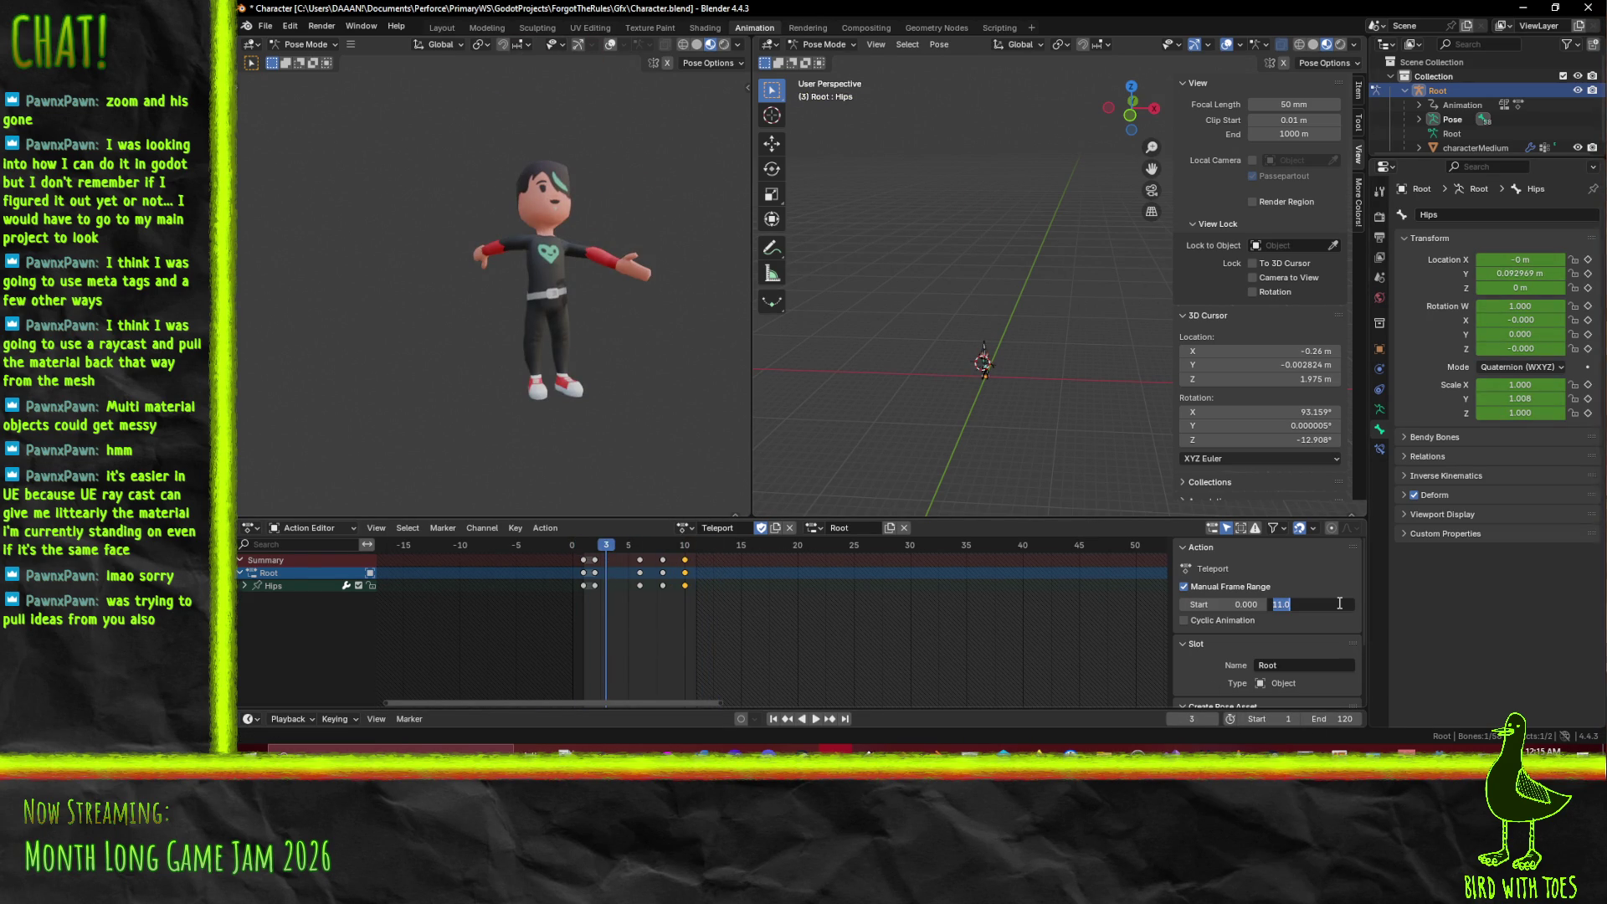
# - Extend the Teleport action's end frame to 15 then 25, moving the selected keyframes later
pyautogui.write('15')
pyautogui.press('Return')
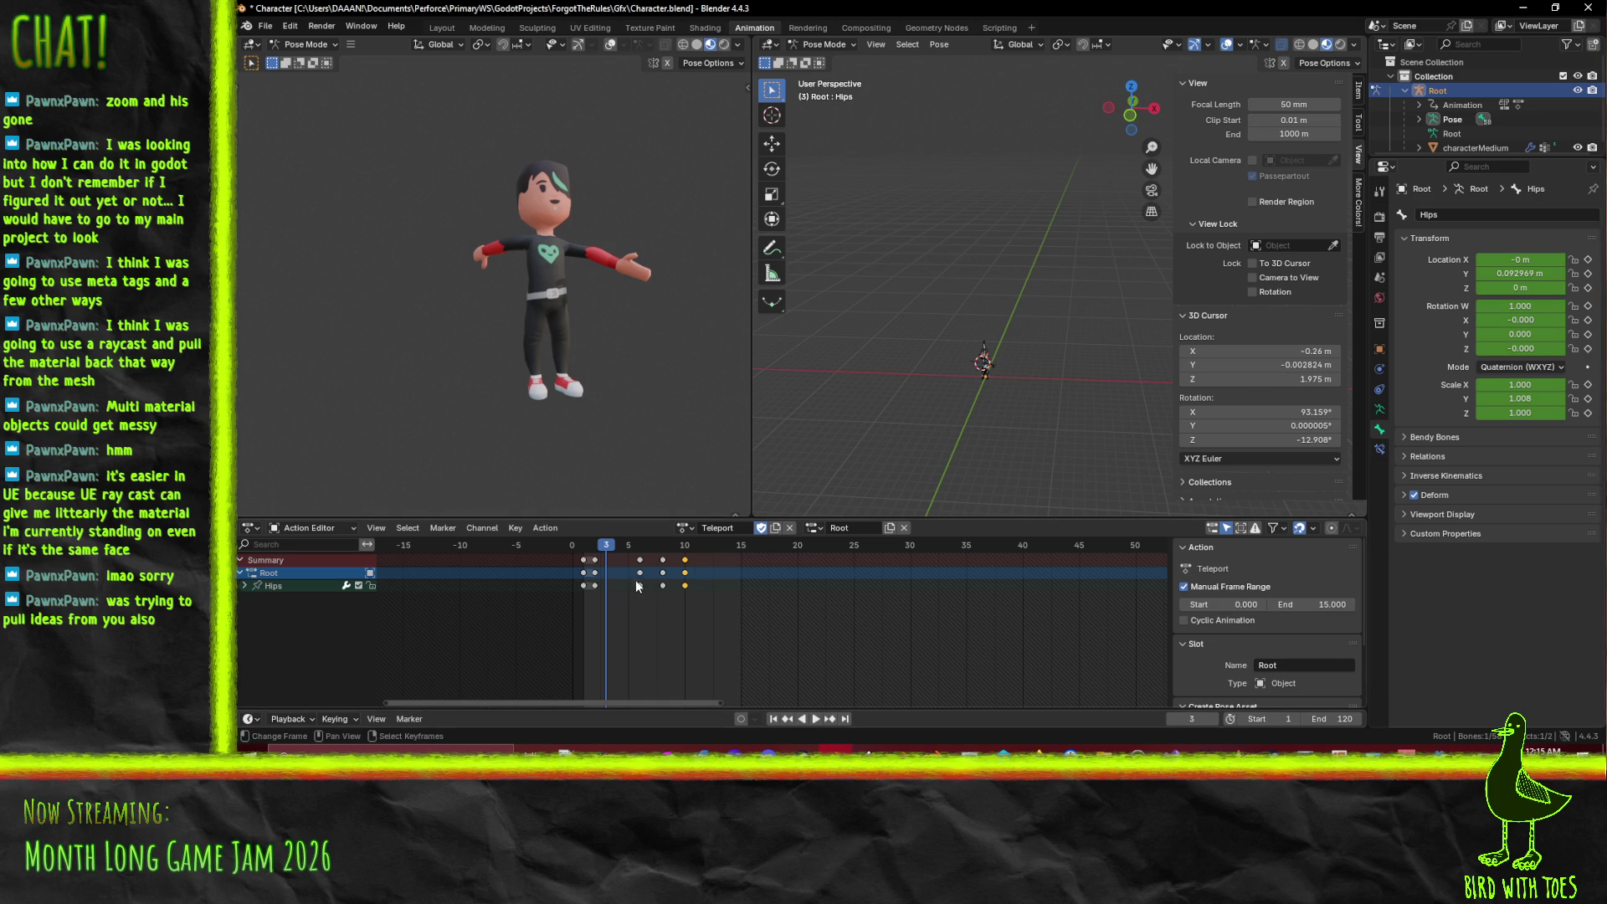
pyautogui.press('g')
pyautogui.click(708, 563)
pyautogui.click(1333, 603)
pyautogui.press('Return')
# - Duplicate keyframes out to frames 15 and 25, then return to the first frame
pyautogui.click(664, 566)
pyautogui.hotkey('shift', 'd')
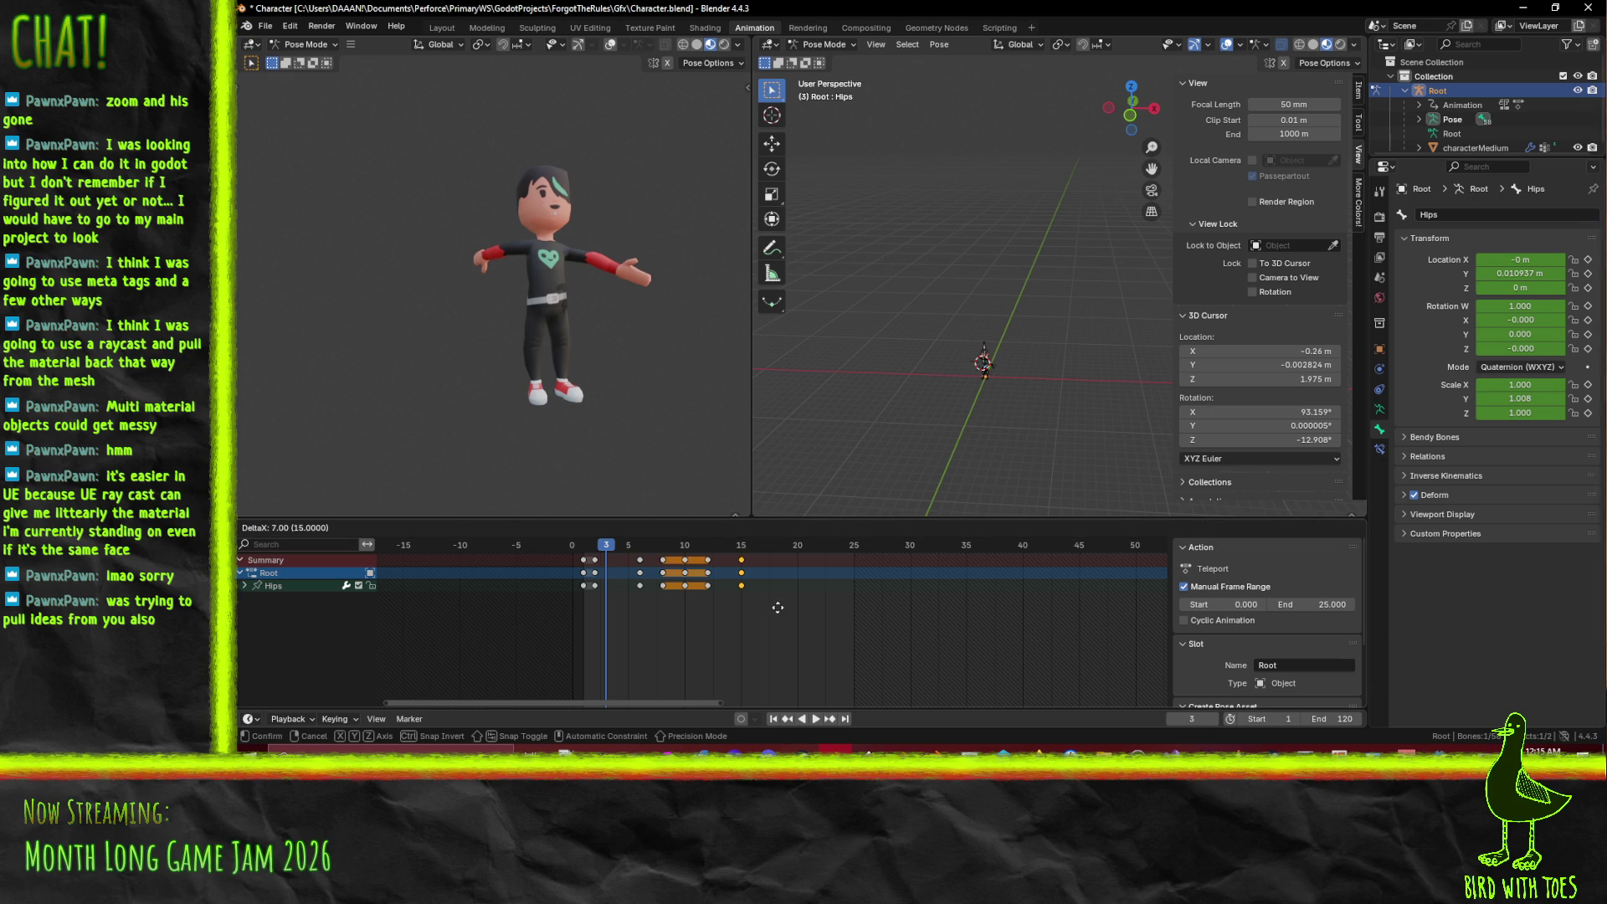
pyautogui.click(770, 601)
pyautogui.hotkey('shift', 'd')
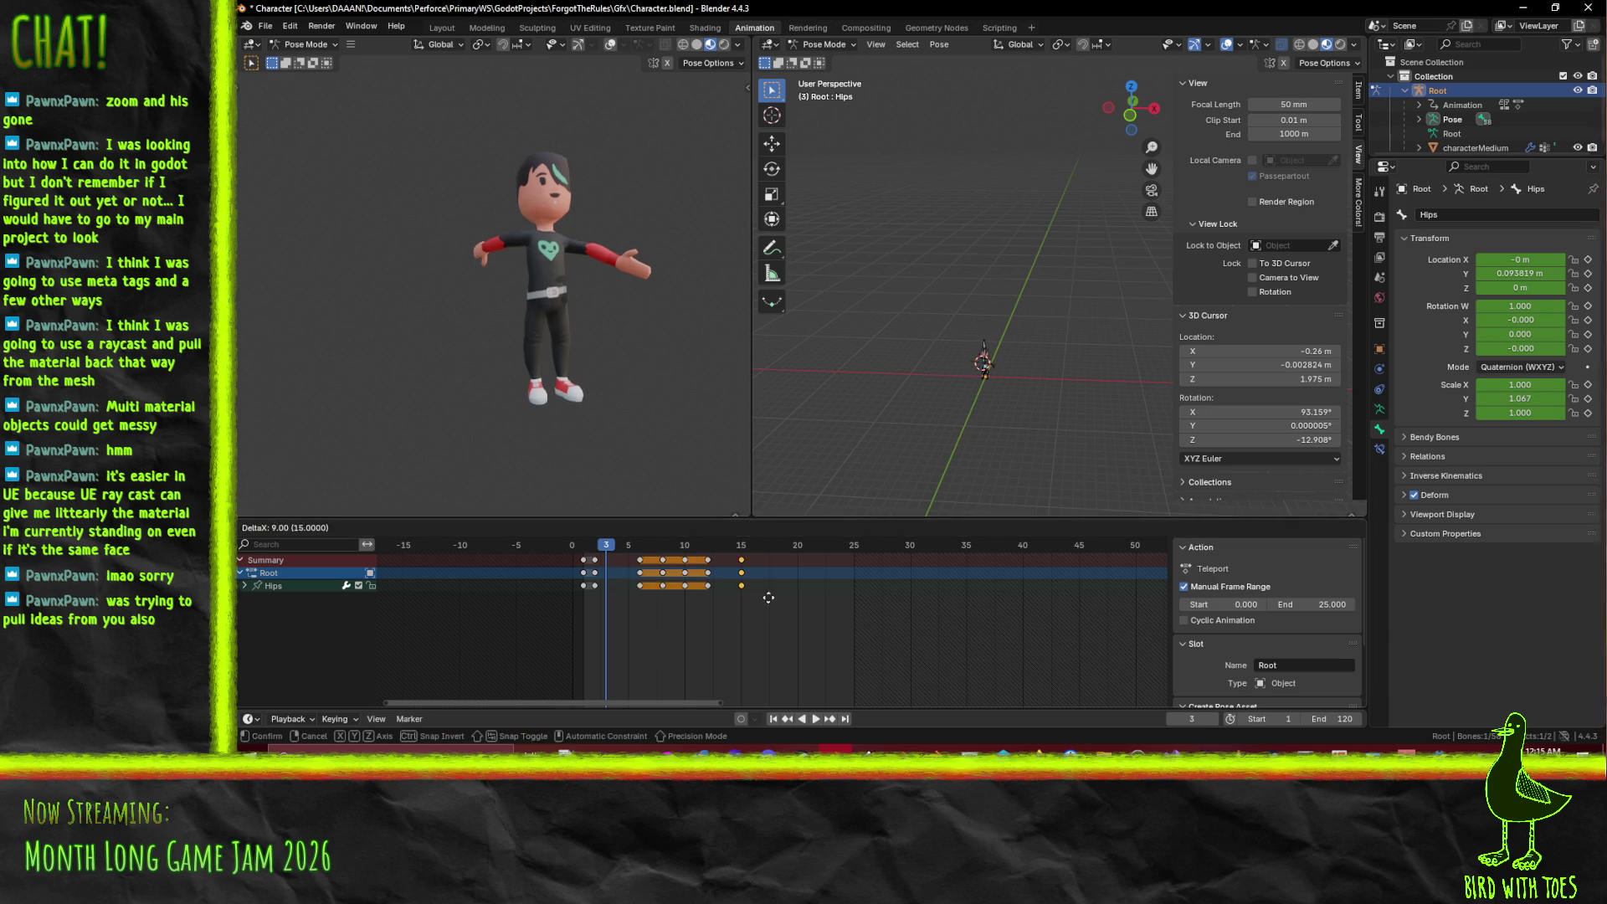
pyautogui.press('Escape')
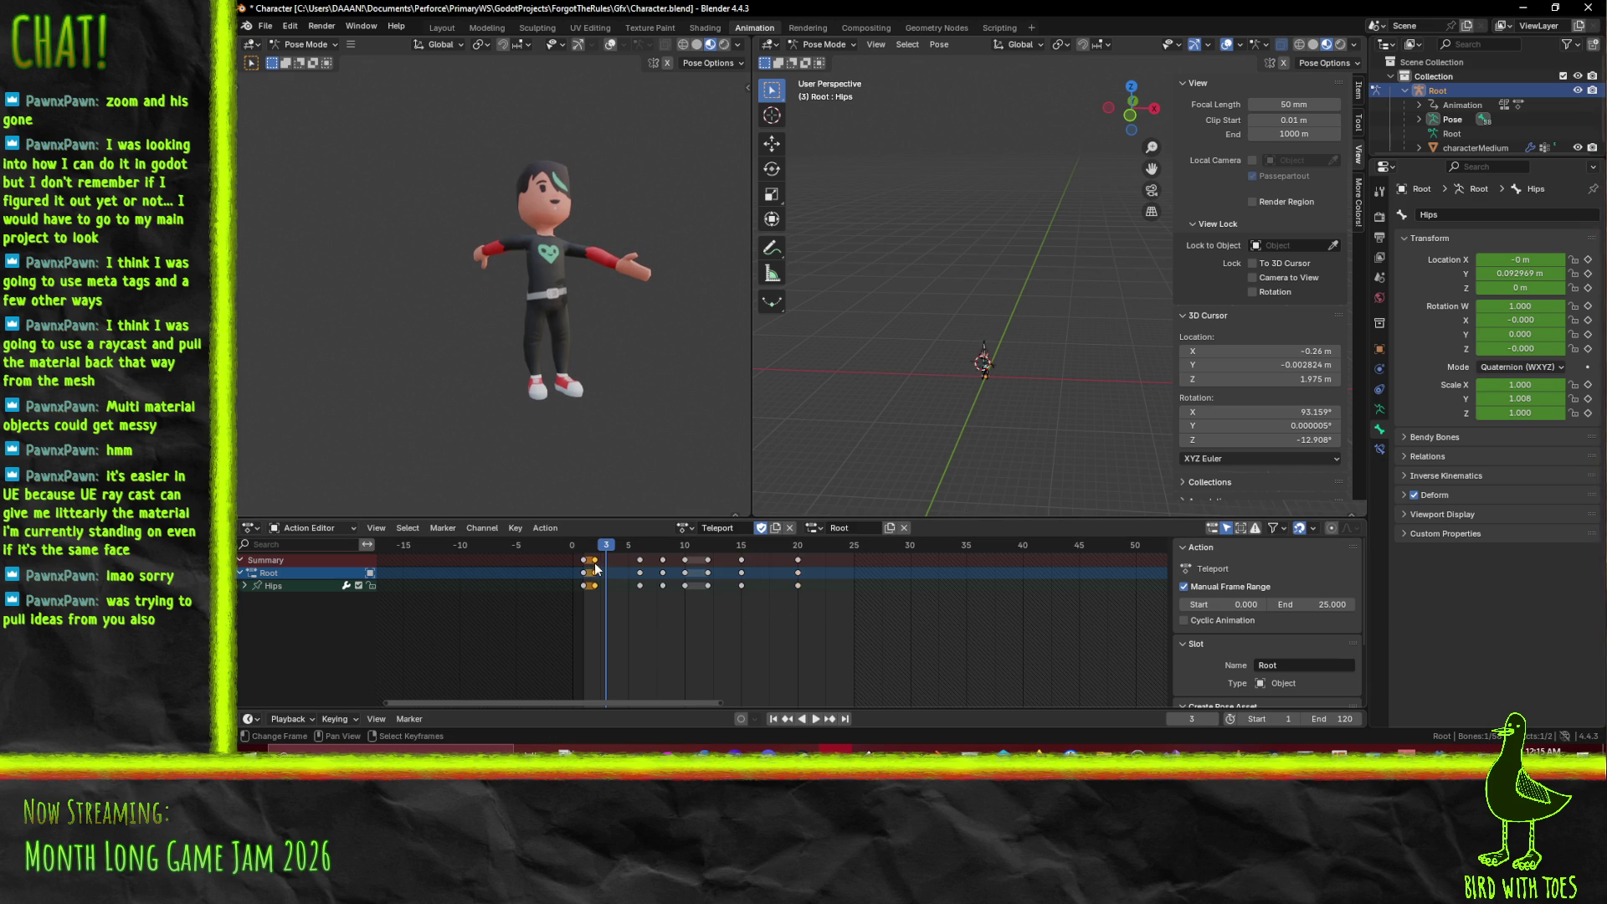
pyautogui.hotkey('shift', 'd')
pyautogui.click(857, 583)
pyautogui.hotkey('shift', 'Left')
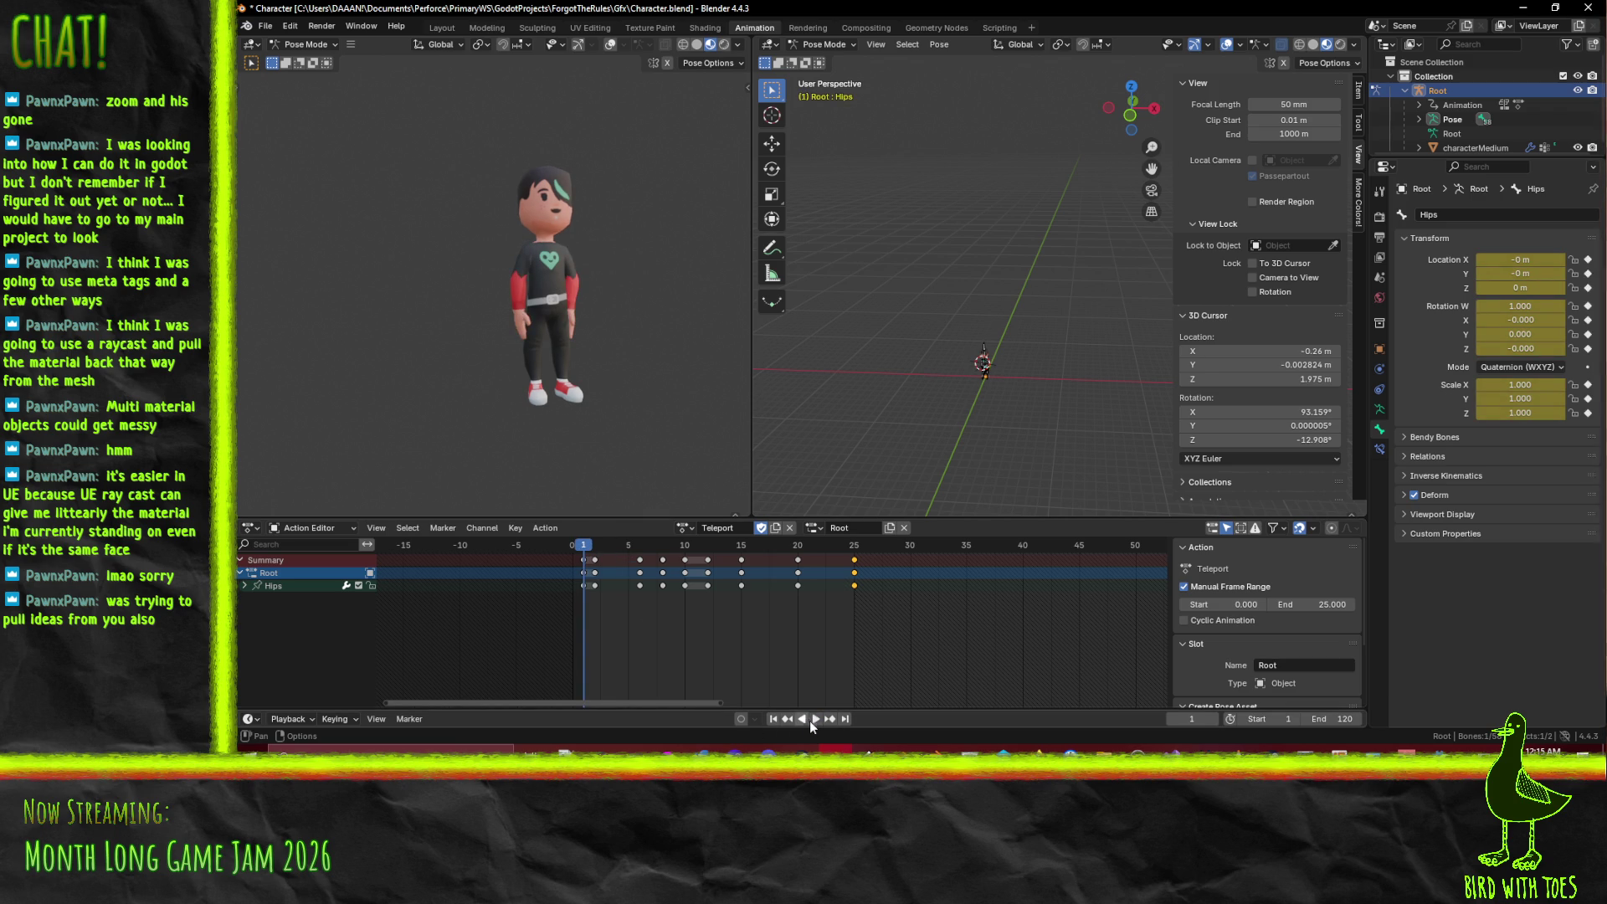
# - Play back the retimed animation from frame 1, checking the poses at frames 25 and 10
pyautogui.click(810, 721)
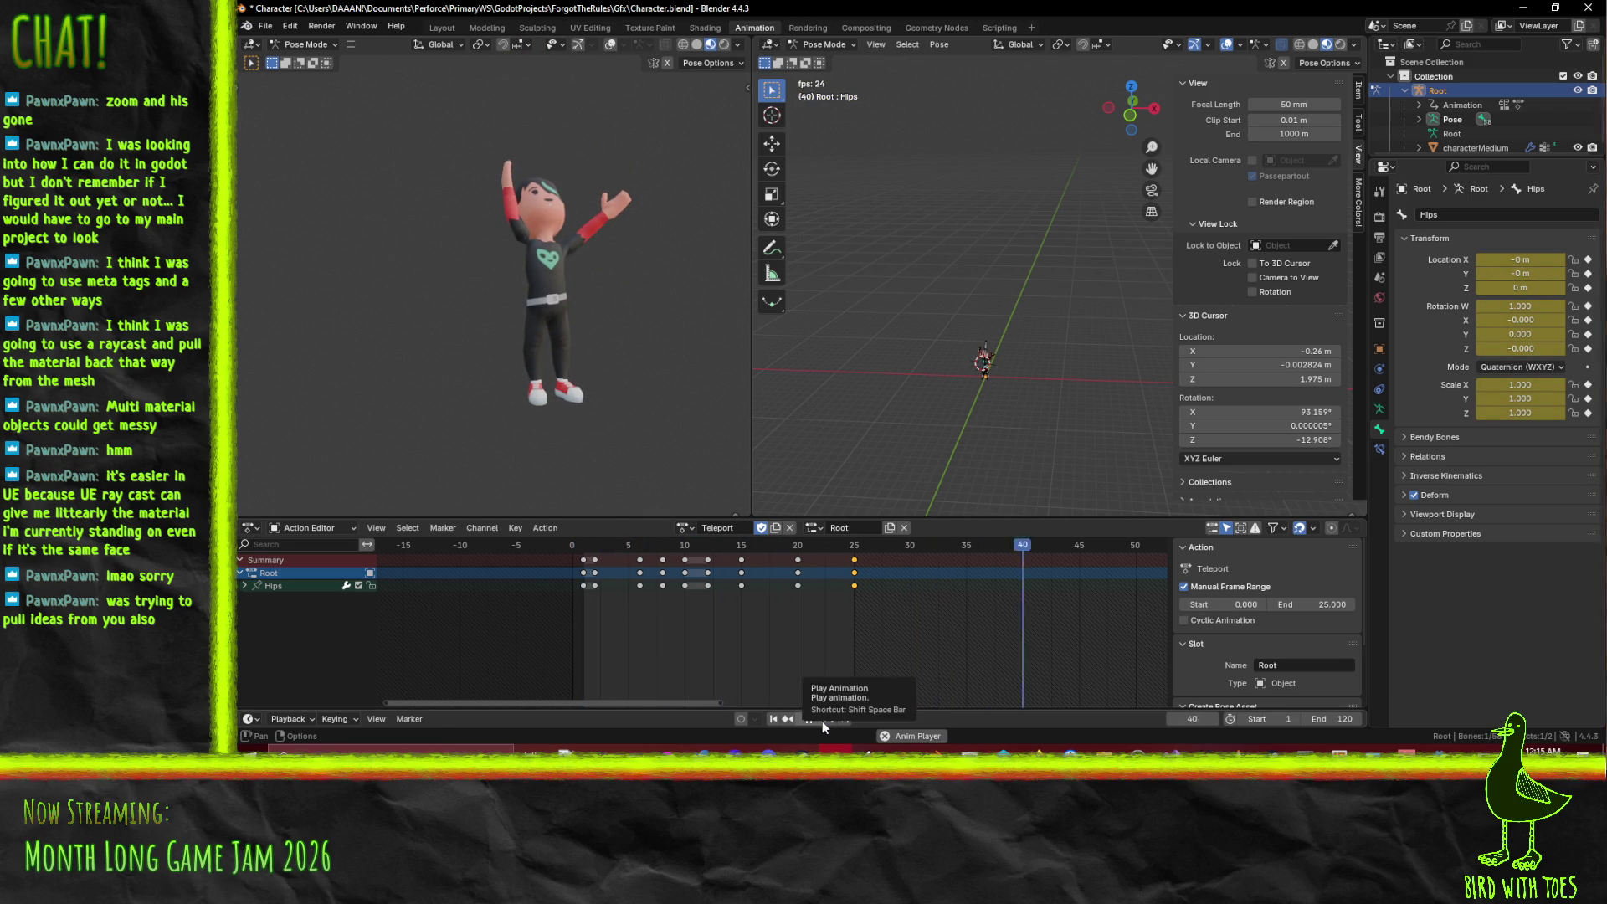
pyautogui.moveTo(1081, 551)
pyautogui.mouseDown()
pyautogui.moveTo(577, 548)
pyautogui.moveTo(723, 551)
pyautogui.moveTo(616, 552)
pyautogui.mouseUp()
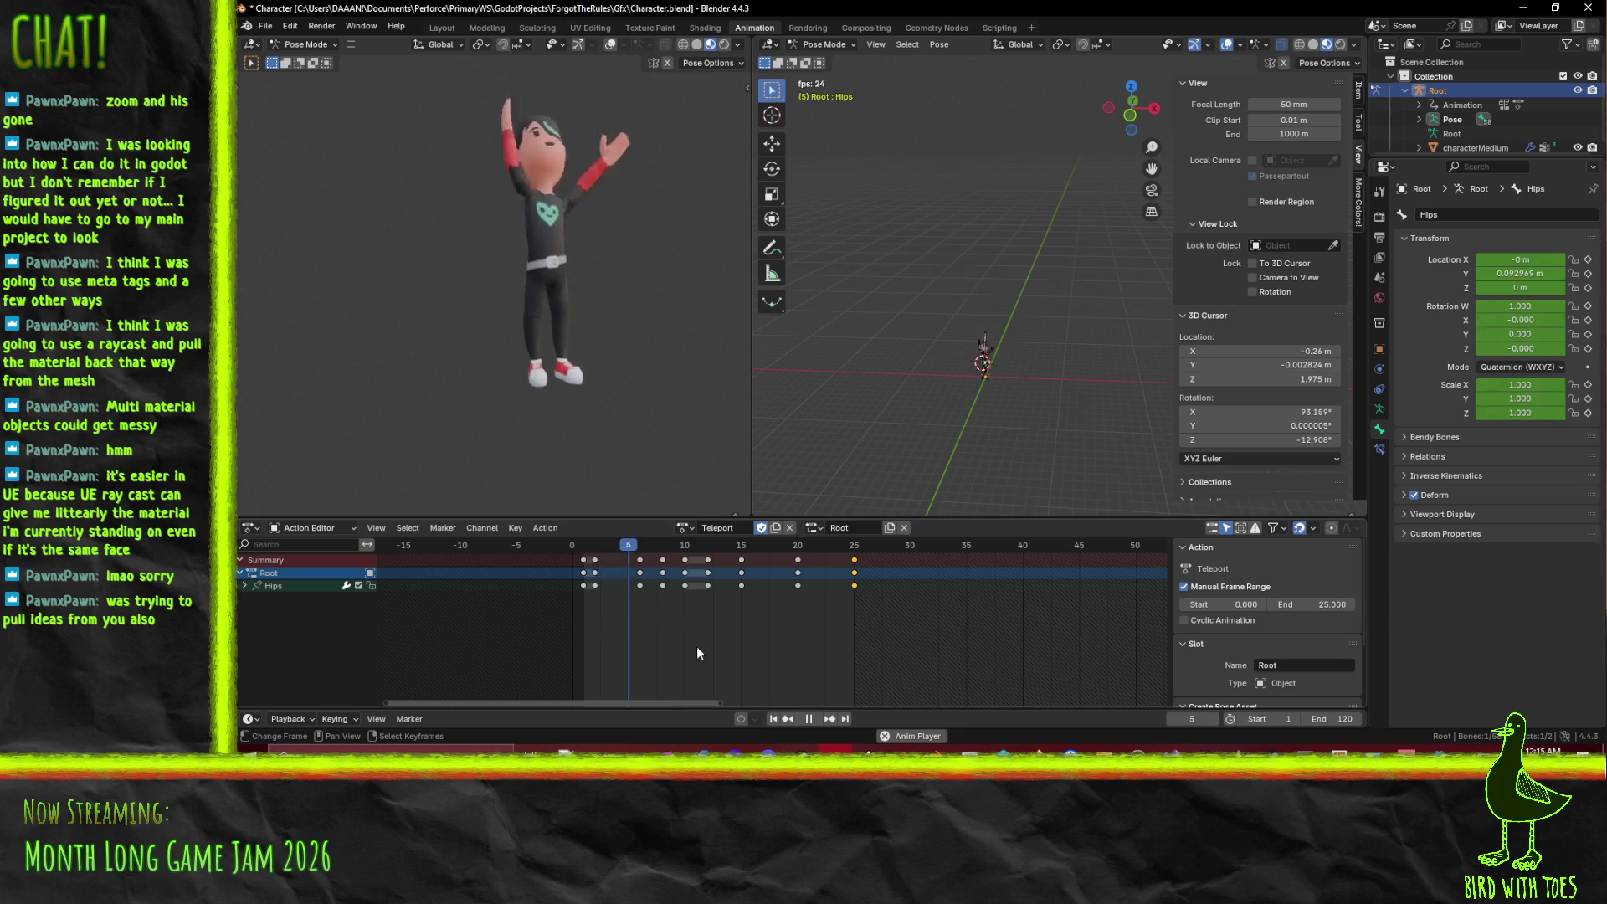
pyautogui.click(810, 720)
pyautogui.moveTo(815, 573); pyautogui.dragTo(584, 559)
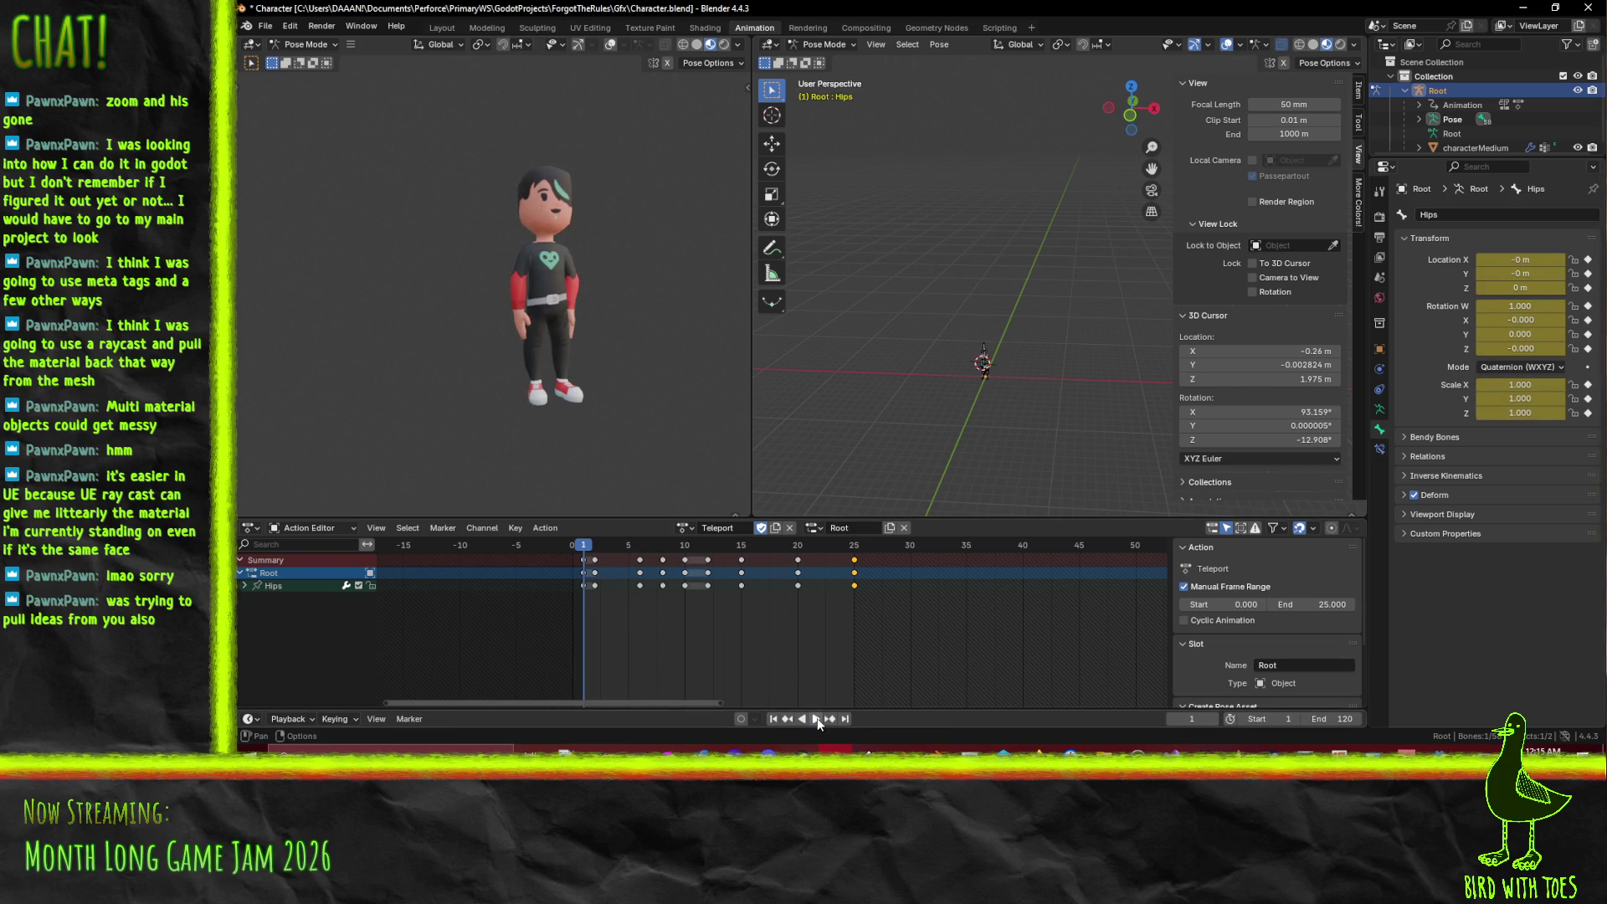
pyautogui.click(816, 718)
pyautogui.moveTo(870, 549); pyautogui.dragTo(853, 555)
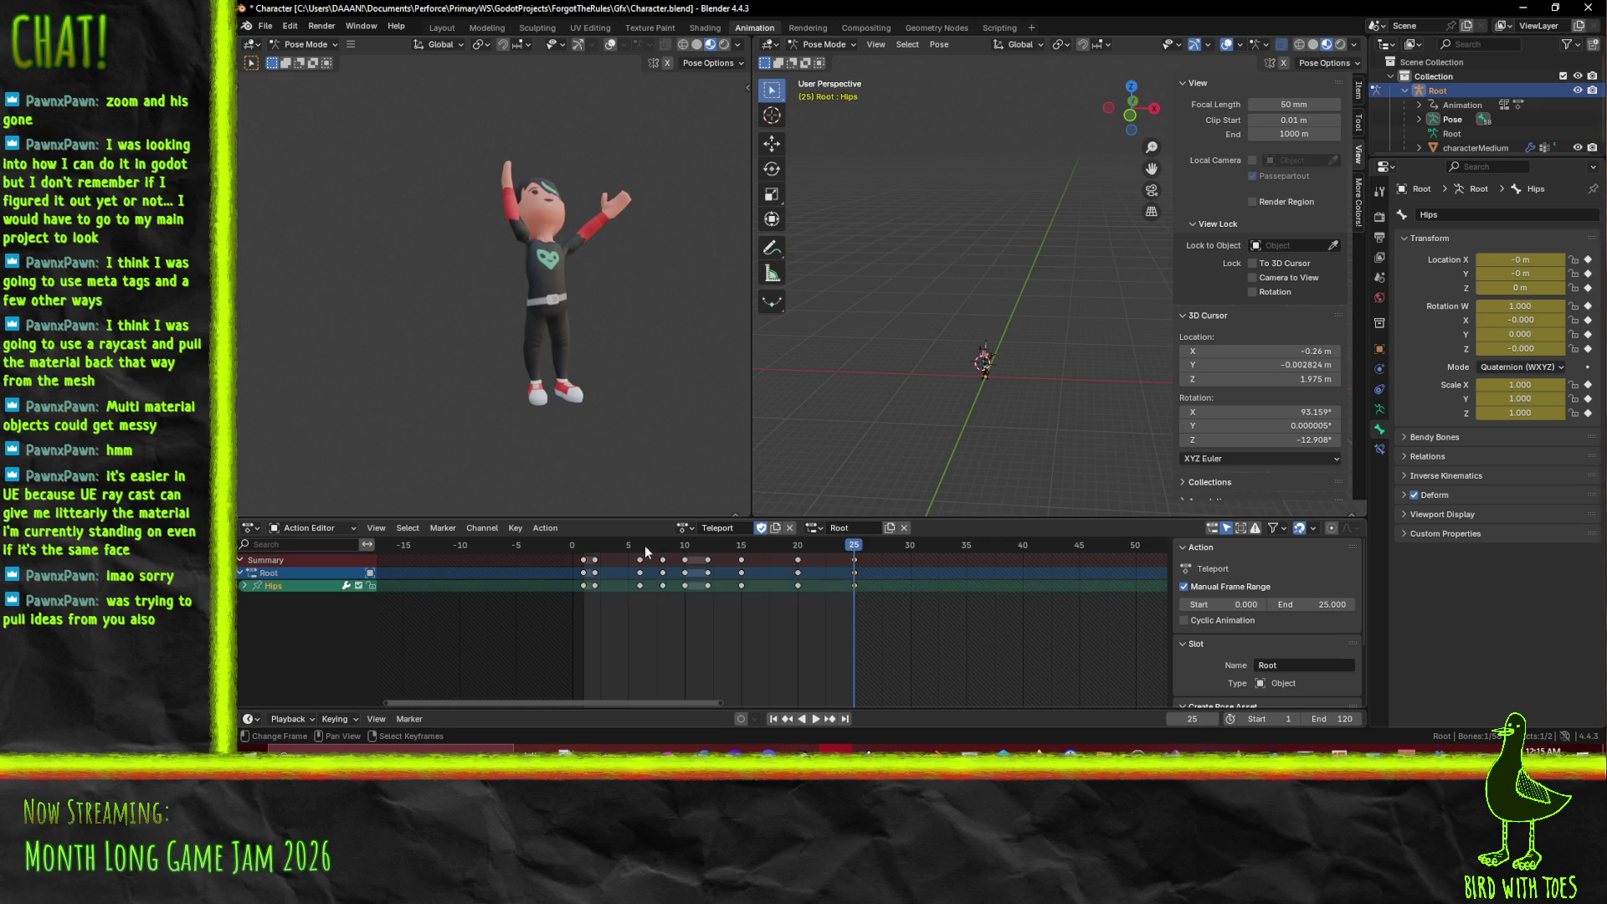
pyautogui.click(683, 545)
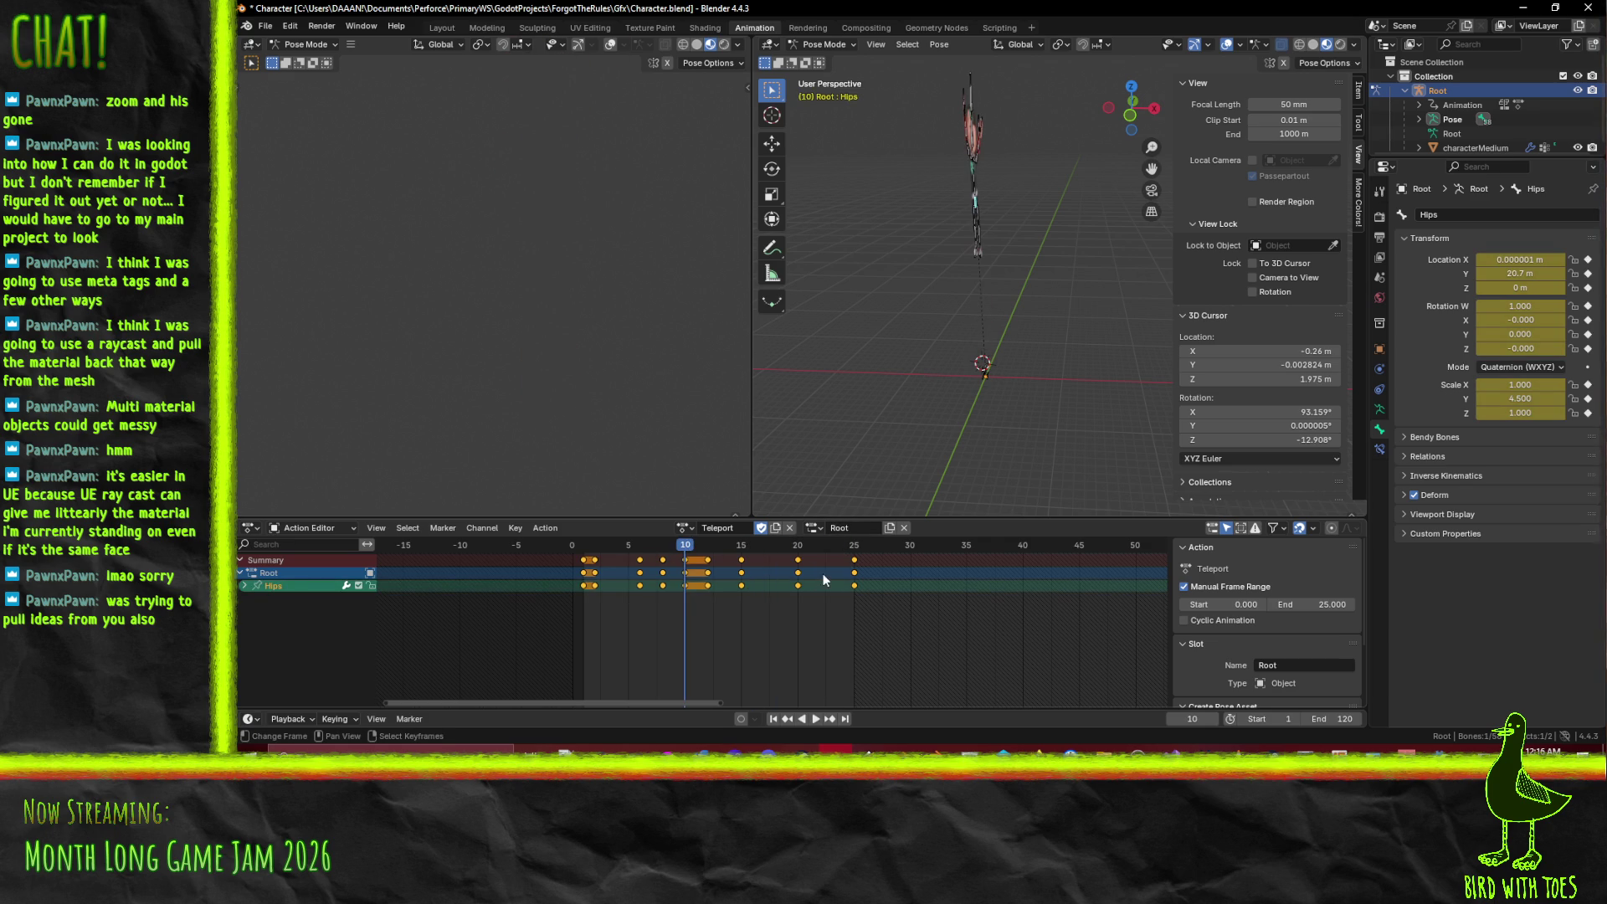
# - Select all bones and duplicate the starting rest-pose keys to frame 25
pyautogui.press('a')
pyautogui.click(583, 572)
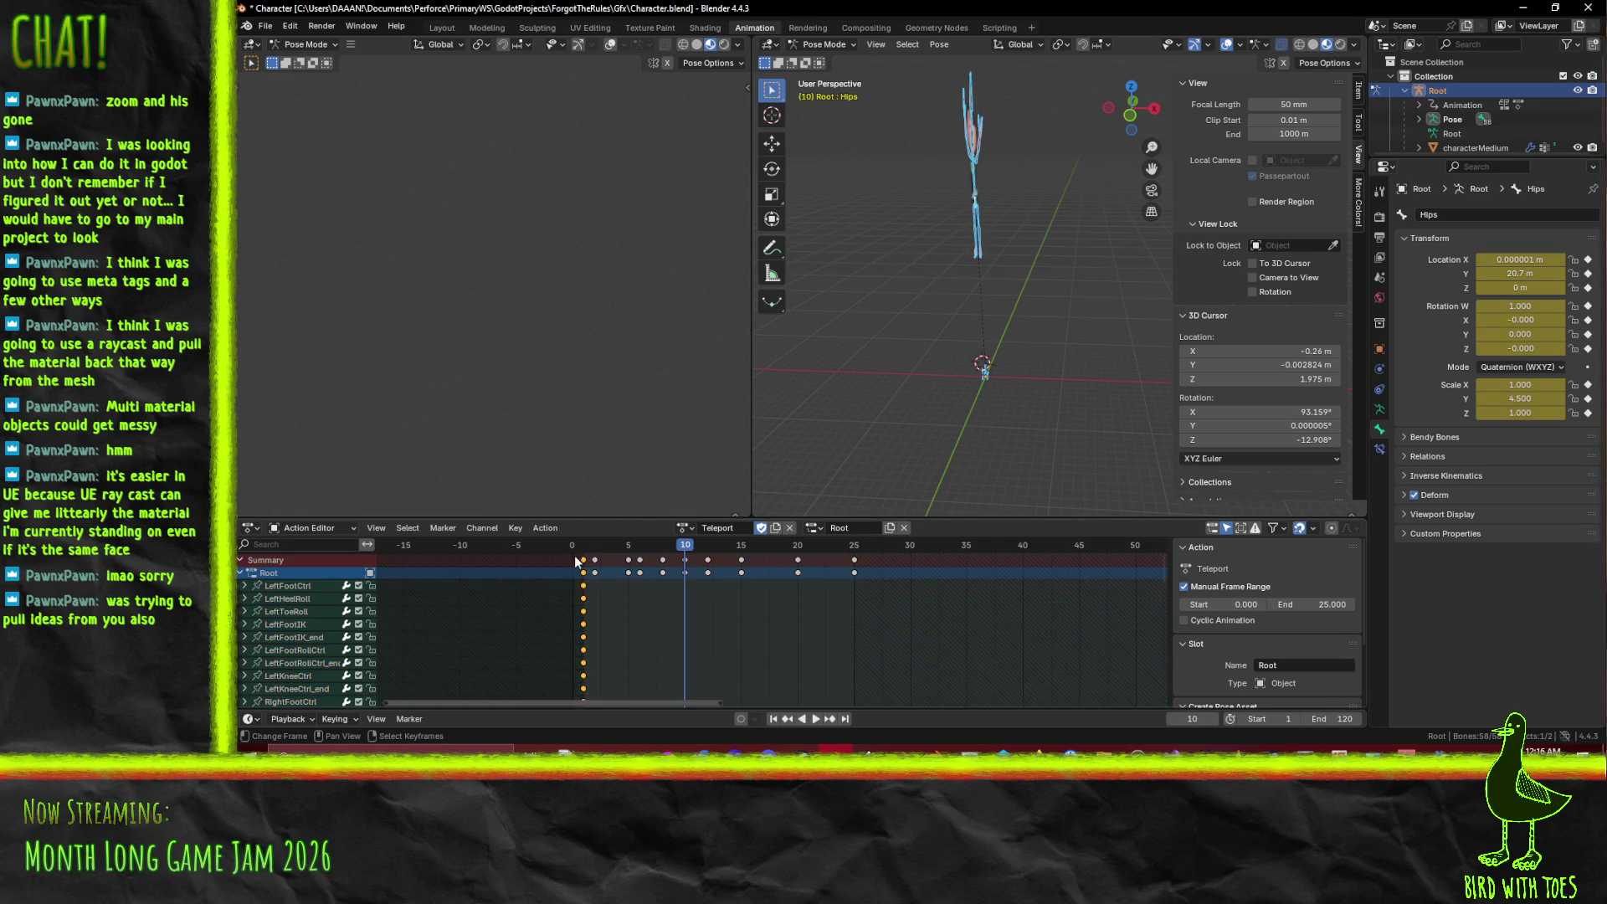
pyautogui.hotkey('ctrl', 'z')
pyautogui.hotkey('ctrl', 'z')
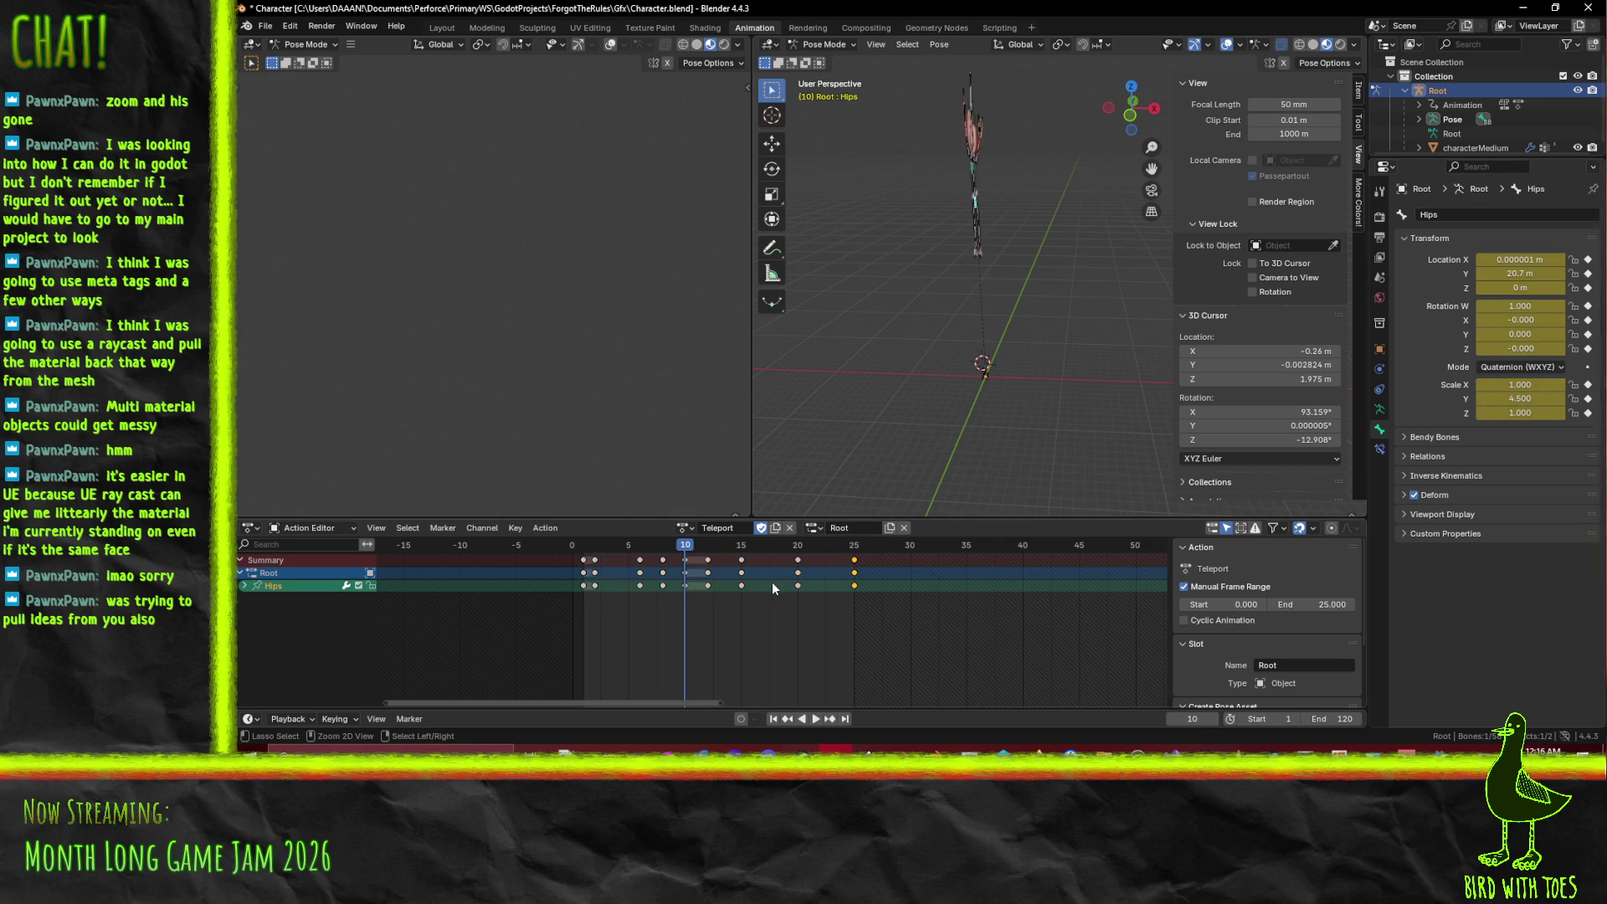
pyautogui.hotkey('ctrl', 'z')
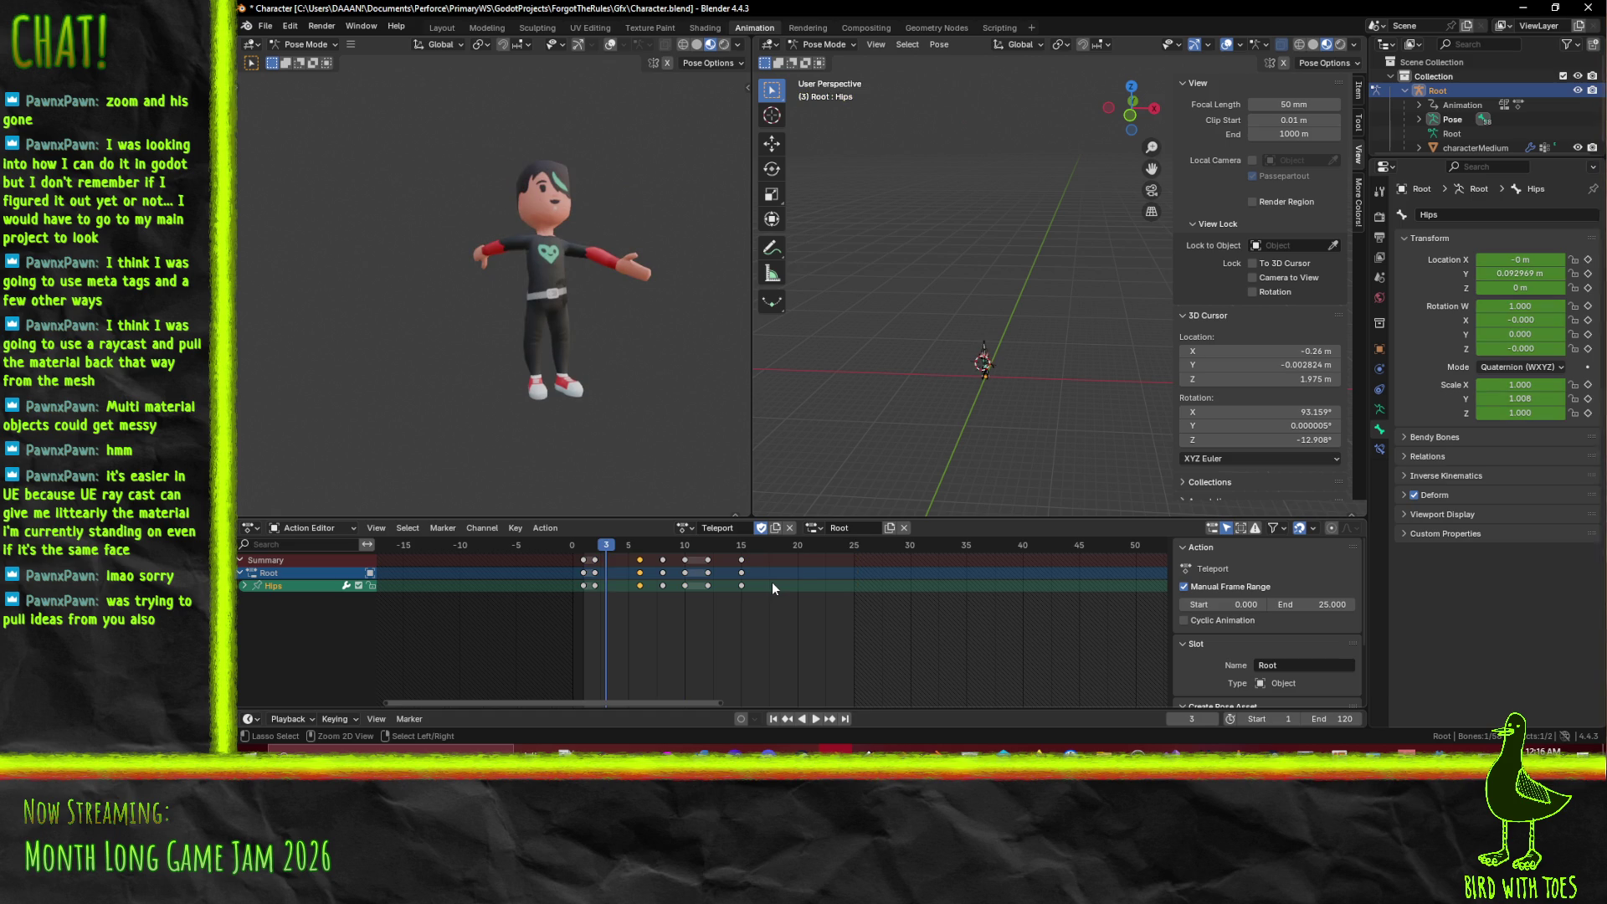
pyautogui.press('a')
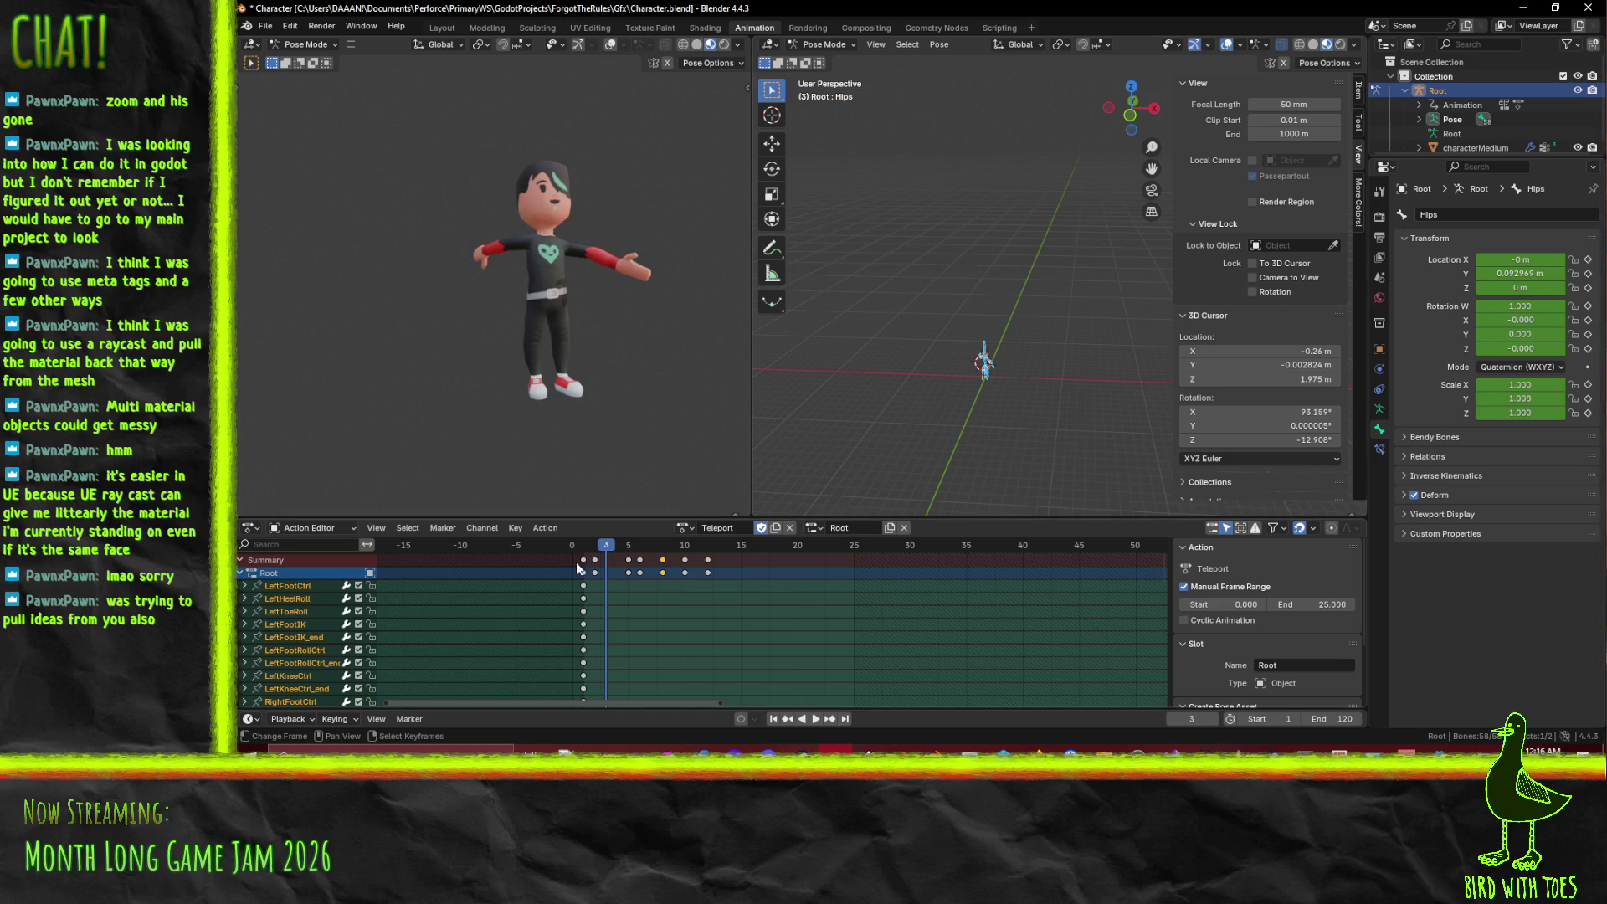
pyautogui.click(596, 560)
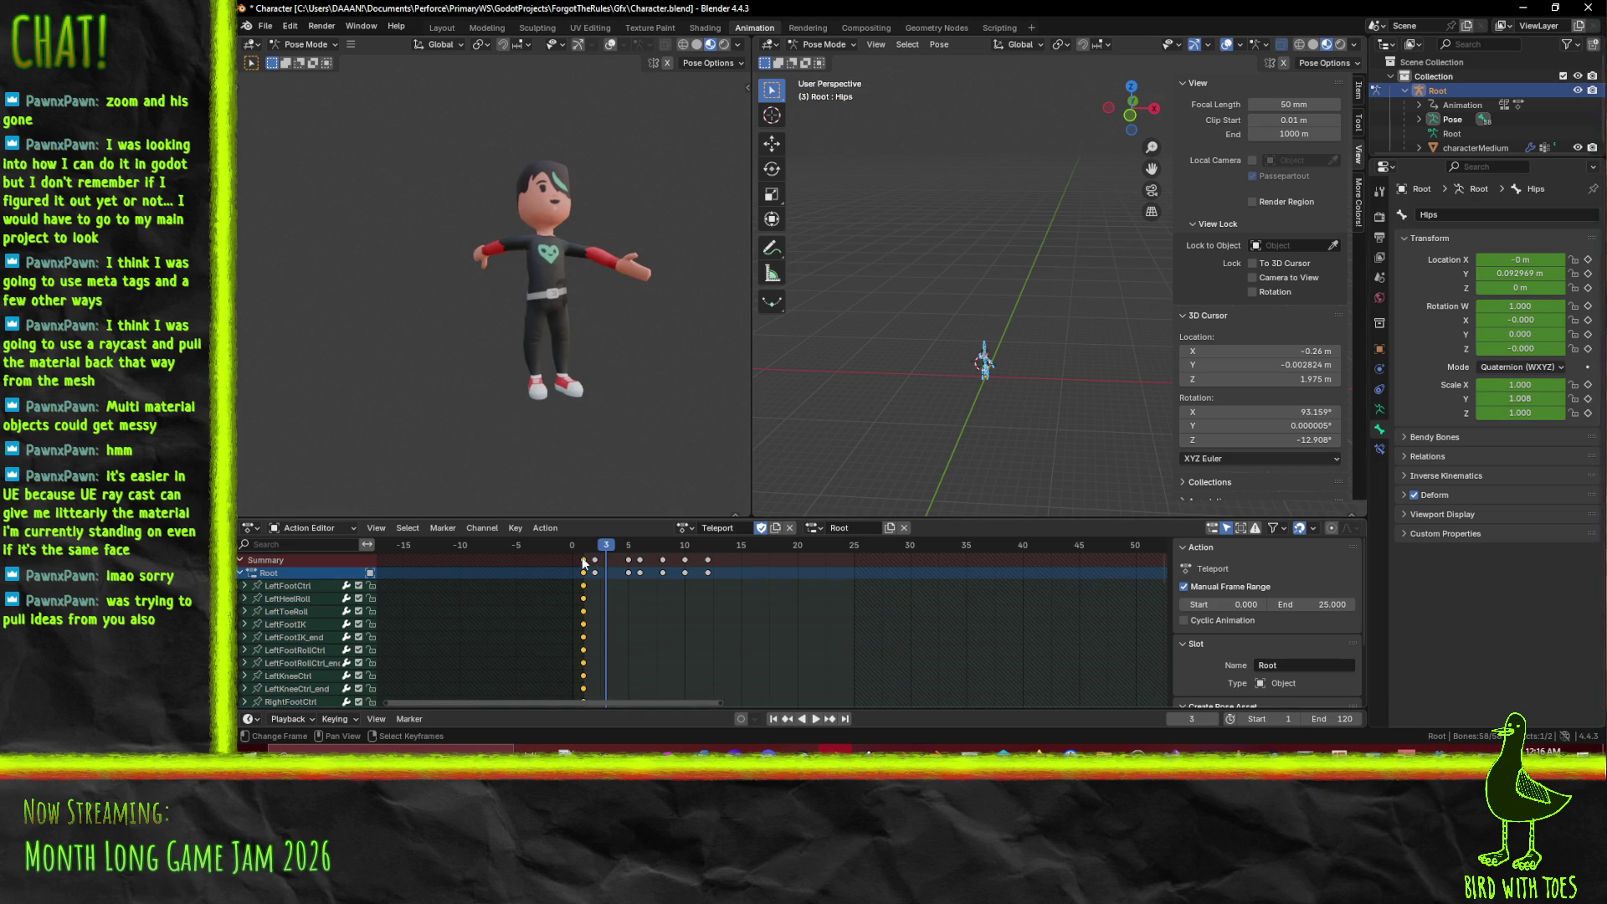
pyautogui.hotkey('shift', 'd')
pyautogui.click(862, 583)
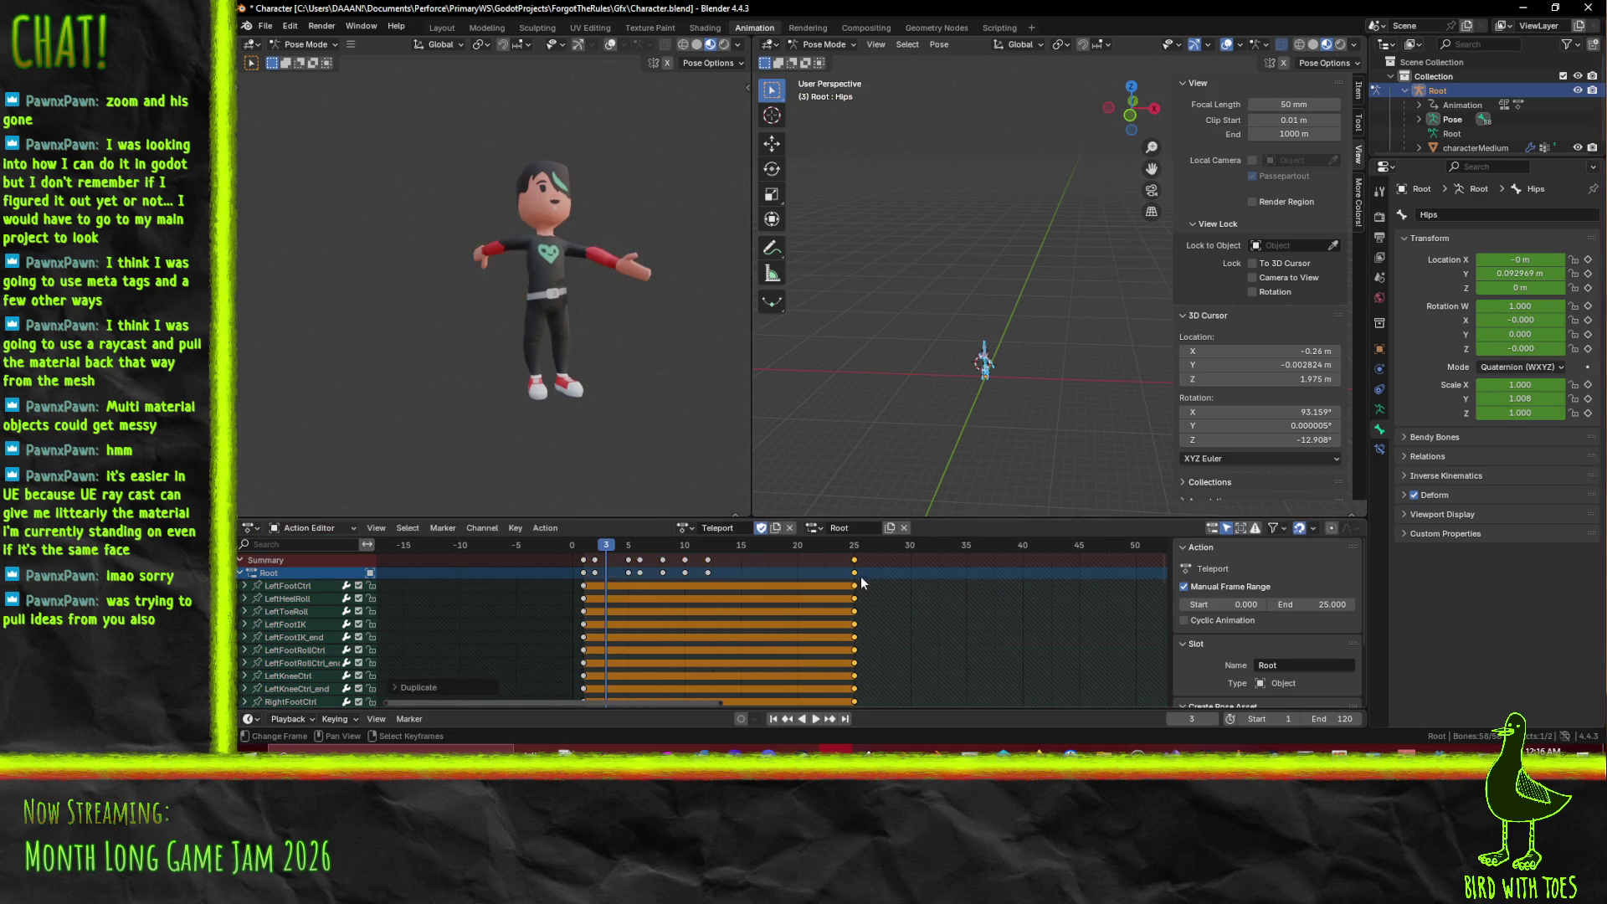
# - Duplicate the frame 10 keys to frames 15 and 17
pyautogui.click(685, 572)
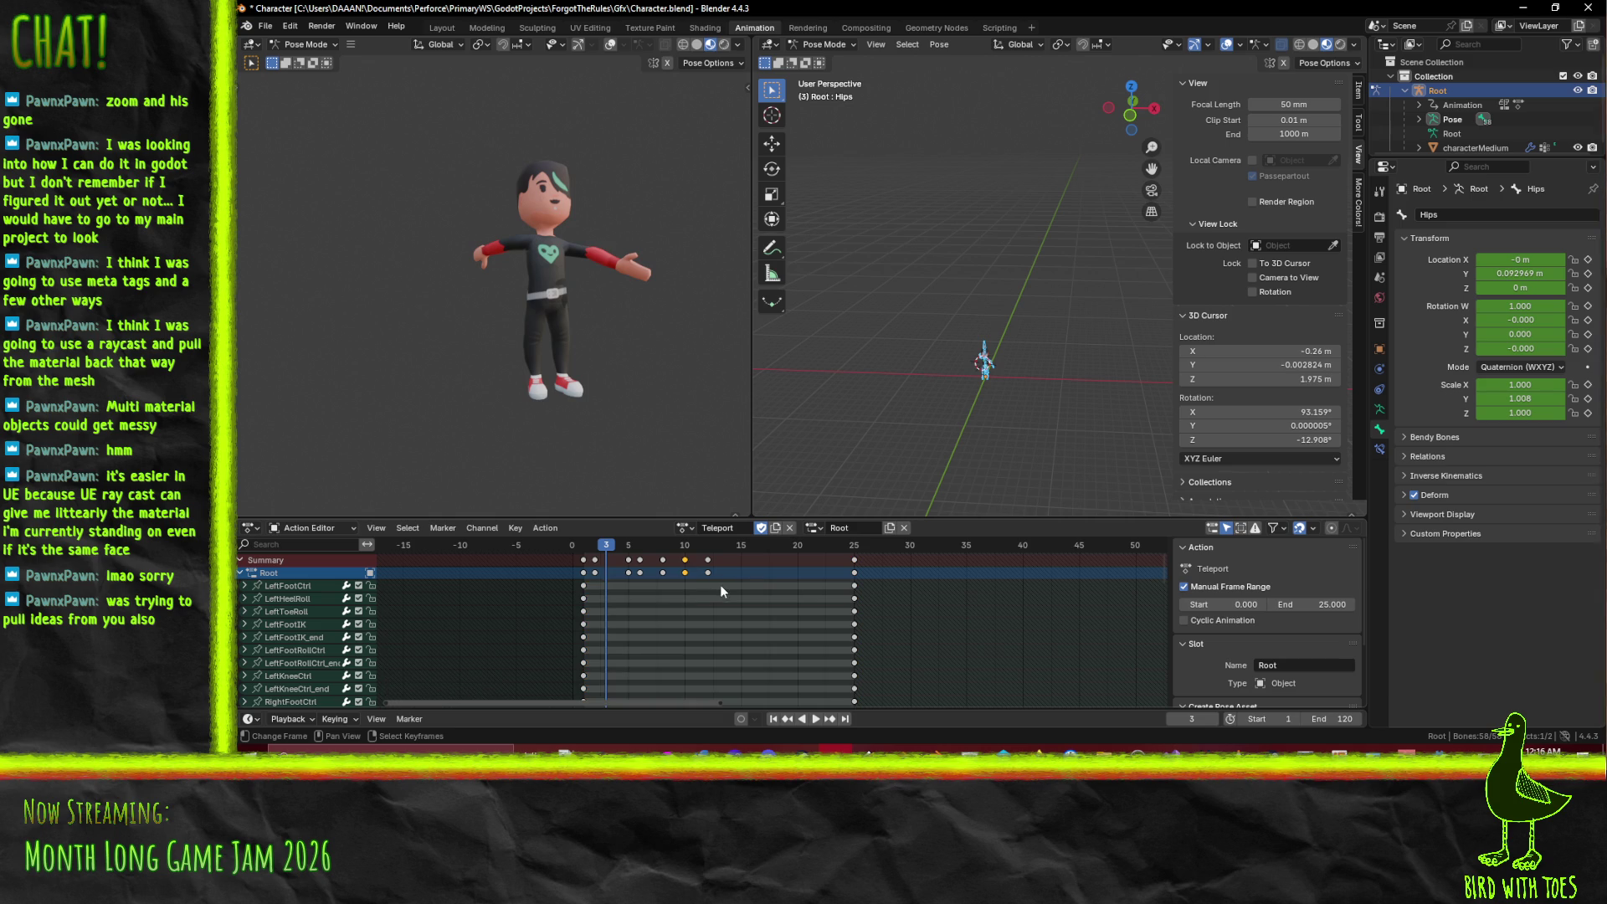
pyautogui.hotkey('shift', 'd')
pyautogui.click(752, 563)
pyautogui.click(695, 574)
pyautogui.hotkey('shift', 'd')
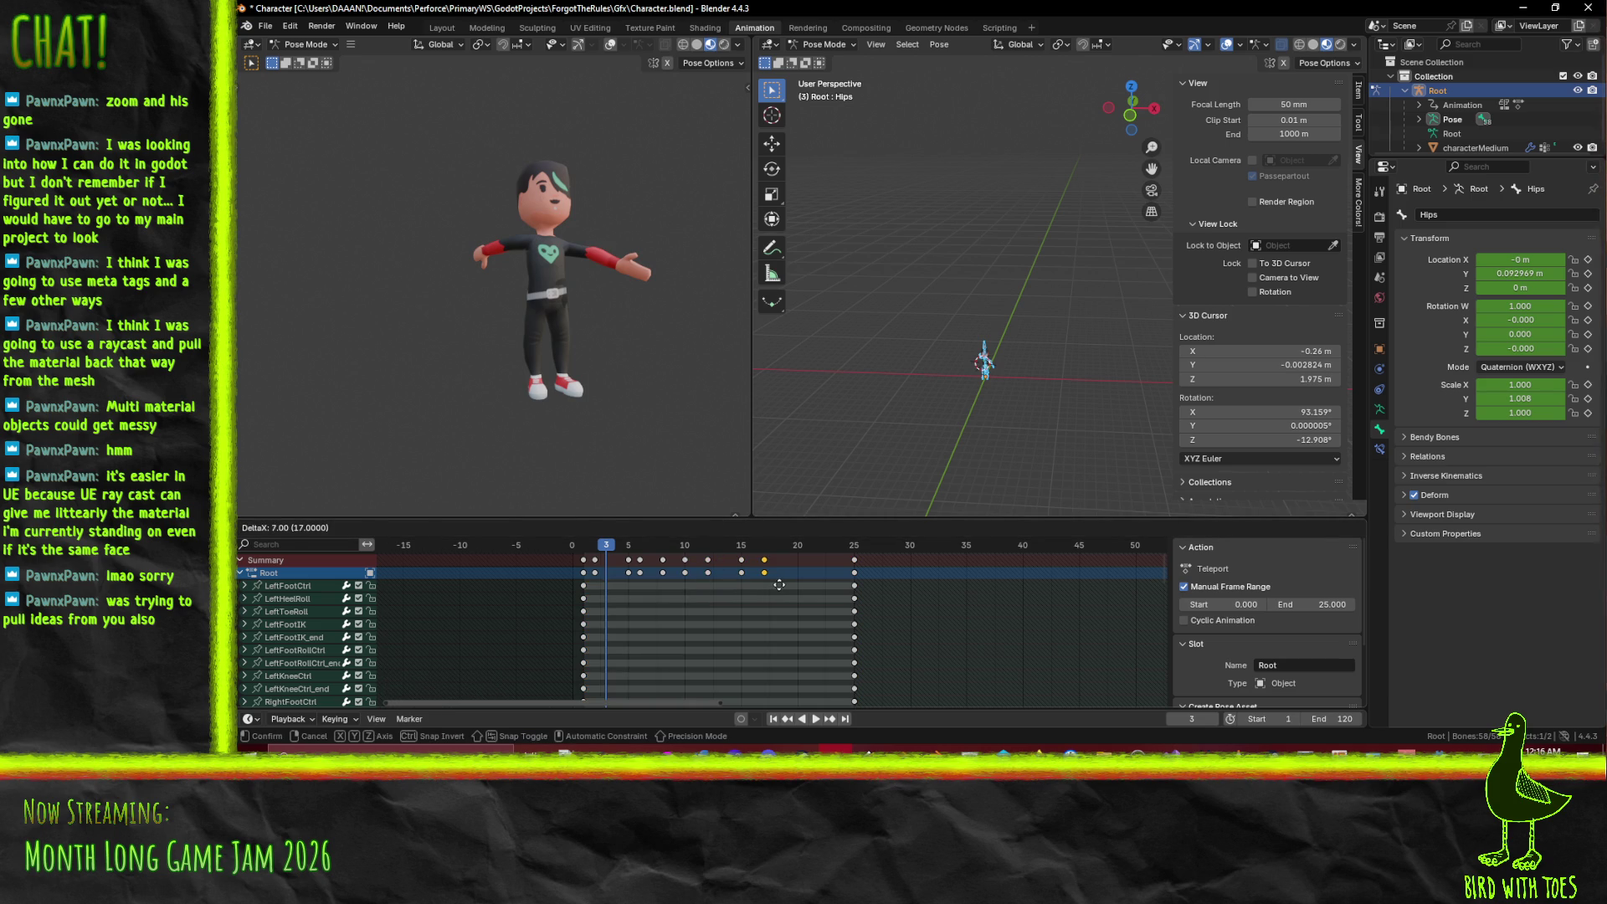
pyautogui.click(775, 583)
# - Copy the early keyframe to frame 23 and the frame 5 keys to frame 20
pyautogui.click(594, 573)
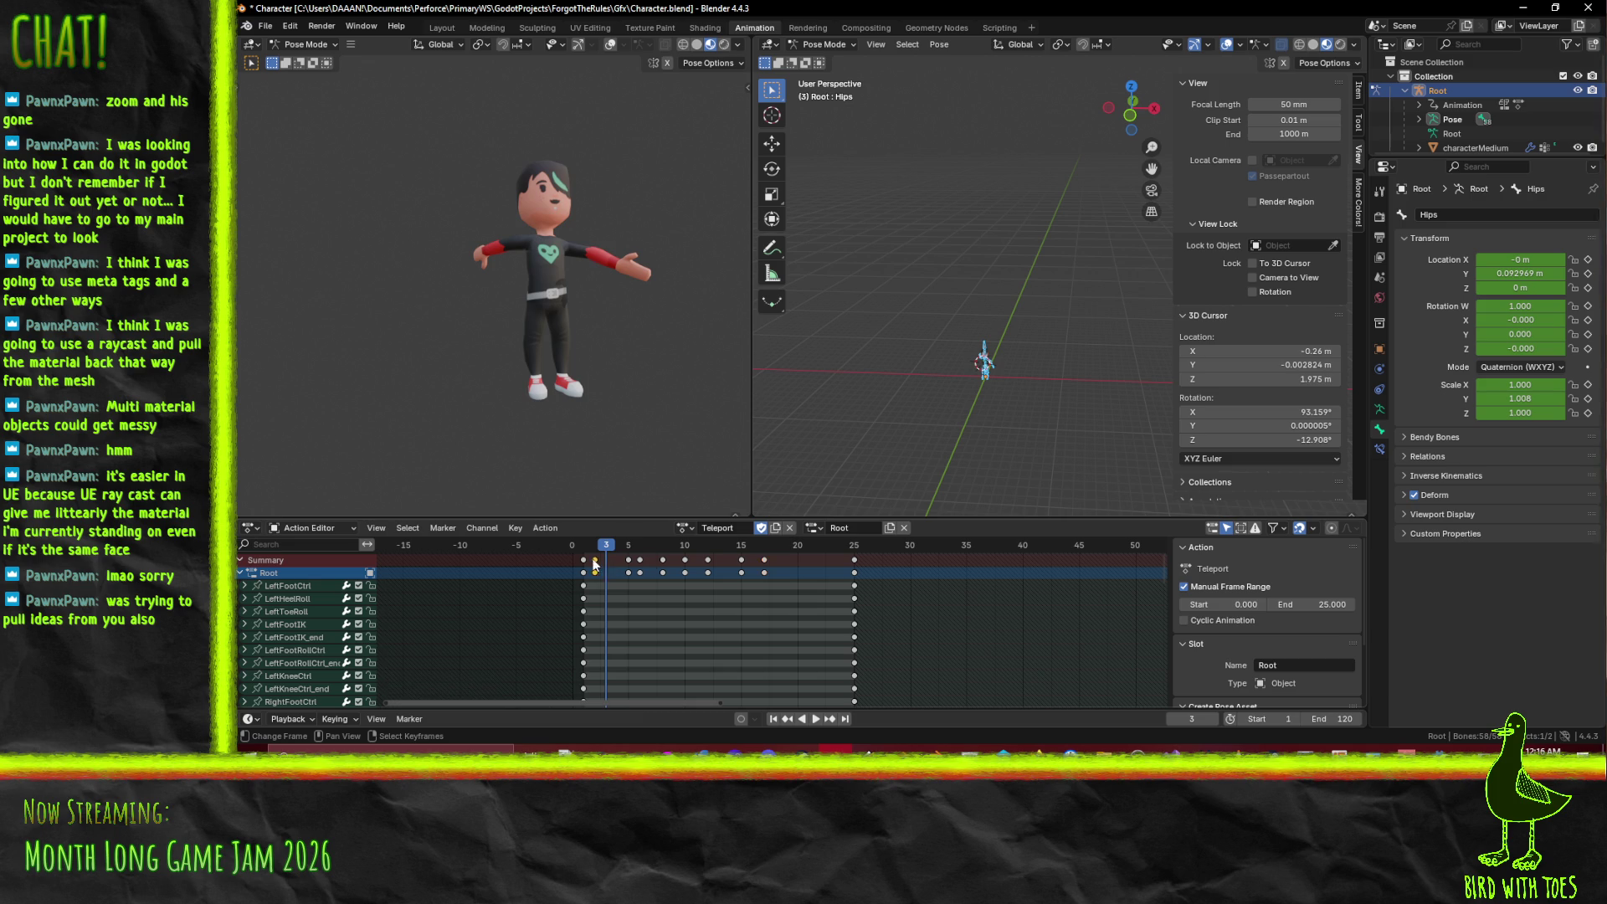
pyautogui.hotkey('shift', 'd')
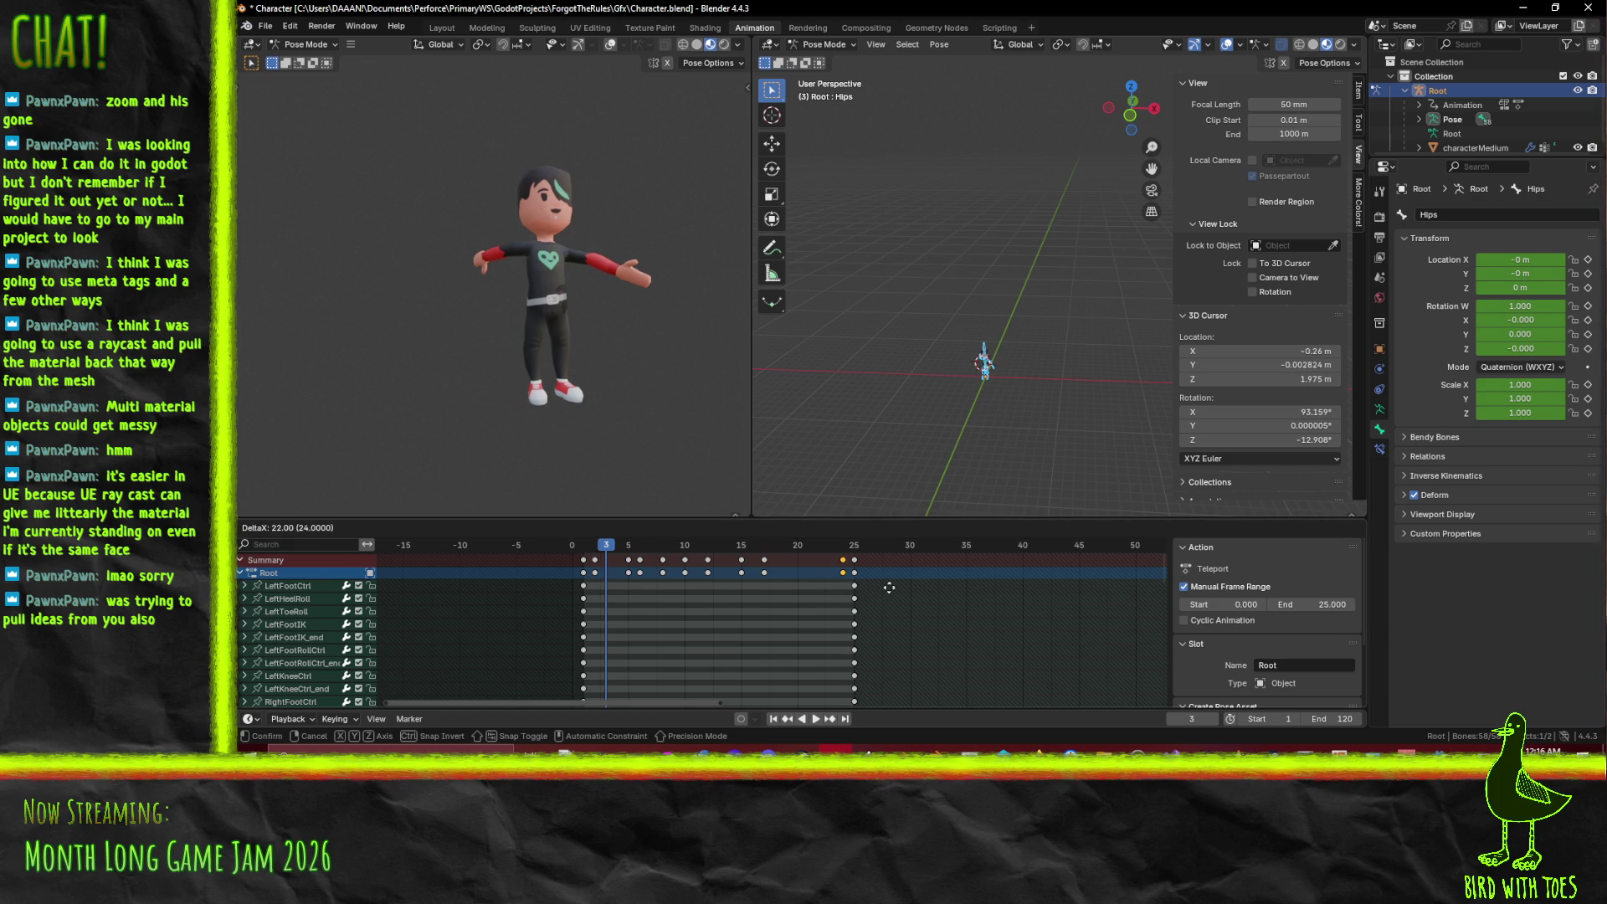
pyautogui.click(875, 588)
pyautogui.click(629, 572)
pyautogui.hotkey('shift', 'd')
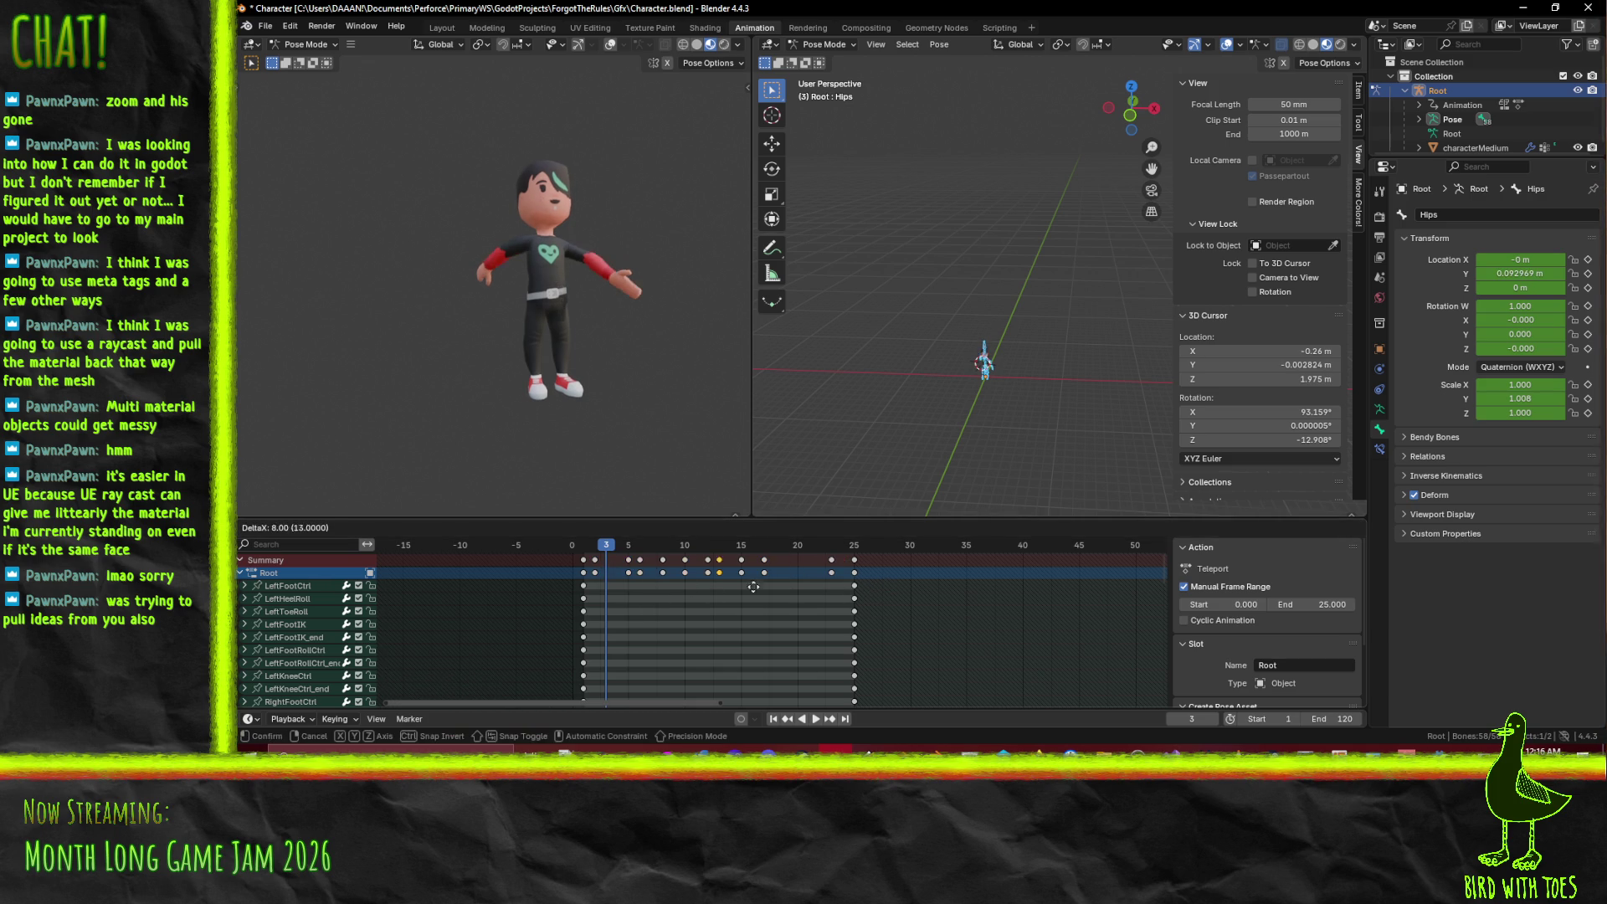
pyautogui.click(800, 595)
# - Play and scrub the retimed Teleport action, reviewing the keys between frames 2 and 10
pyautogui.press('space')
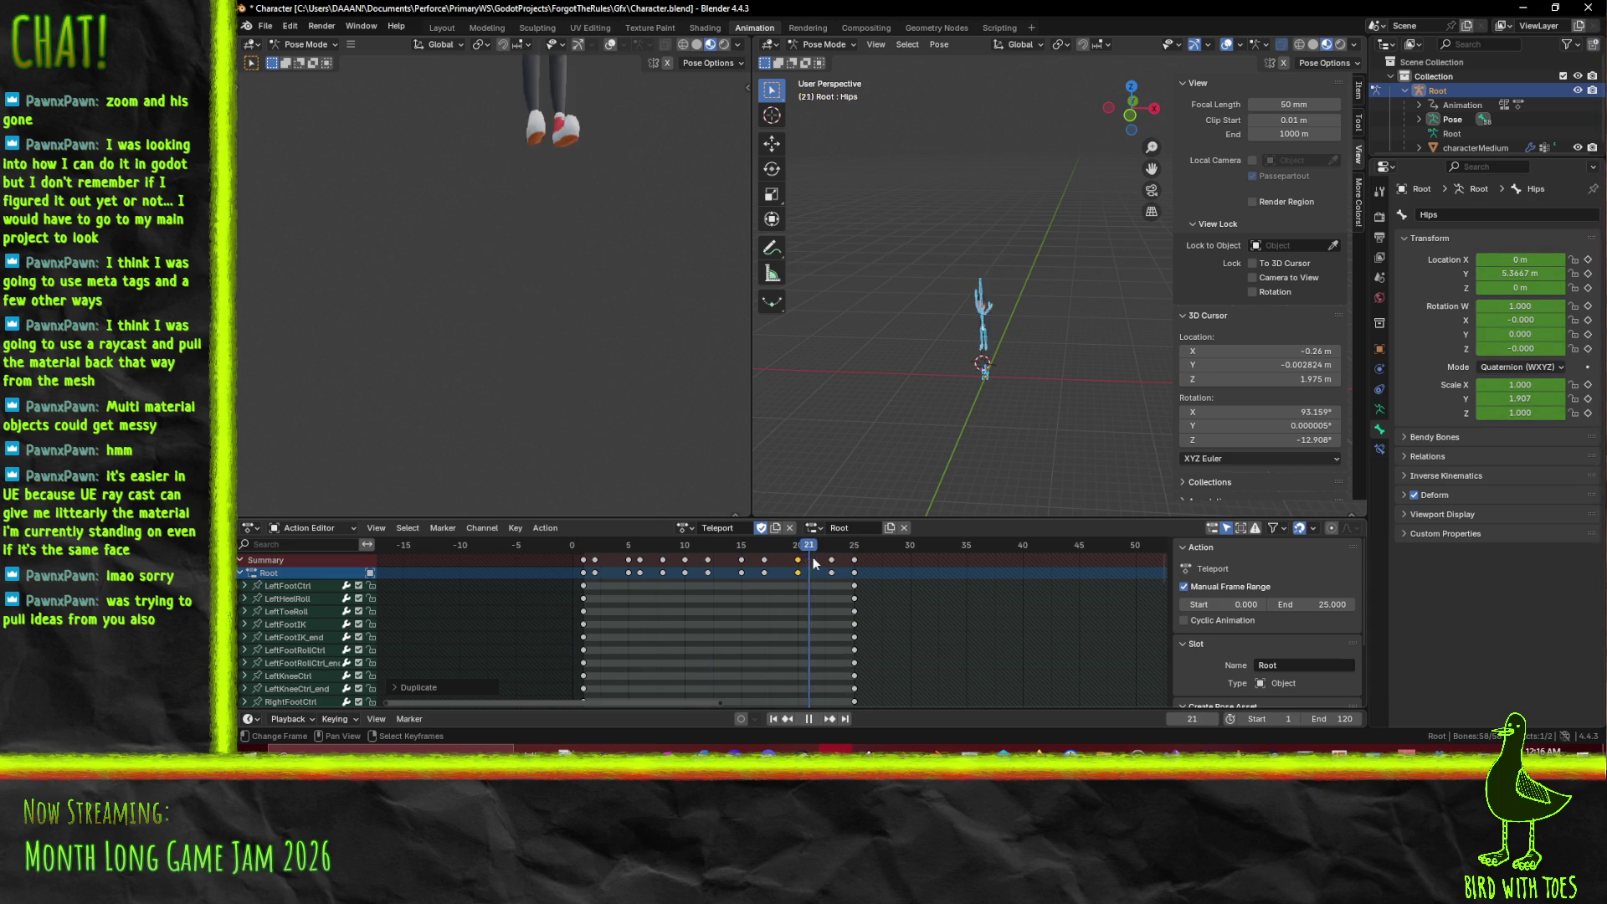
pyautogui.moveTo(777, 562); pyautogui.dragTo(845, 569)
pyautogui.scroll(8, 1058, 370)
pyautogui.click(606, 568)
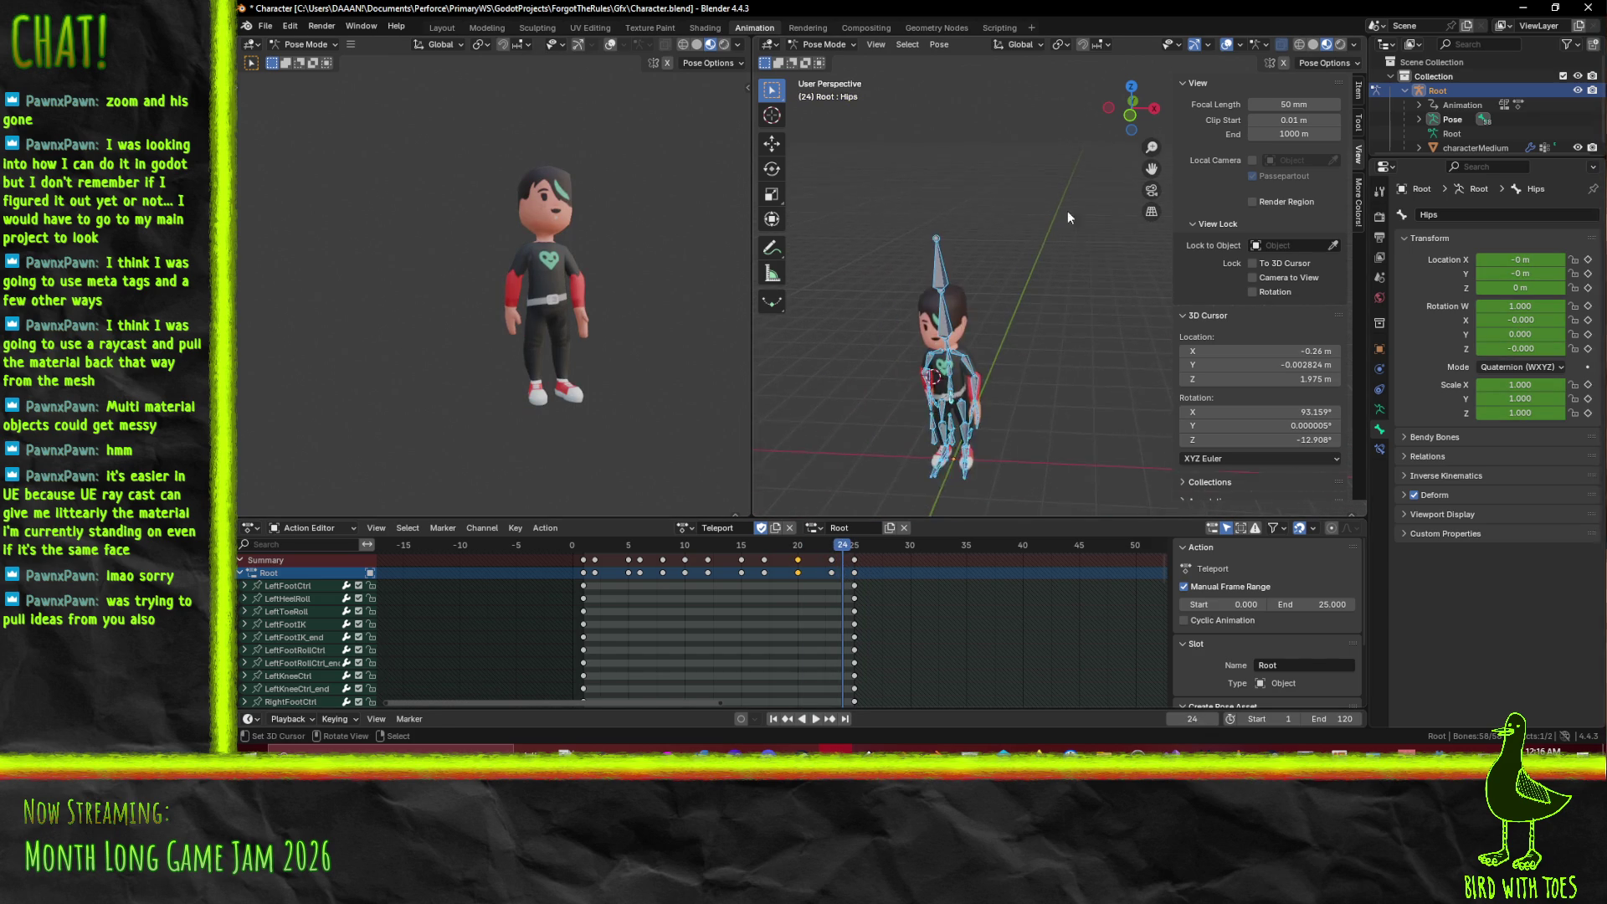
pyautogui.keyDown('ctrl'); pyautogui.click(877, 573); pyautogui.keyUp('ctrl')
pyautogui.click(742, 586)
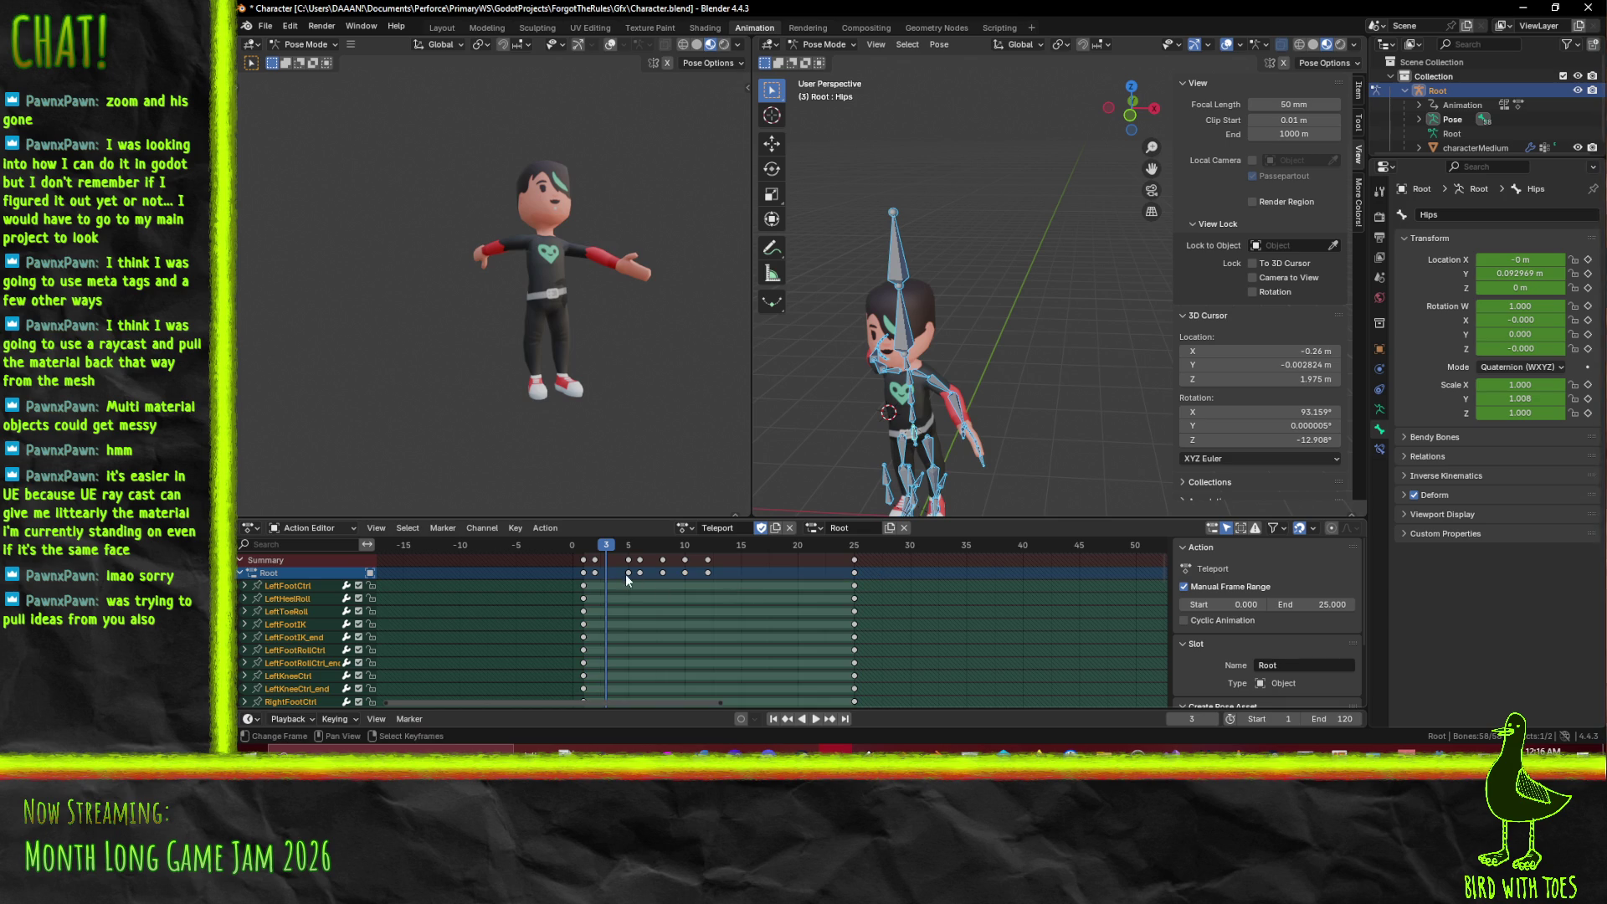
pyautogui.click(596, 559)
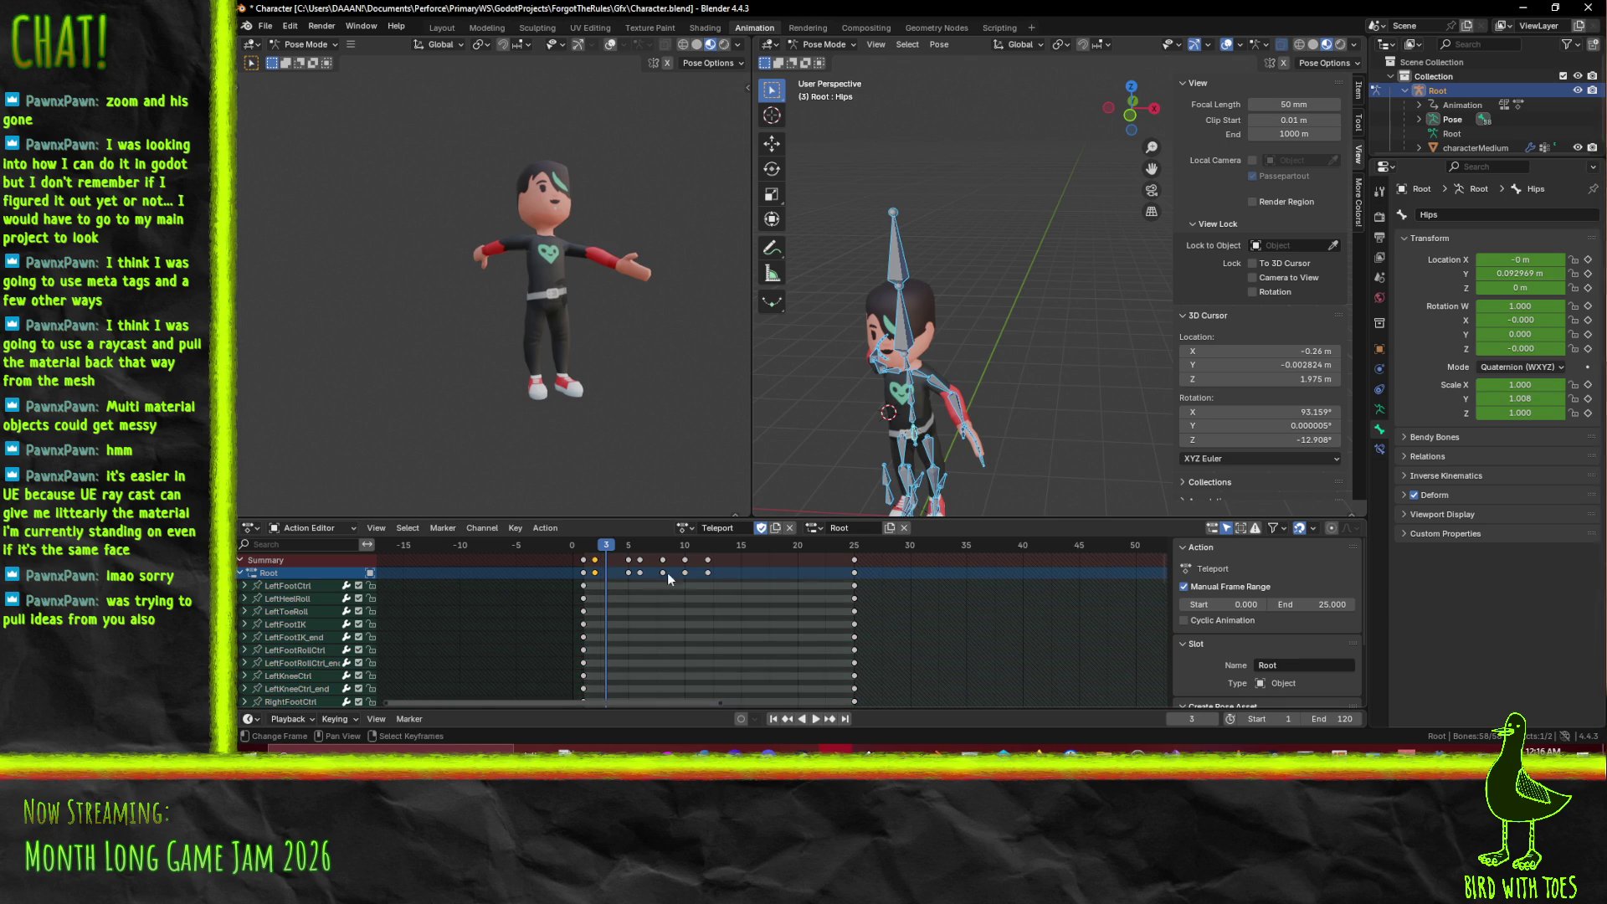
pyautogui.click(641, 567)
pyautogui.press('space')
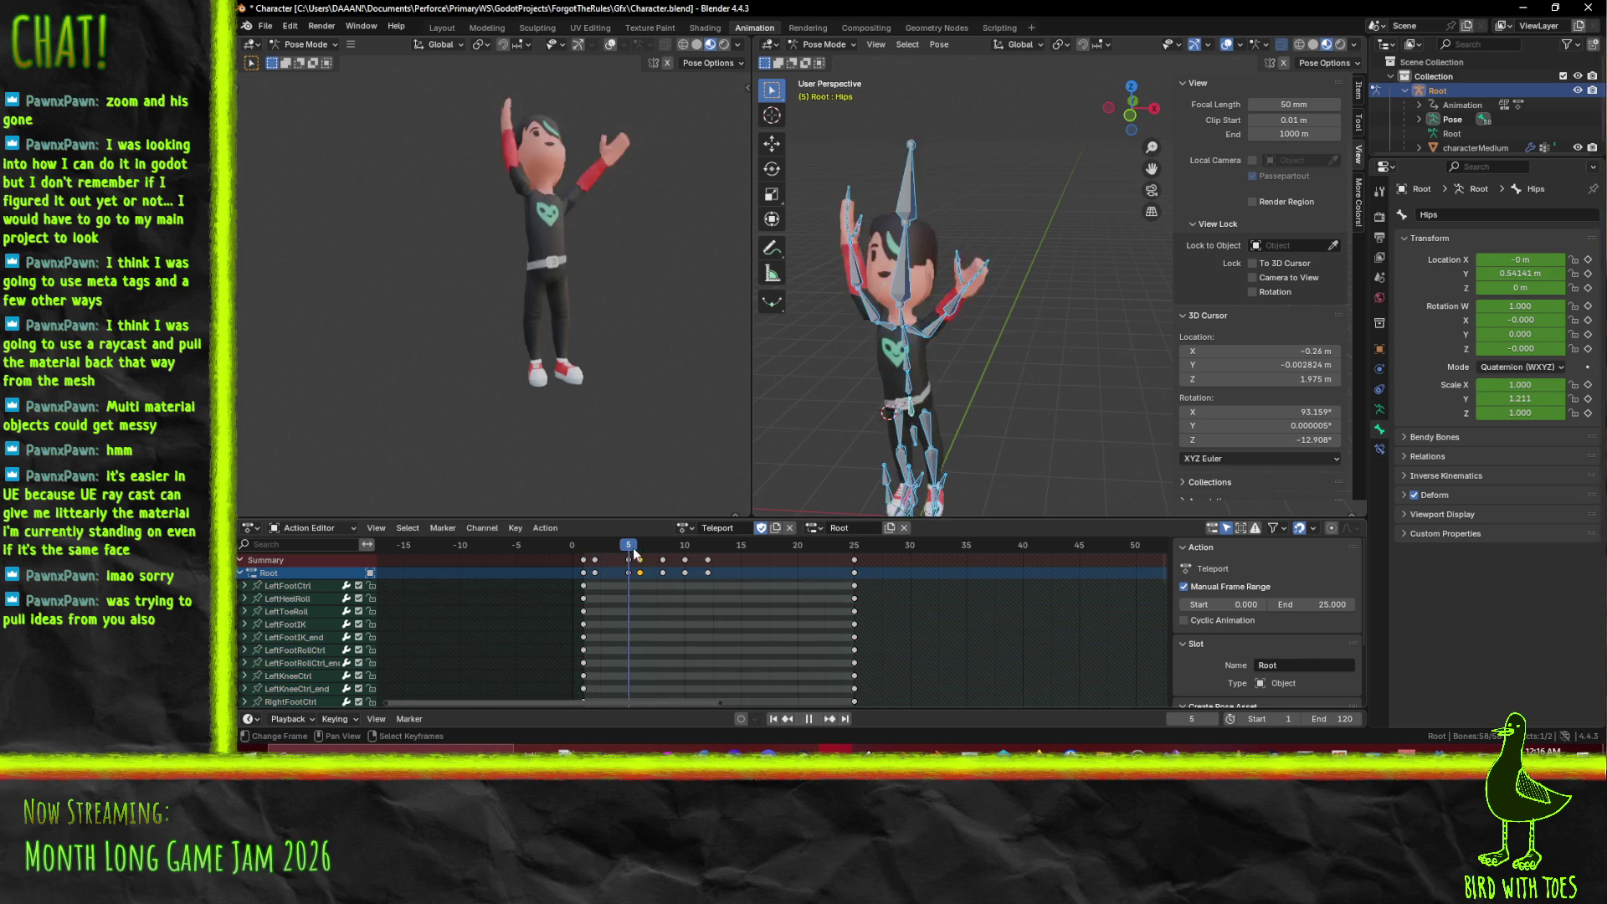
pyautogui.moveTo(626, 548)
pyautogui.mouseDown()
pyautogui.moveTo(701, 550)
pyautogui.moveTo(685, 551)
pyautogui.mouseUp()
pyautogui.press('Escape')
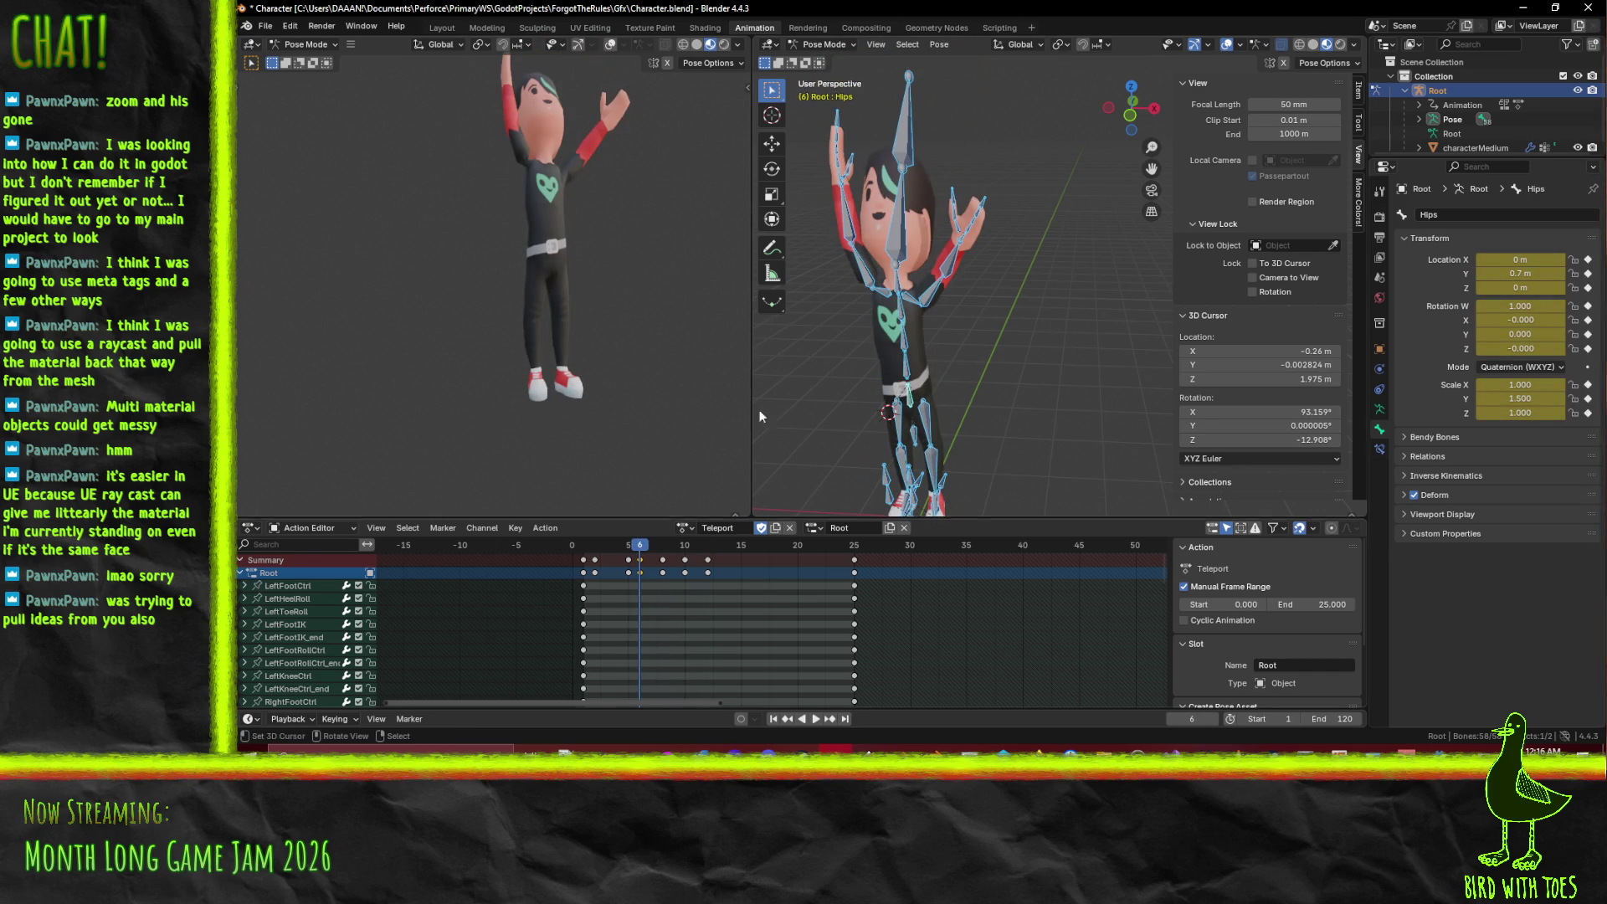
# - Copy the frame 6 arms-raised pose to frame 20 so the pose holds
pyautogui.click(911, 405)
pyautogui.press('space')
pyautogui.moveTo(599, 559); pyautogui.dragTo(639, 548)
pyautogui.press('space')
pyautogui.click(759, 557)
pyautogui.hotkey('shift', 'd')
pyautogui.click(797, 559)
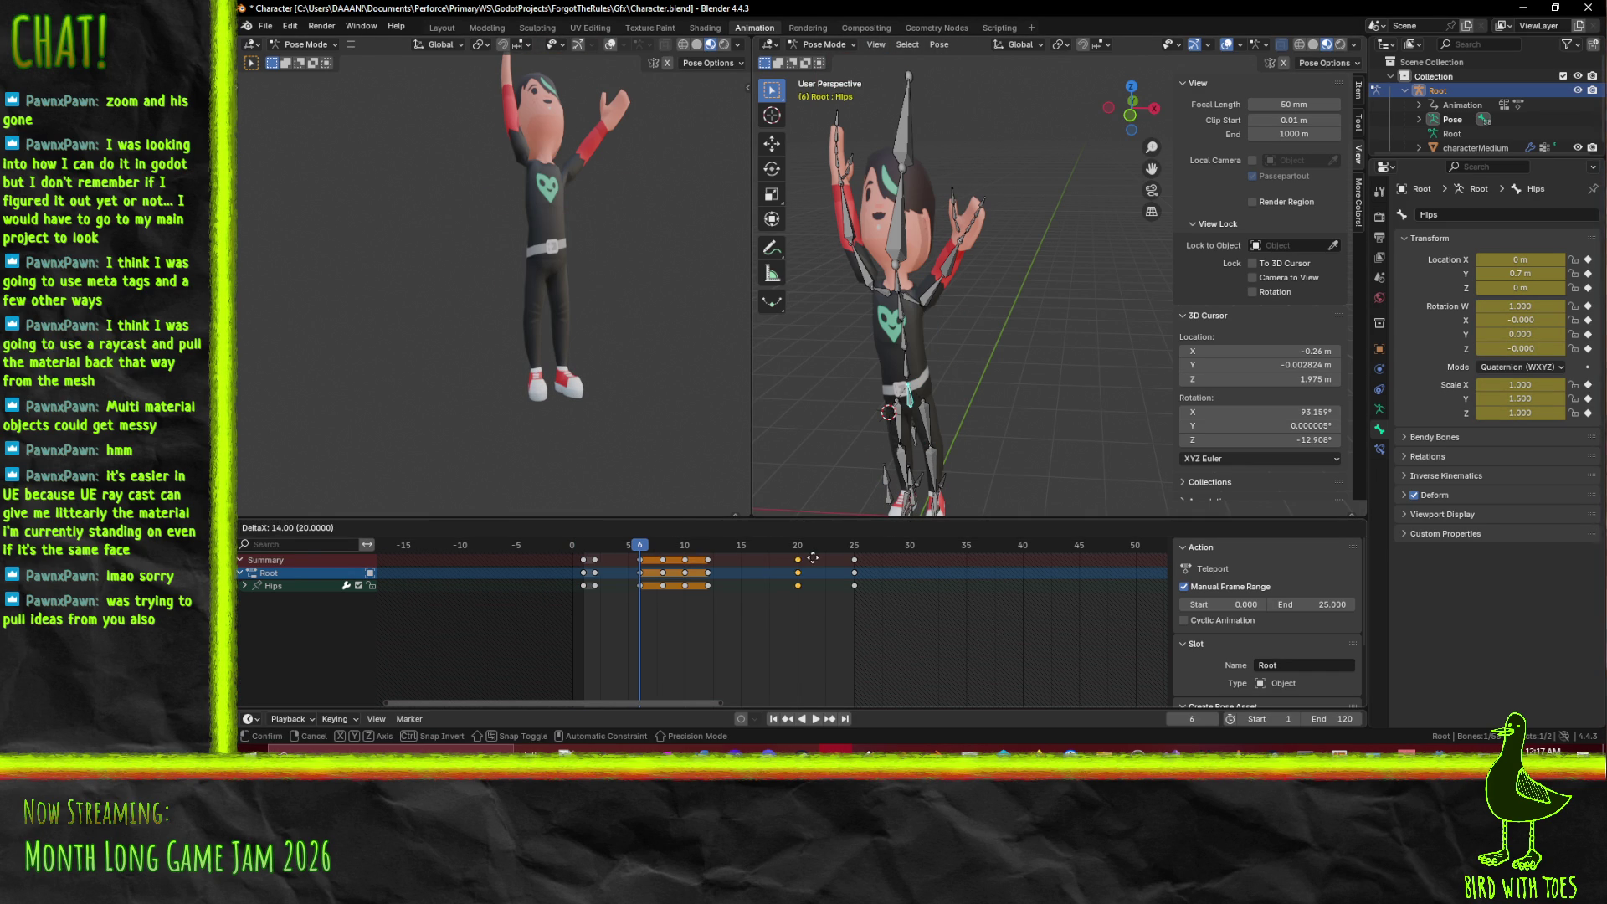
# - Play the retimed animation through frame 25 and save Character.blend
pyautogui.press('space')
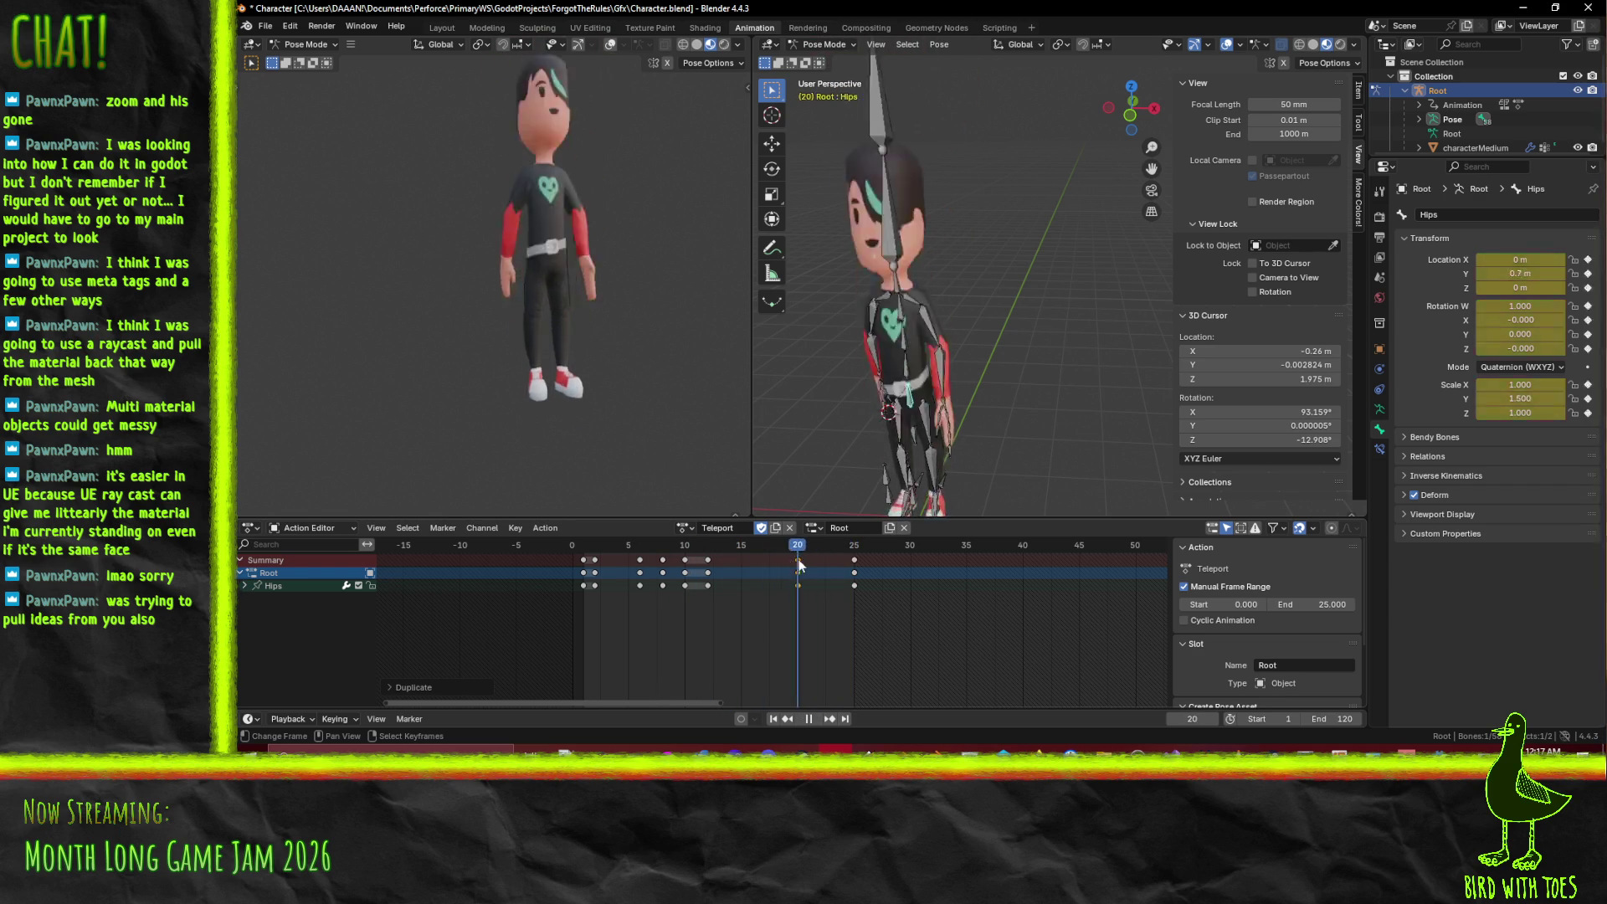
pyautogui.click(645, 565)
pyautogui.moveTo(645, 565); pyautogui.dragTo(605, 565)
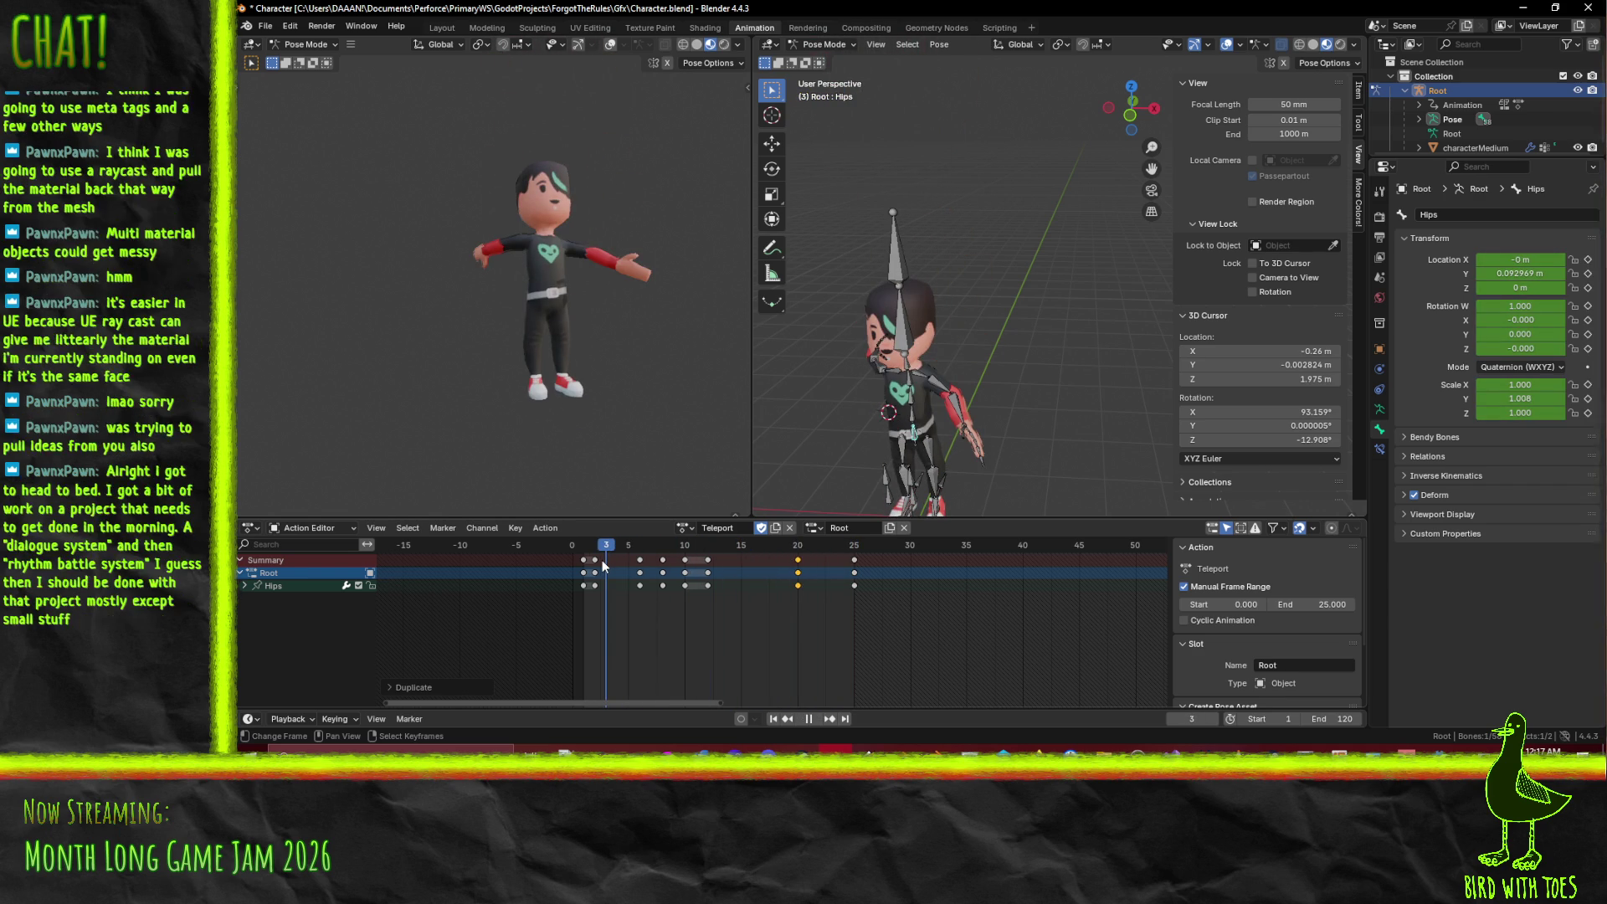
pyautogui.press('space')
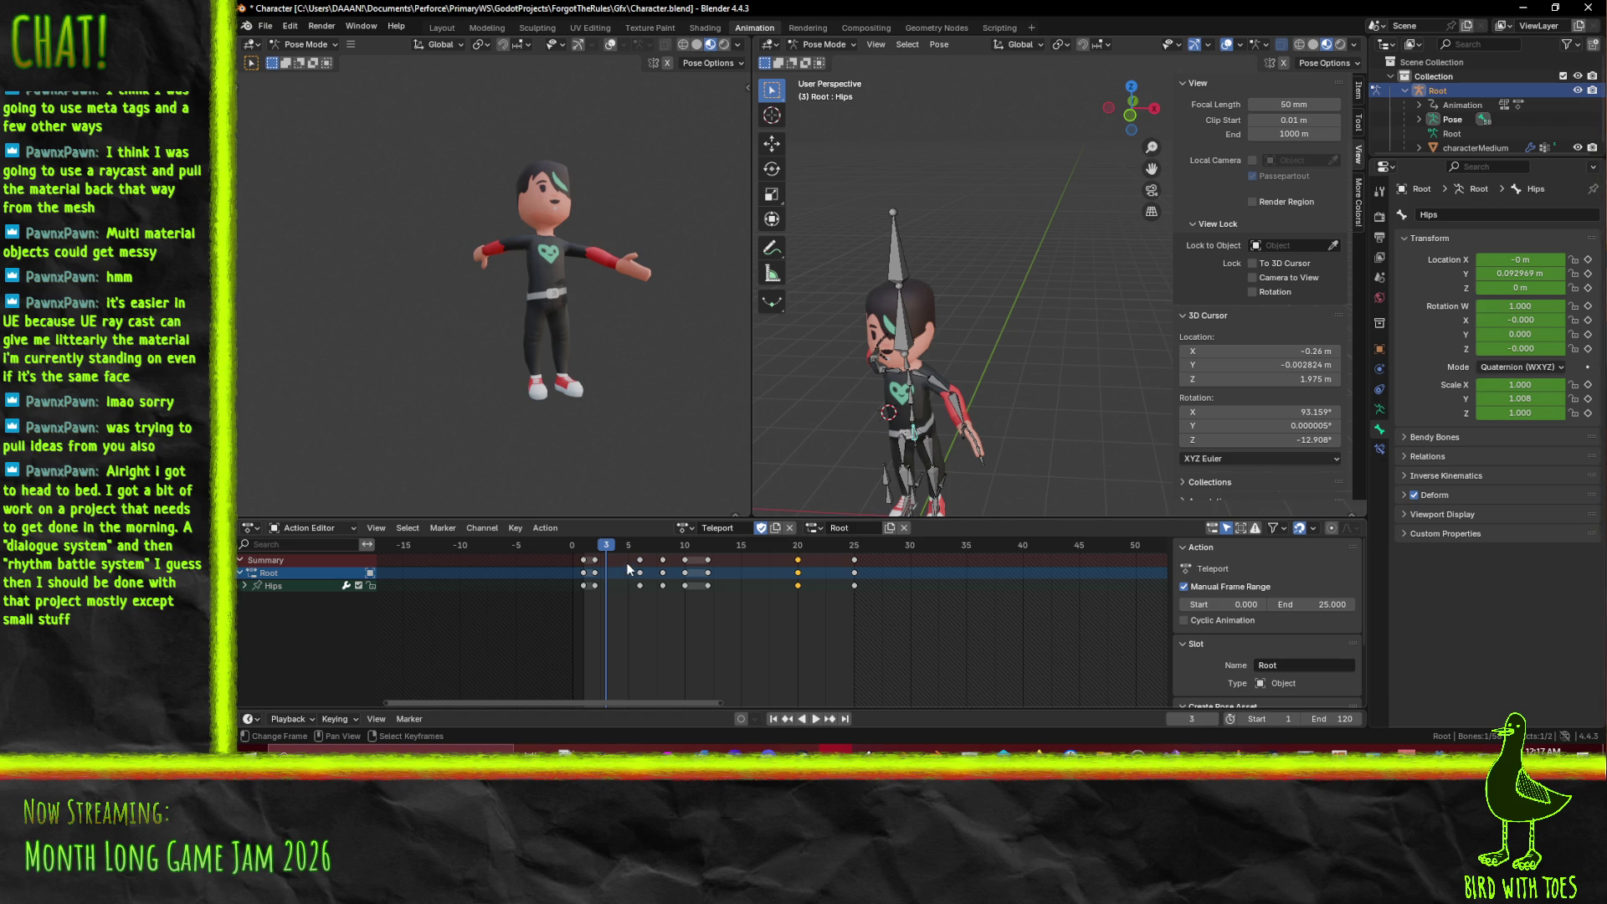
pyautogui.press('space')
pyautogui.click(849, 544)
pyautogui.press('space')
pyautogui.hotkey('ctrl', 's')
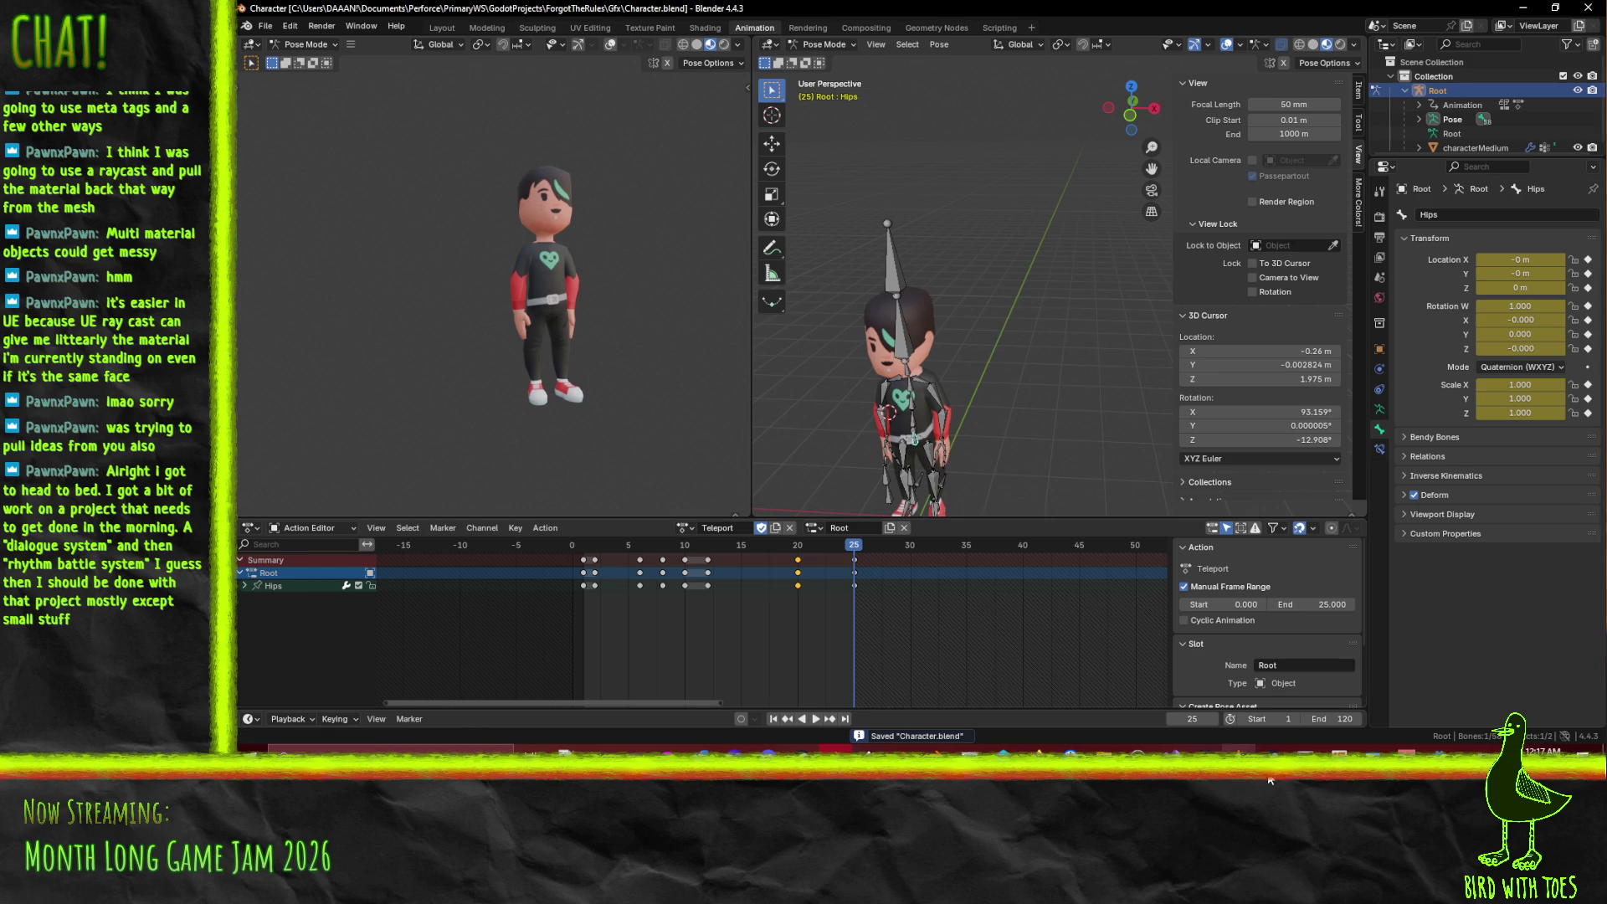
pyautogui.click(1437, 748)
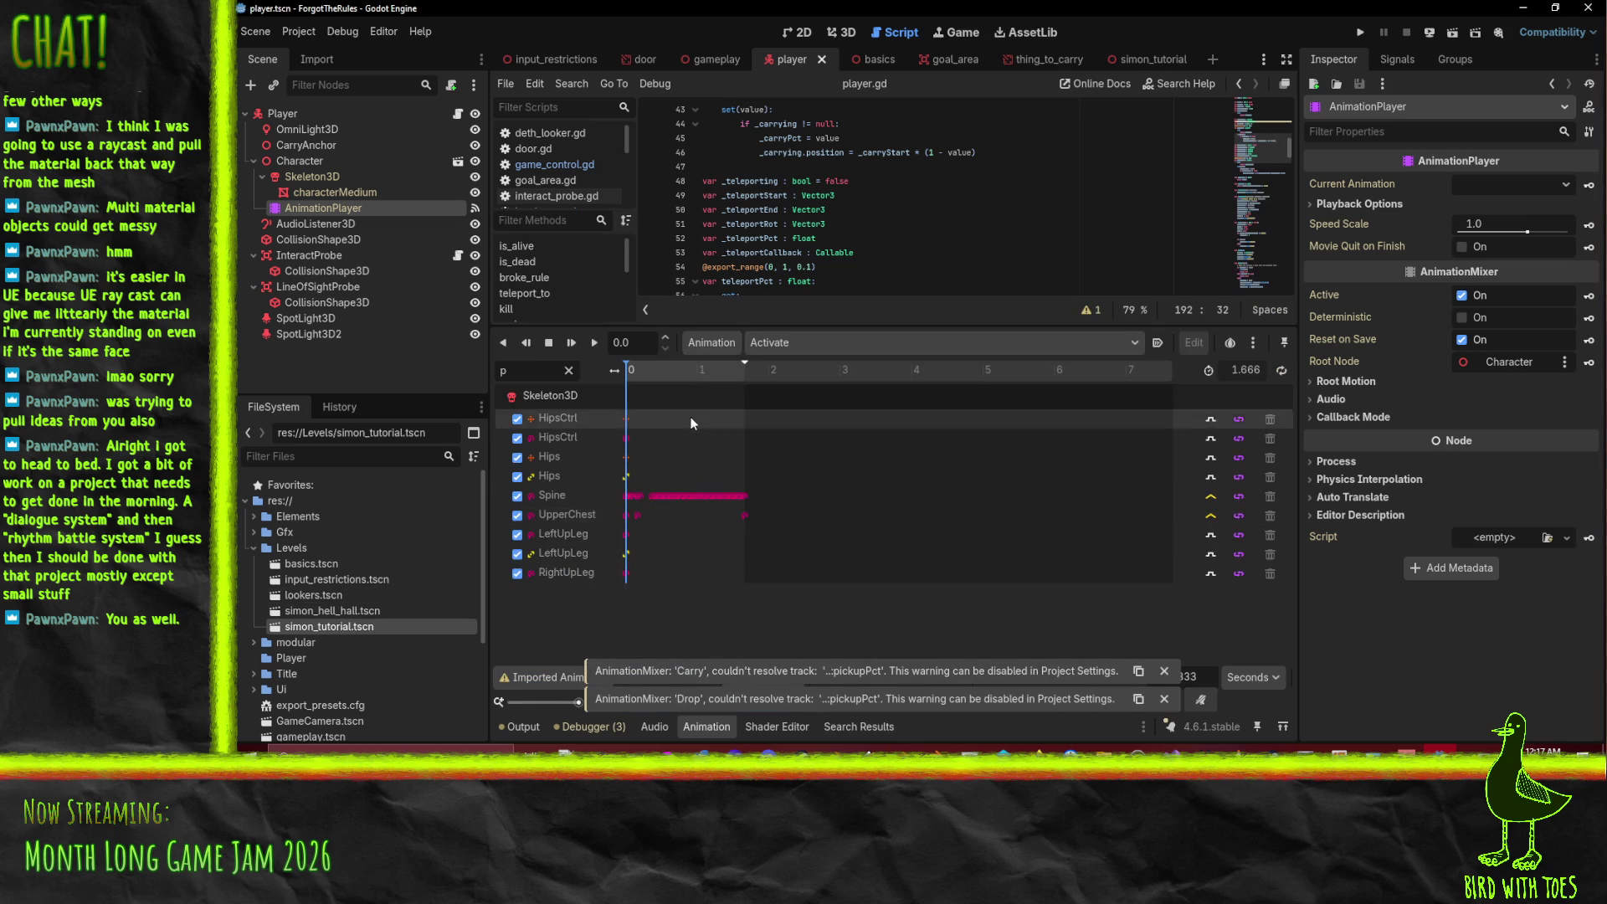
# - Scroll the FileSystem dock to res://Gfx and open Character.blend's import settings
pyautogui.scroll(-5, 368, 654)
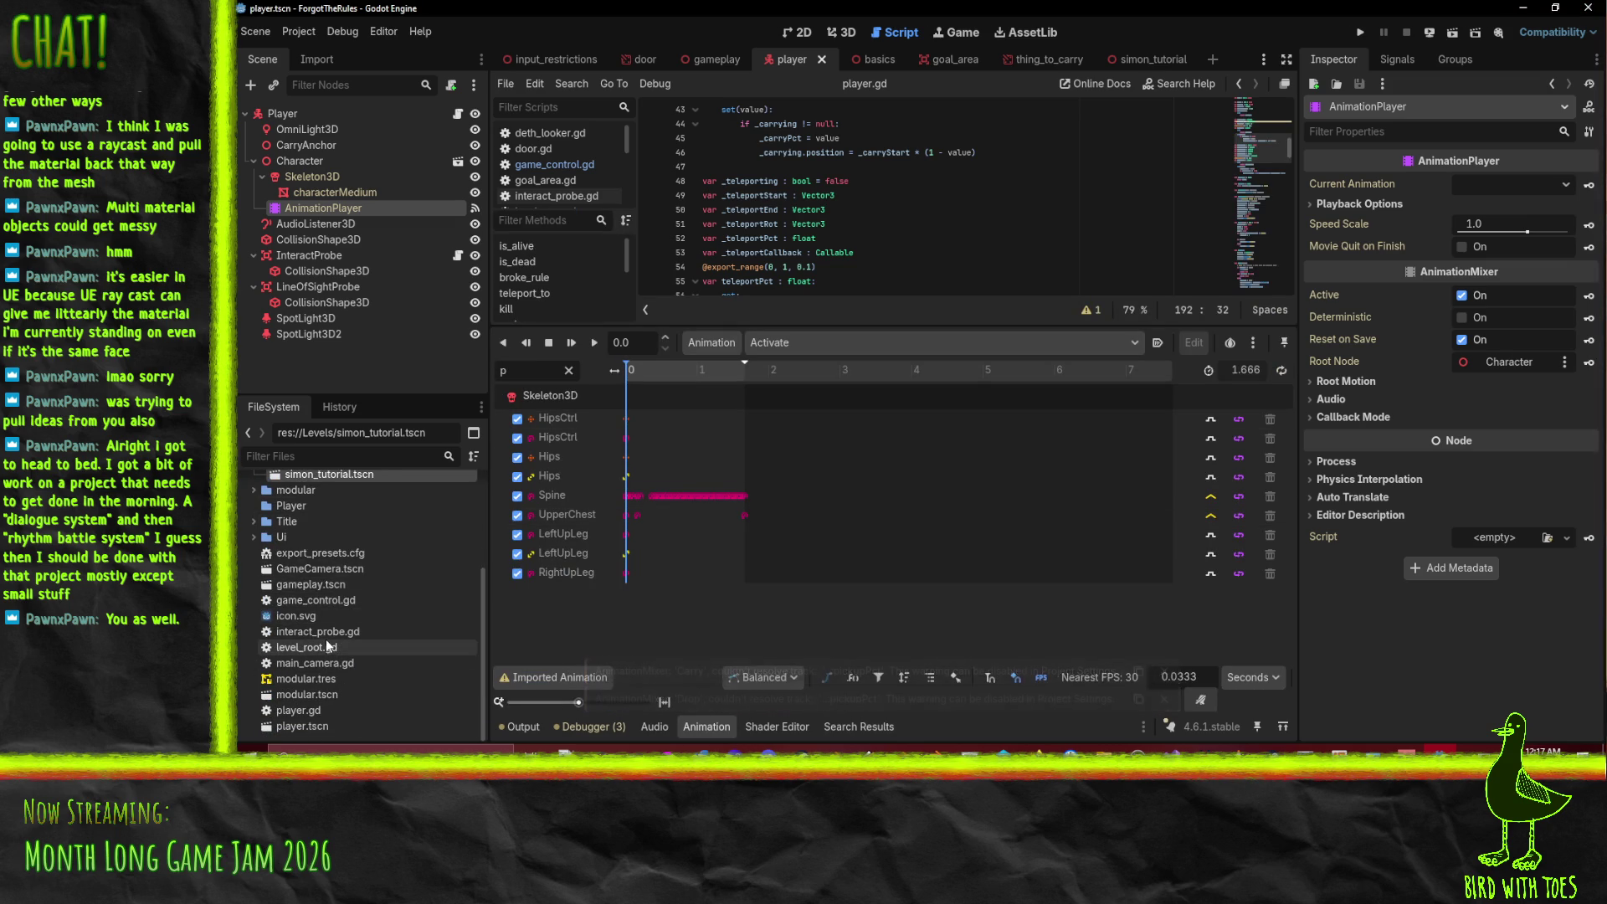
pyautogui.scroll(5, 326, 536)
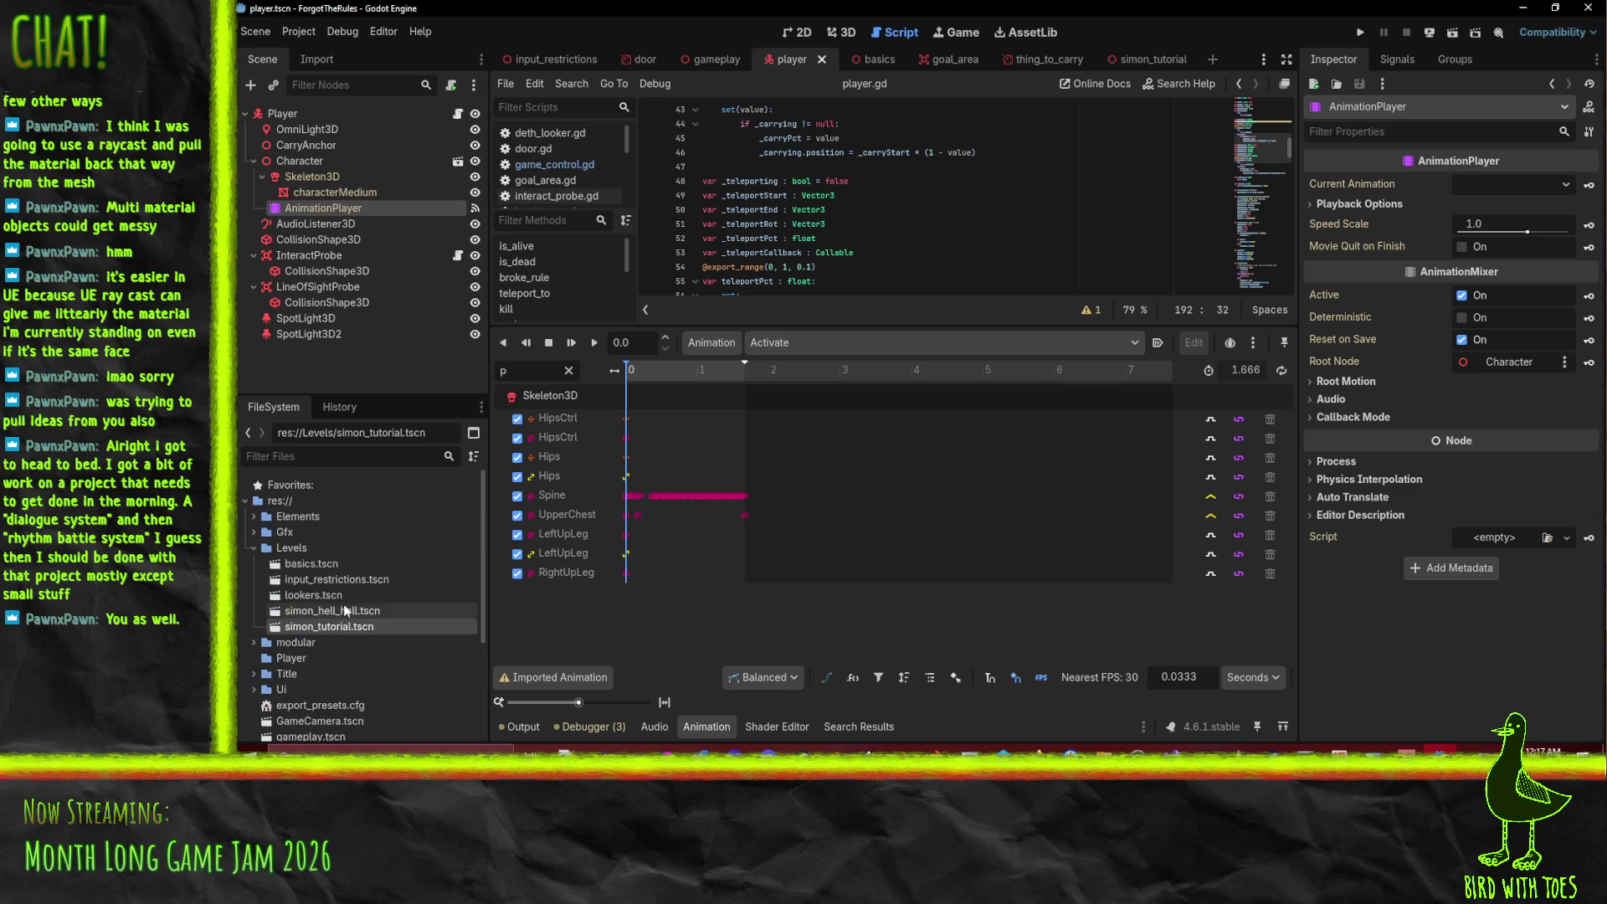
pyautogui.click(255, 658)
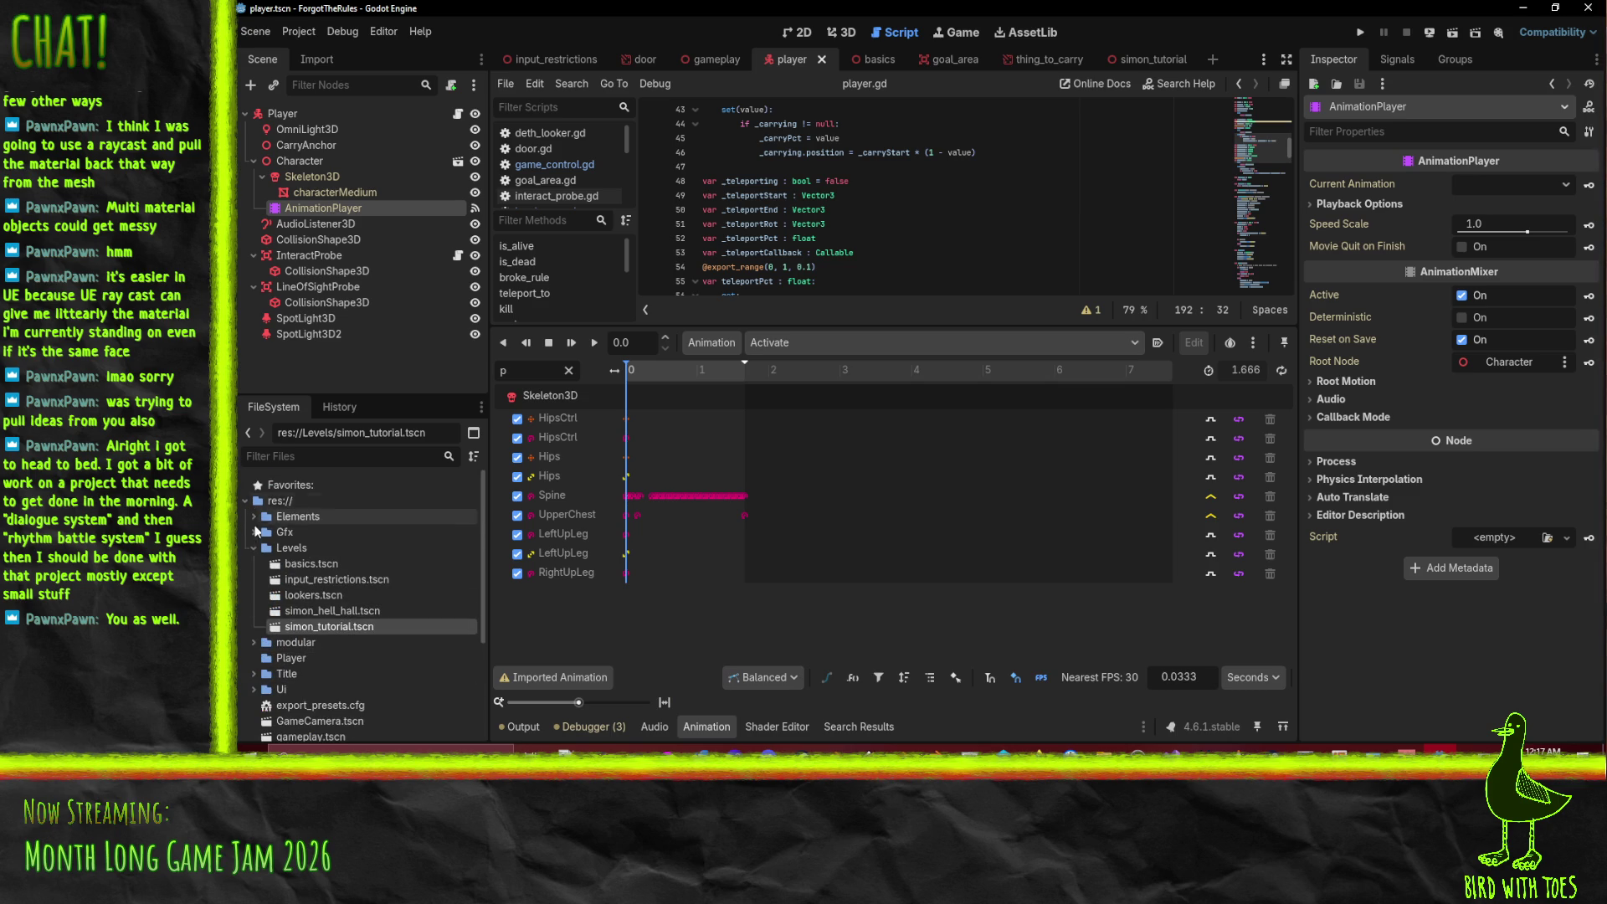
pyautogui.scroll(-5, 330, 575)
pyautogui.scroll(5, 330, 574)
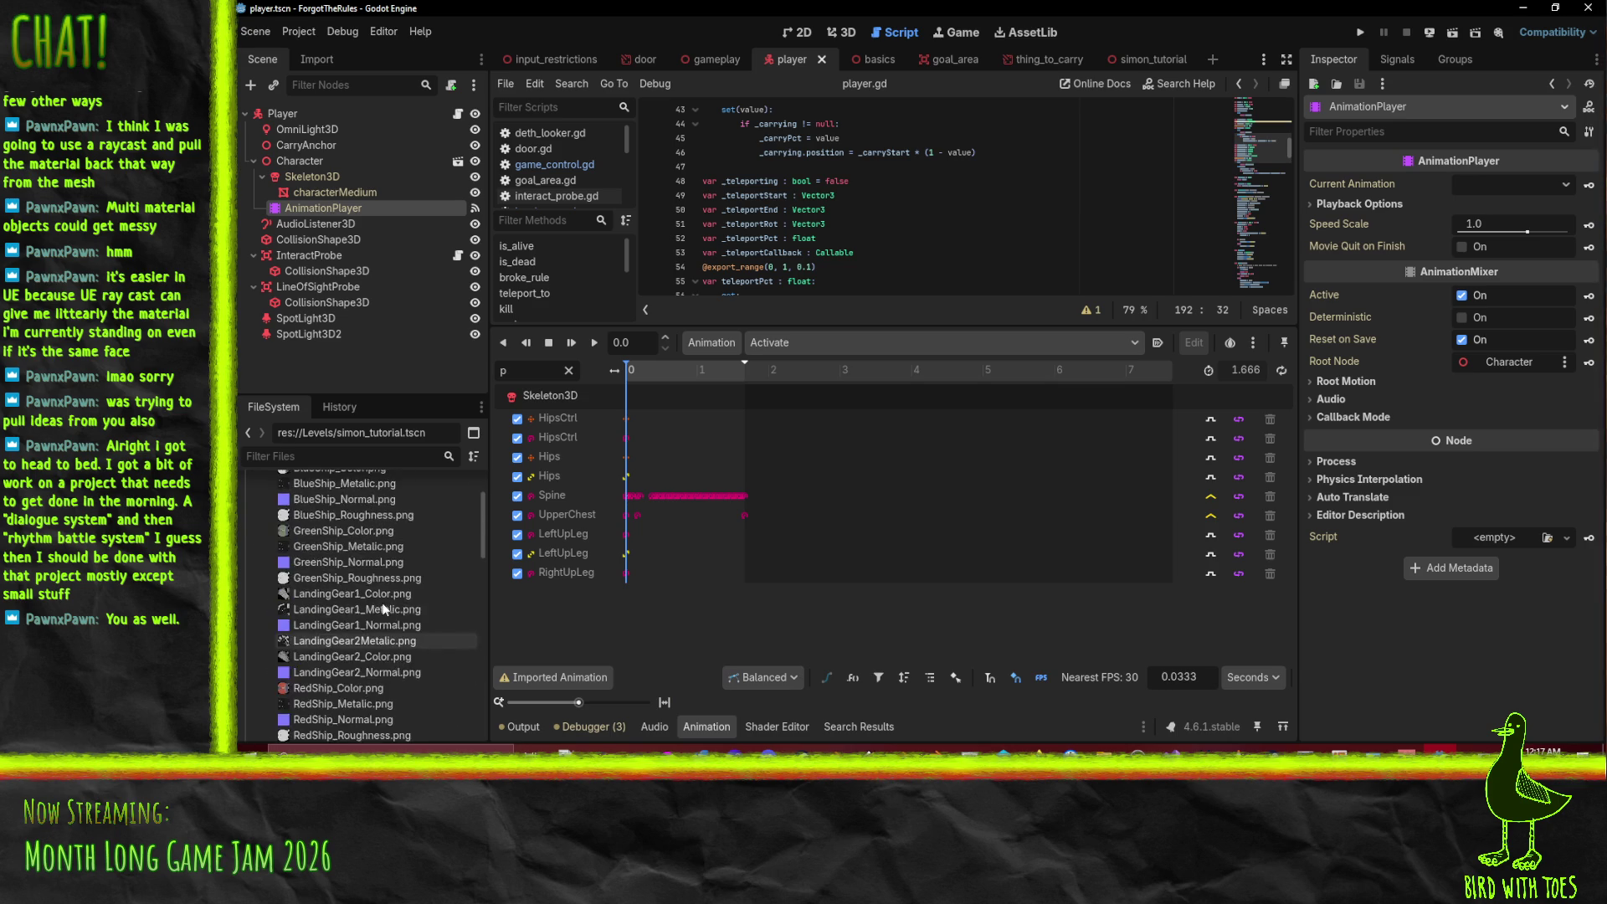
pyautogui.click(256, 548)
pyautogui.scroll(-3, 347, 594)
pyautogui.click(332, 481)
pyautogui.doubleClick(332, 480)
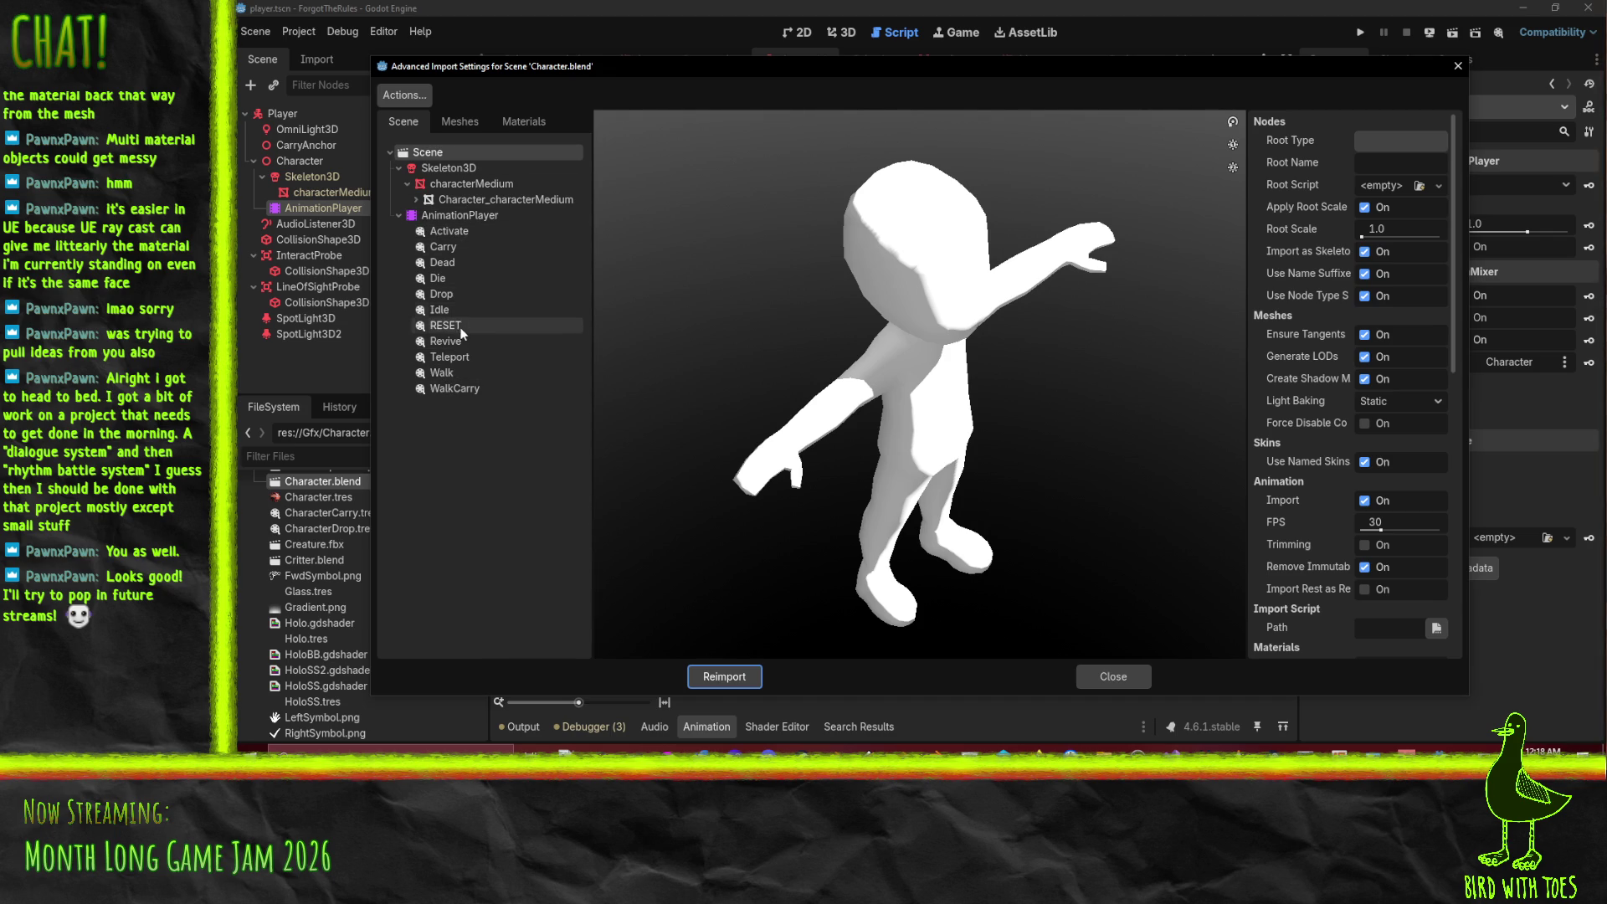
# - Enable Save to File for the Teleport animation into res://Gfx and reimport Character.blend
pyautogui.click(452, 356)
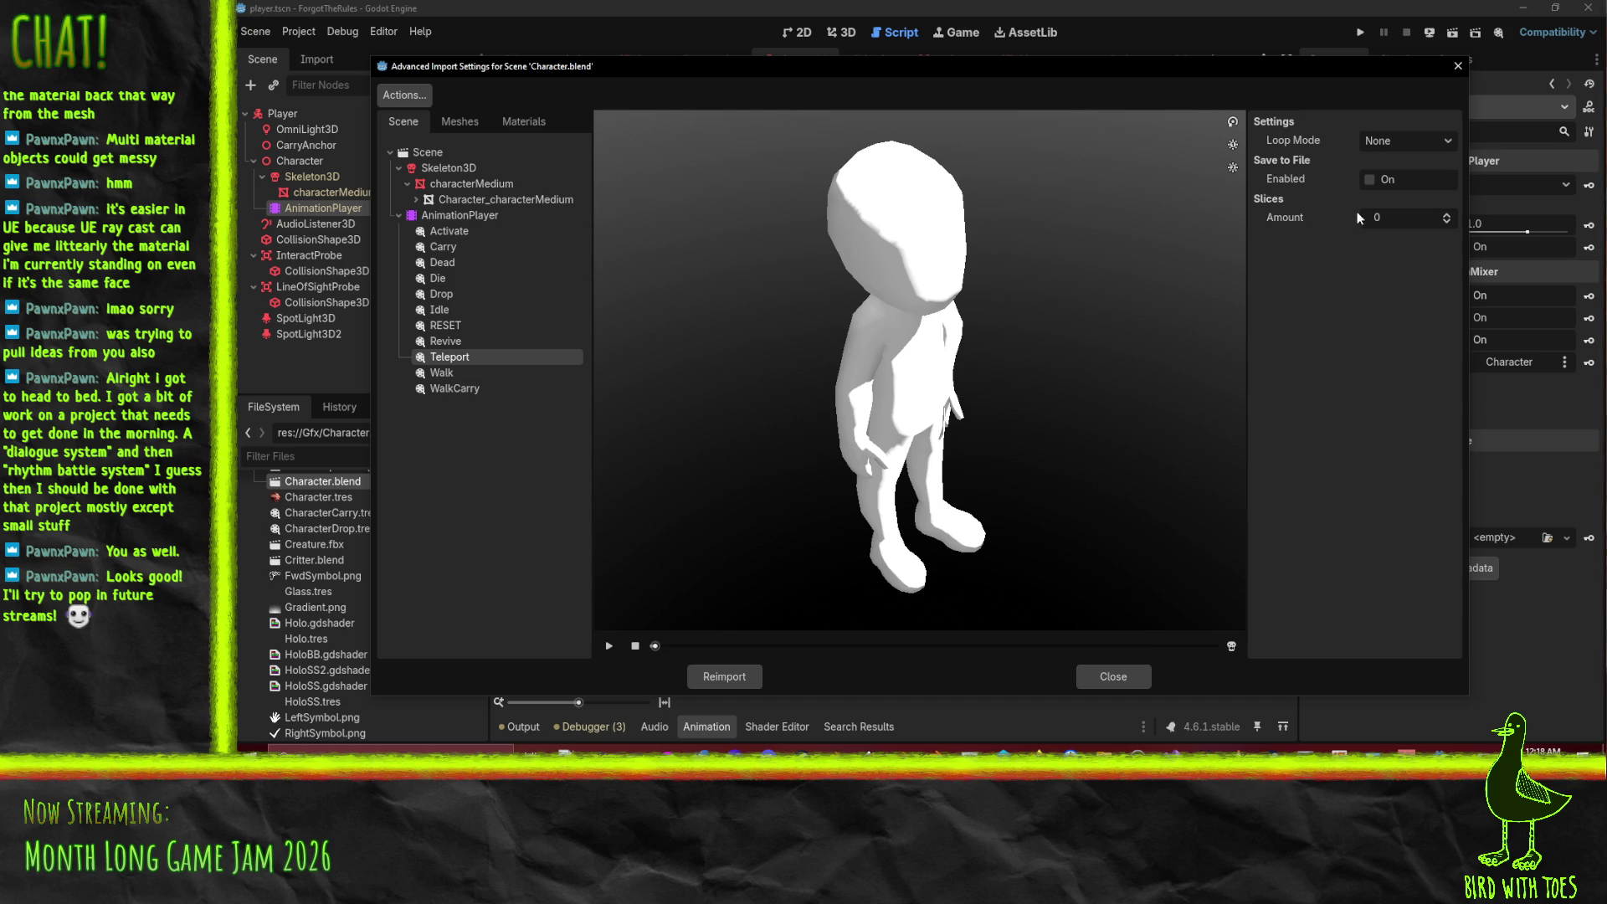
pyautogui.click(1369, 181)
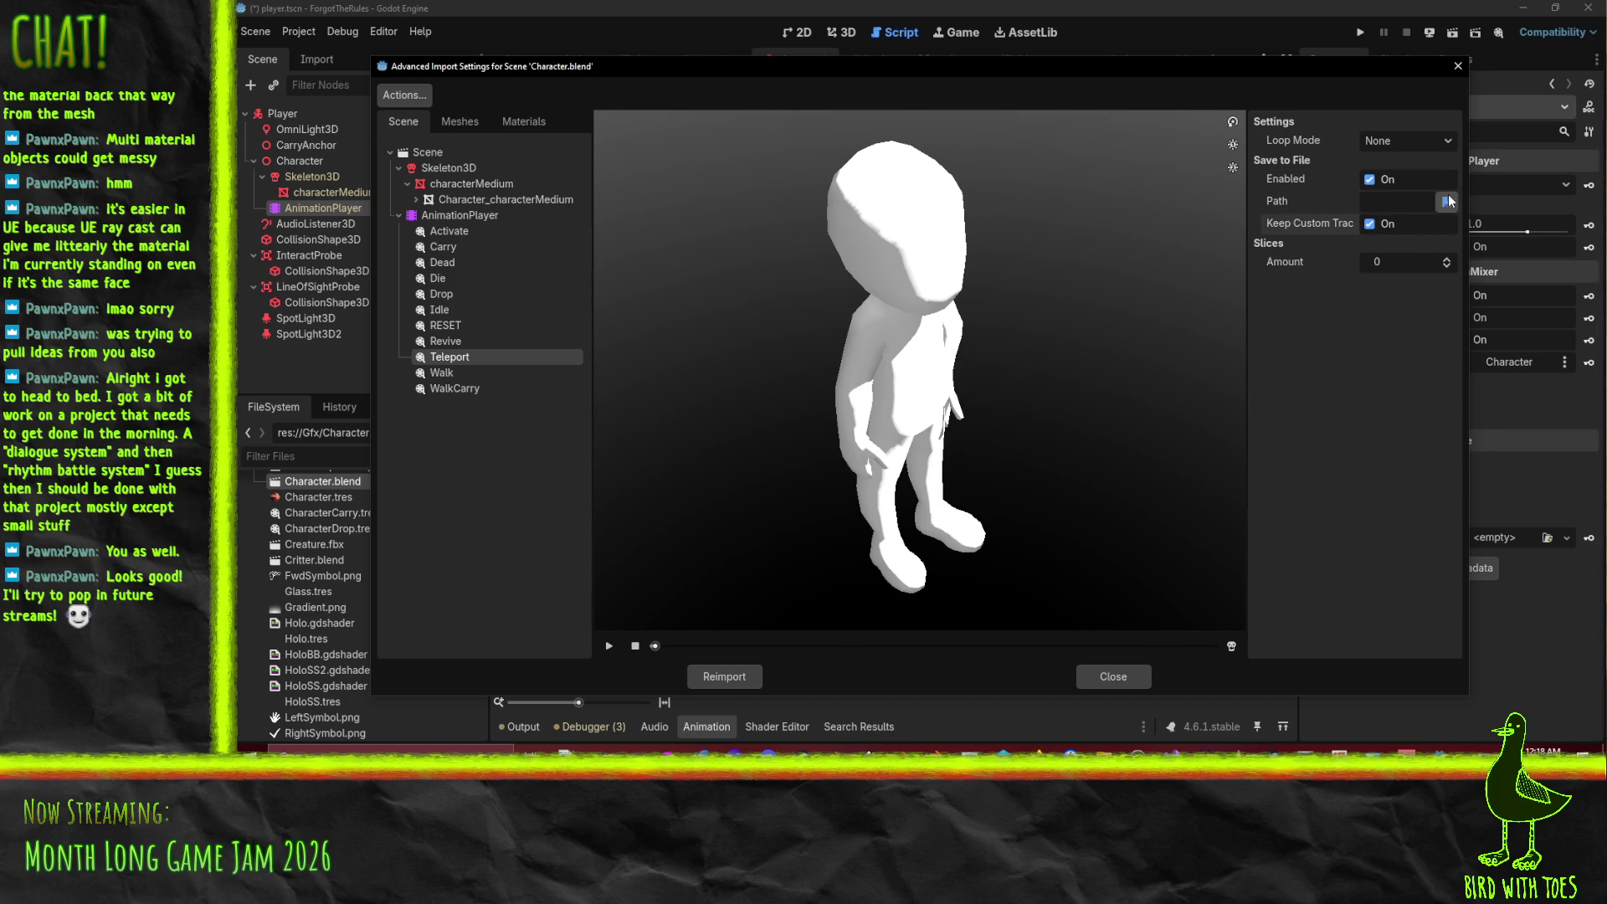
pyautogui.click(1446, 202)
pyautogui.doubleClick(846, 221)
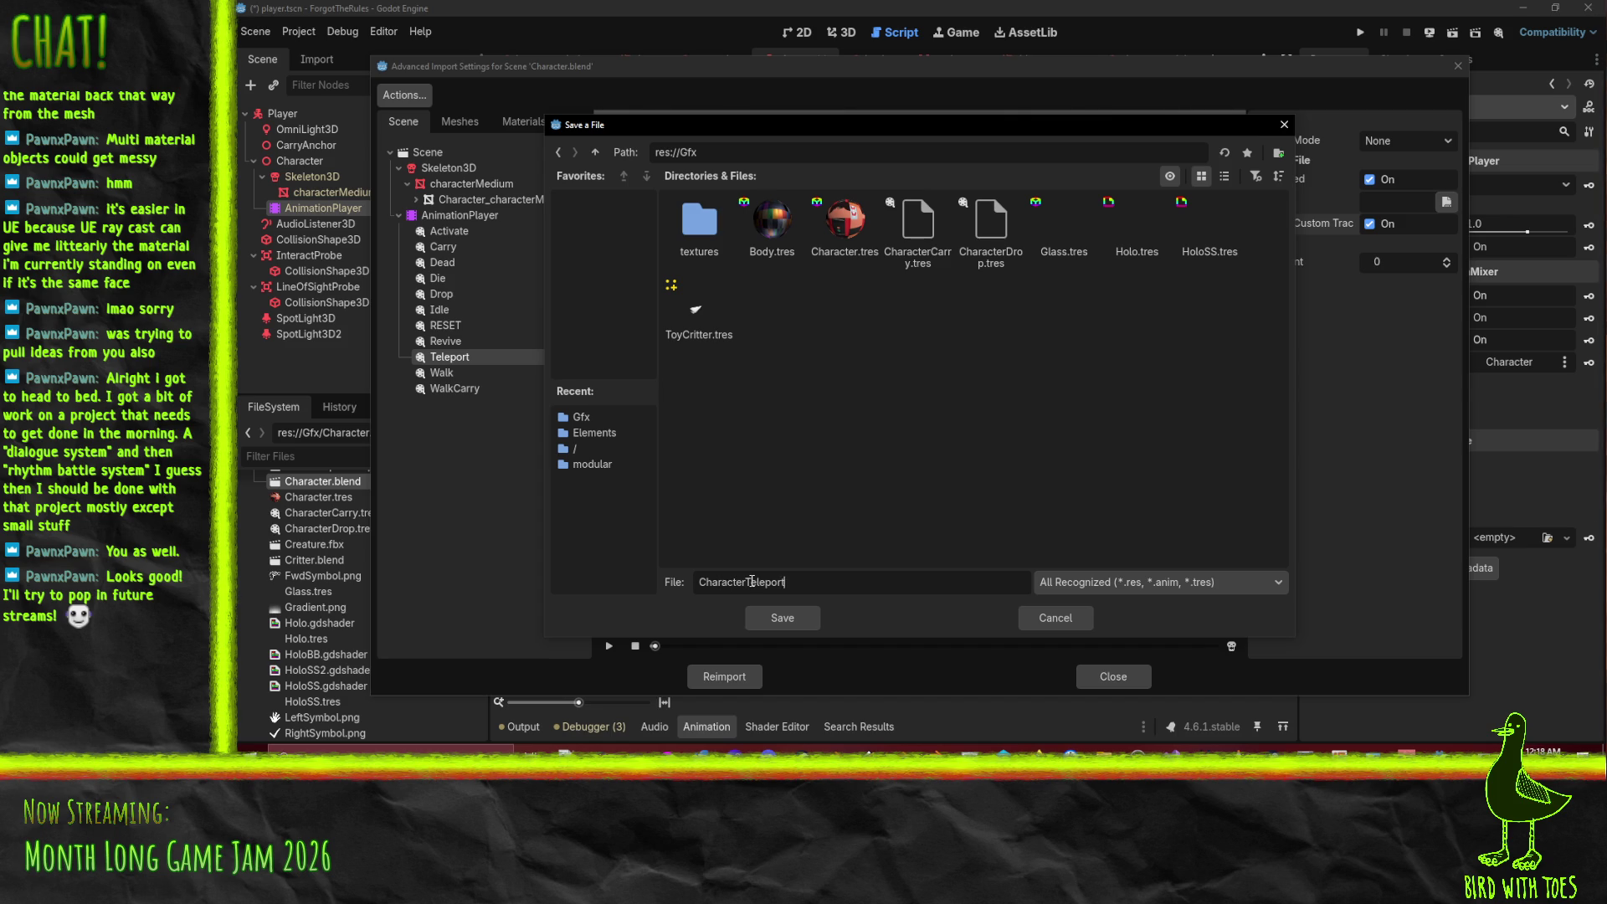
pyautogui.press('Return')
pyautogui.click(918, 399)
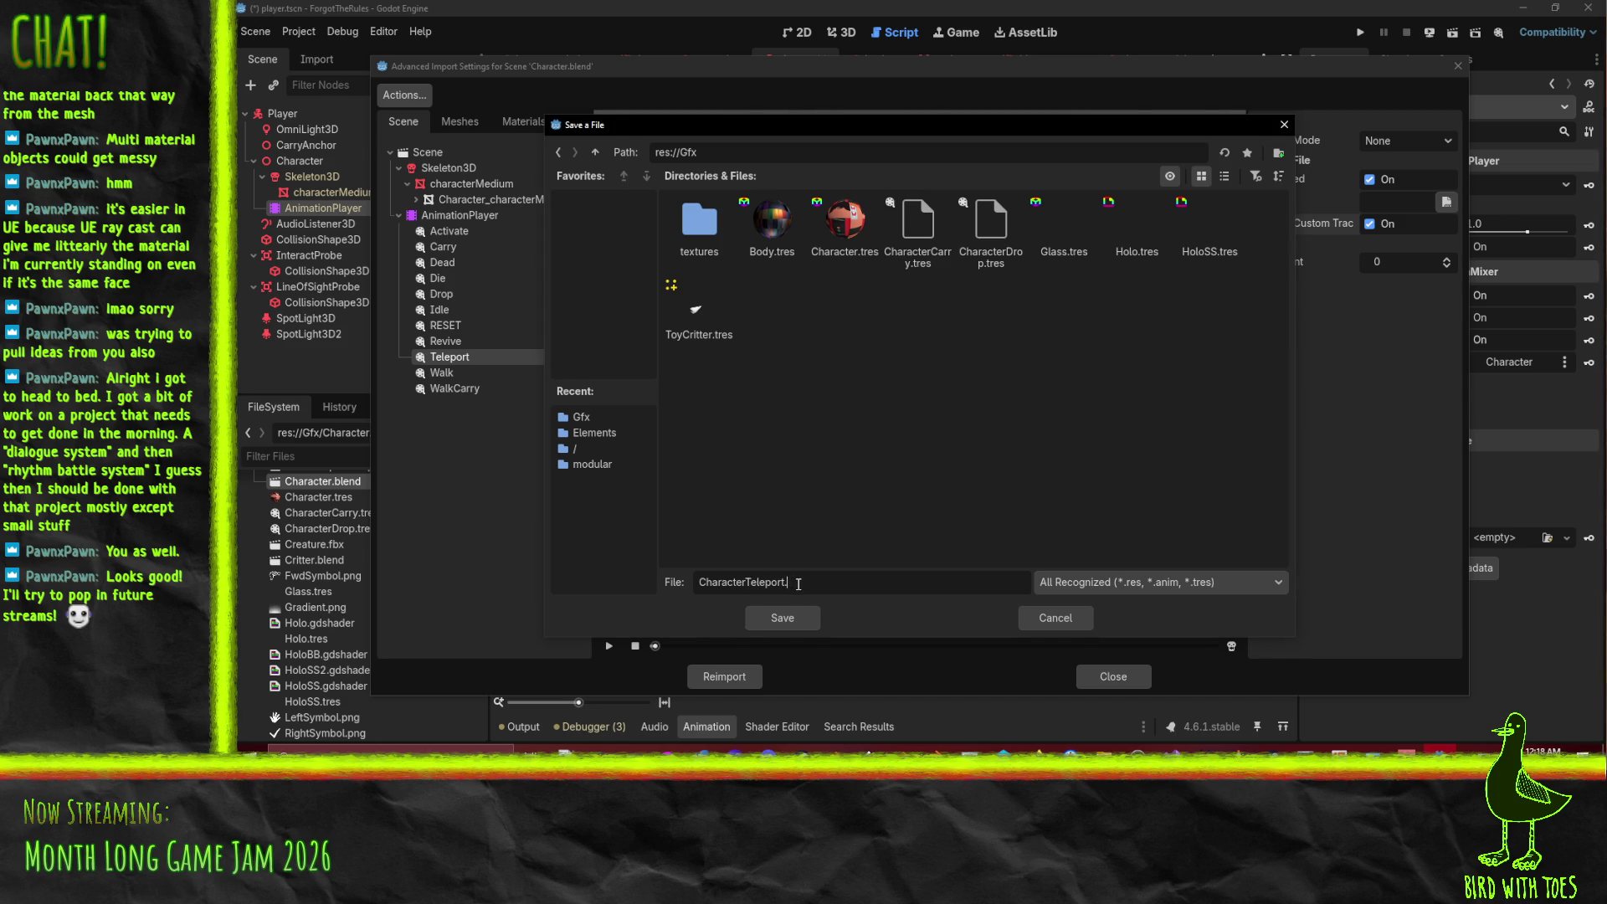
pyautogui.click(782, 618)
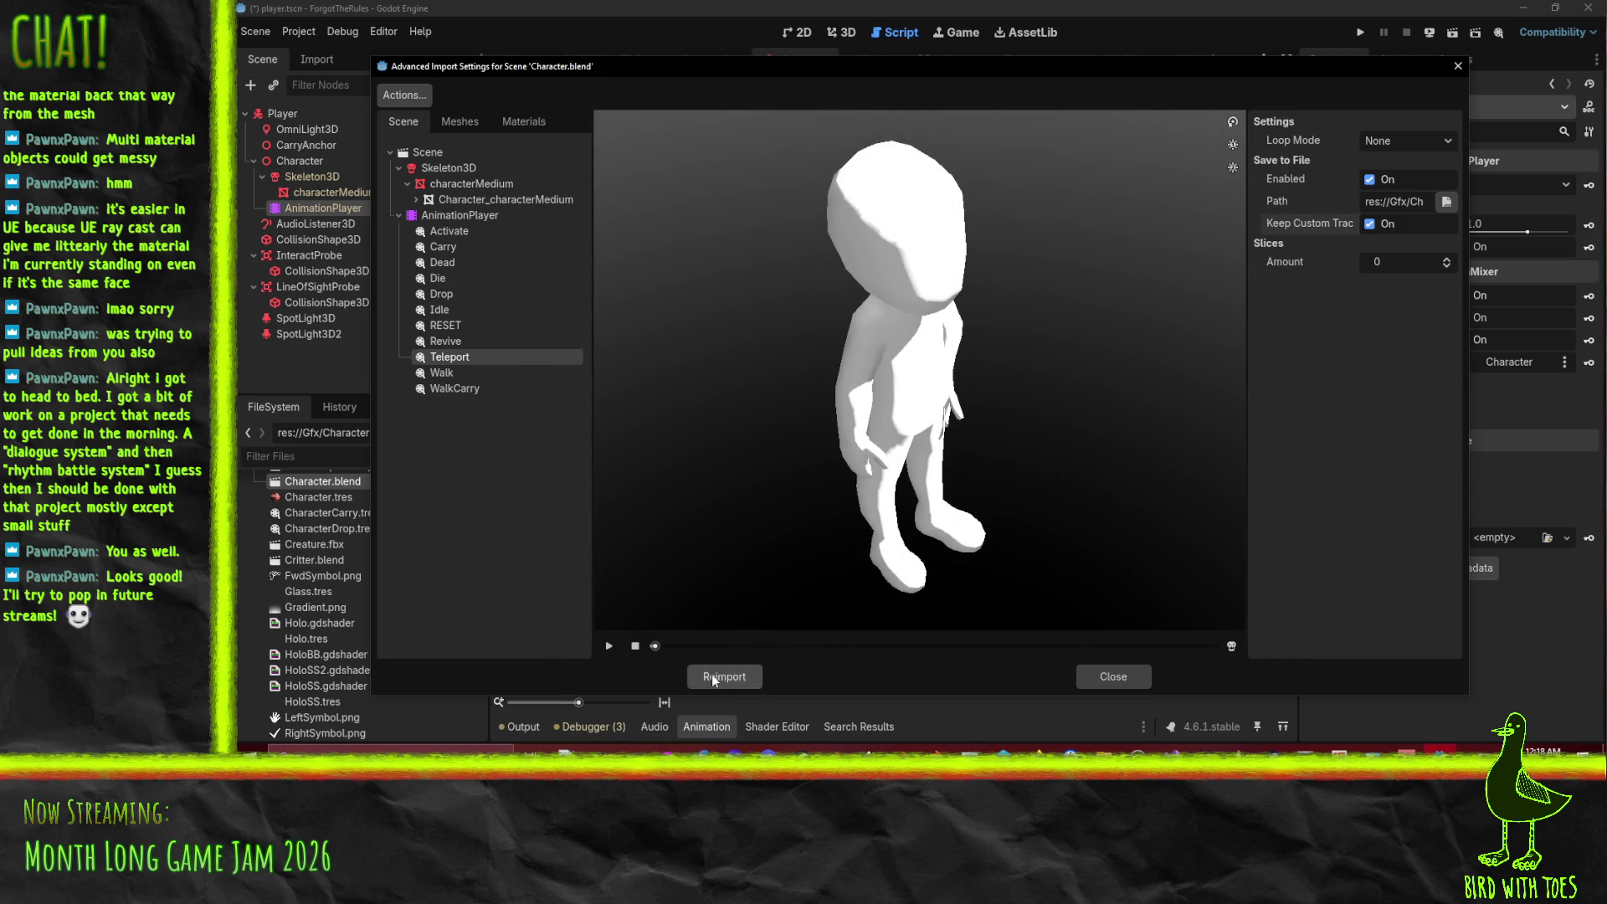
pyautogui.click(717, 677)
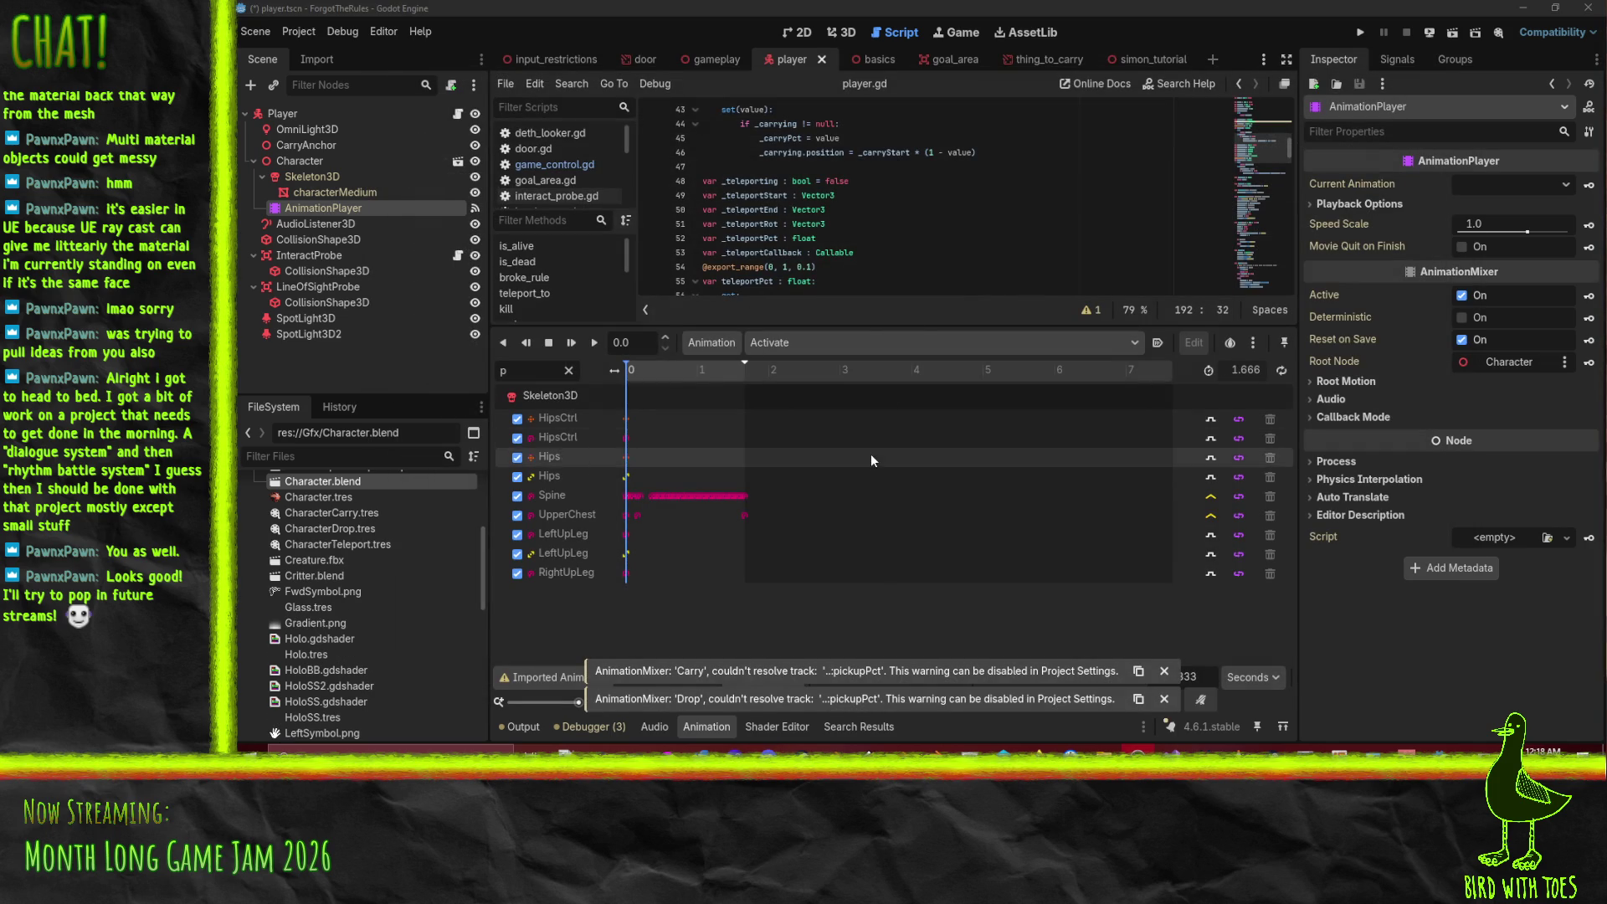
# - Preview the player's Carry and Drop animations, then select Teleport
pyautogui.click(837, 343)
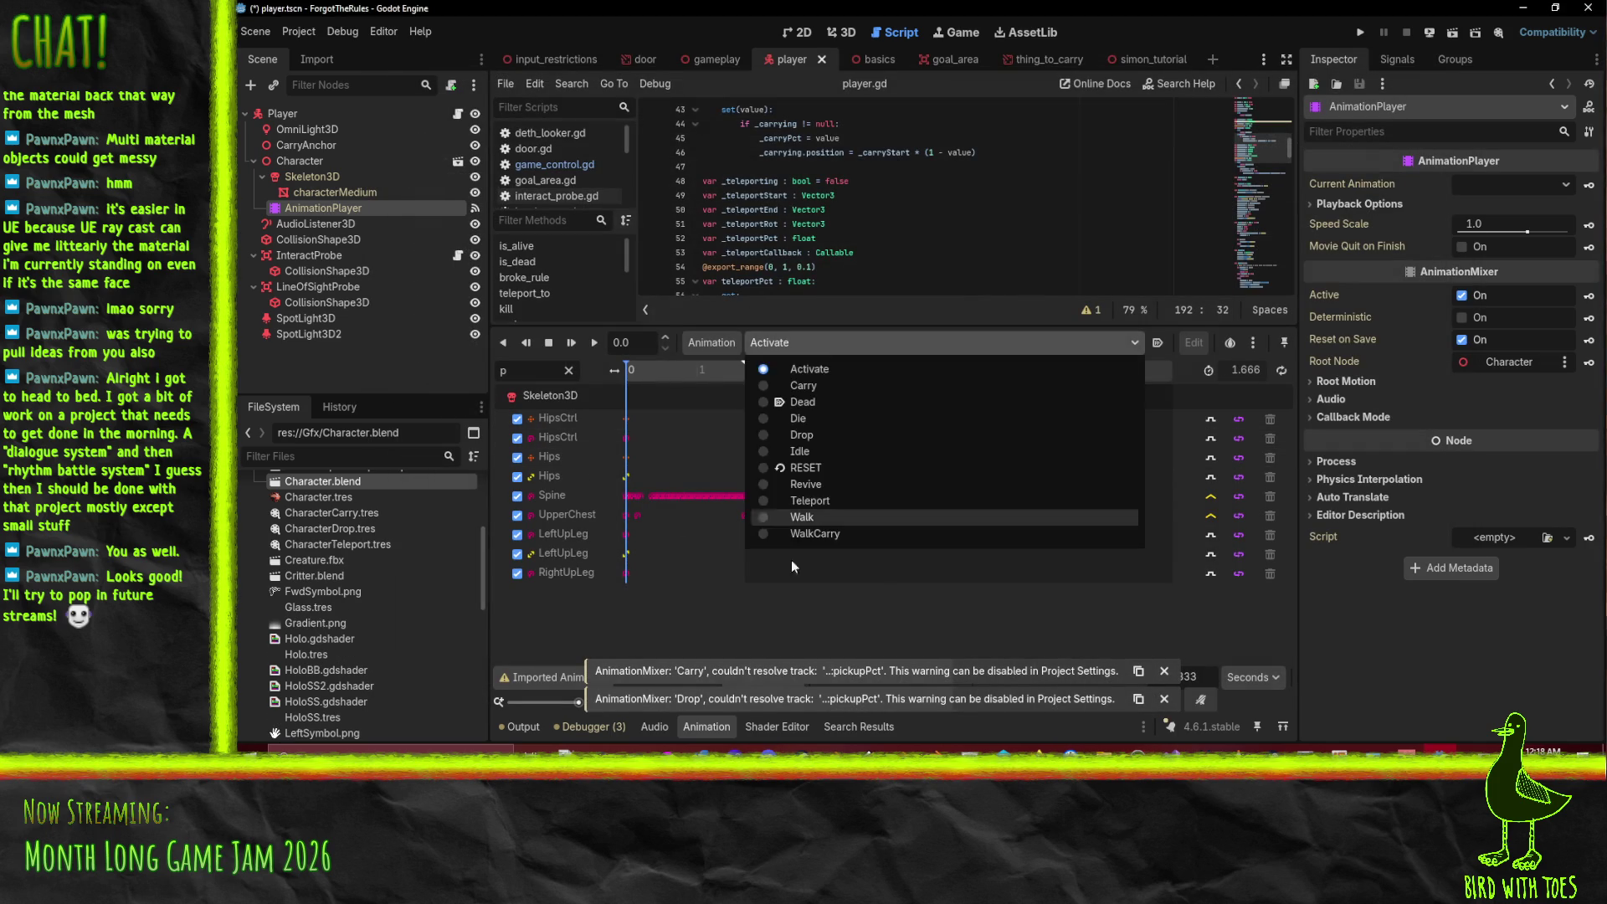
pyautogui.click(570, 624)
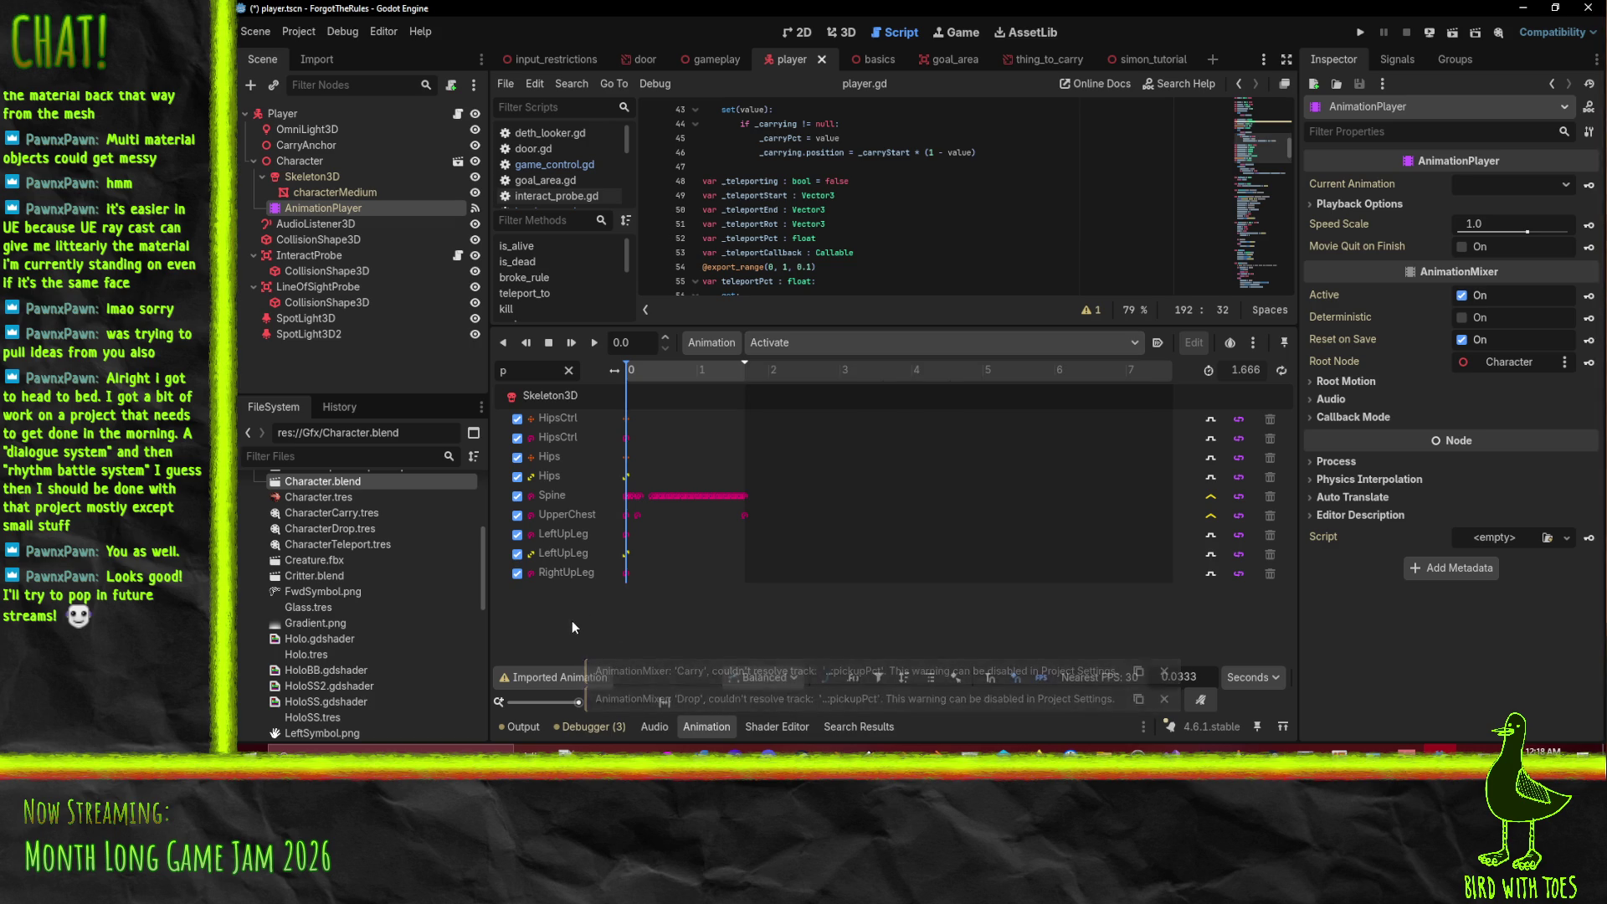
pyautogui.click(317, 575)
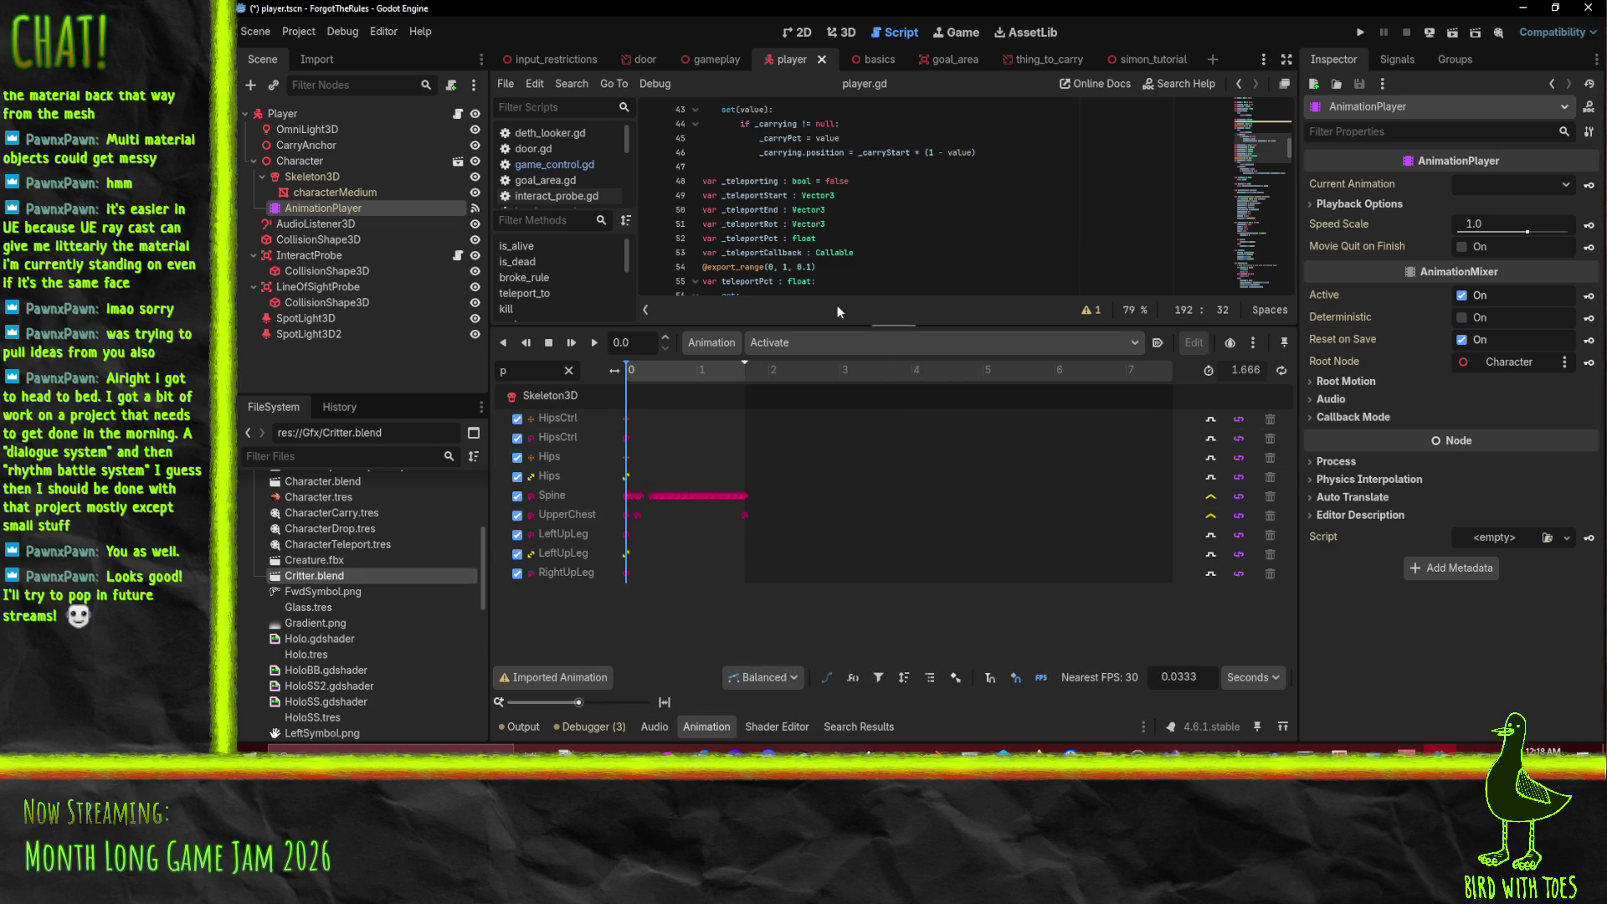
pyautogui.click(775, 348)
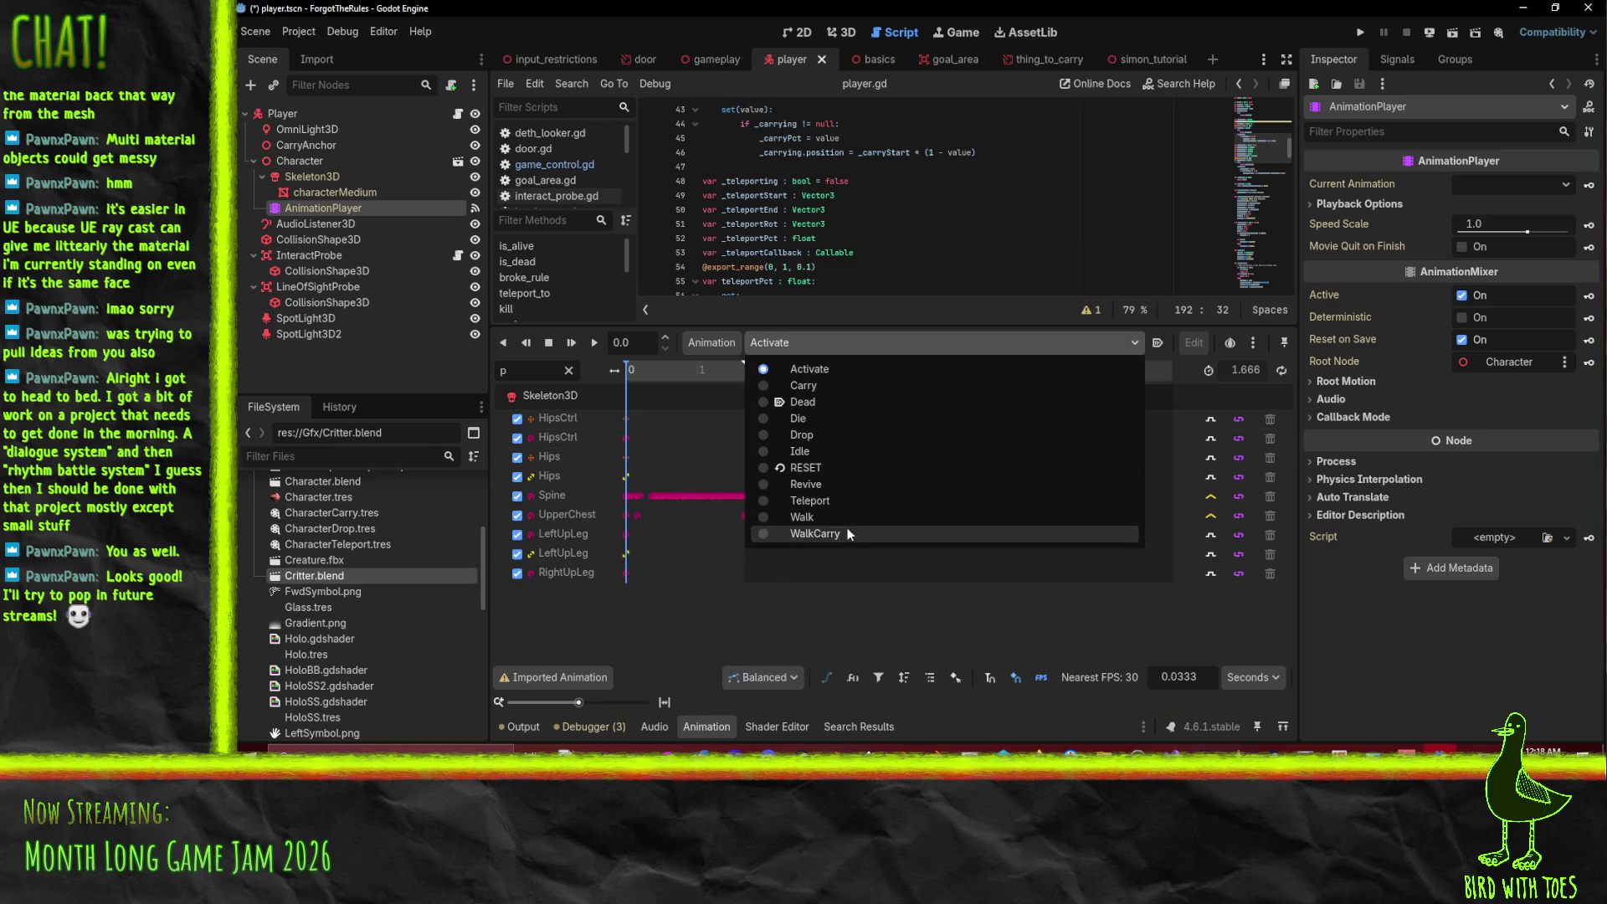
pyautogui.click(836, 387)
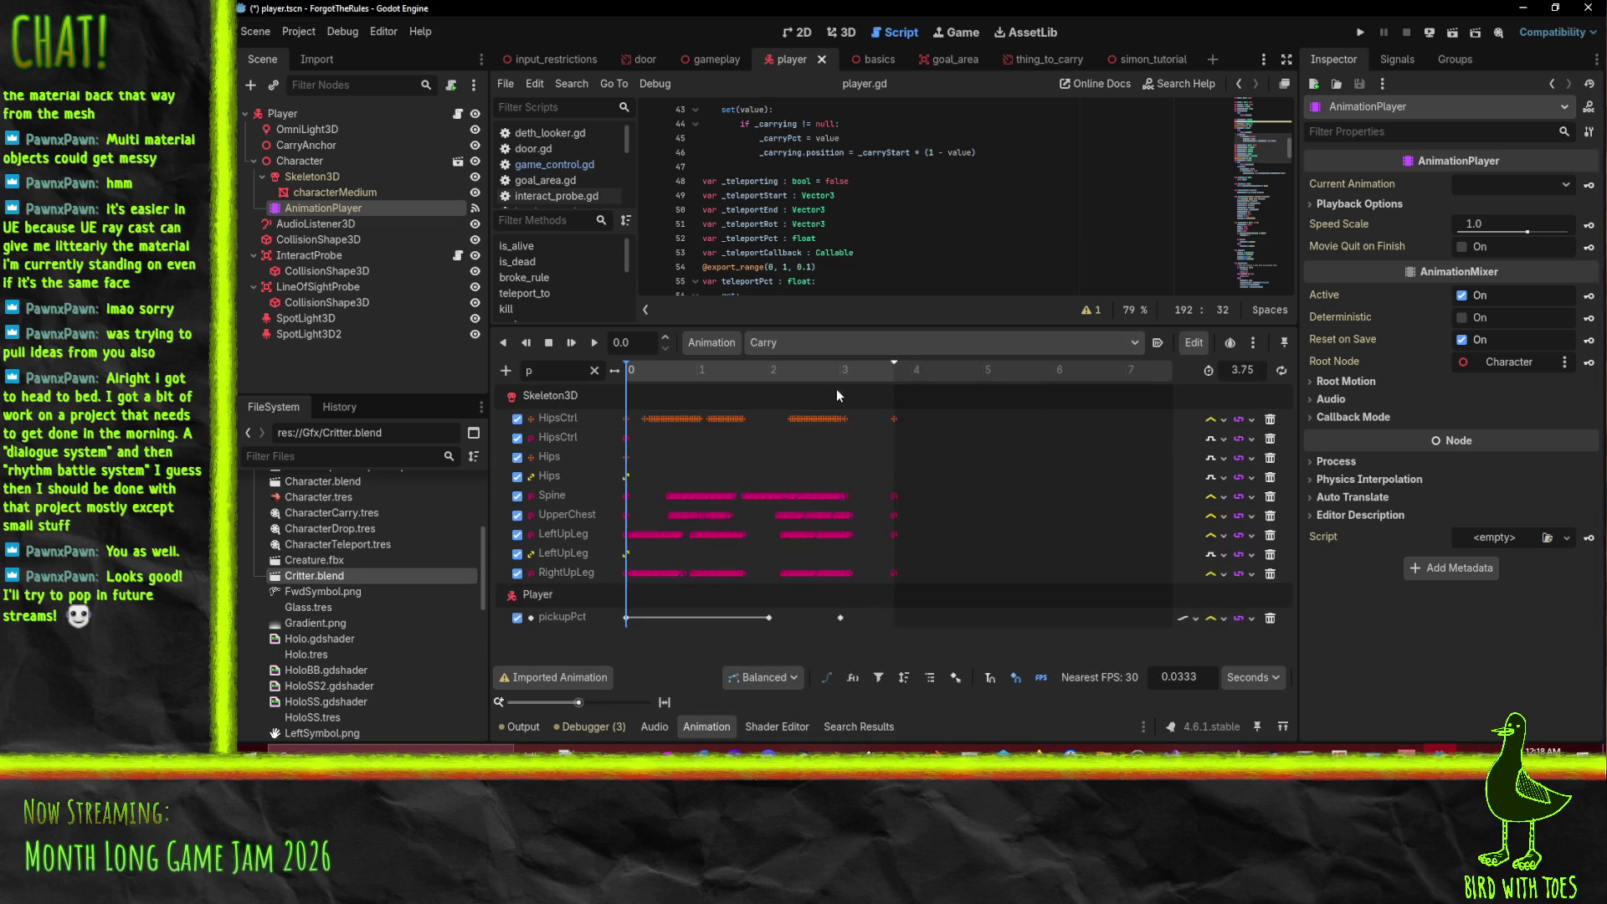
pyautogui.click(832, 343)
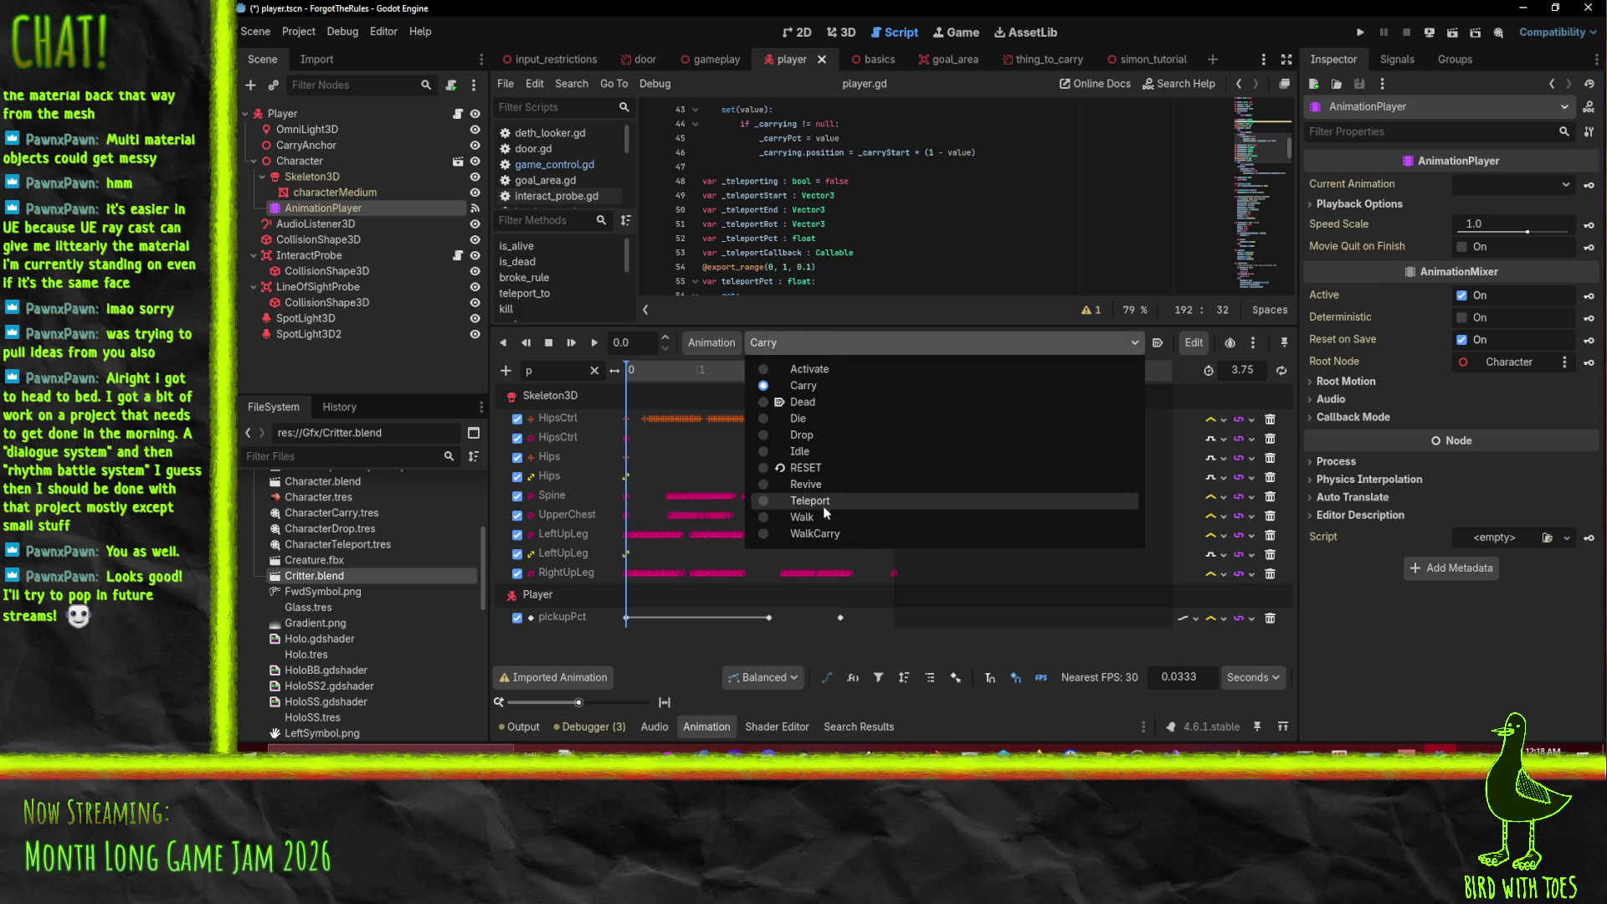
pyautogui.click(835, 435)
pyautogui.click(810, 346)
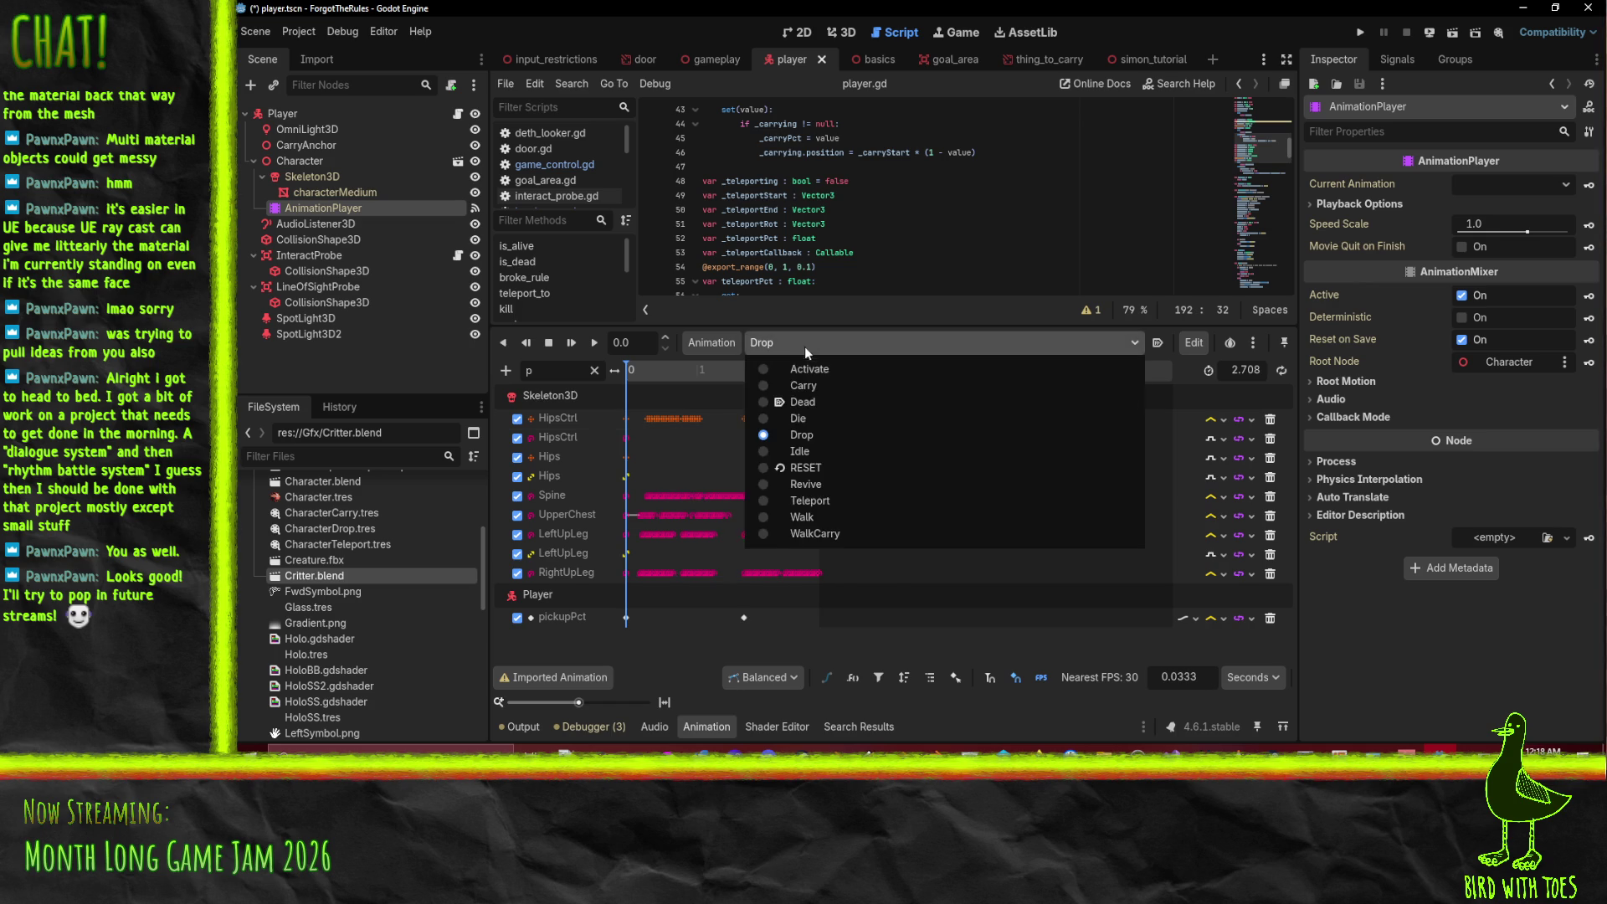
pyautogui.click(830, 499)
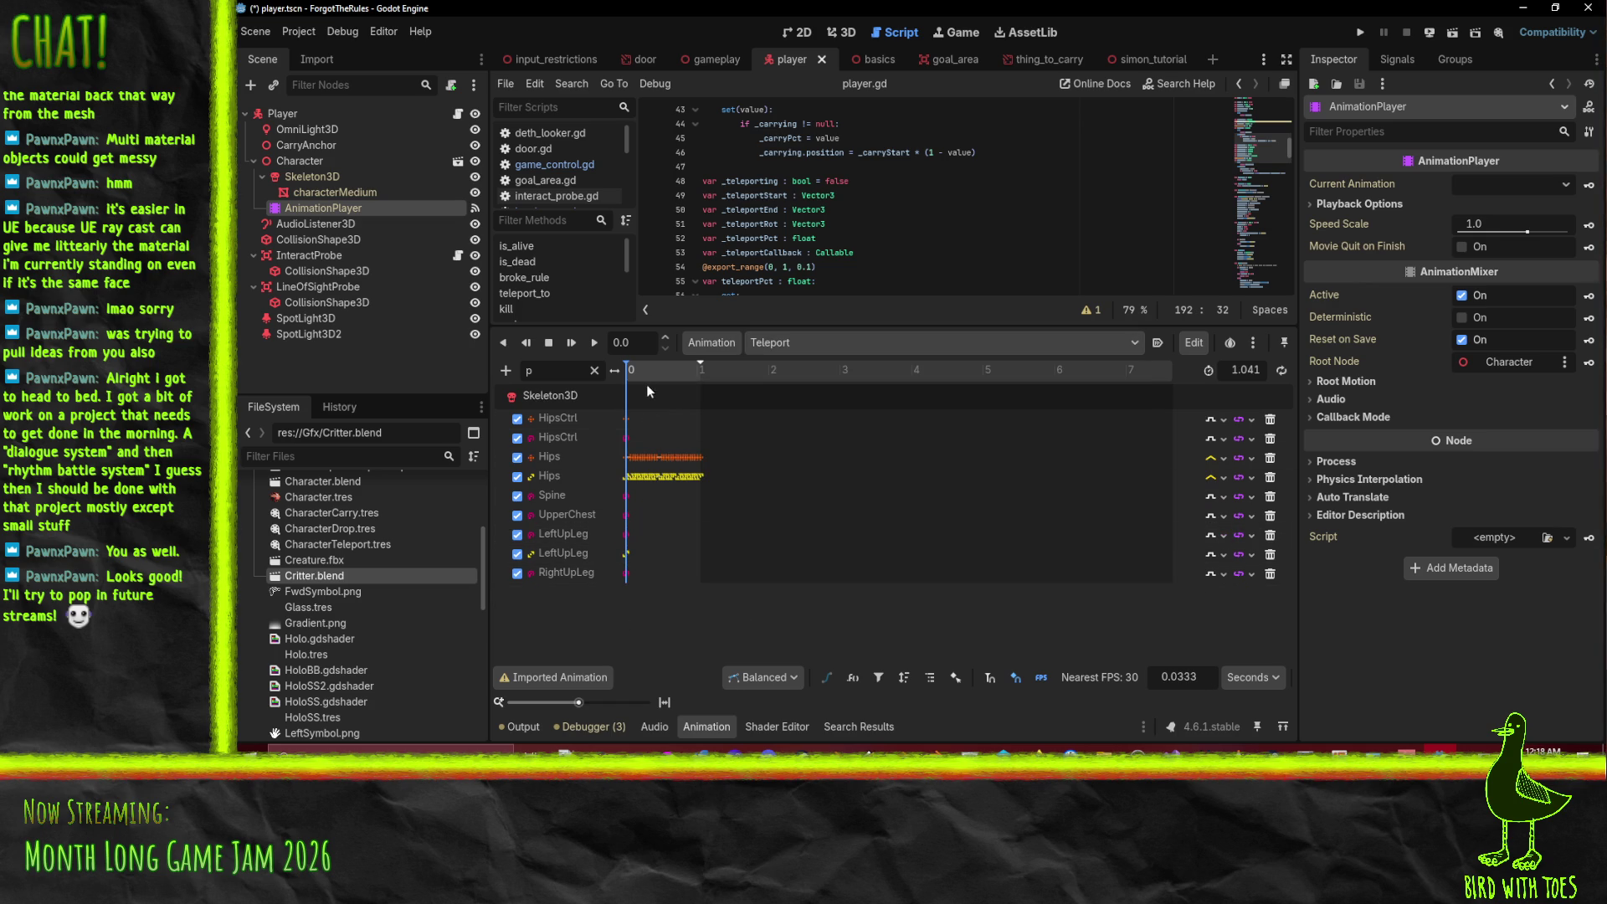
# - Scrub Teleport in the 3D view, settling the timeline at 0.43 seconds
pyautogui.moveTo(631, 373)
pyautogui.mouseDown()
pyautogui.moveTo(599, 370)
pyautogui.moveTo(662, 381)
pyautogui.mouseUp()
pyautogui.click(814, 67)
pyautogui.scroll(3, 902, 283)
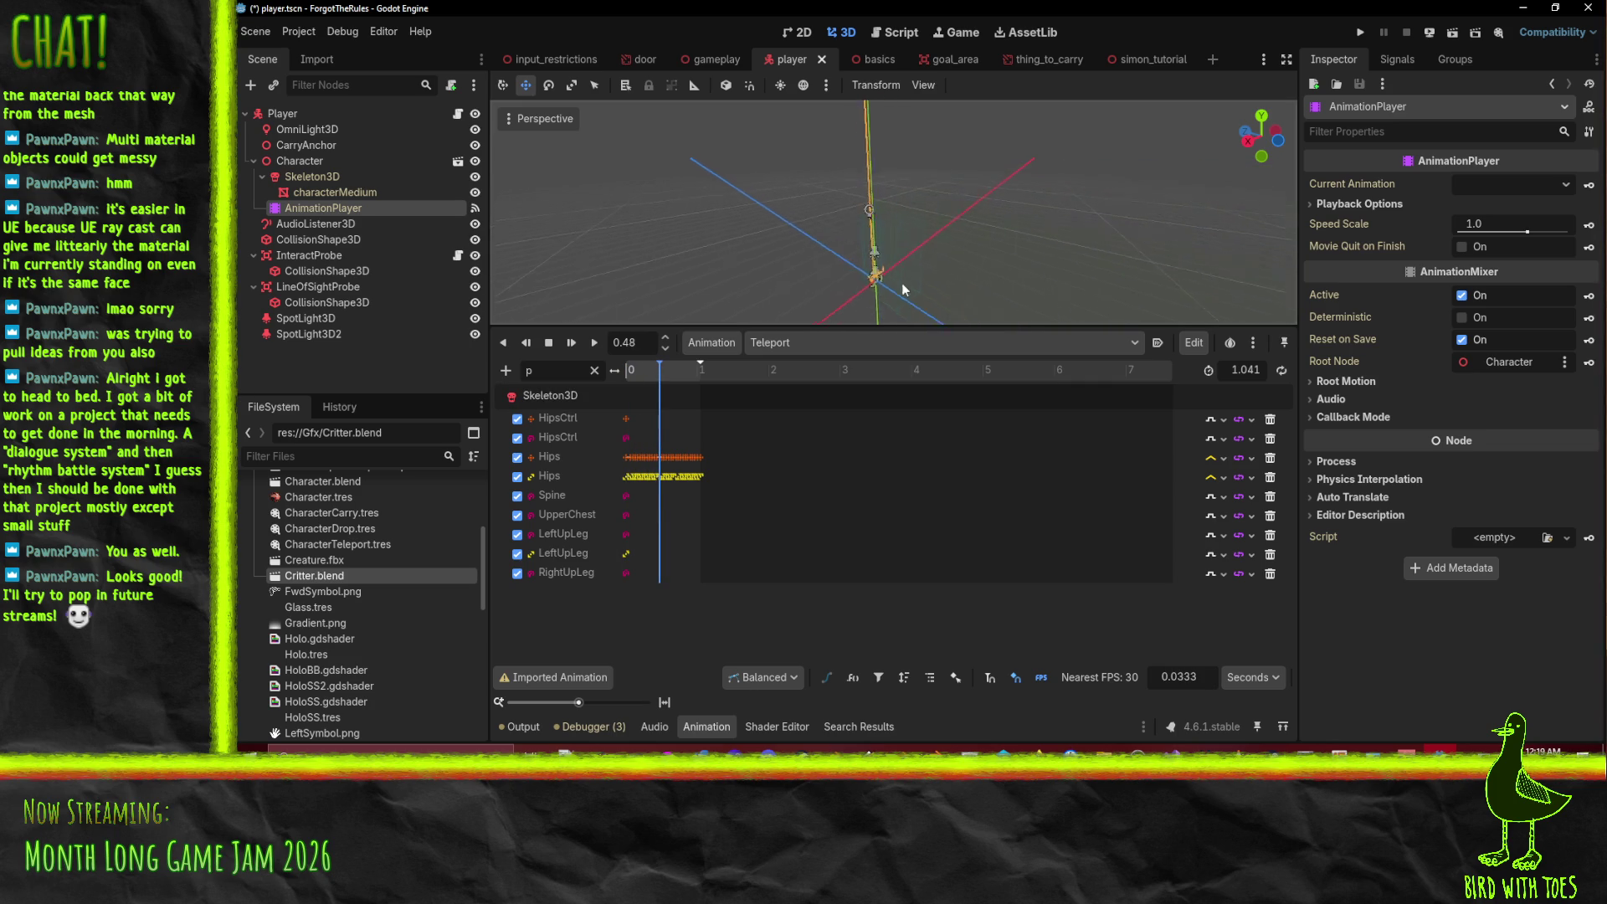
pyautogui.click(688, 484)
pyautogui.scroll(5, 669, 500)
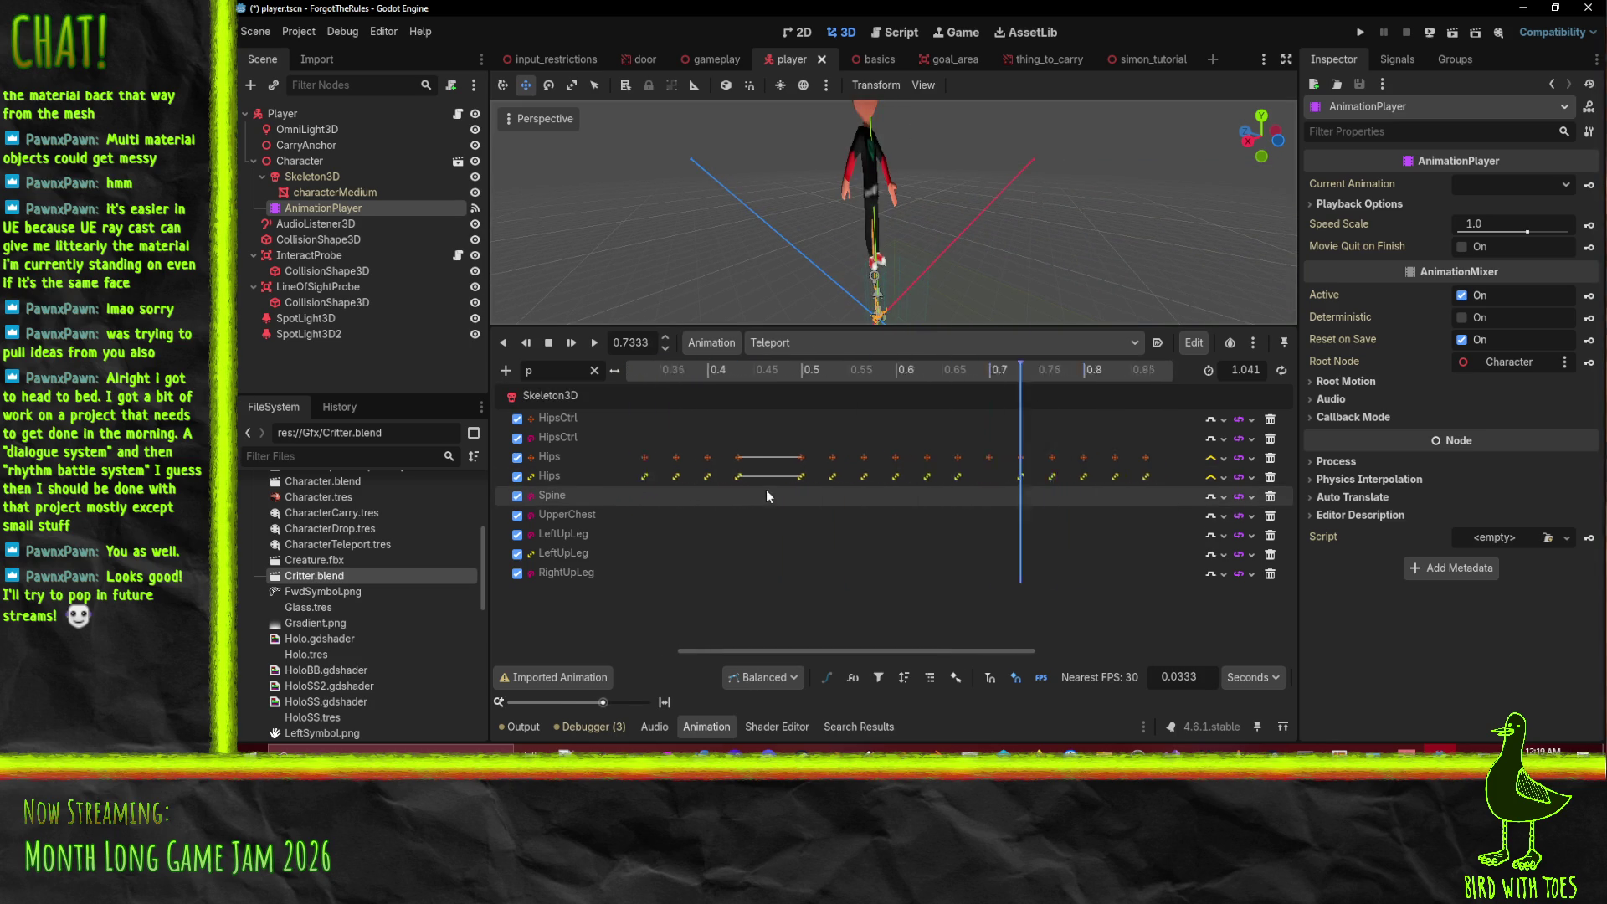
pyautogui.scroll(2, 766, 495)
pyautogui.moveTo(799, 376); pyautogui.dragTo(729, 373)
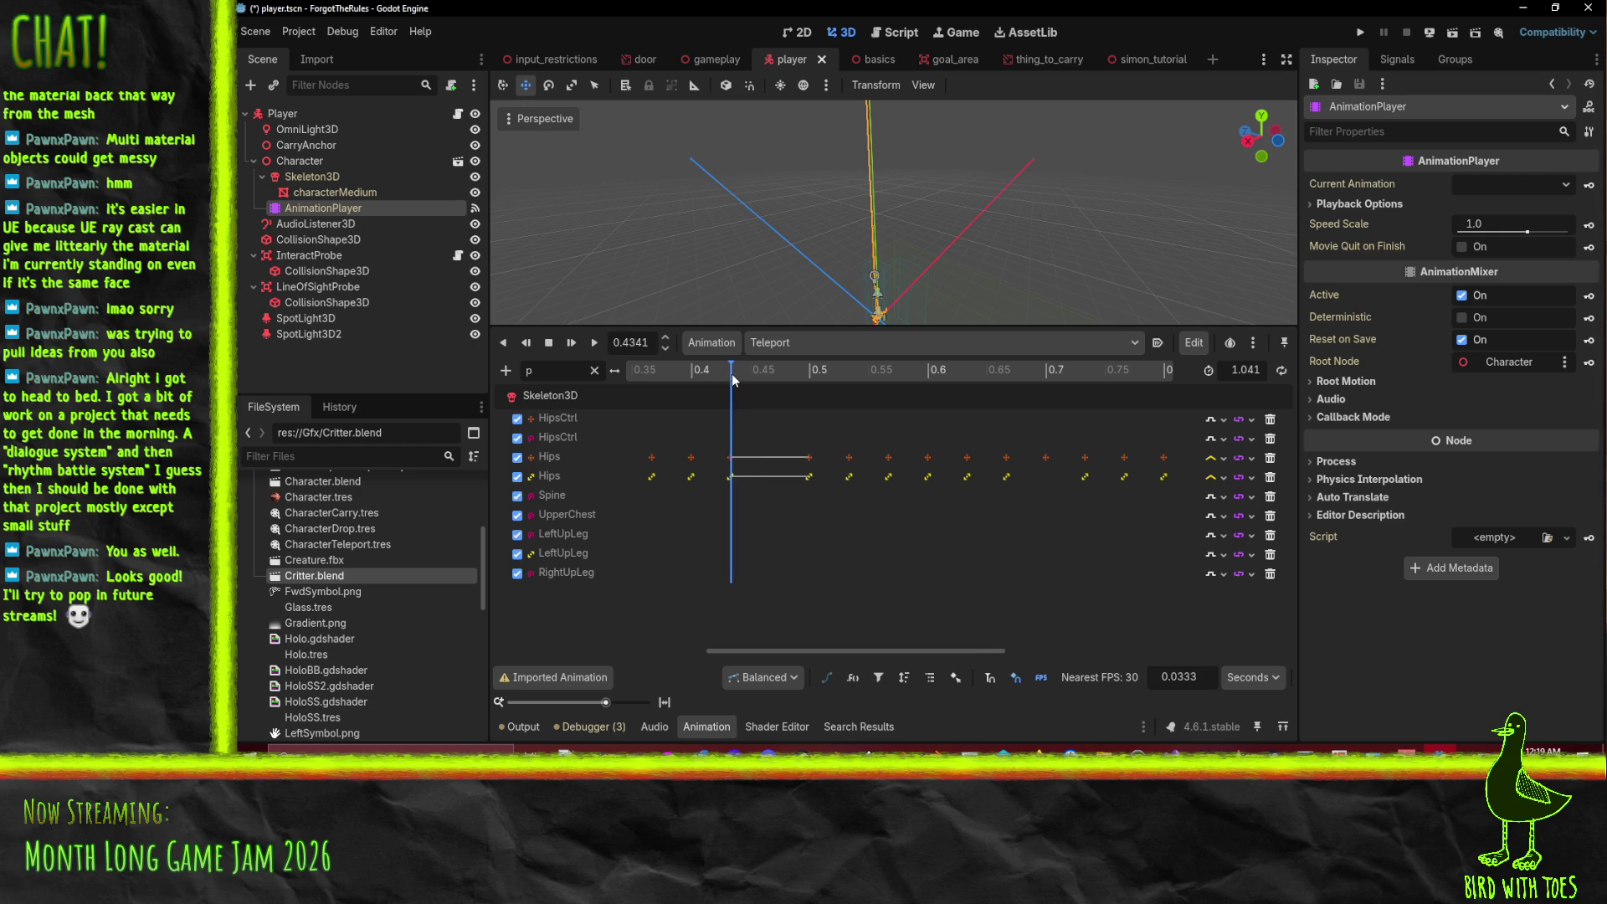
pyautogui.click(665, 343)
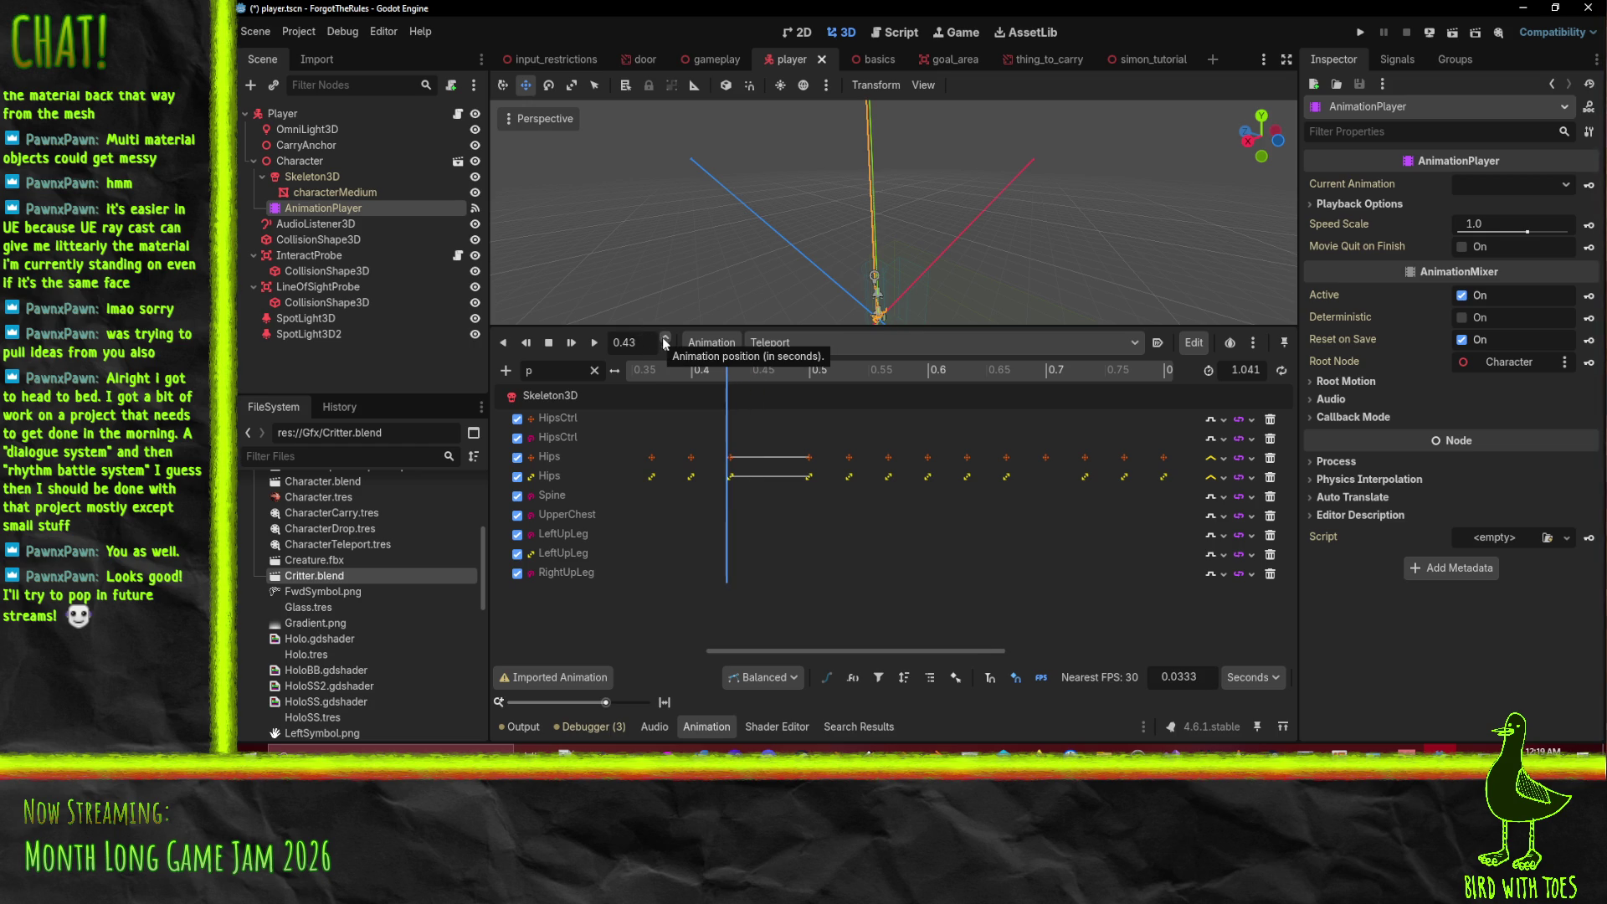
pyautogui.scroll(-5, 335, 611)
pyautogui.scroll(9, 358, 590)
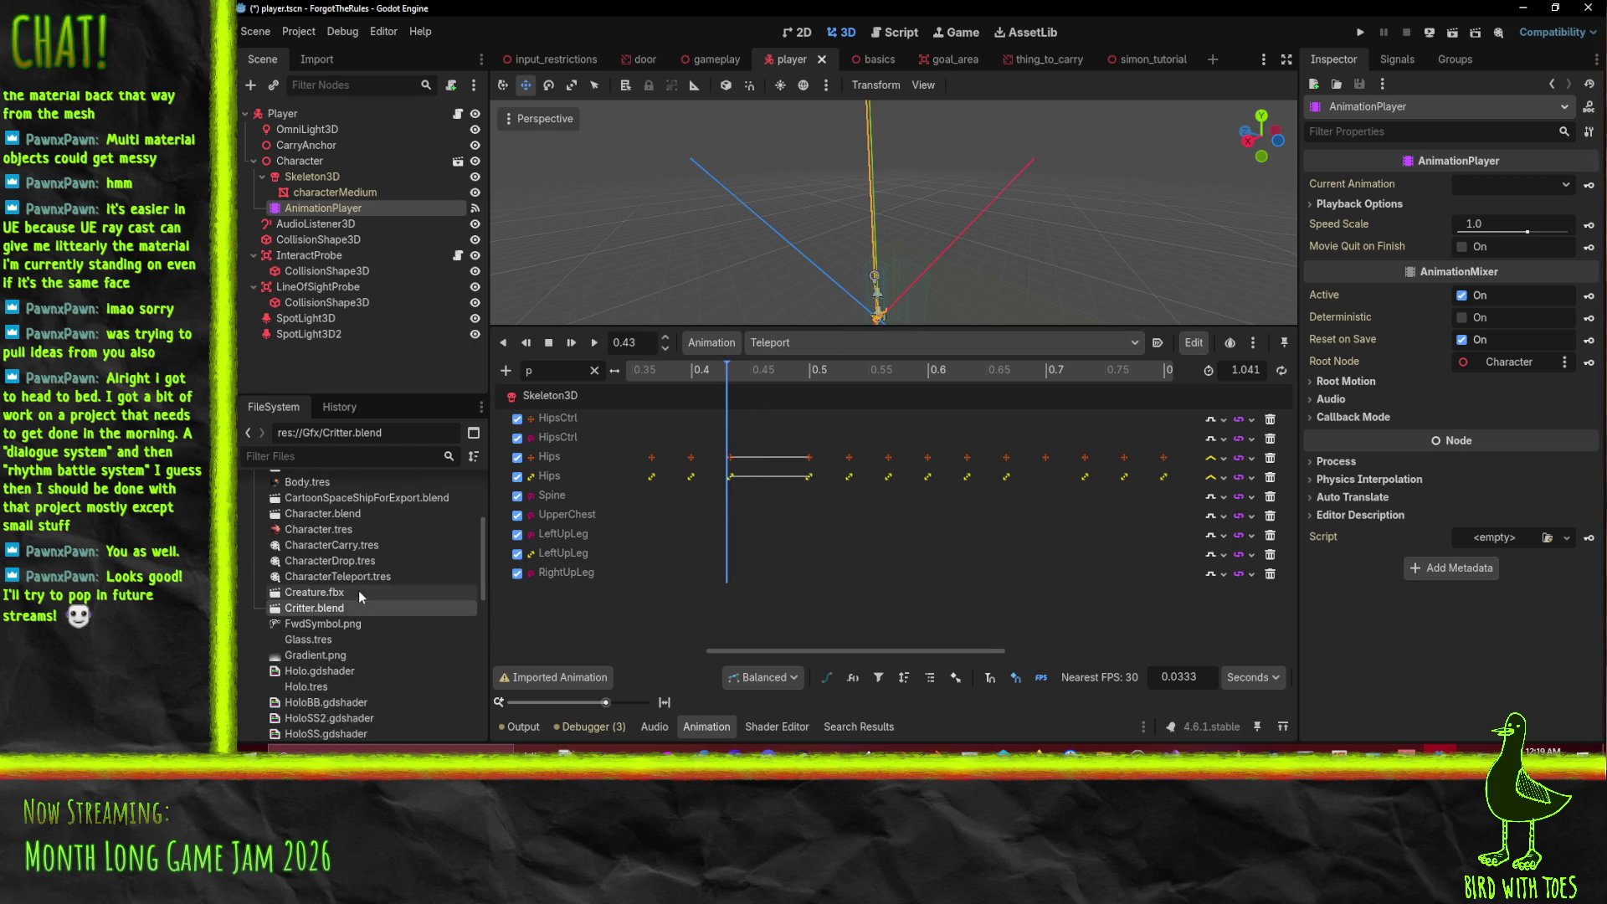
# - Select Player and add a Teleport Pct track to the Teleport animation
pyautogui.click(284, 115)
pyautogui.click(1577, 362)
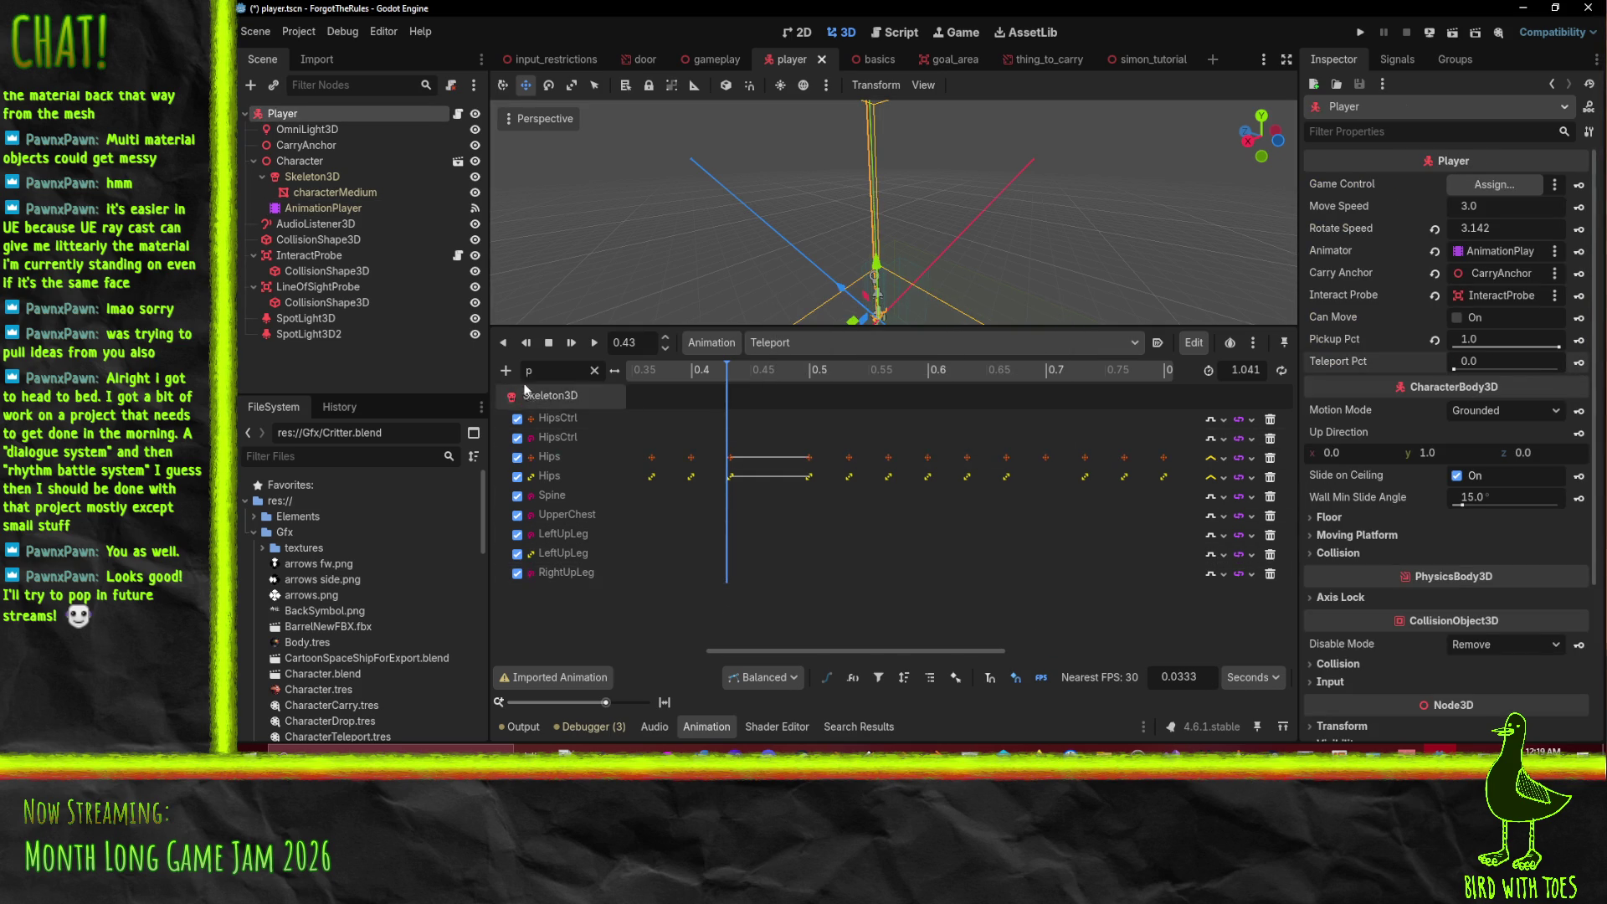
pyautogui.click(595, 371)
pyautogui.scroll(-1, 669, 501)
pyautogui.write('te')
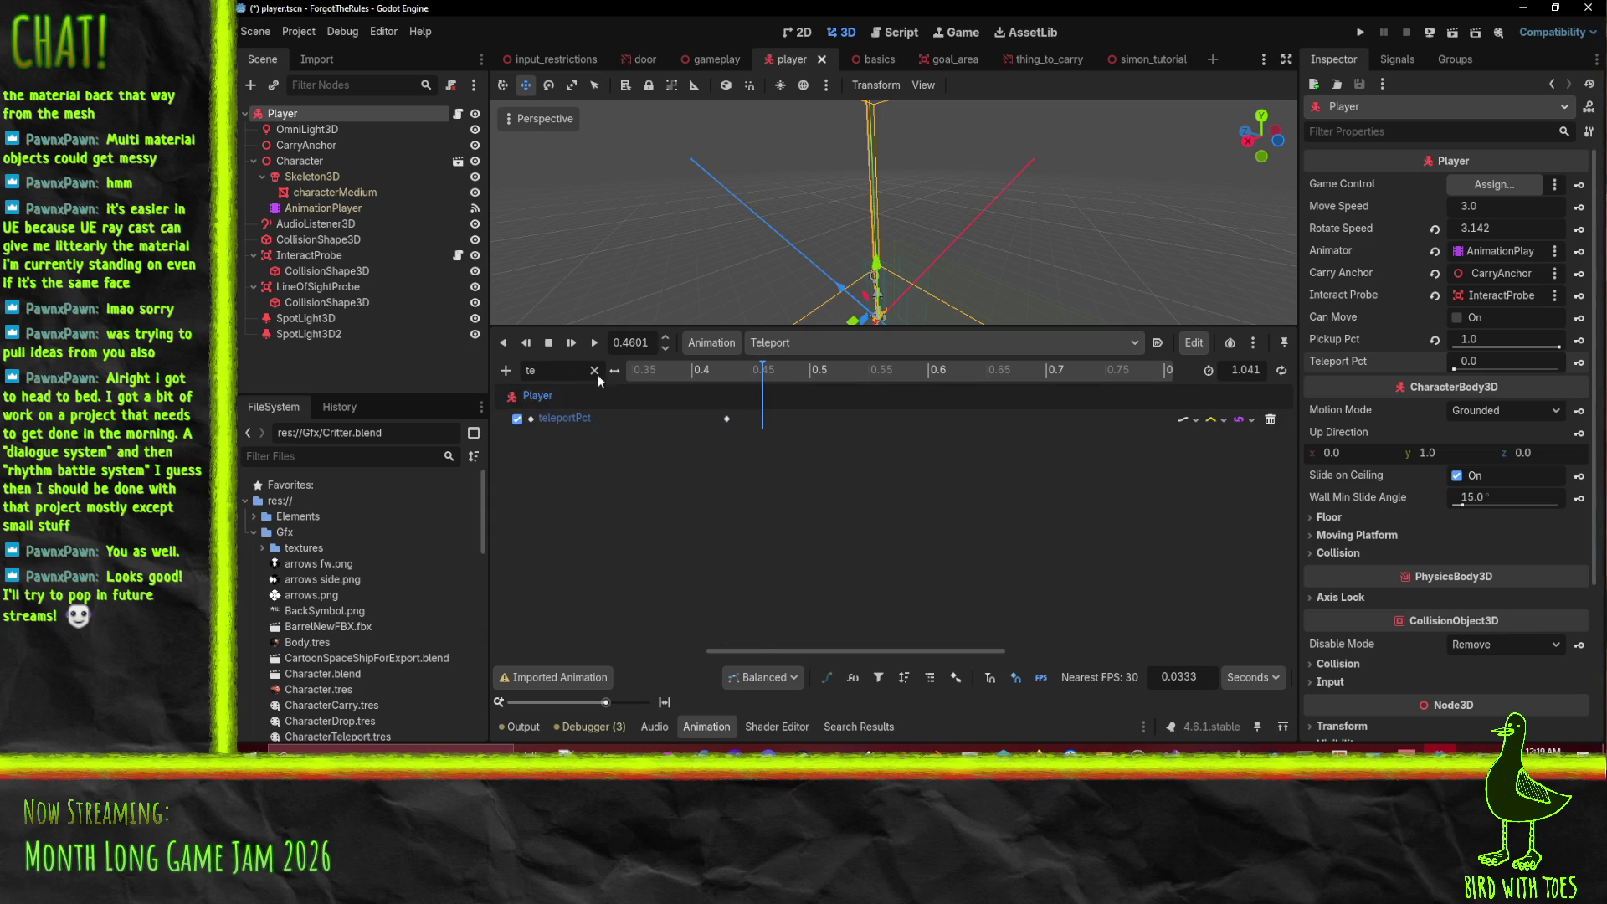
pyautogui.click(595, 371)
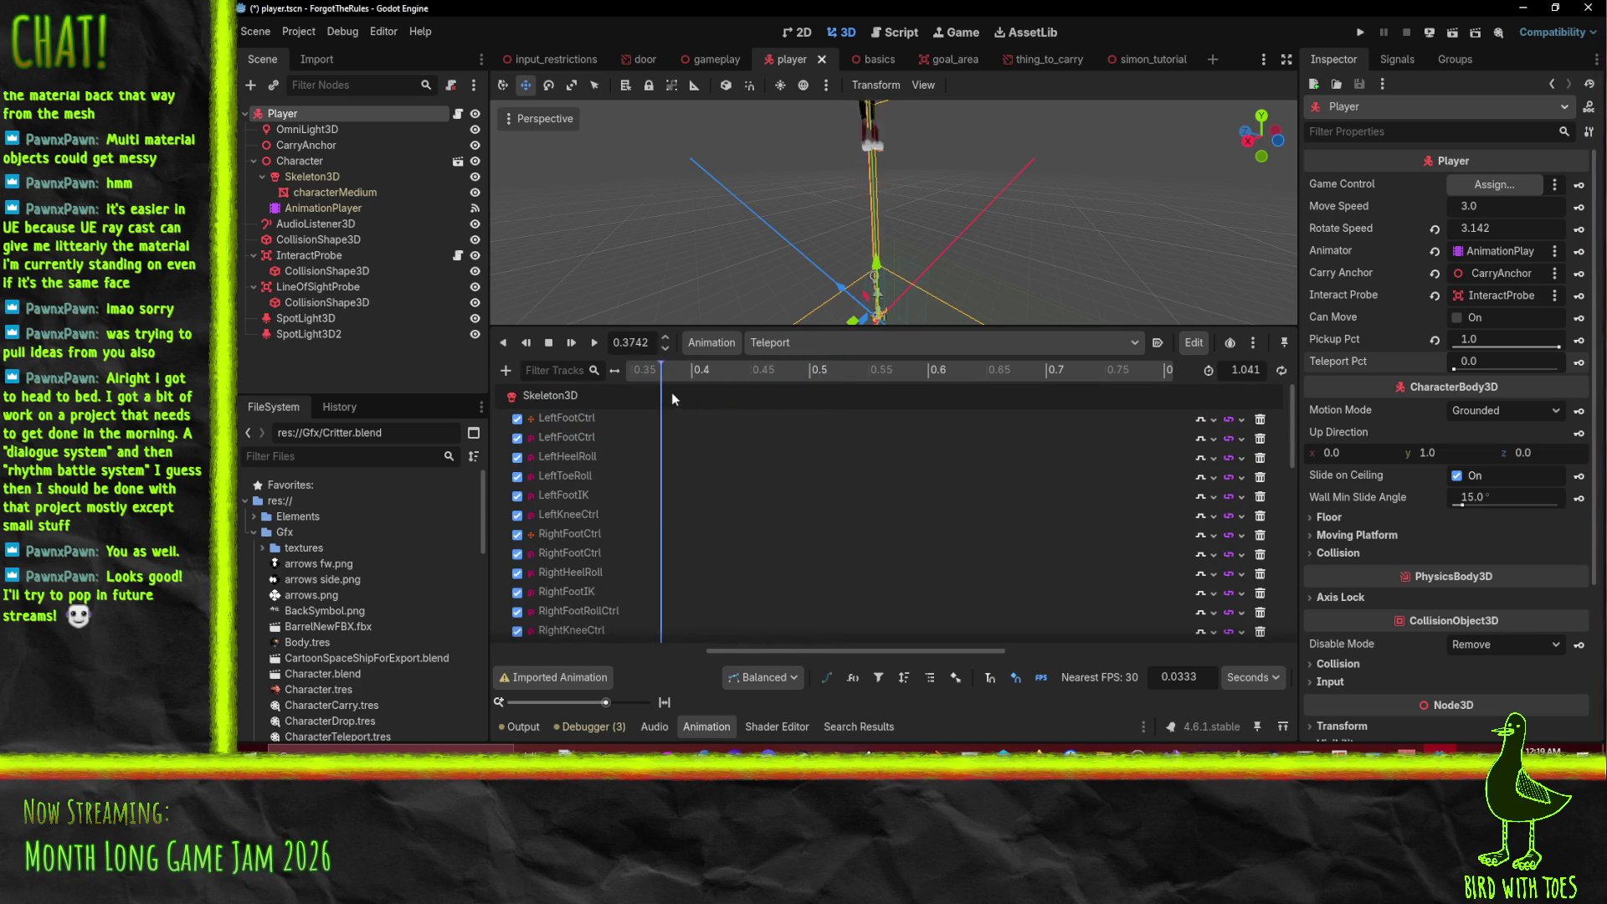
pyautogui.scroll(-5, 681, 436)
# - Key Teleport Pct to 1.0 at 0.5 seconds and save the player scene
pyautogui.click(744, 371)
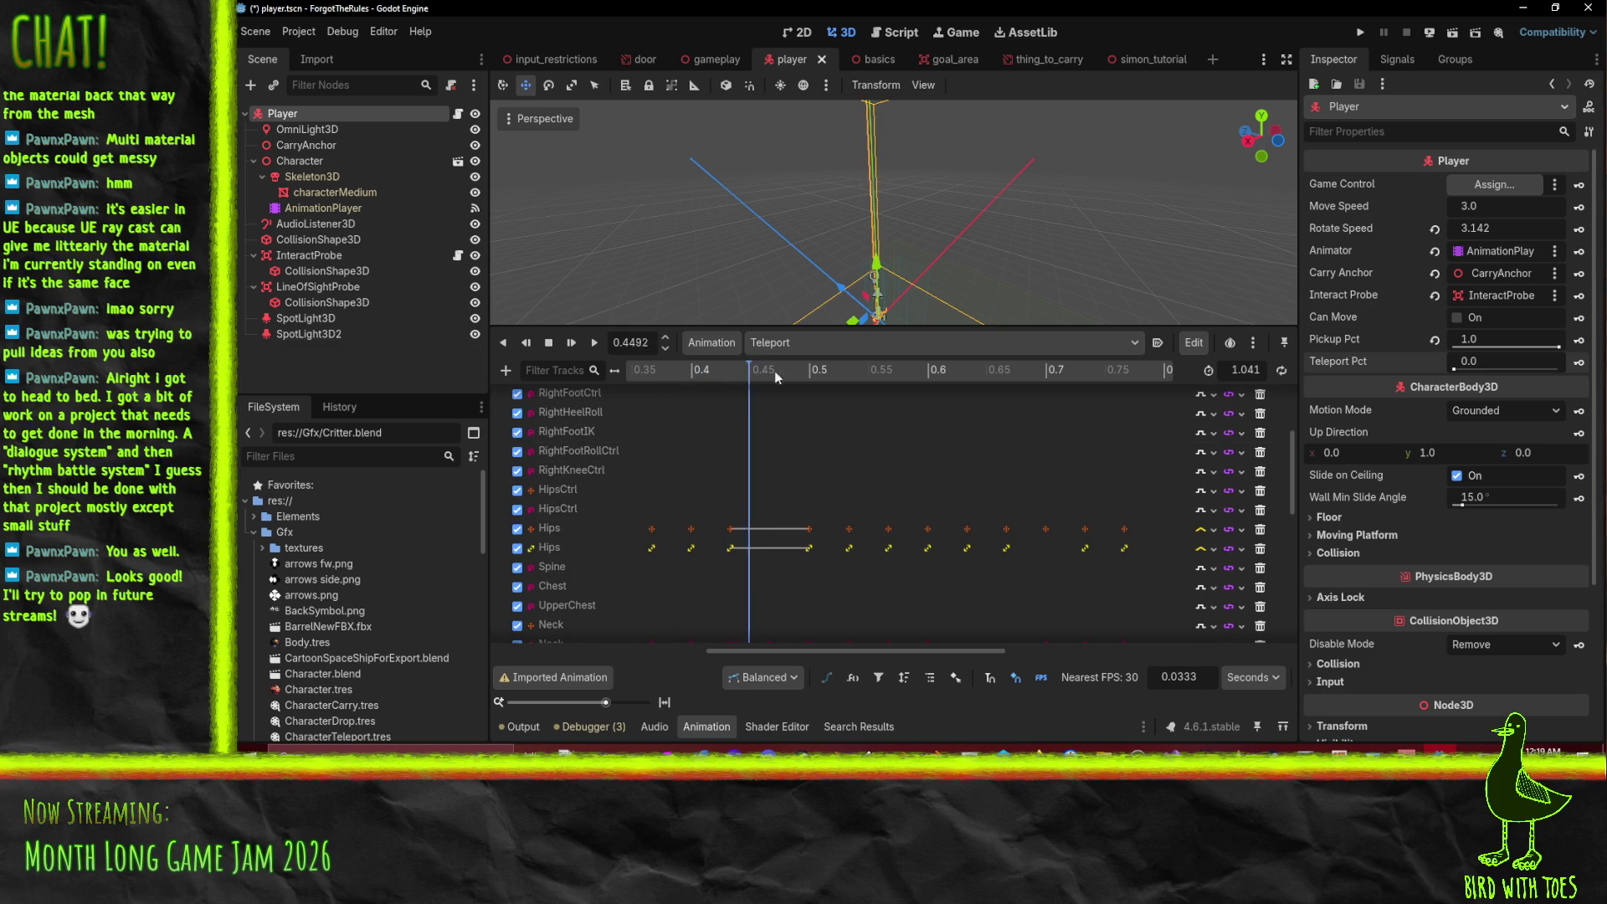
pyautogui.click(852, 391)
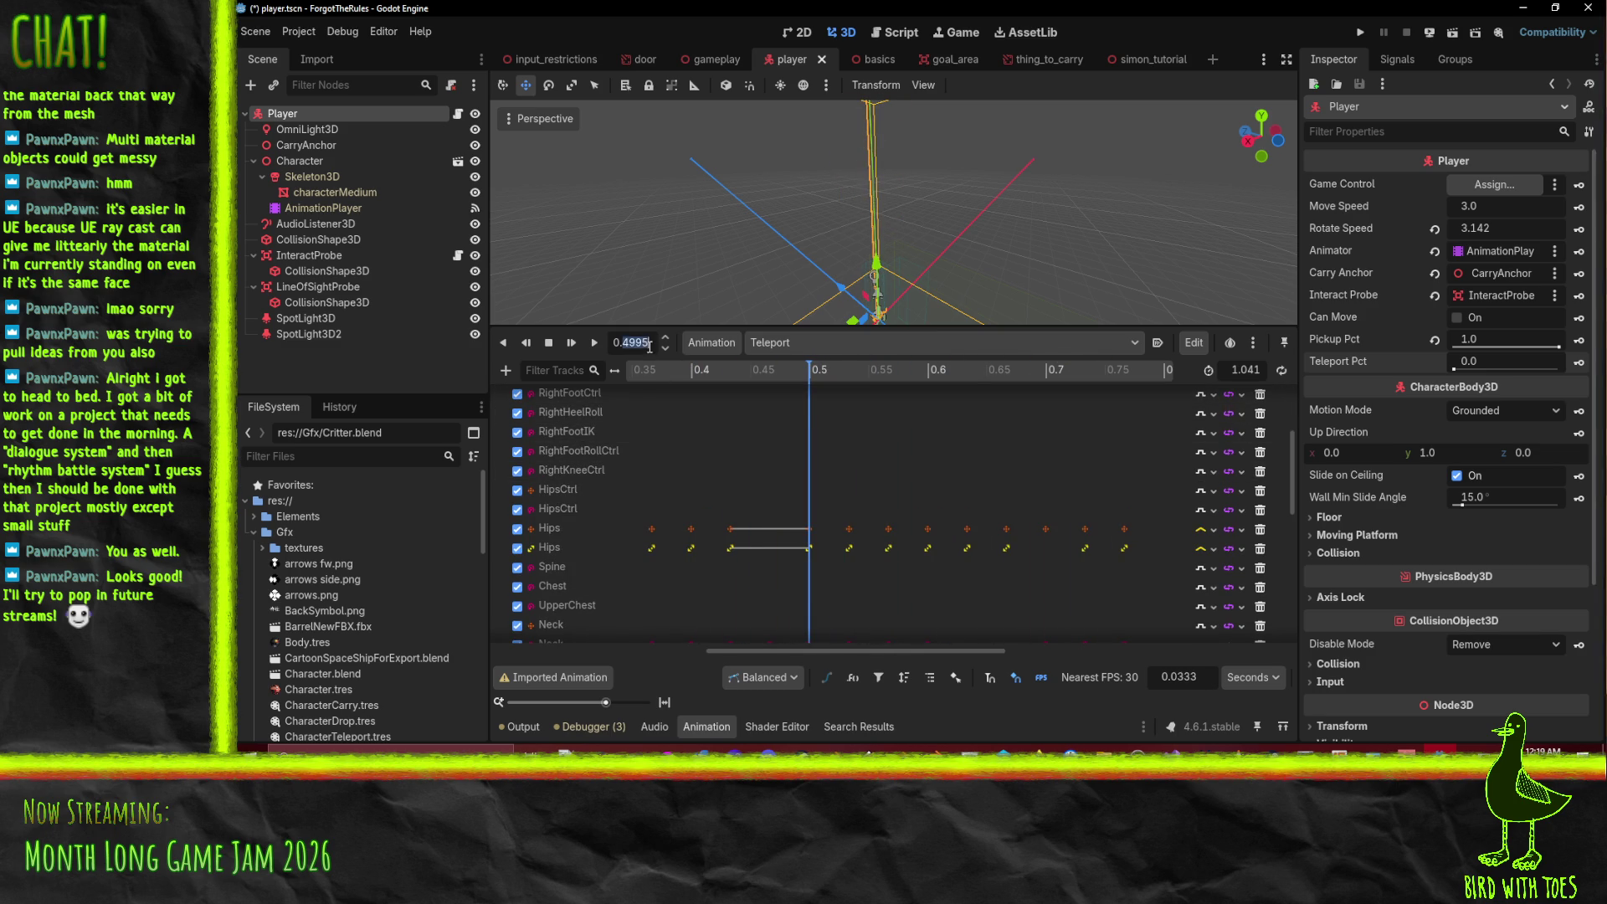
pyautogui.write('5')
pyautogui.press('Return')
pyautogui.moveTo(1459, 368); pyautogui.dragTo(1585, 366)
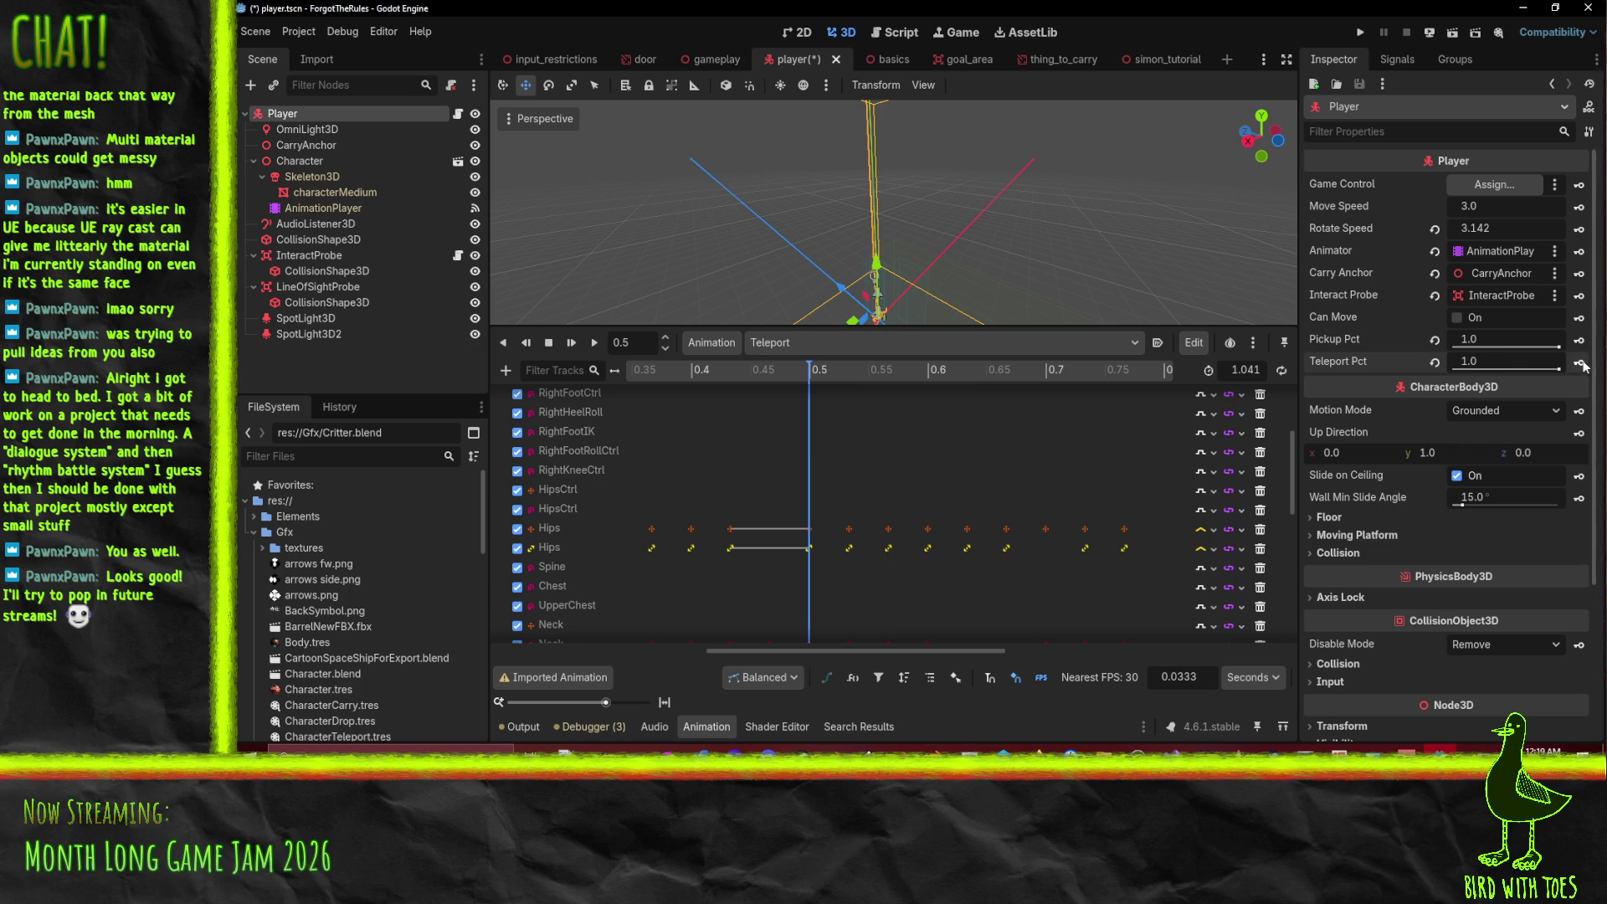
pyautogui.hotkey('ctrl', 's')
pyautogui.click(673, 394)
pyautogui.hotkey('shift', 'd')
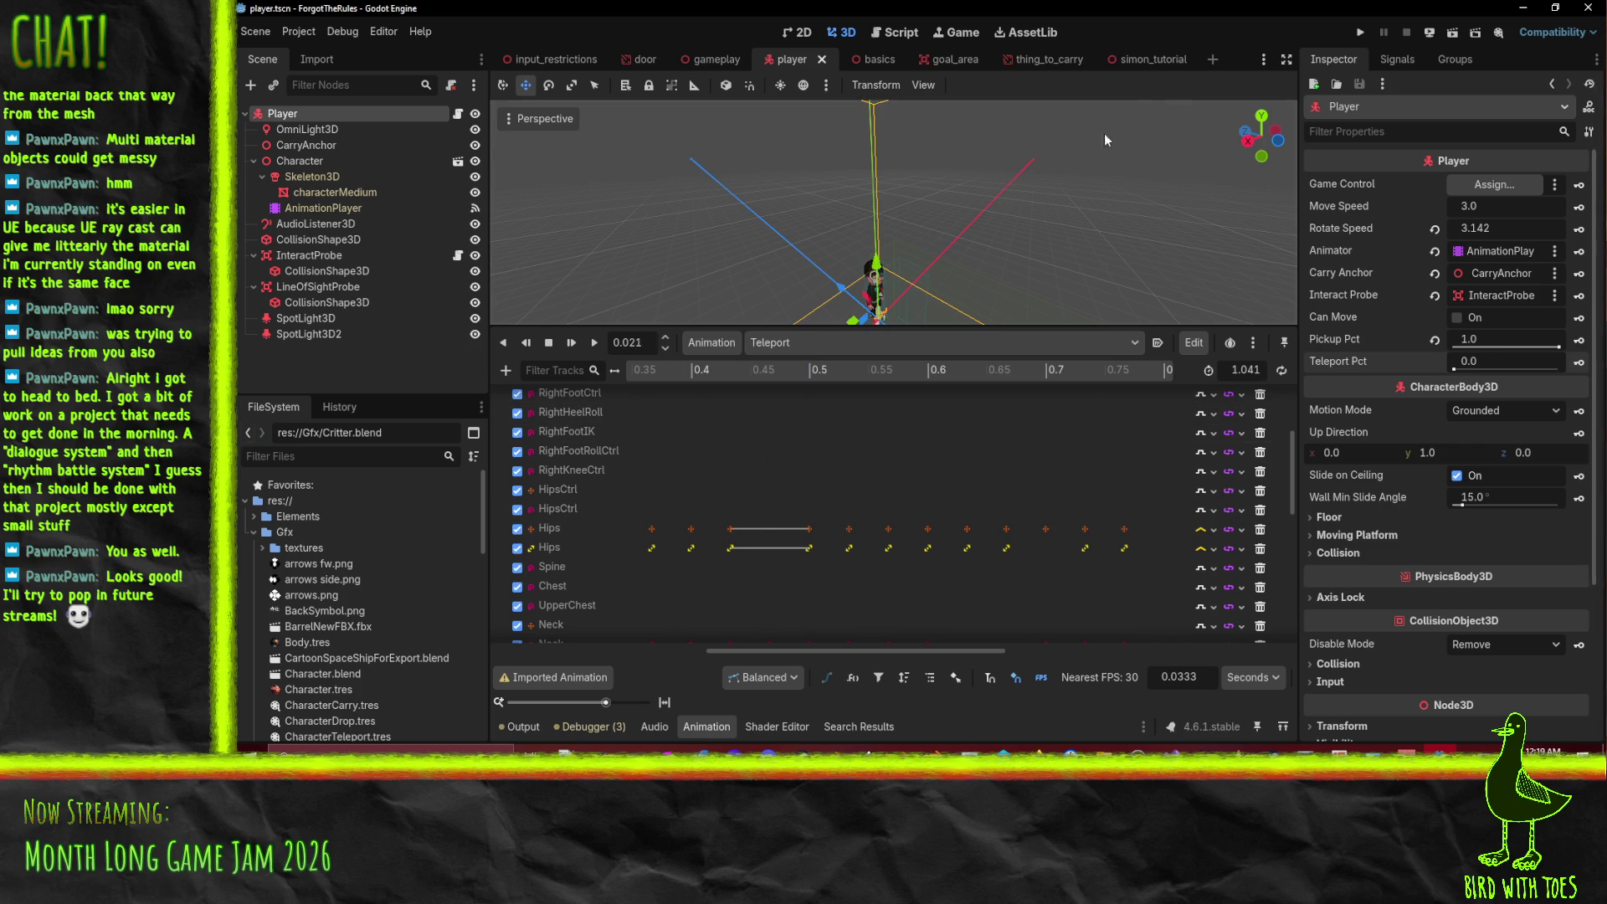
pyautogui.click(1358, 34)
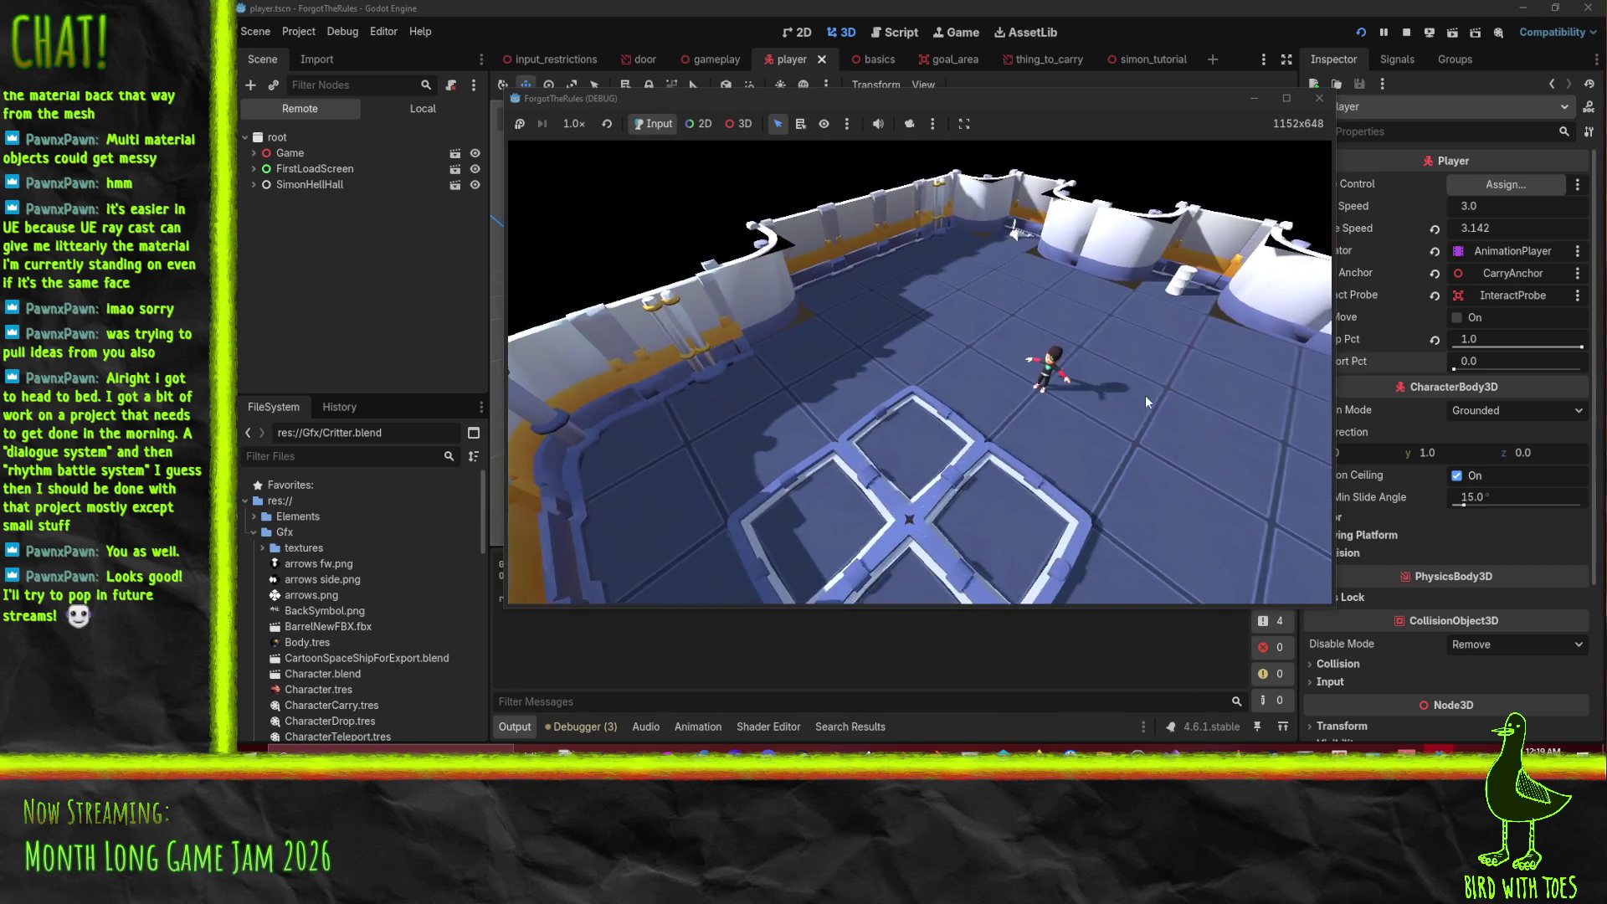
# - Walk the character with W toward the arena's back wall
pyautogui.press('w')
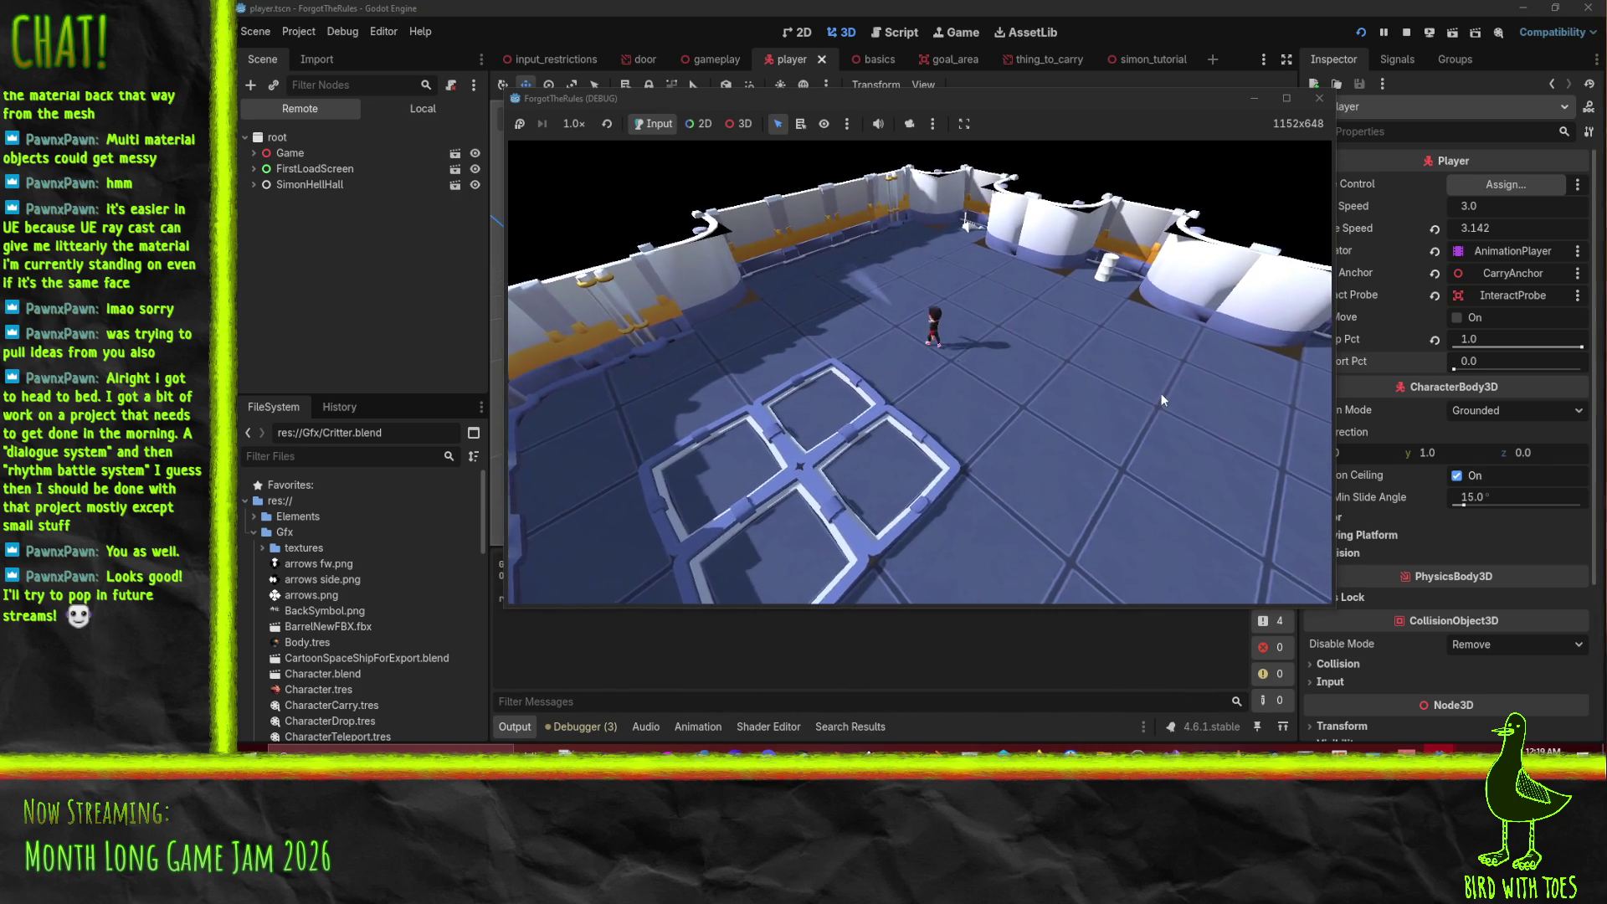
pyautogui.press('w')
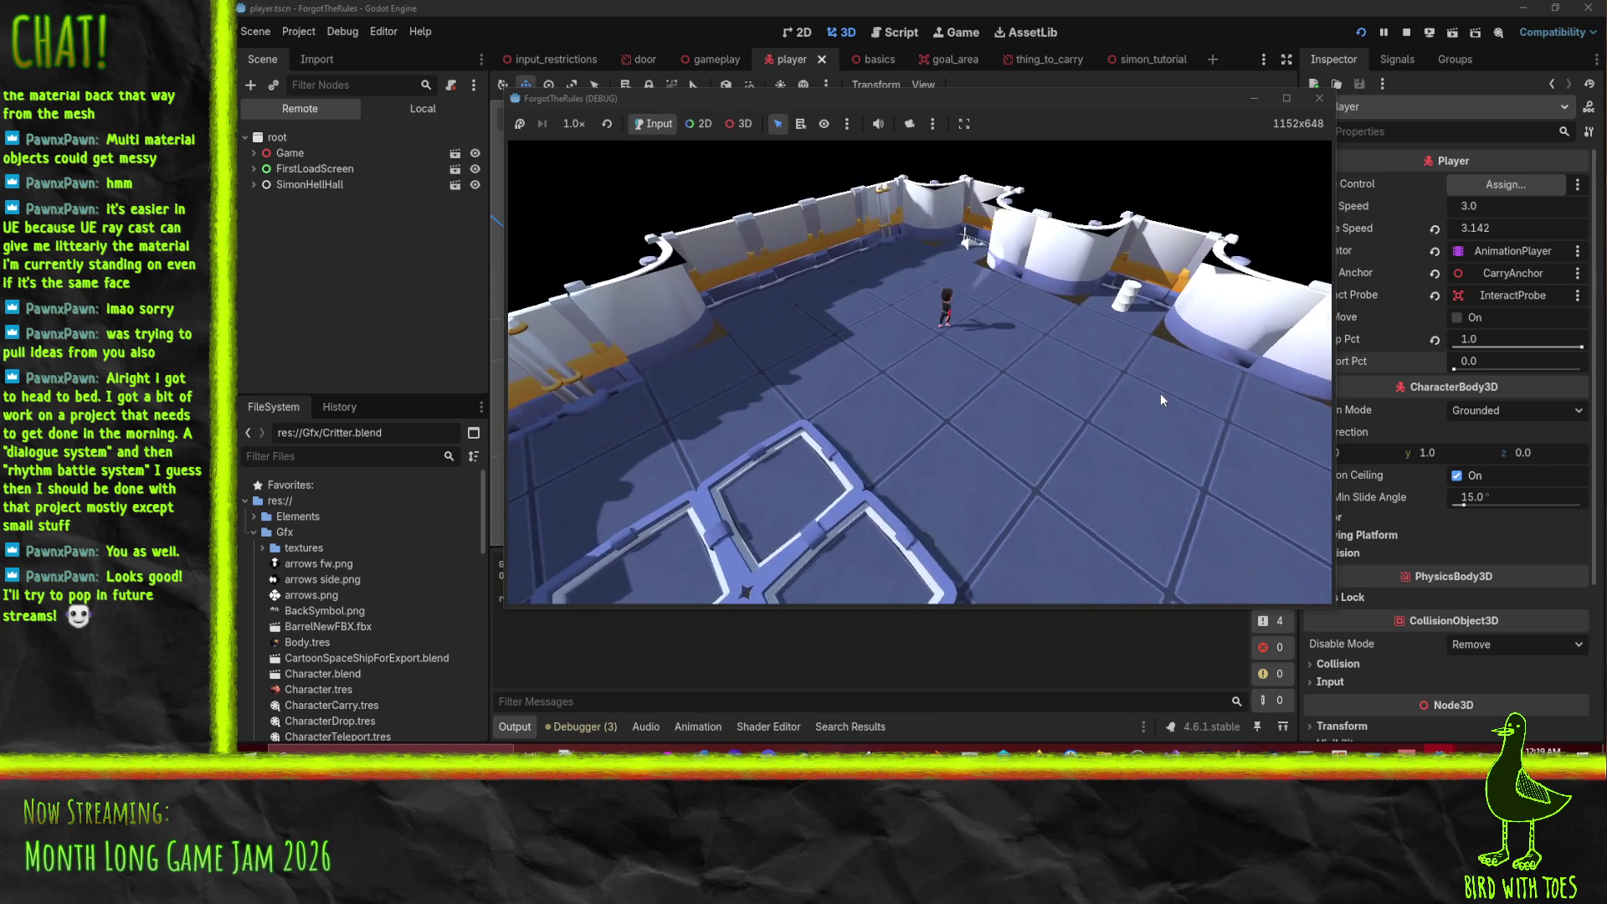
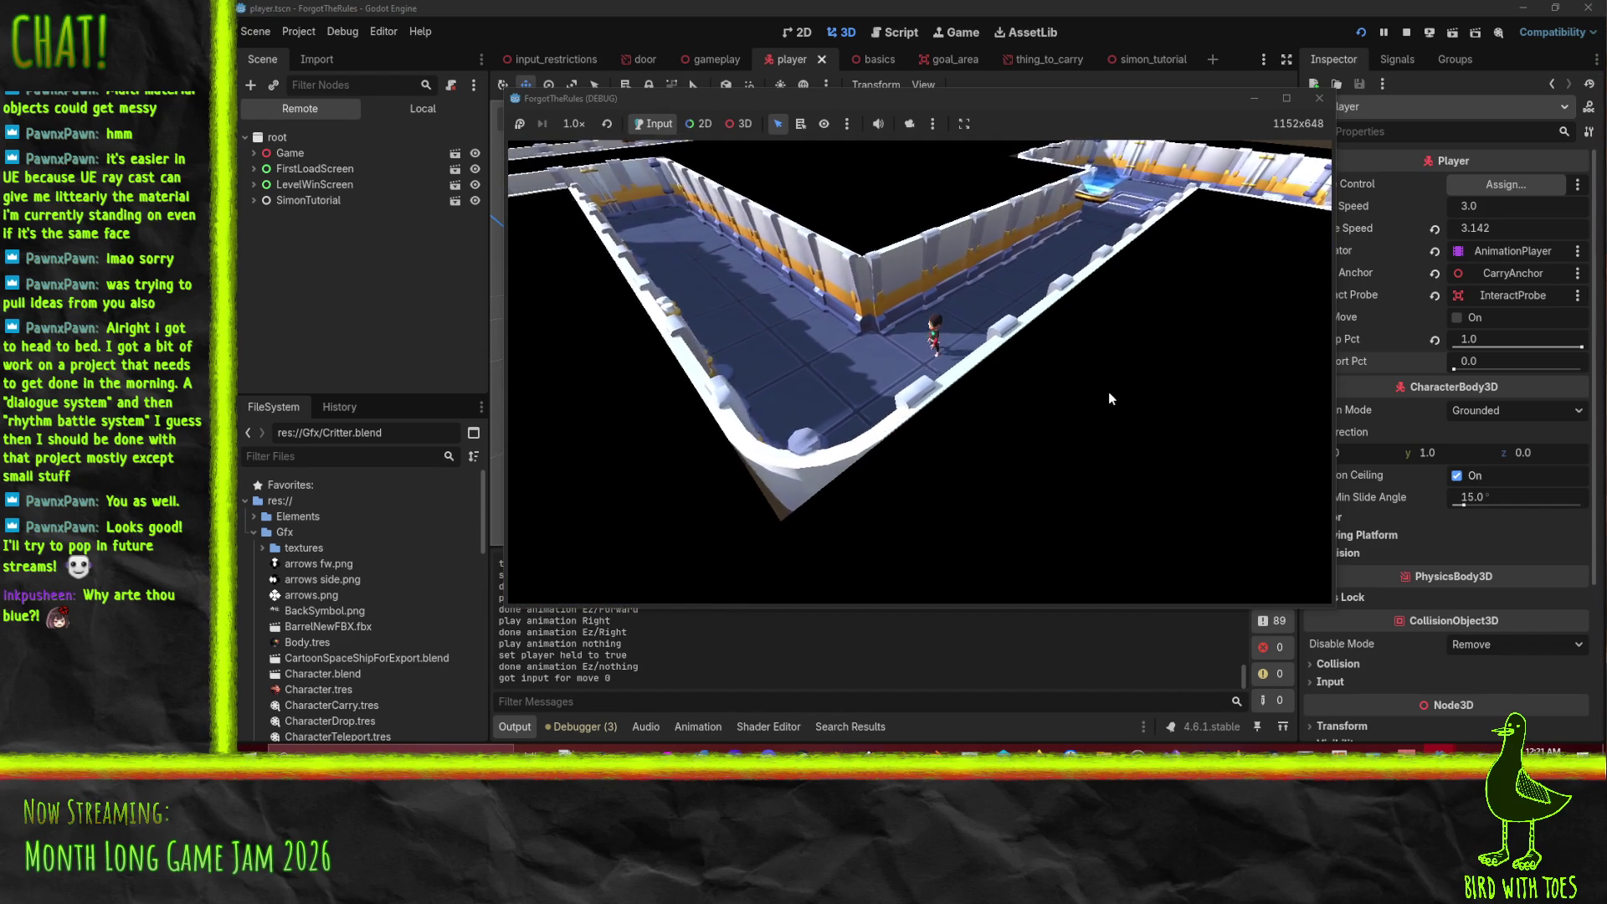
# - Step the character right once more, then stop the running playtest
pyautogui.press('d')
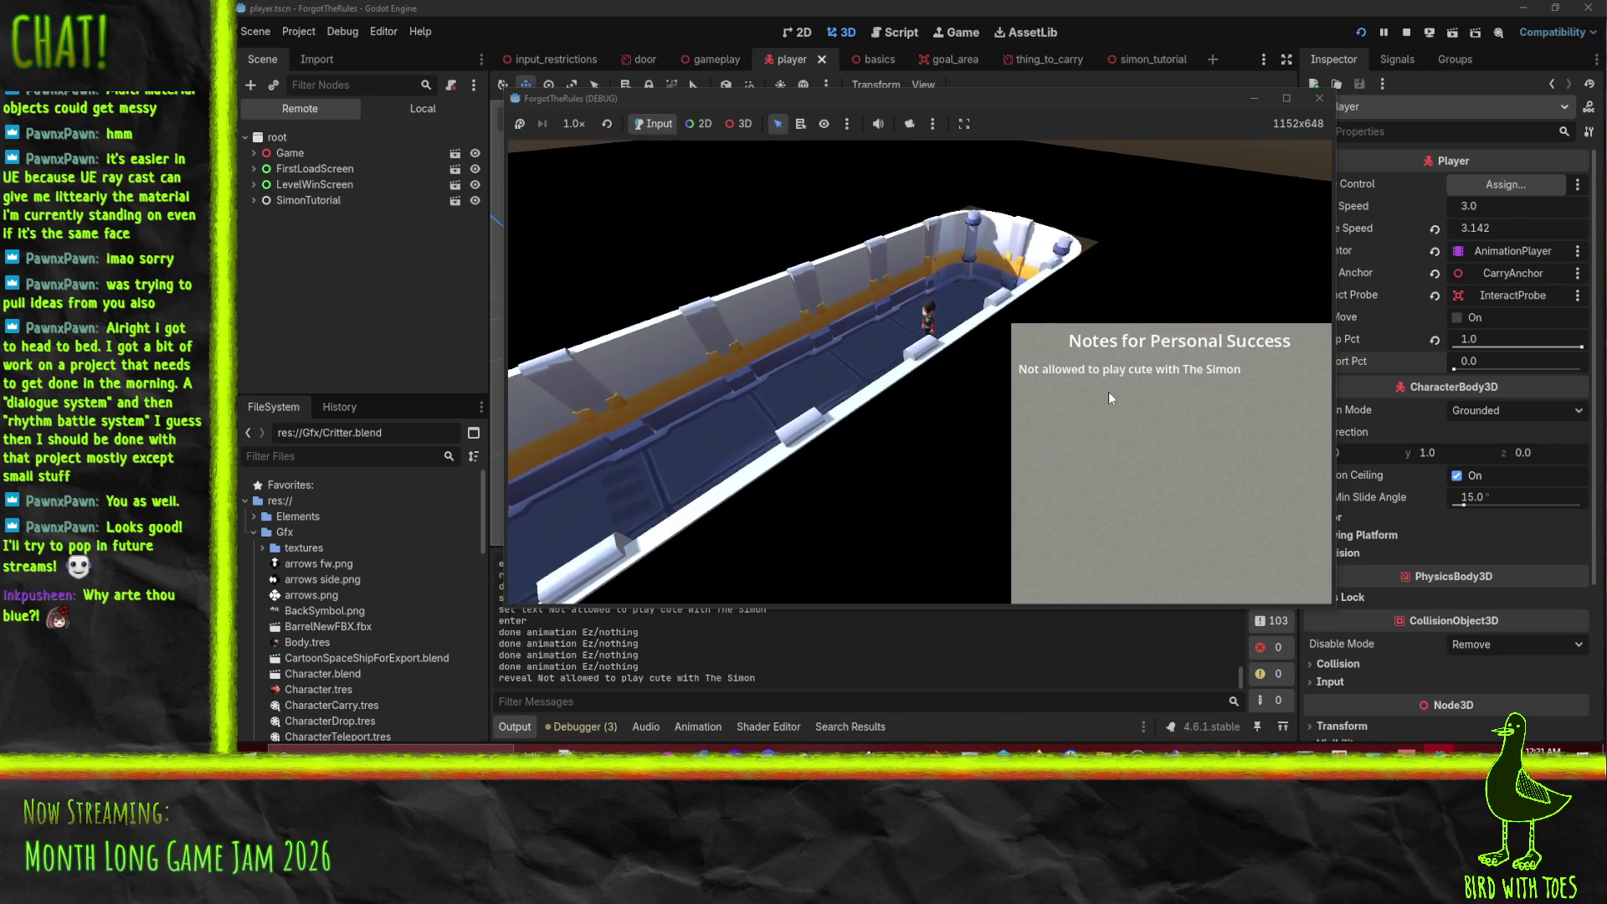
pyautogui.click(1406, 32)
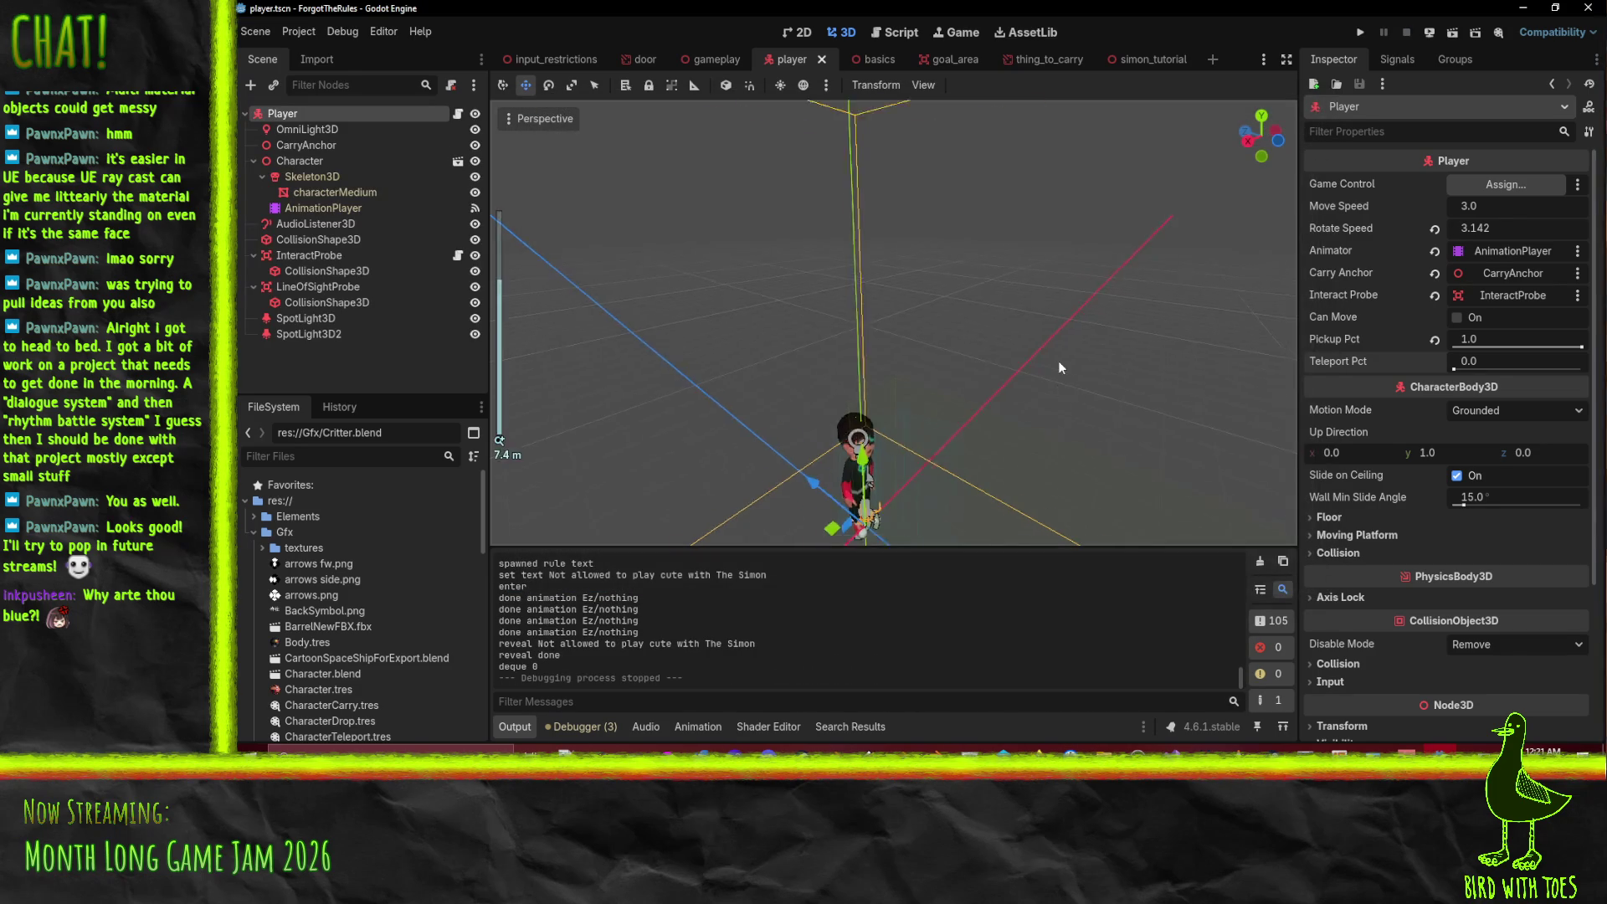
# - In simon_tutorial, change Simon4's Min Move Time to 0.25, save the scene, and run the project
pyautogui.scroll(-2, 1056, 365)
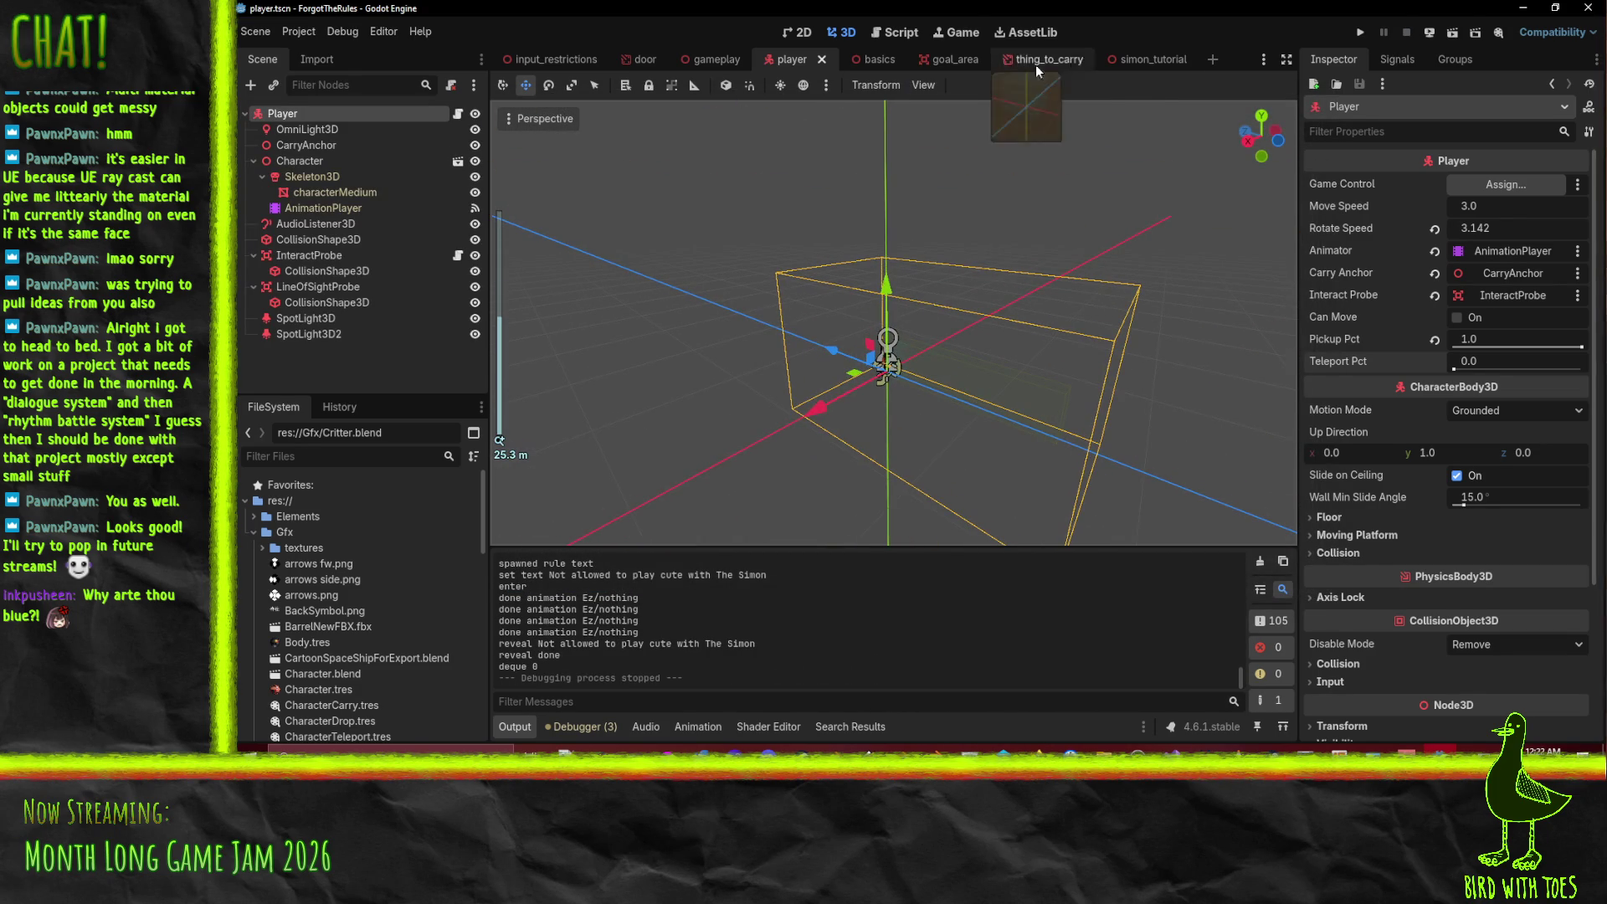
pyautogui.click(1138, 60)
pyautogui.moveTo(1109, 369)
pyautogui.mouseDown()
pyautogui.moveTo(951, 387)
pyautogui.moveTo(1265, 344)
pyautogui.mouseUp()
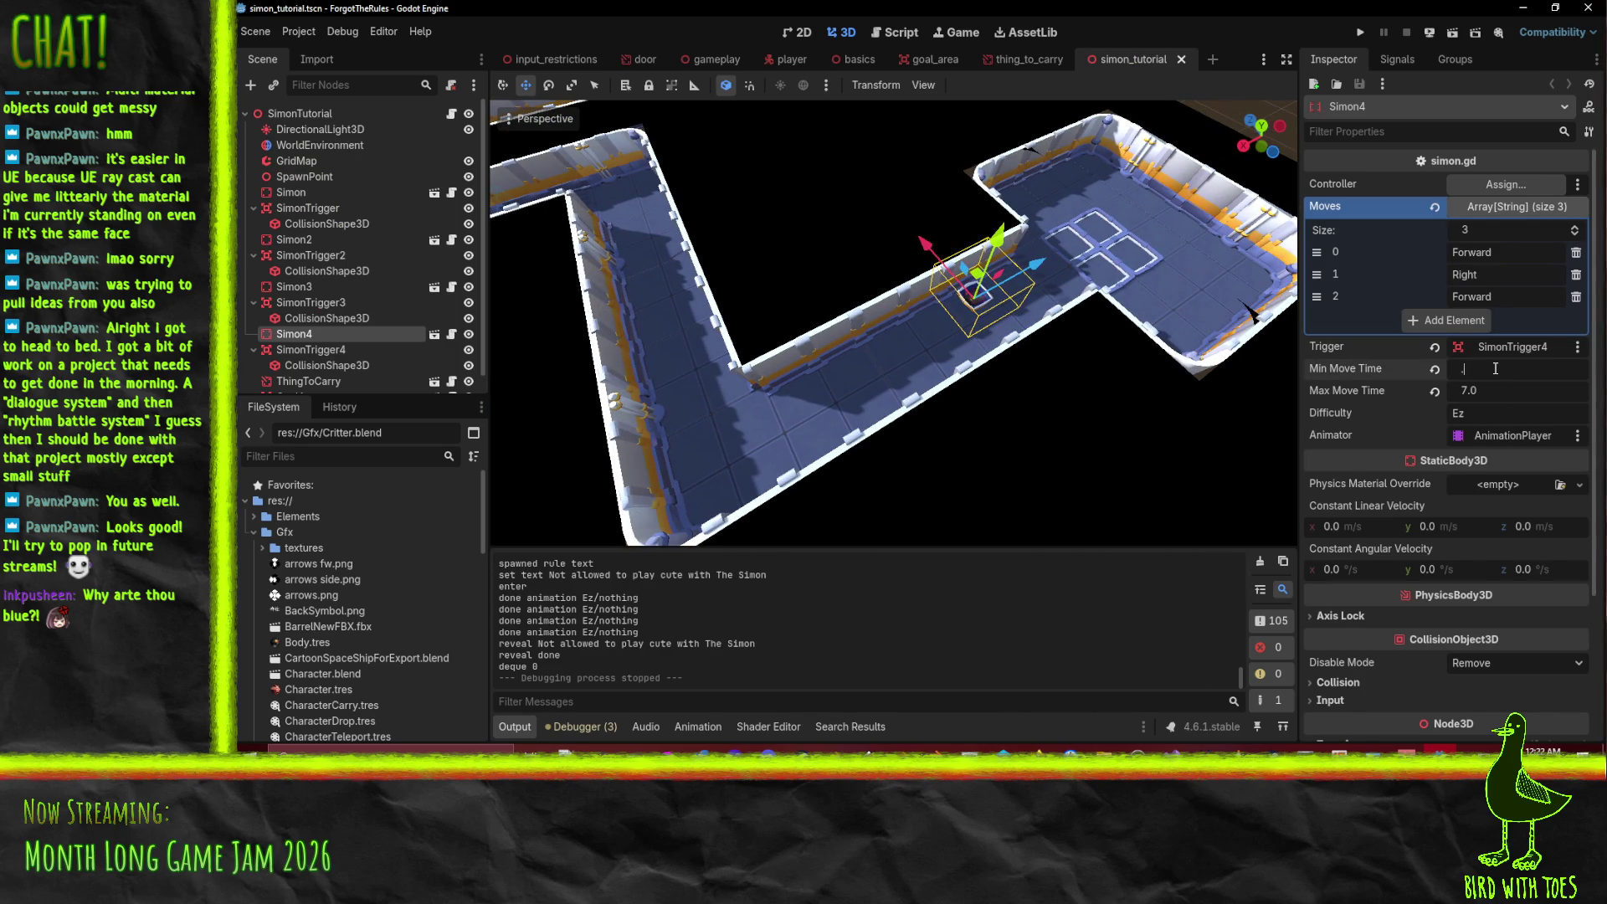
pyautogui.write('25')
pyautogui.press('Return')
pyautogui.hotkey('ctrl', 's')
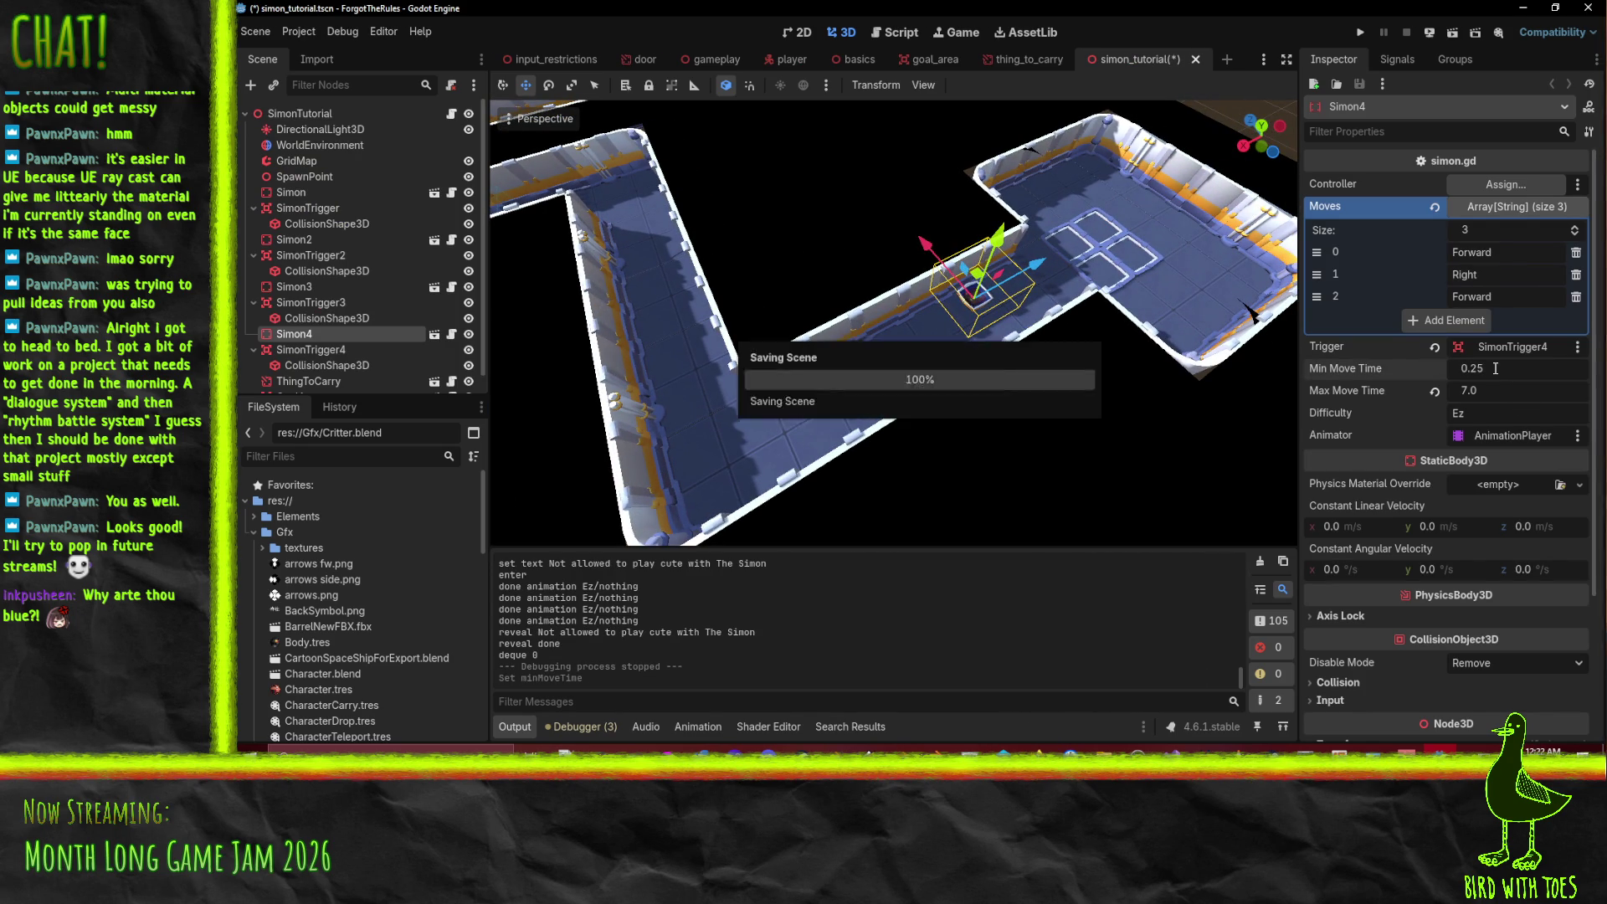
pyautogui.click(1368, 33)
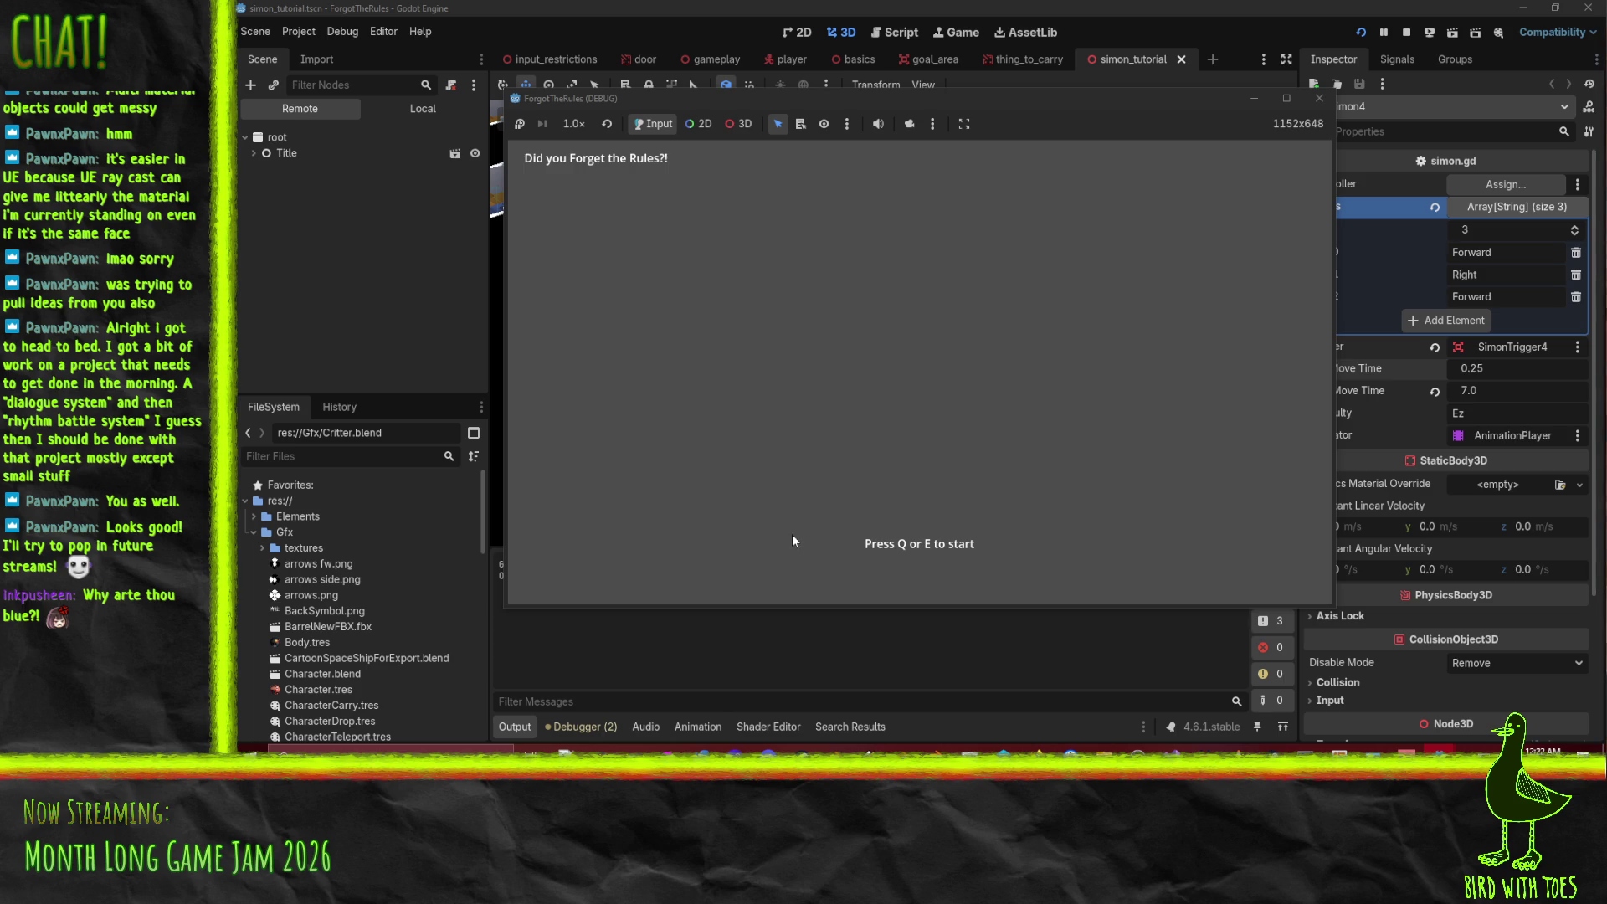
# - Start the game with E from the title screen and walk forward into the corridor
pyautogui.press('e')
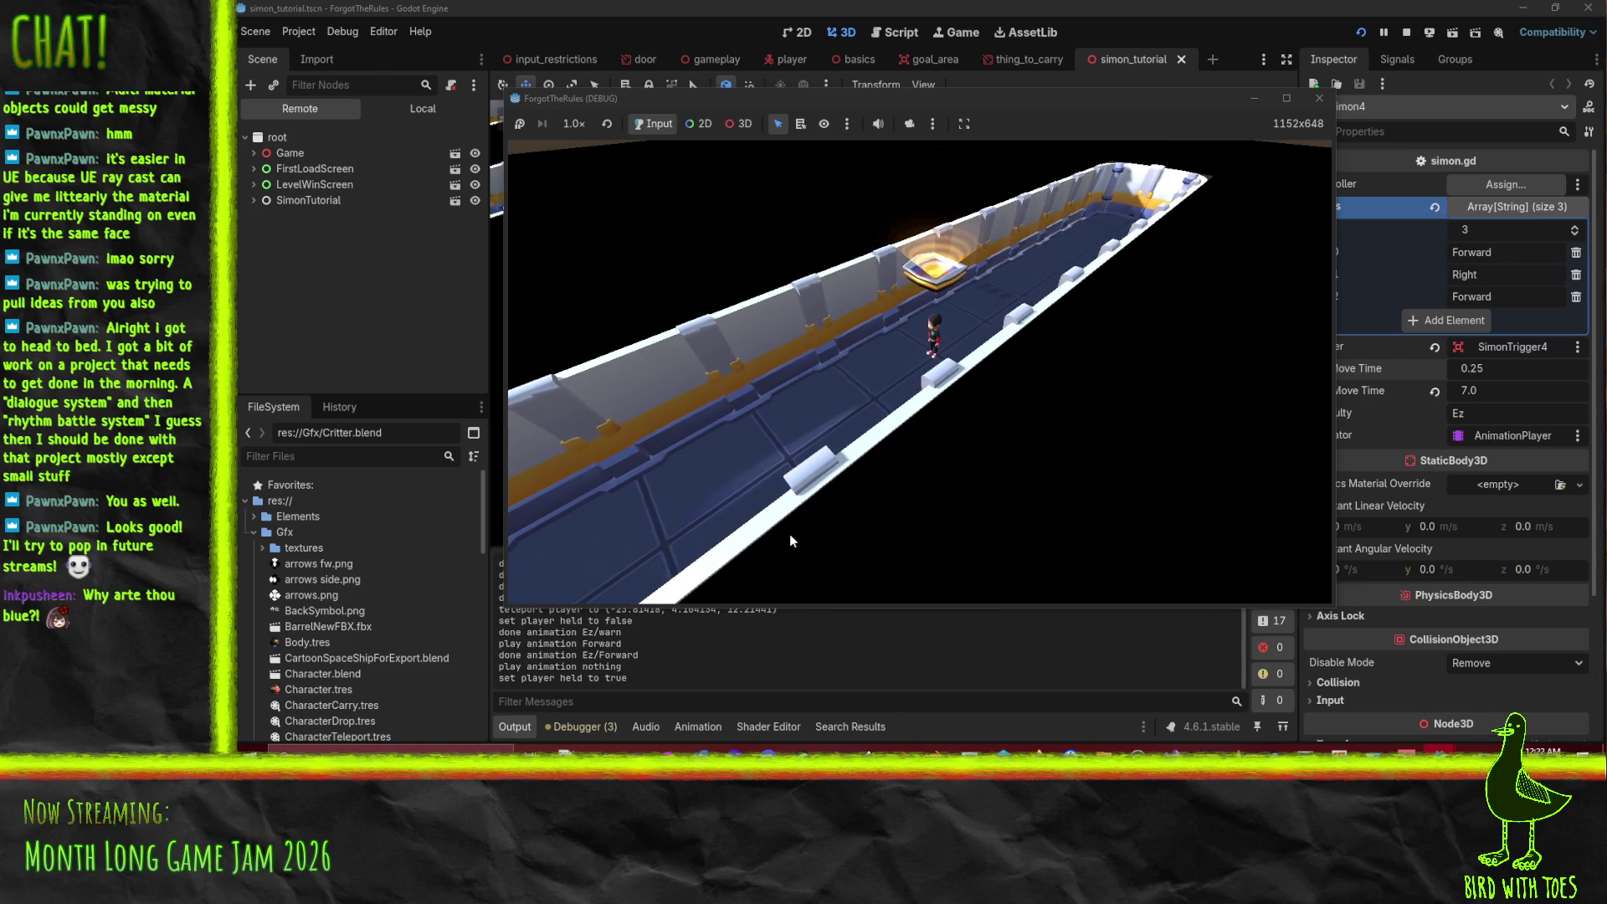
pyautogui.press('w')
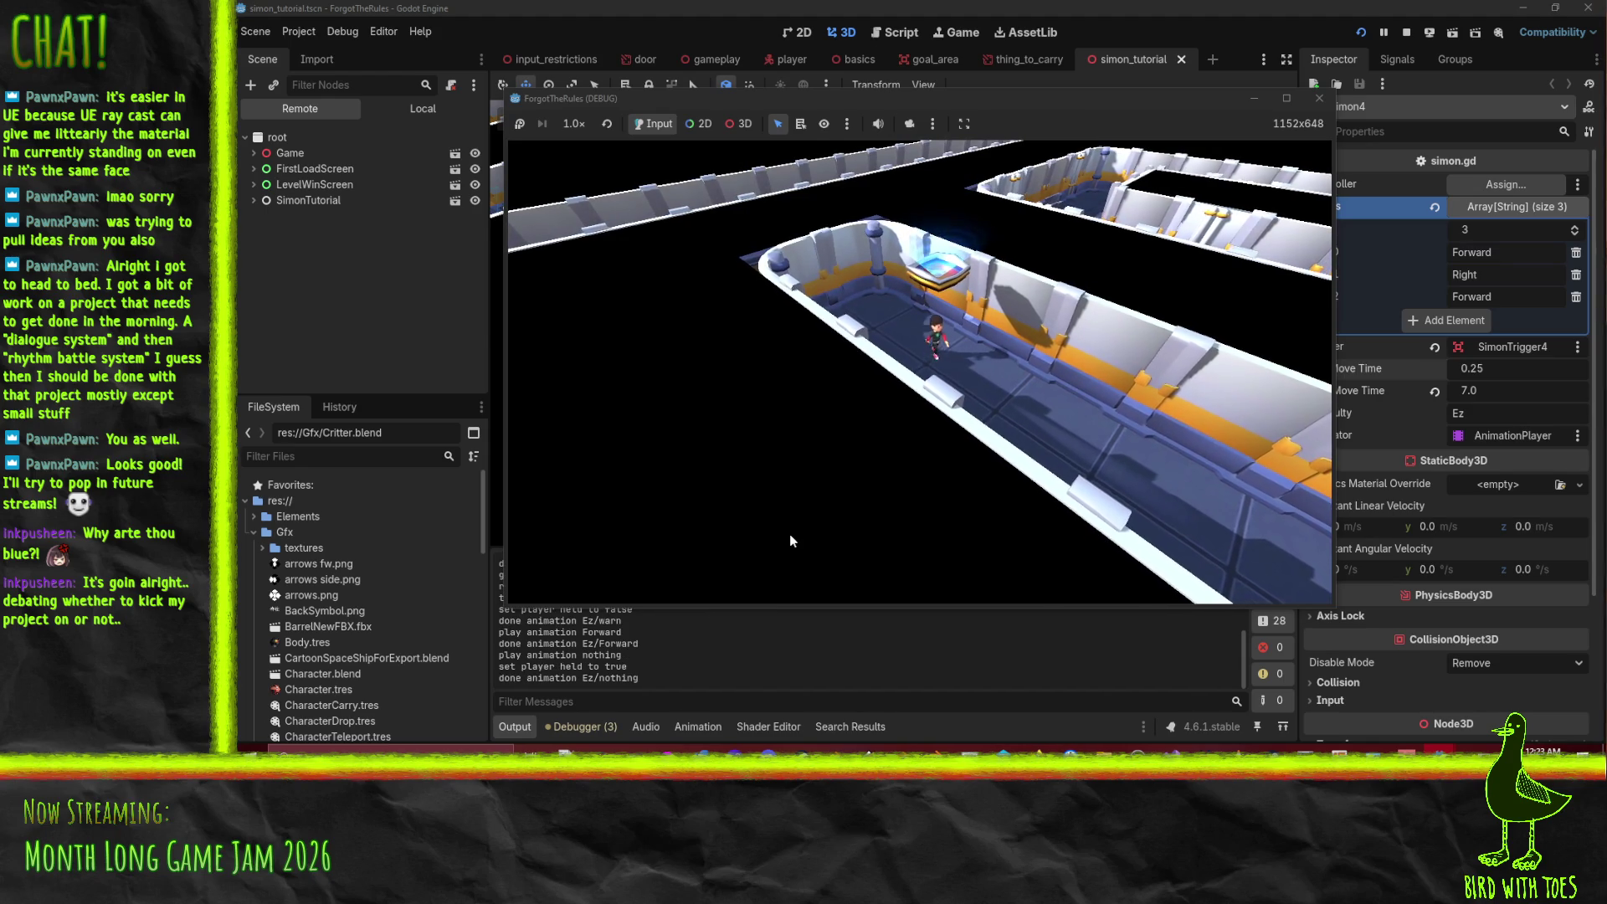
# - Follow Simon's moves along the corridor (forward, forward, right, up, right), then refocus the game window
pyautogui.press('w')
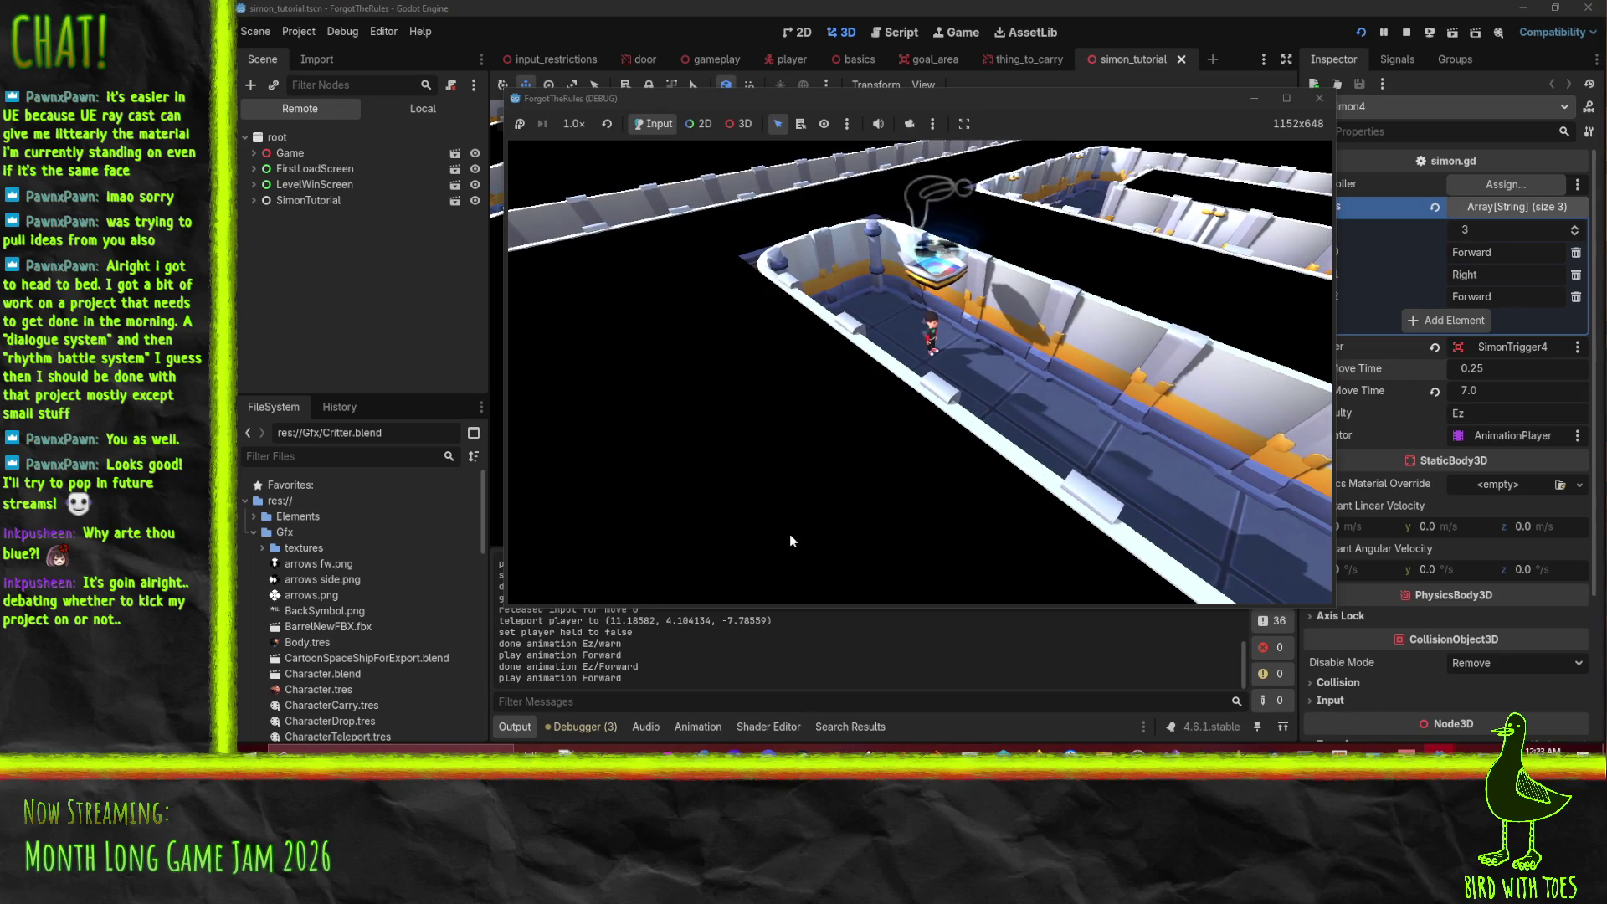
pyautogui.press('w')
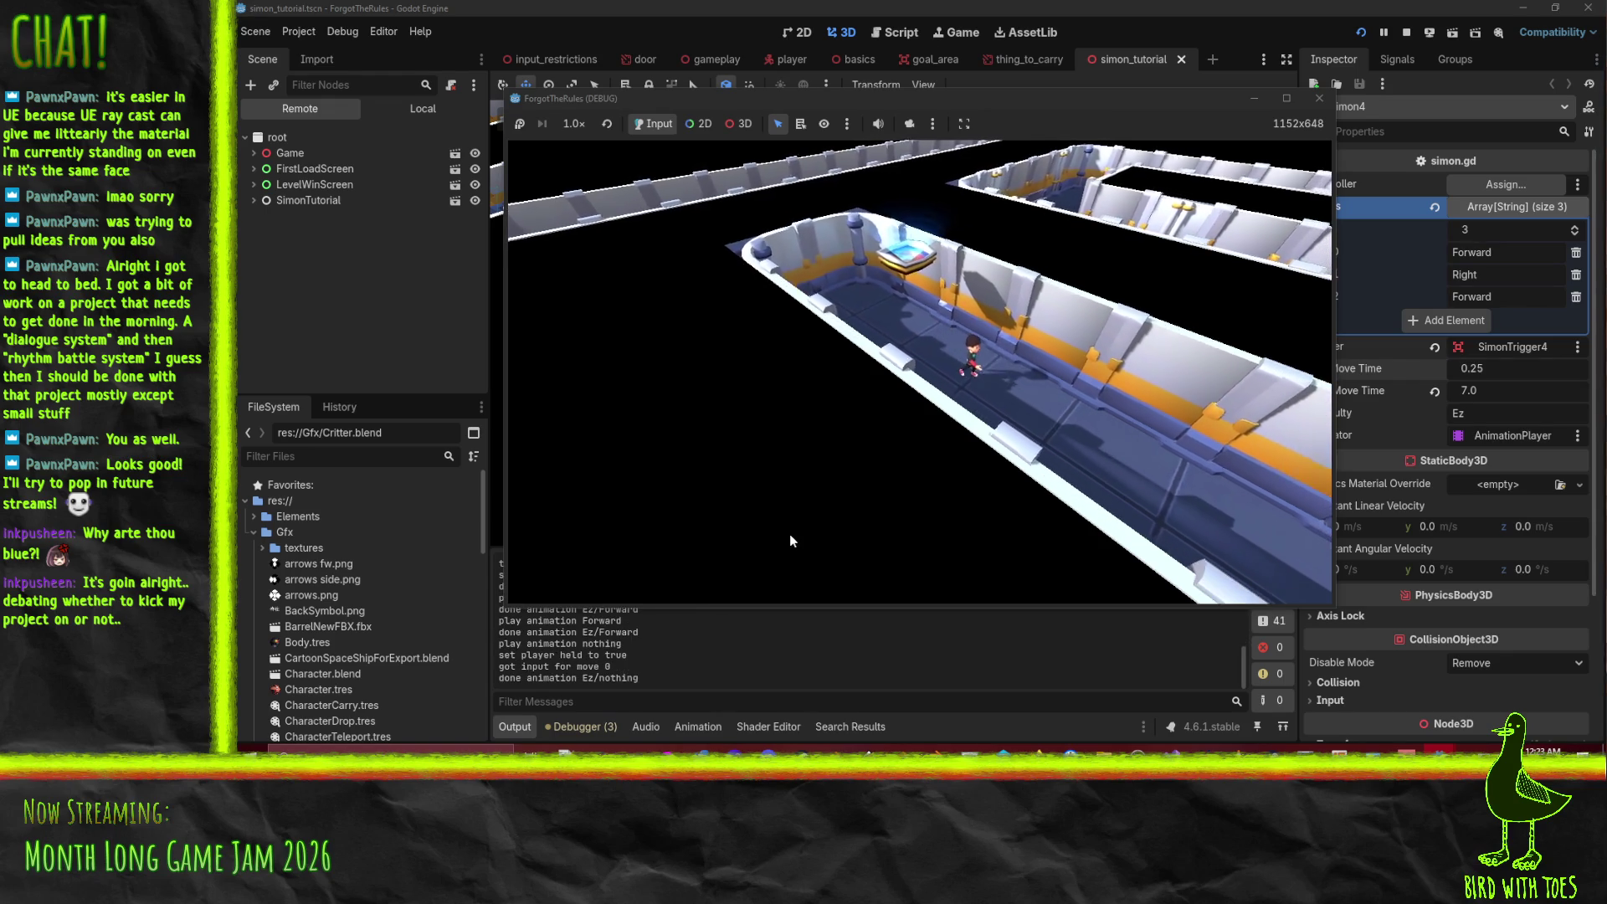
pyautogui.press('d')
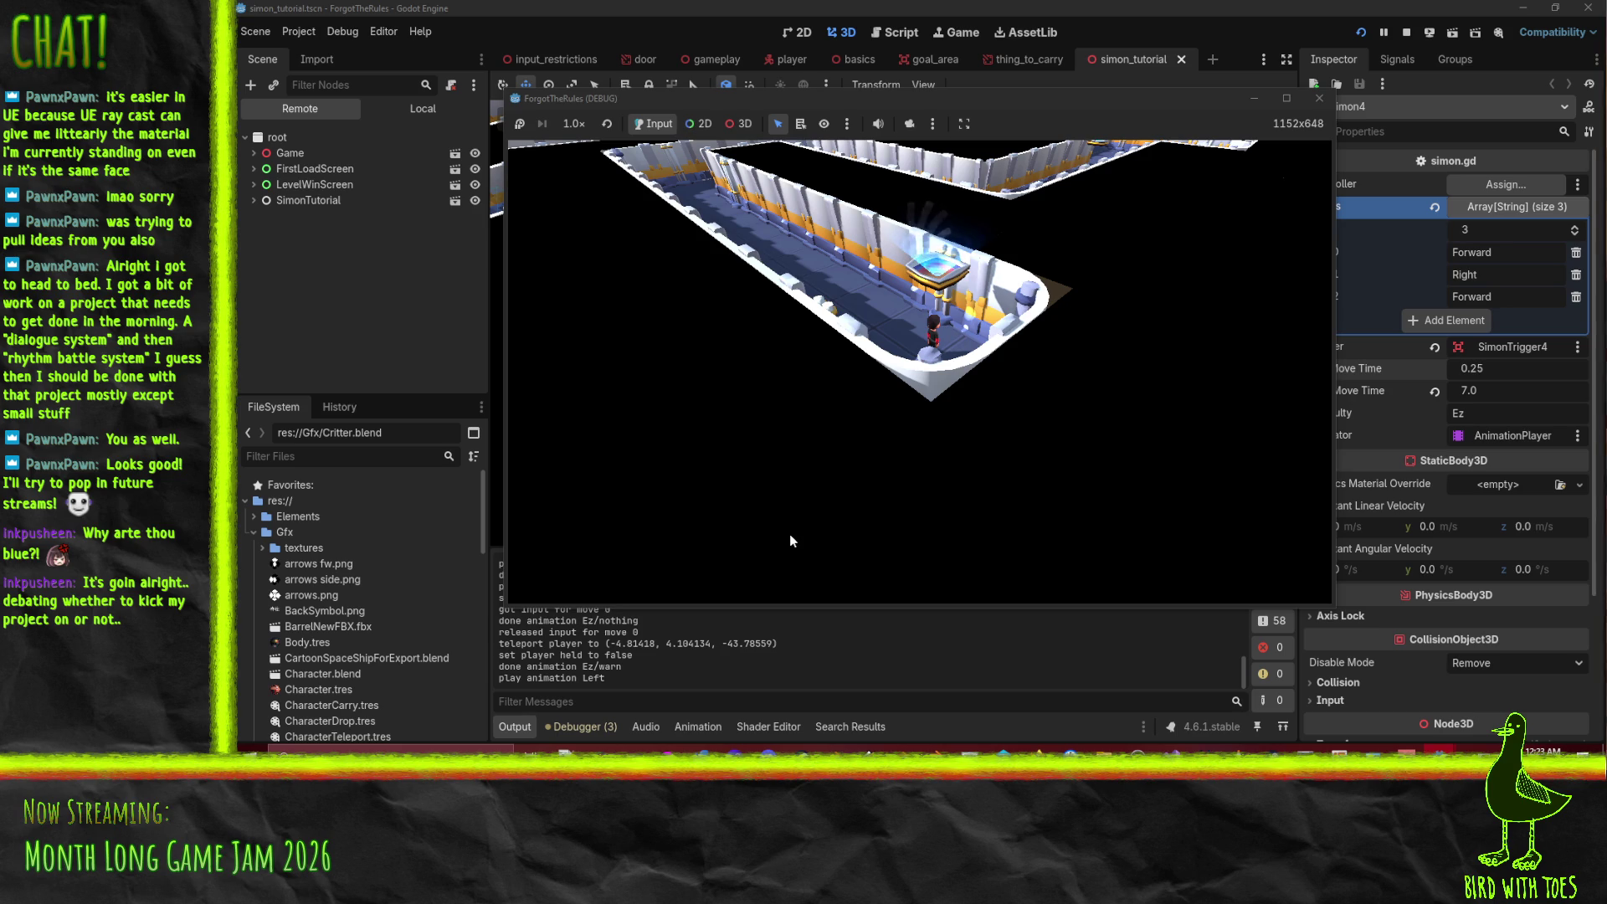
pyautogui.press('Up')
pyautogui.press('Right')
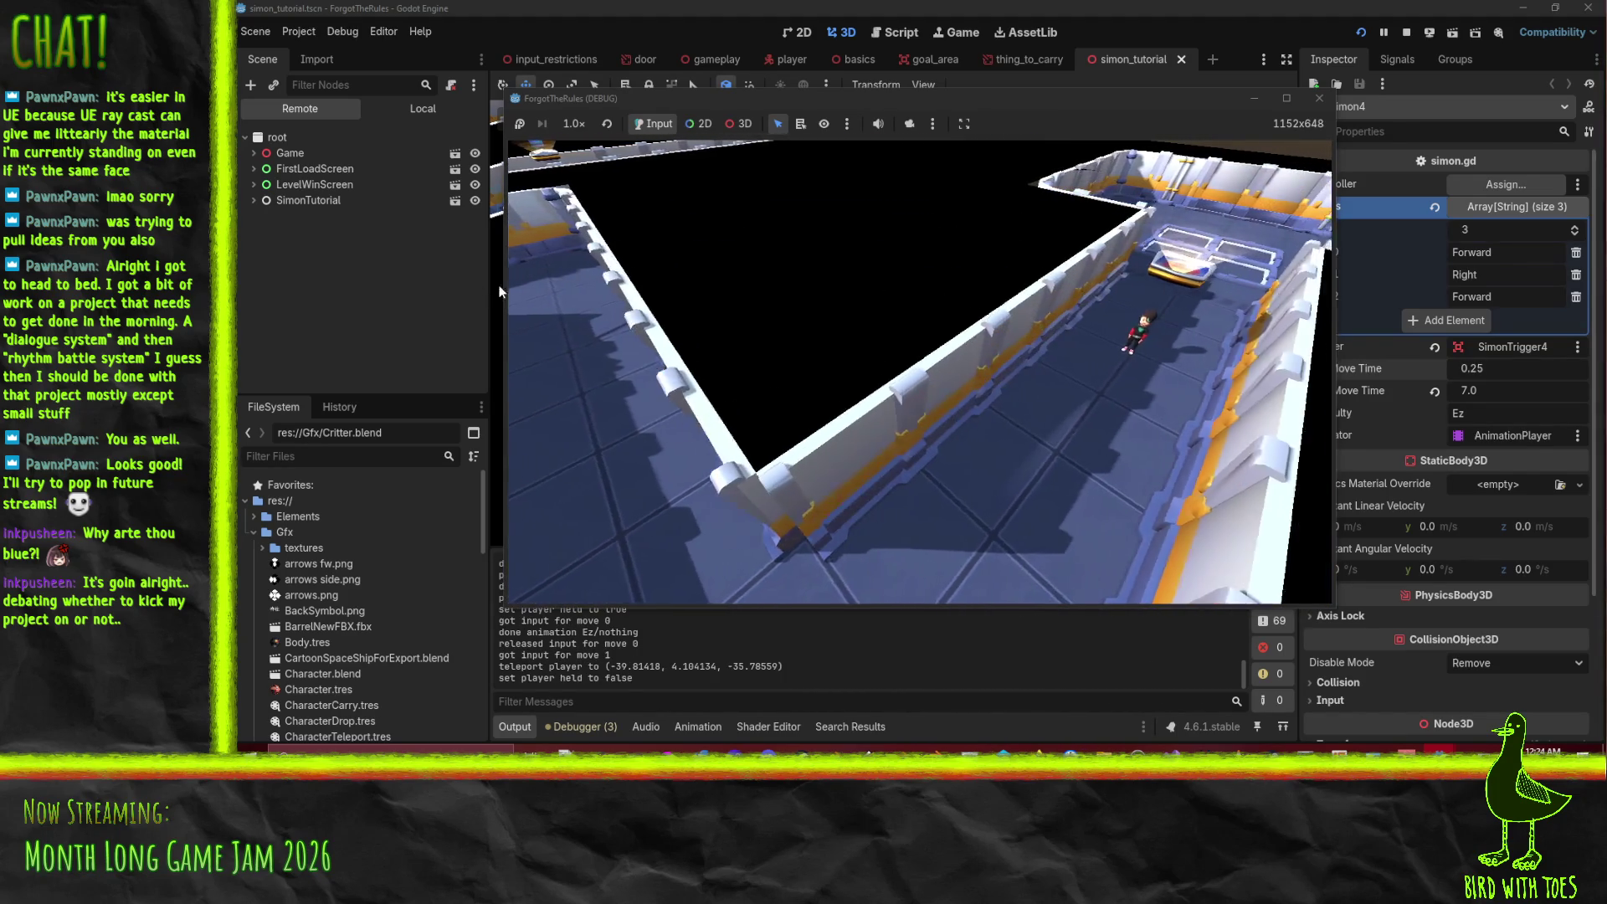
pyautogui.click(526, 123)
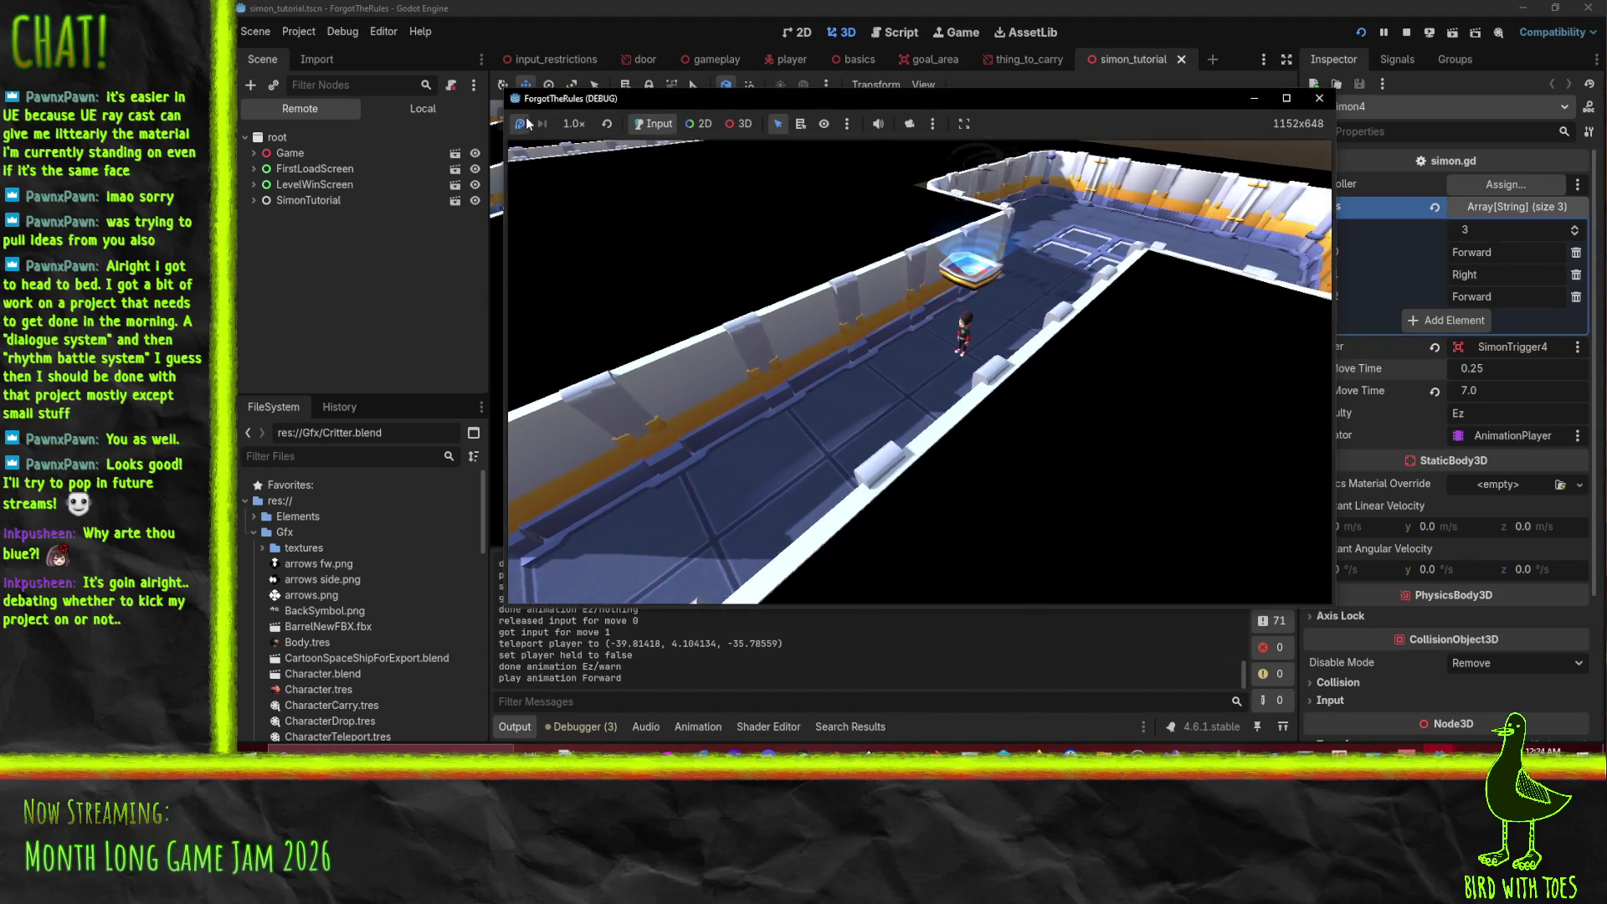
# - Walk forward twice, turn right, then forward again to complete Simon's Forward-Right-Forward sequence
pyautogui.click(835, 322)
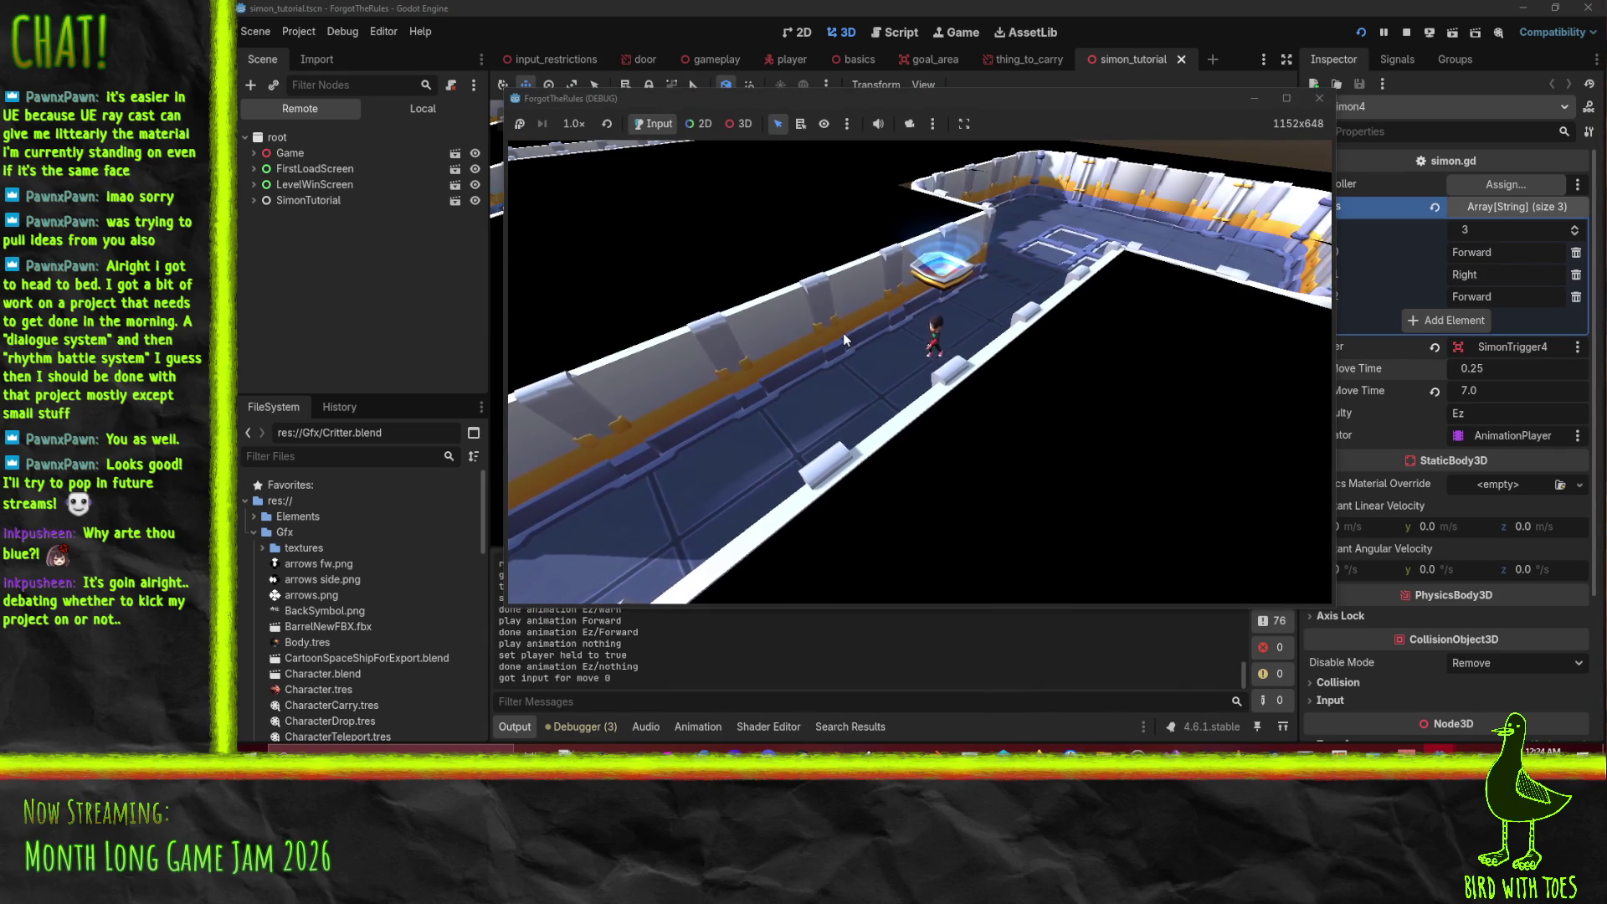
pyautogui.press('w')
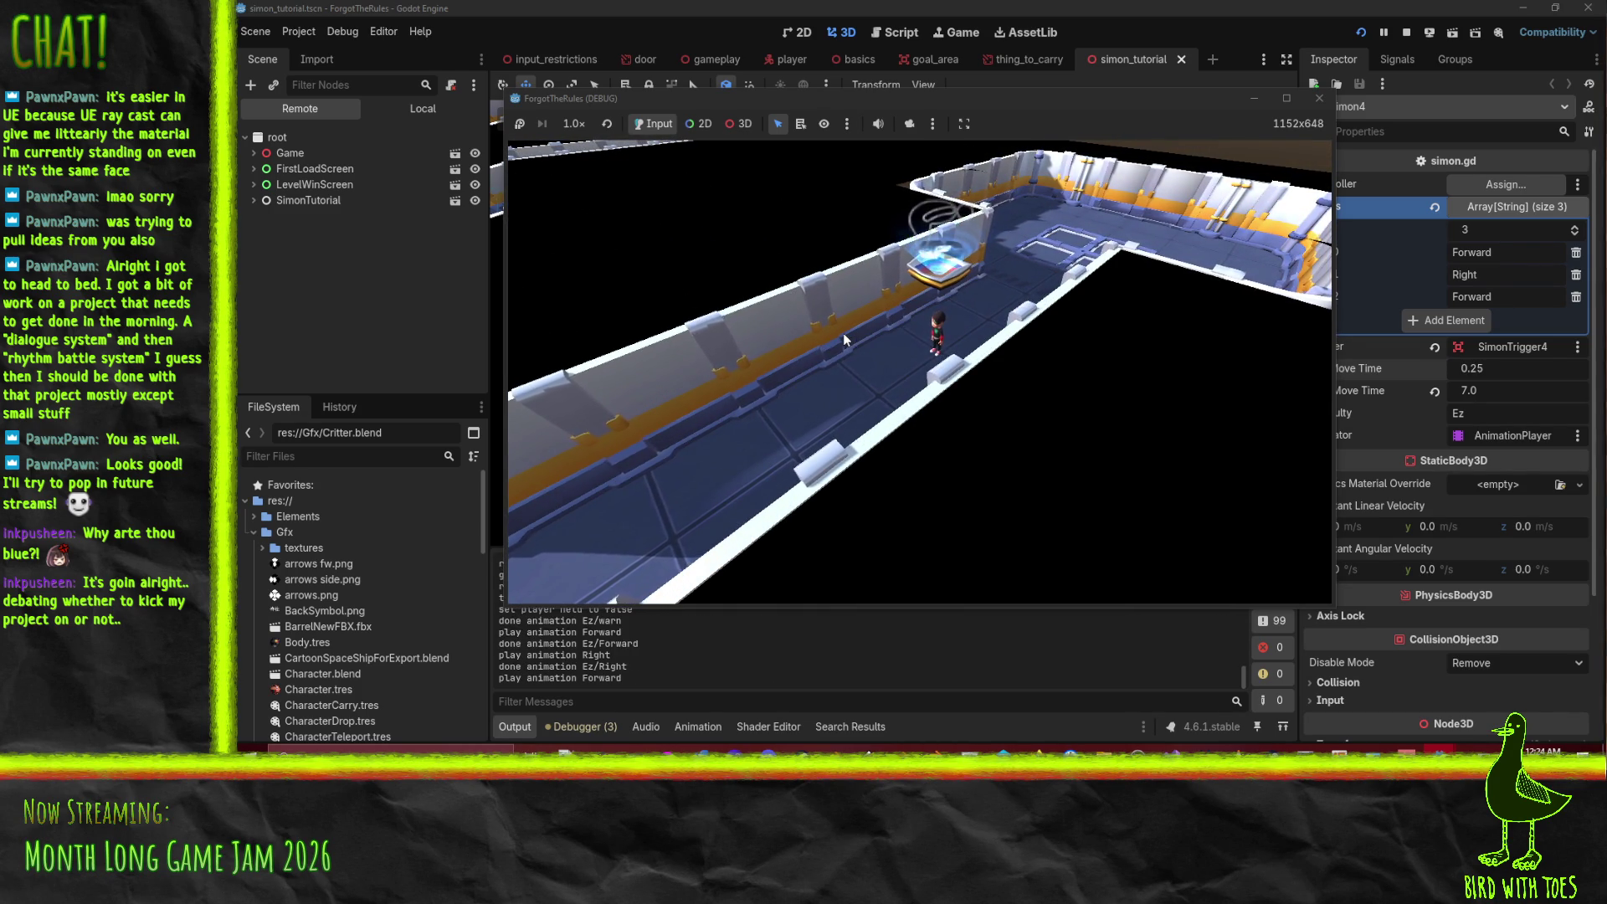
pyautogui.press('w')
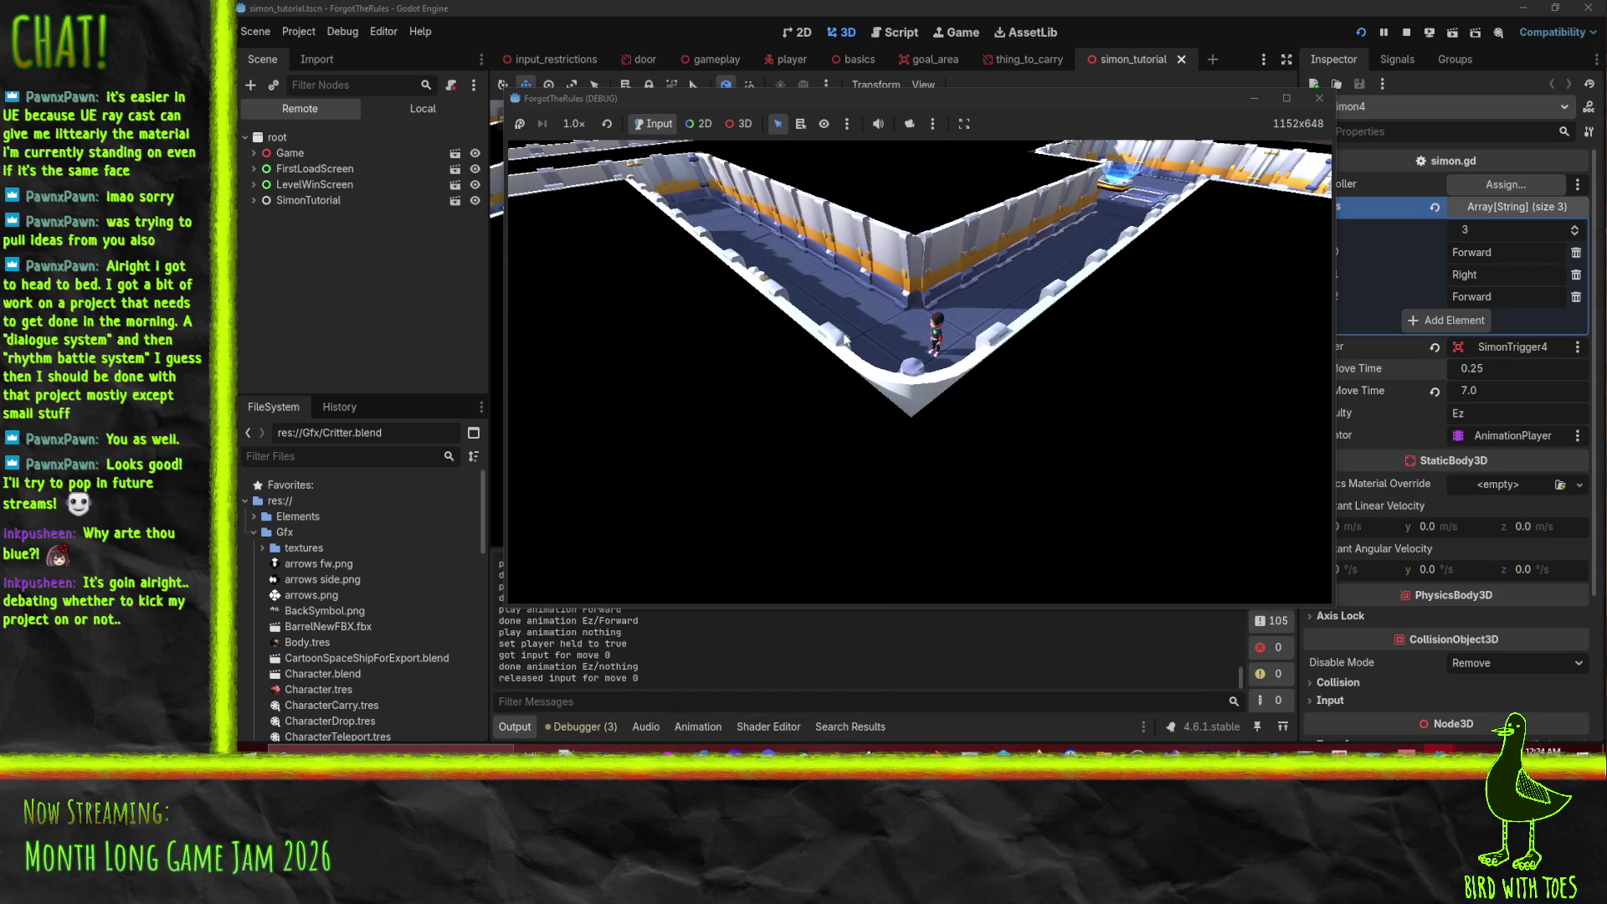
pyautogui.press('Right')
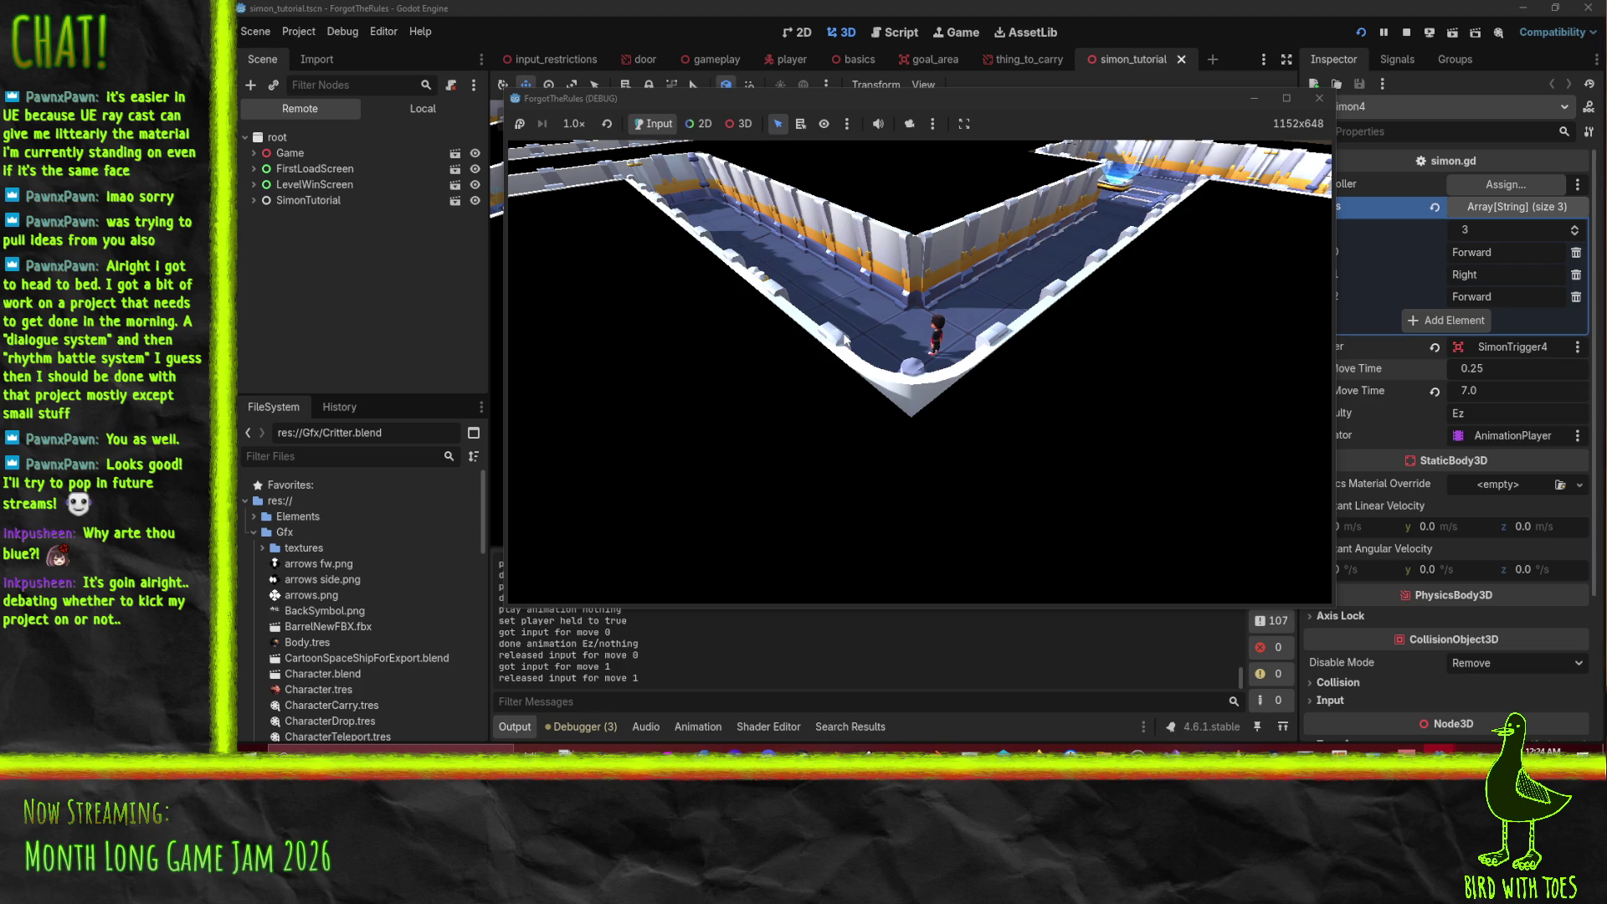
pyautogui.press('Up')
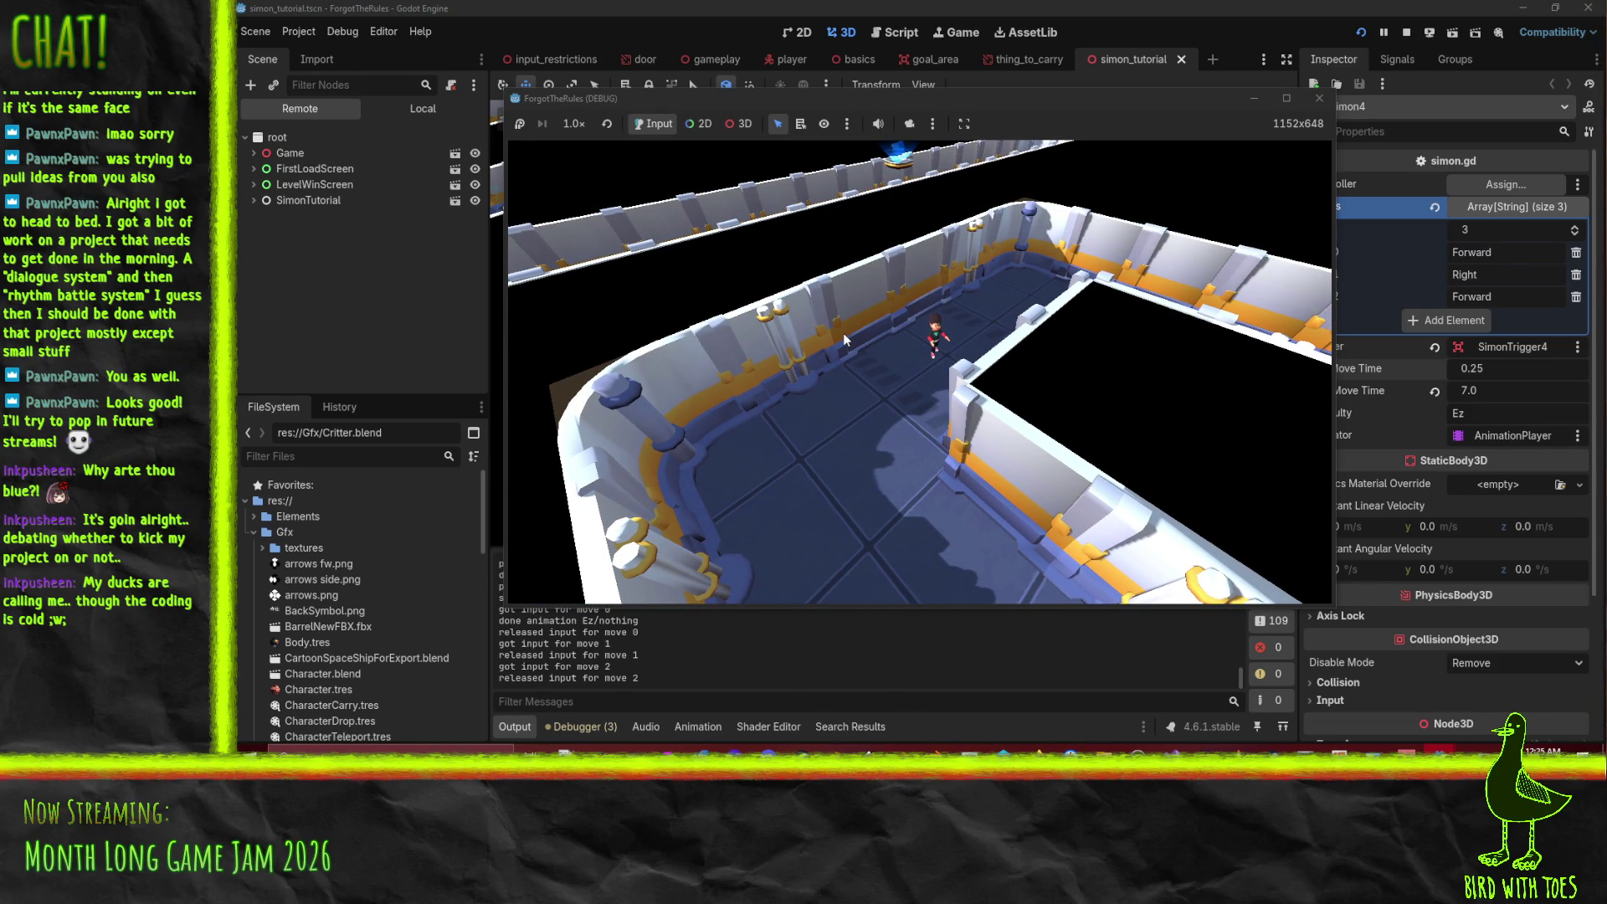
# - Run forward until the tutorial completes and the EvilEyes level loads
pyautogui.press('w')
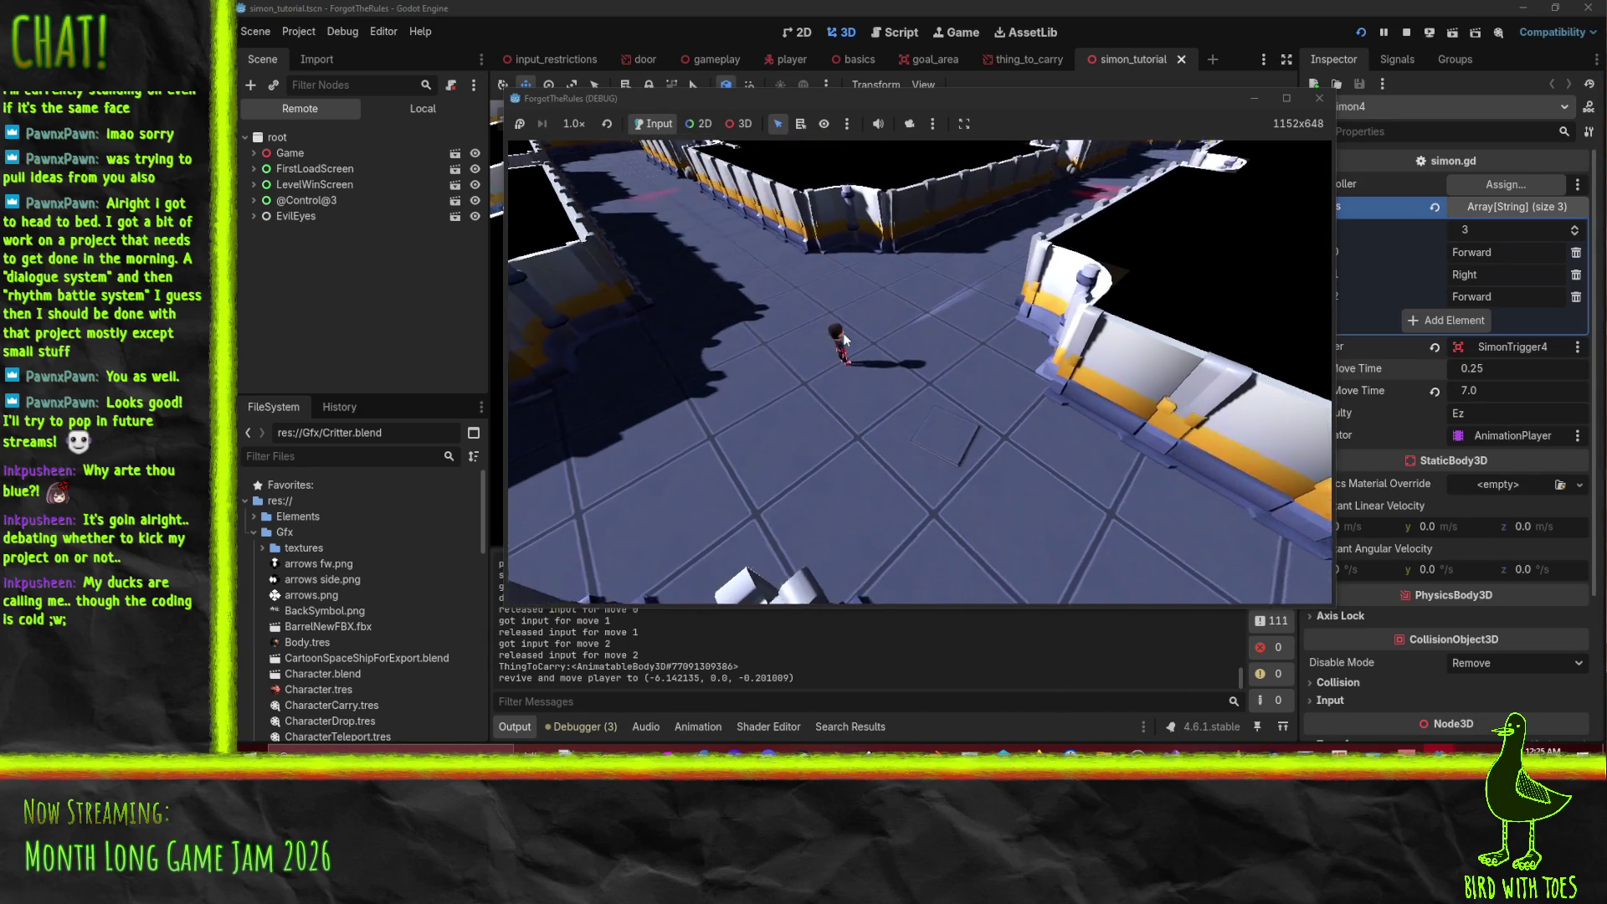
# - Walk the character across the EvilEyes hall, then stop the game with F8
pyautogui.press('w')
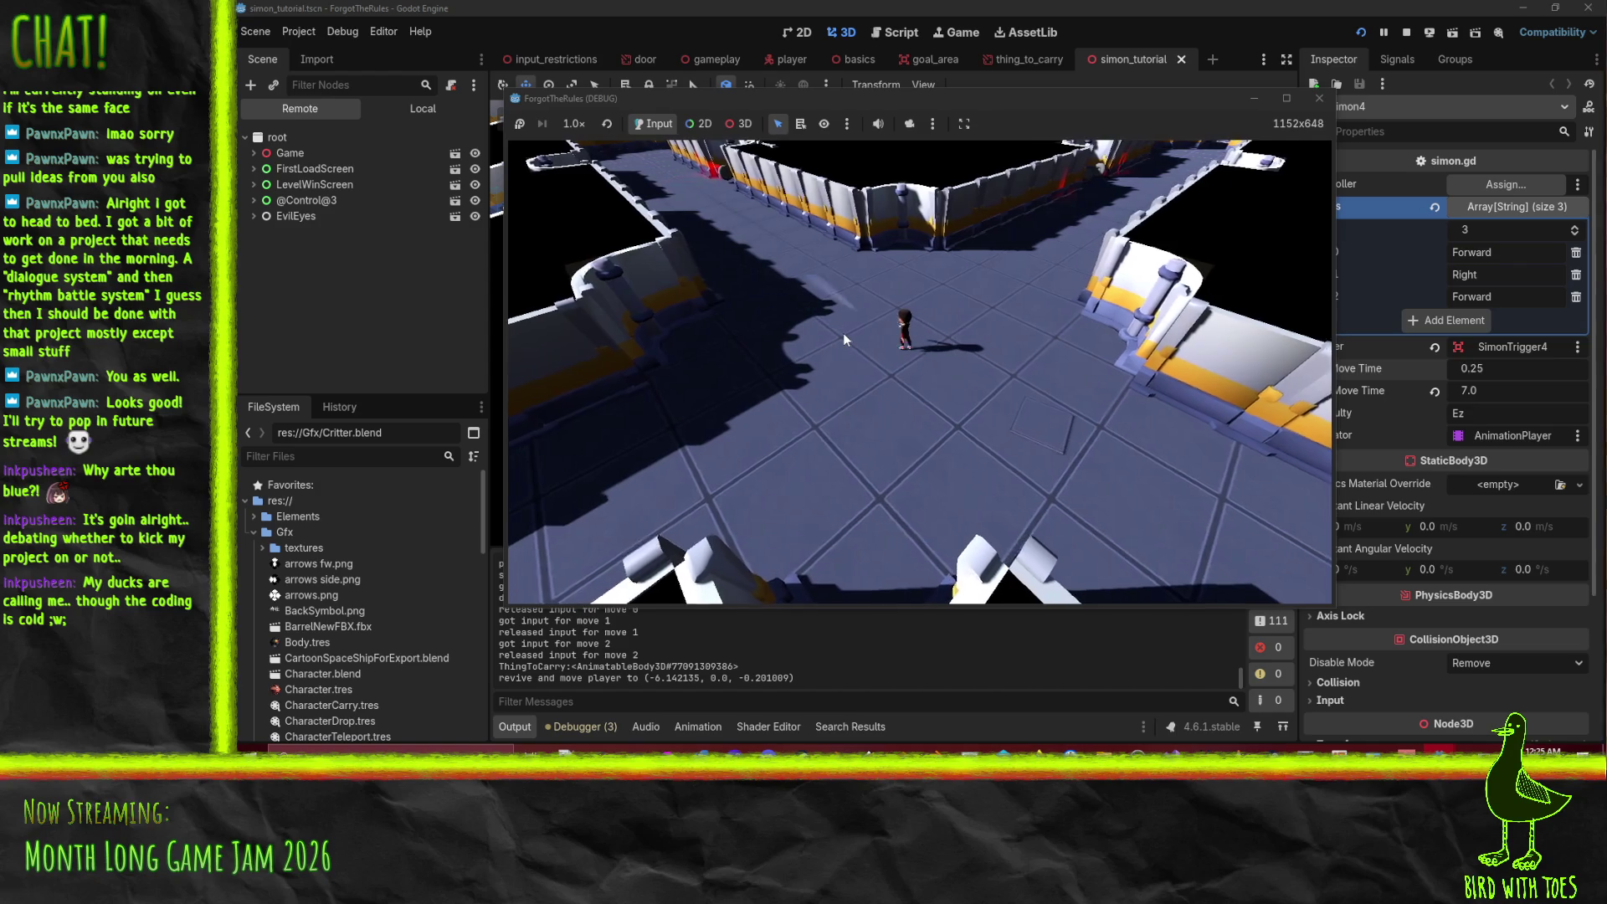
pyautogui.press('w')
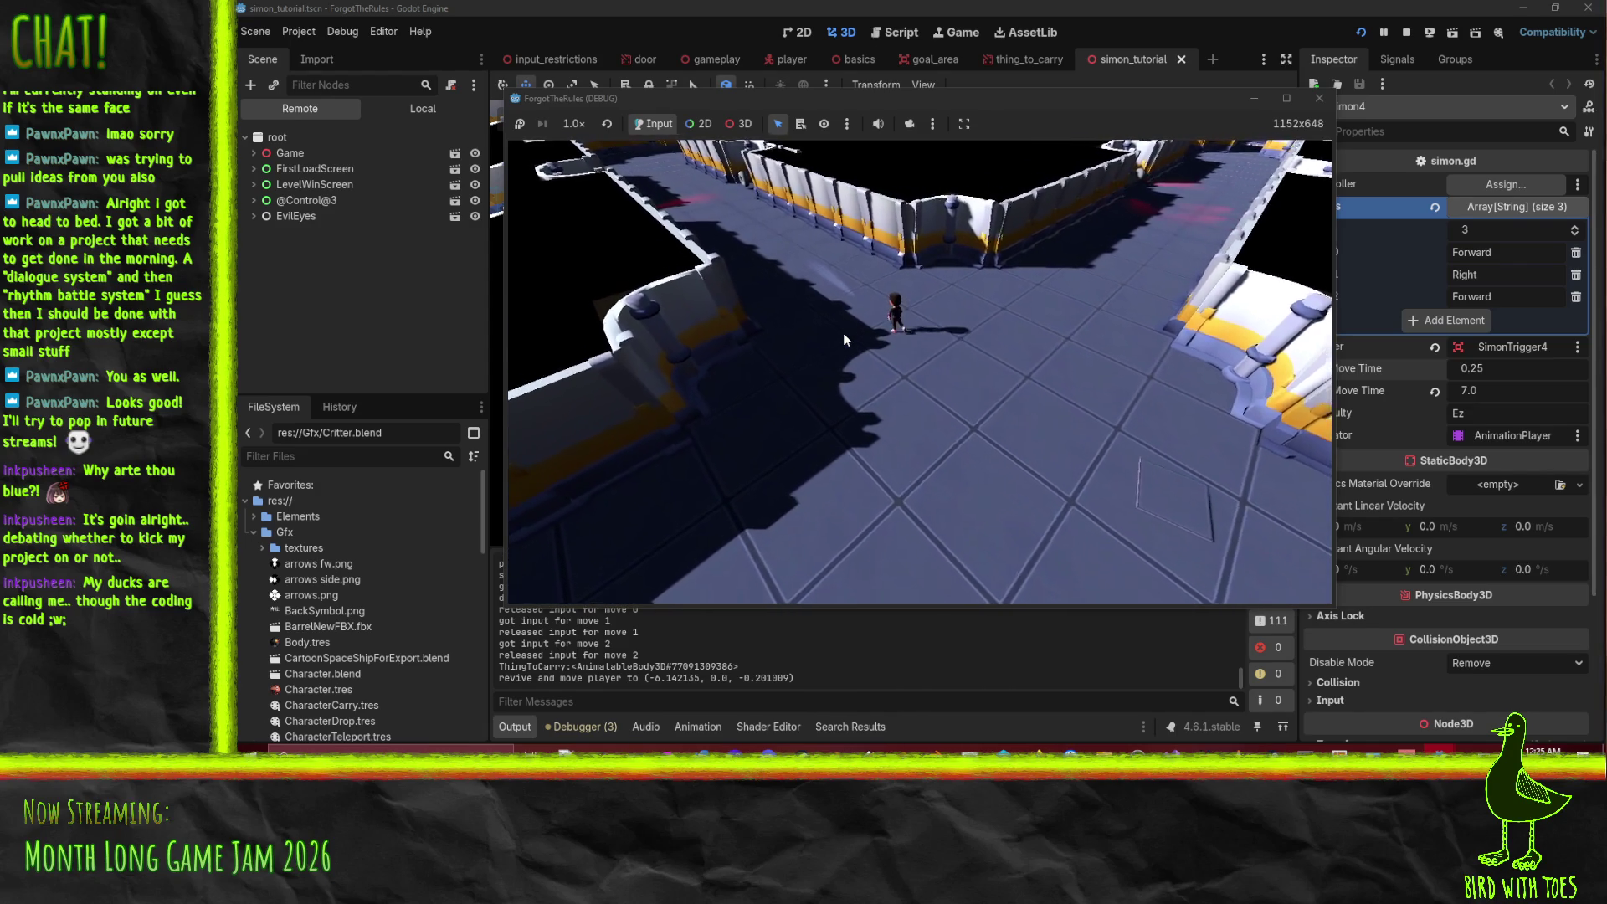
pyautogui.press('w')
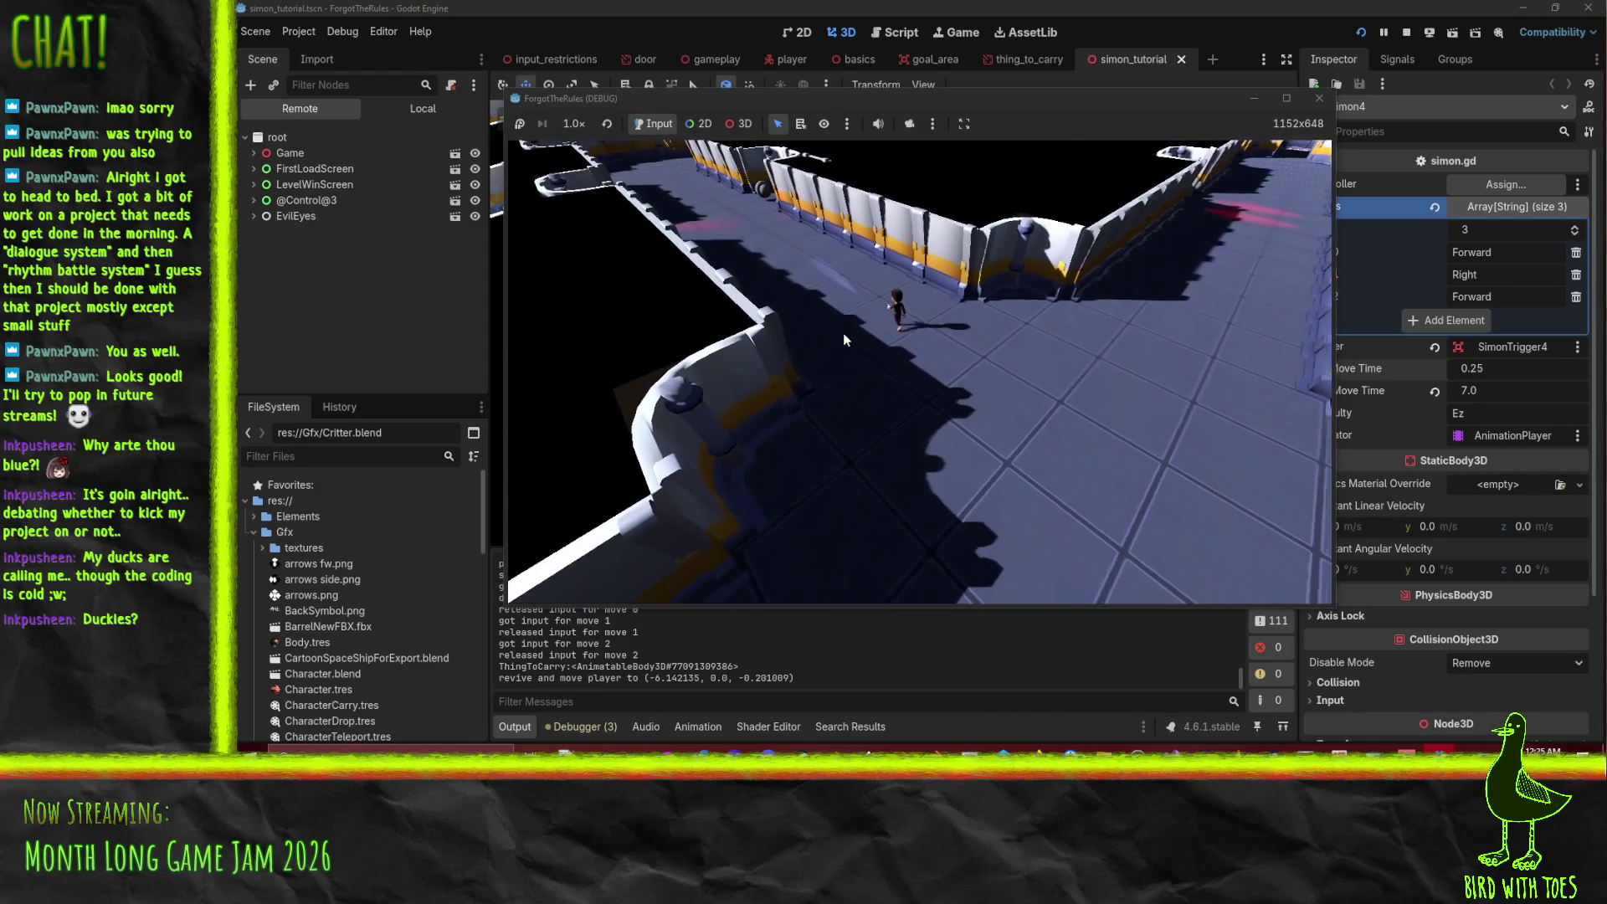
pyautogui.press('w')
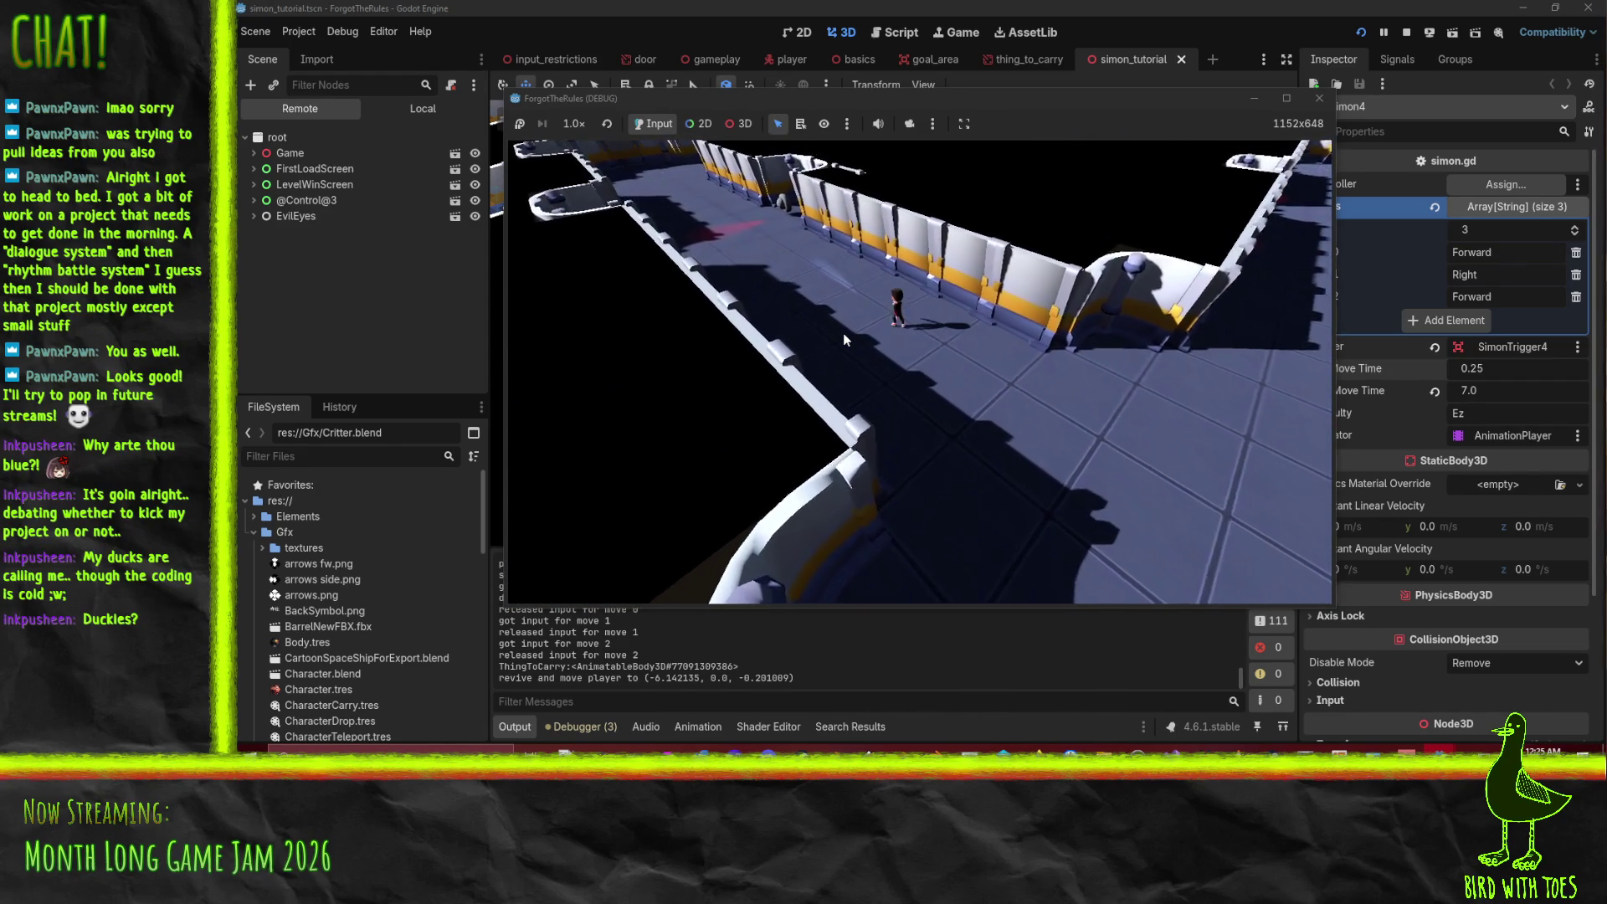
pyautogui.press('w')
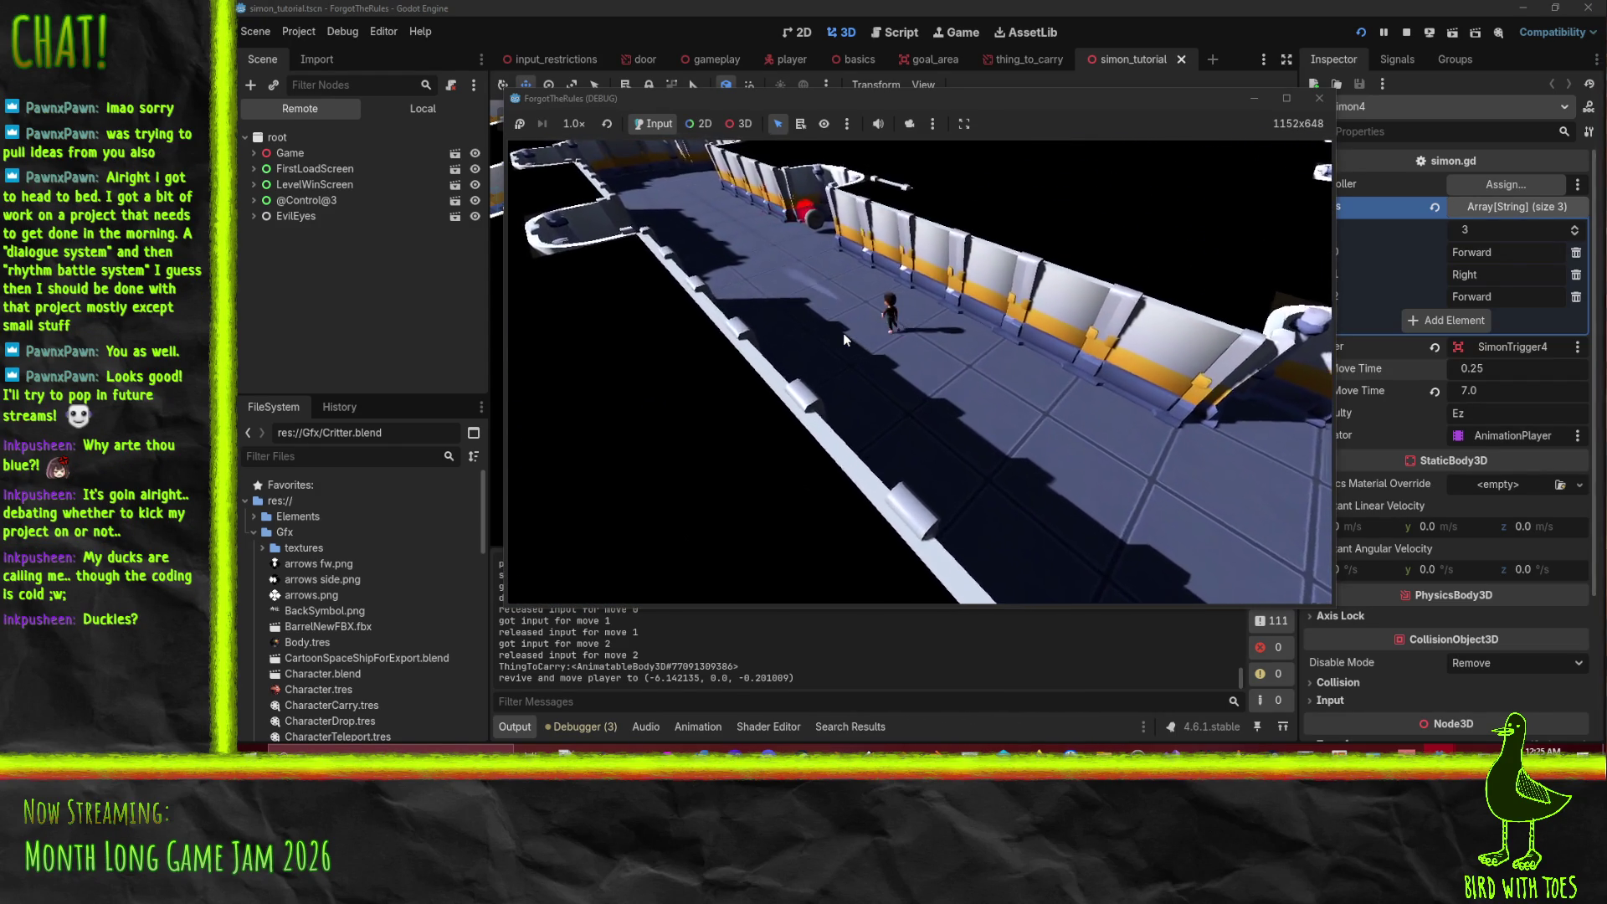
pyautogui.press('w')
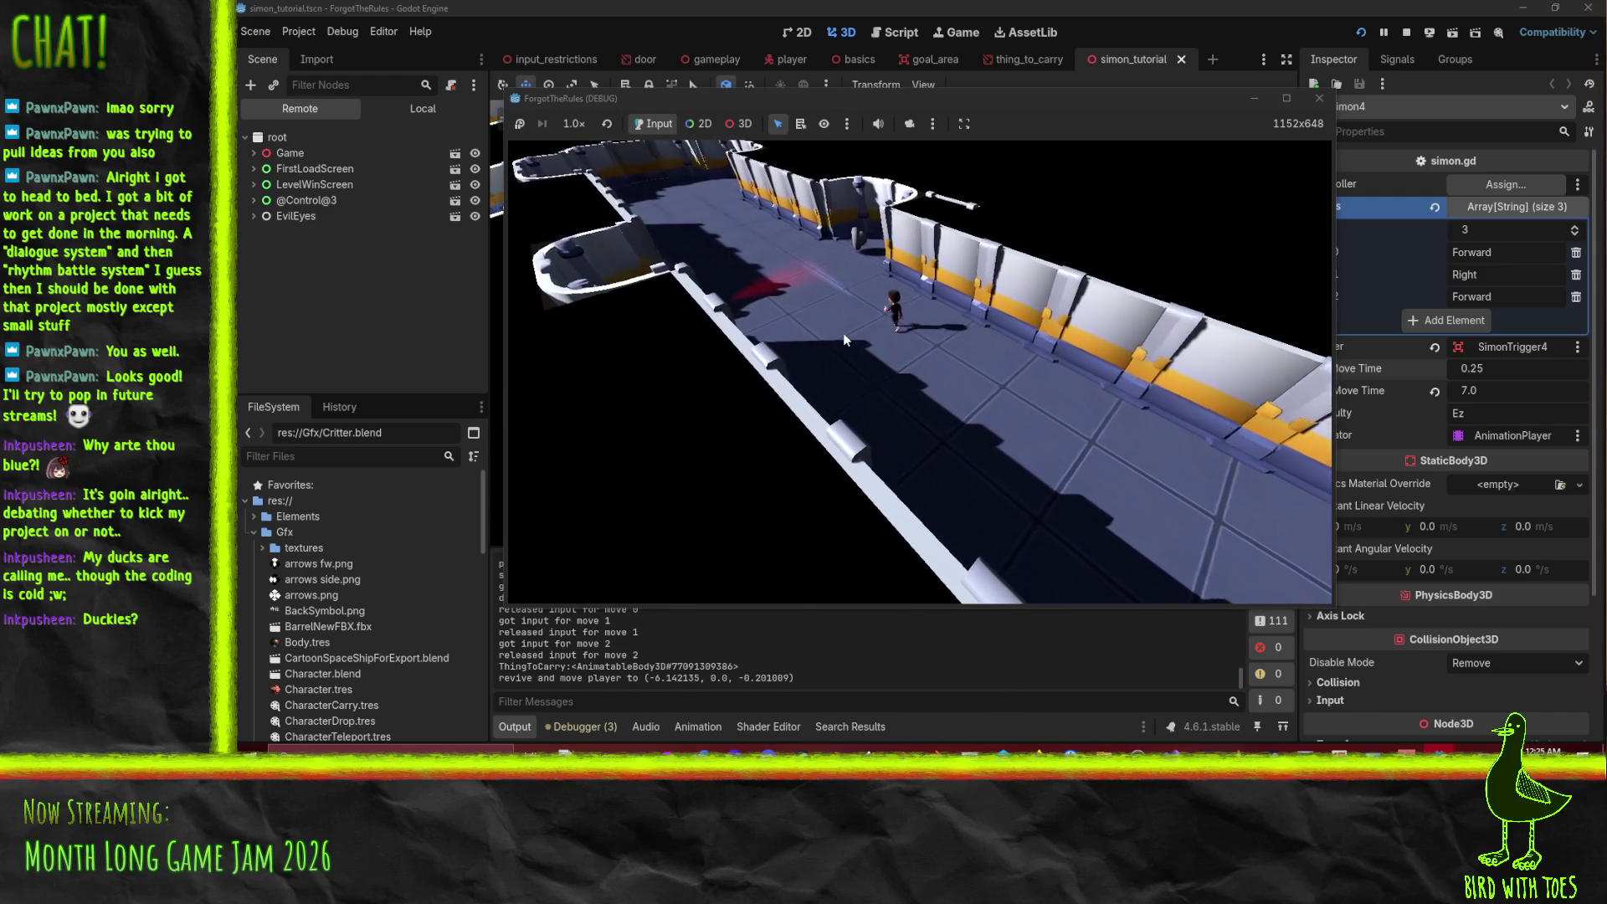
pyautogui.press('w')
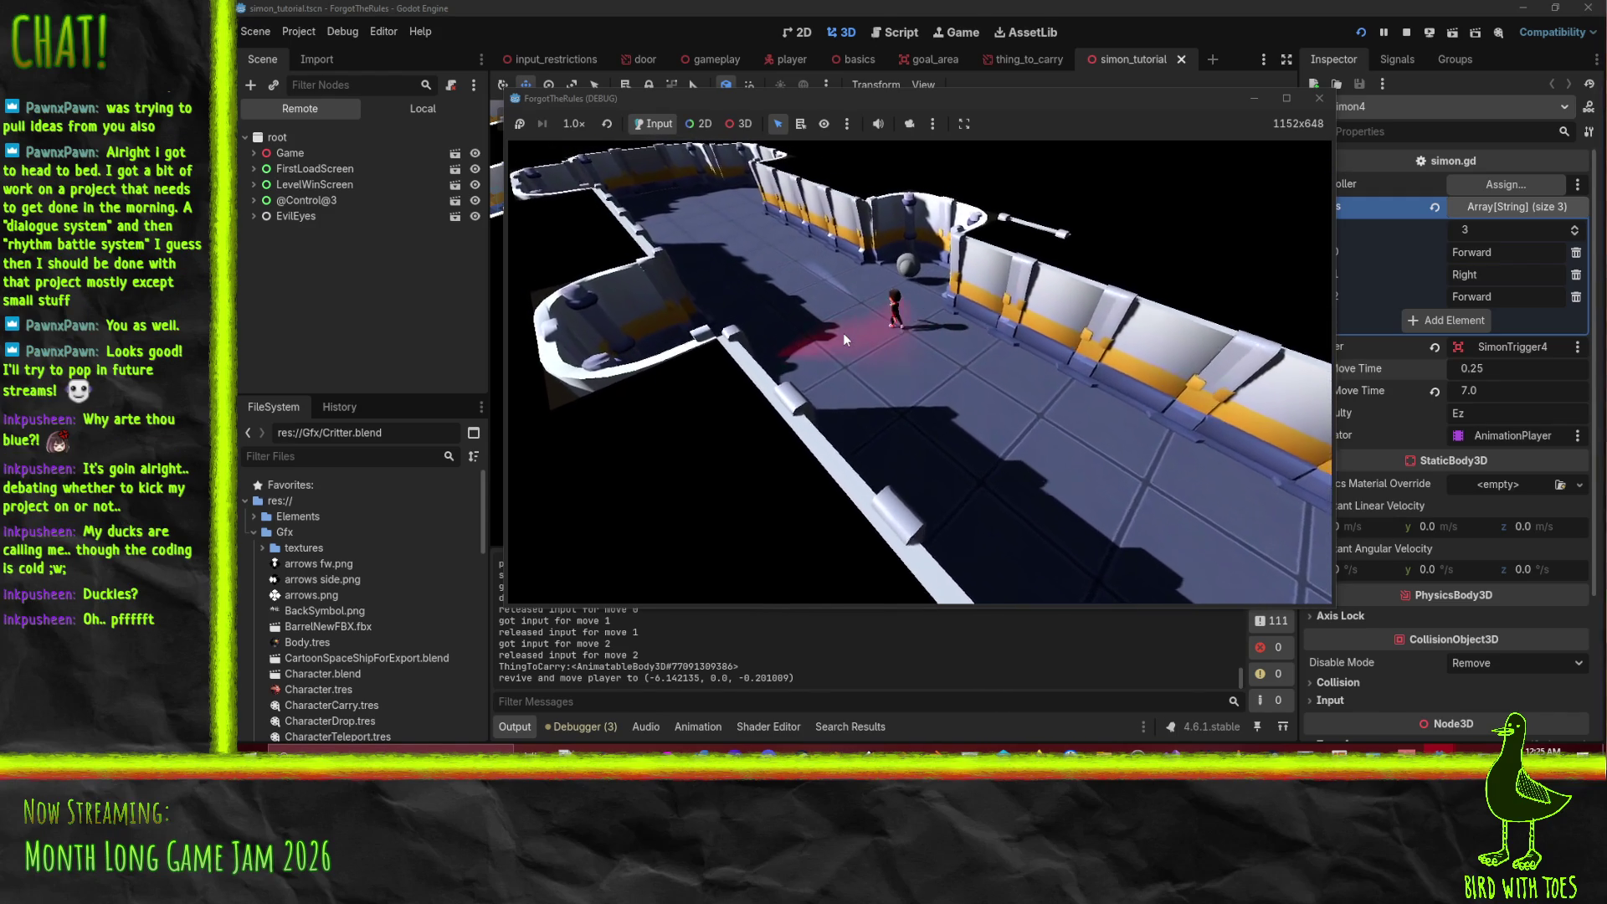
pyautogui.press('w')
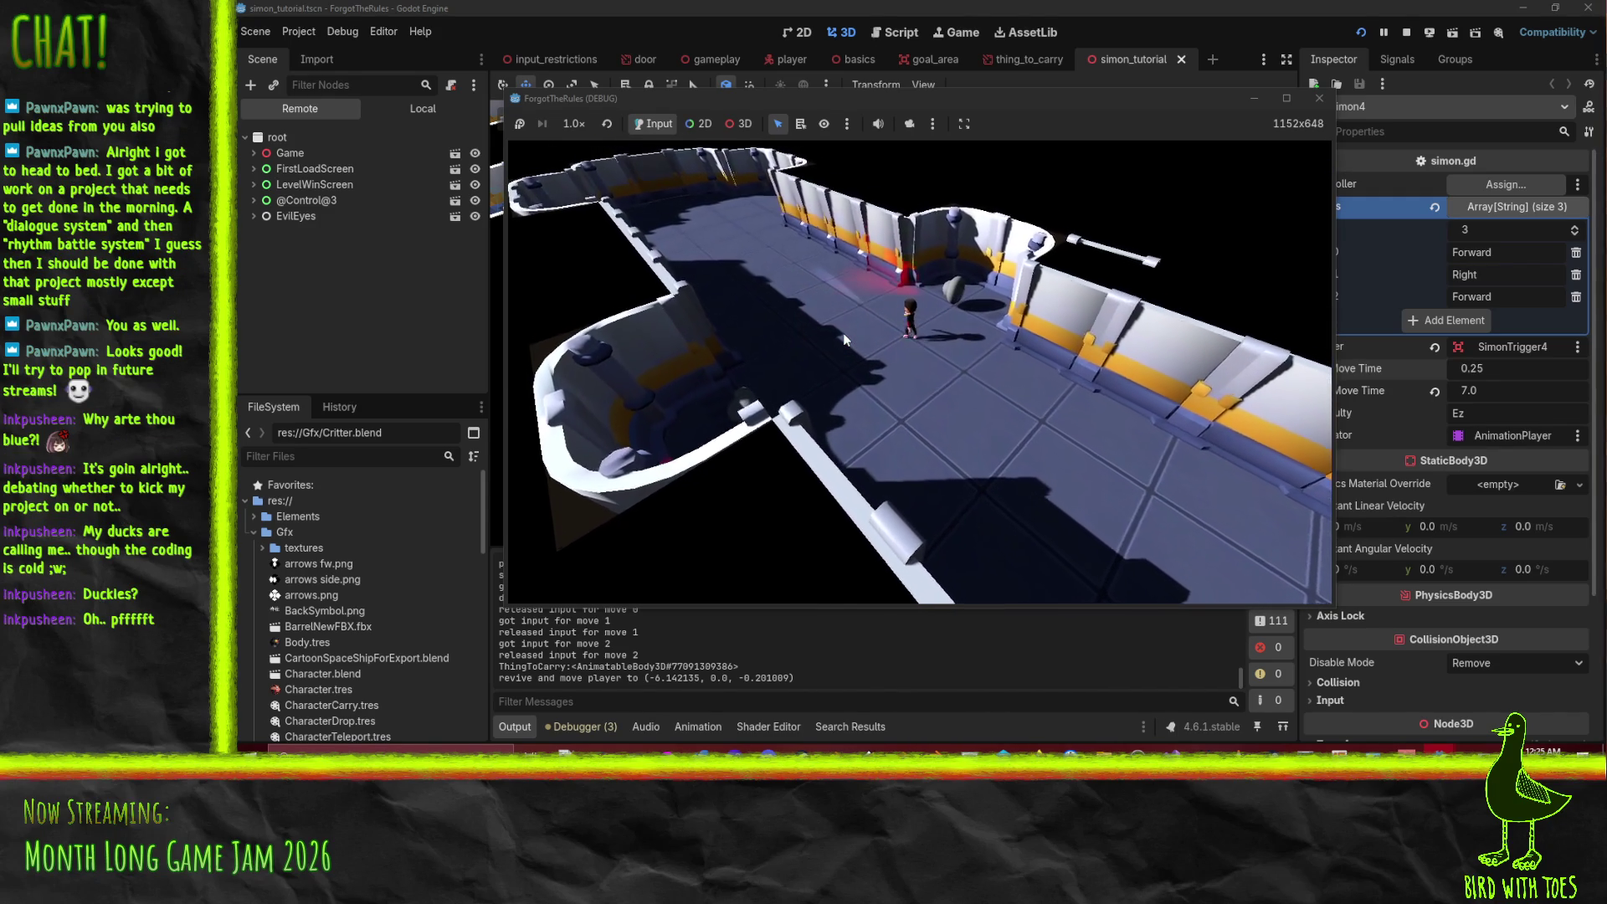
pyautogui.press('w')
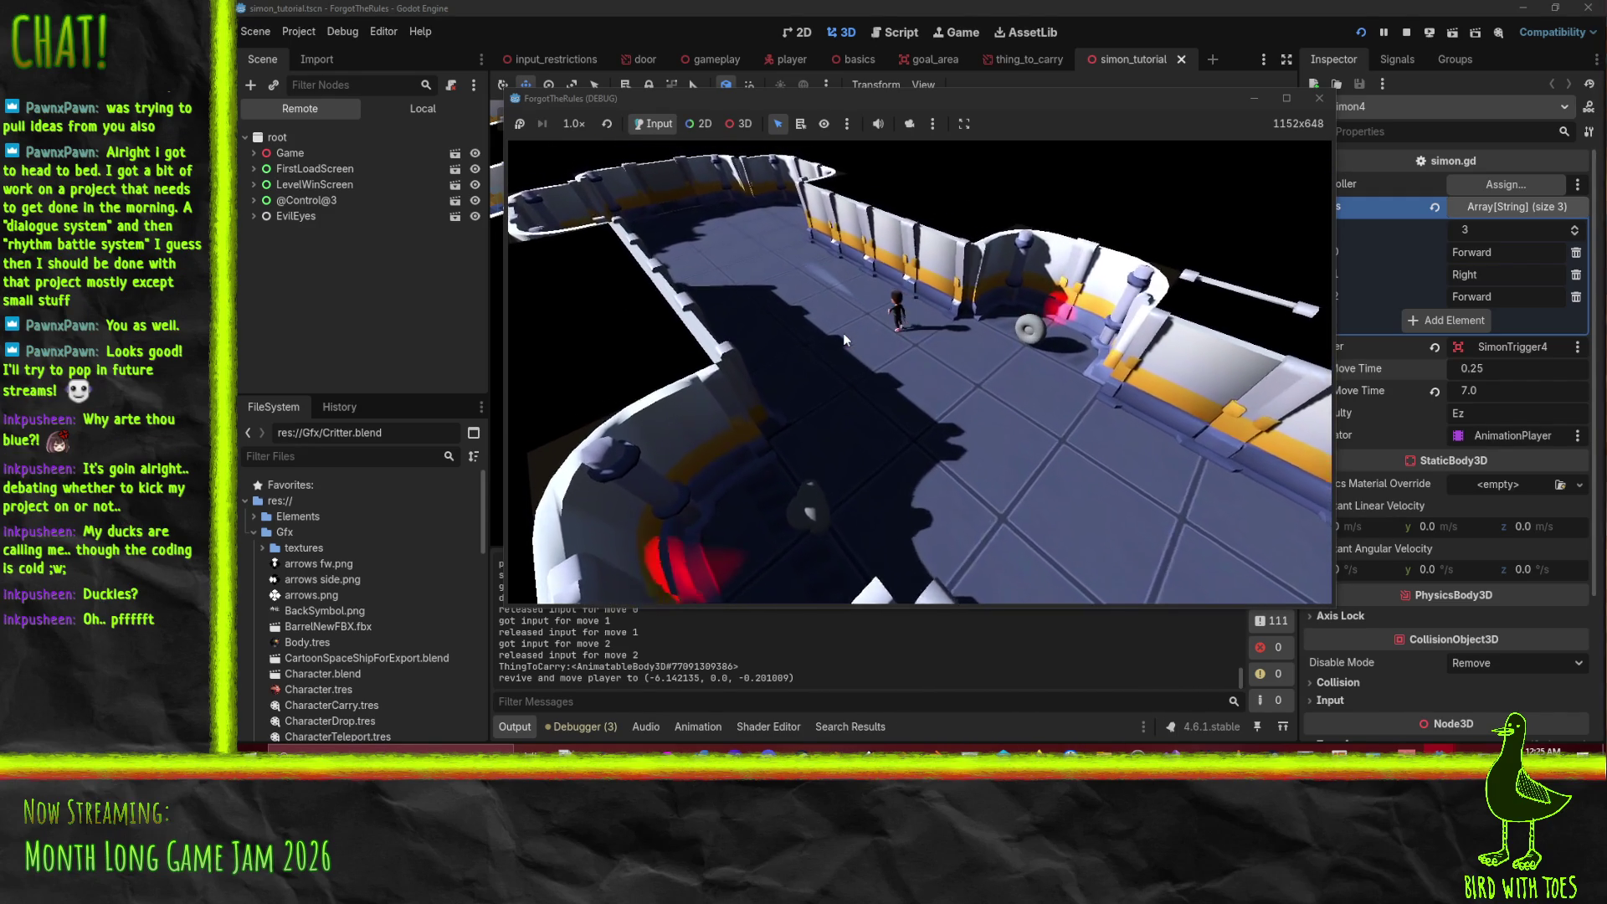
pyautogui.press('w')
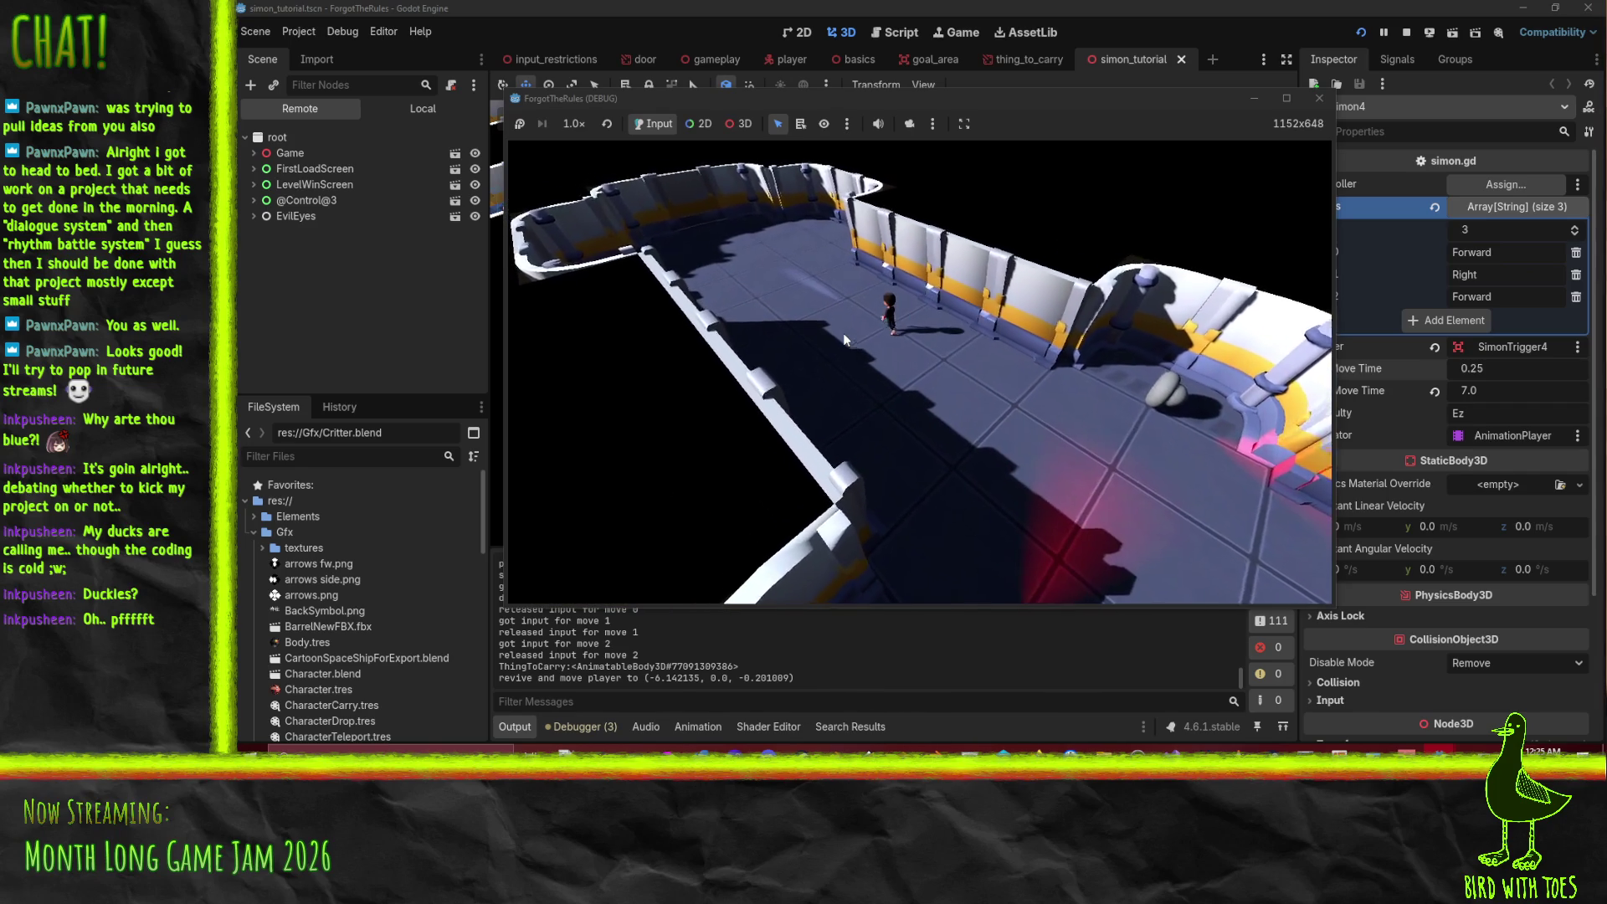
pyautogui.press('F8')
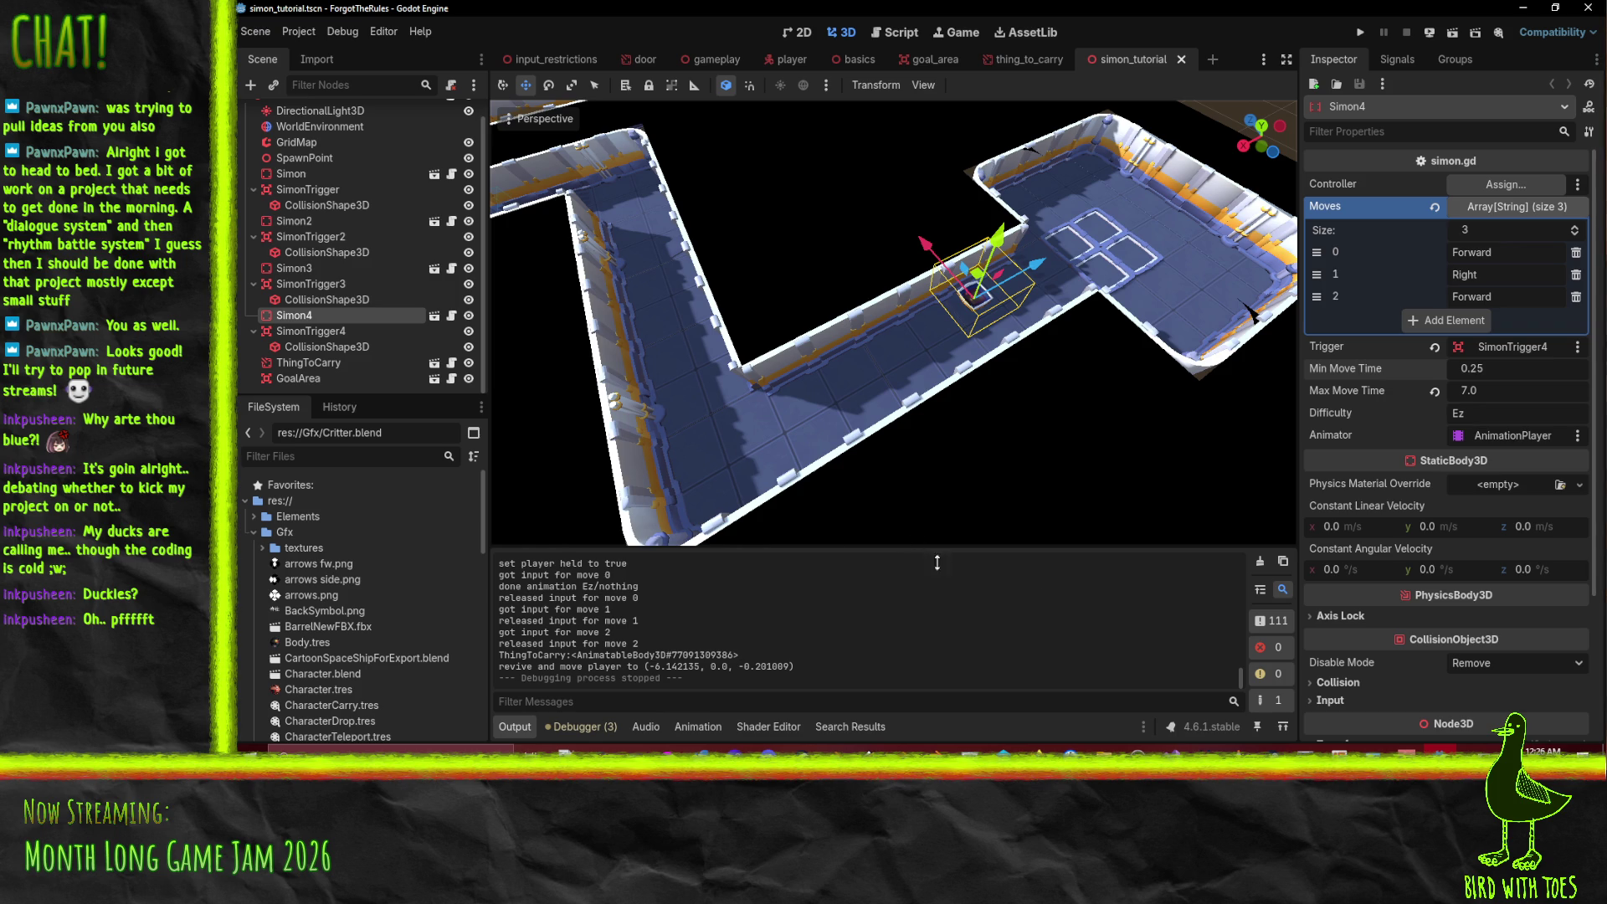
# - Select ThingToCarry and type 'barrel of fun' as its Description, removing stray characters
pyautogui.scroll(-4, 971, 360)
pyautogui.moveTo(833, 333)
pyautogui.mouseDown()
pyautogui.moveTo(900, 314)
pyautogui.moveTo(678, 445)
pyautogui.moveTo(780, 400)
pyautogui.moveTo(951, 374)
pyautogui.mouseUp()
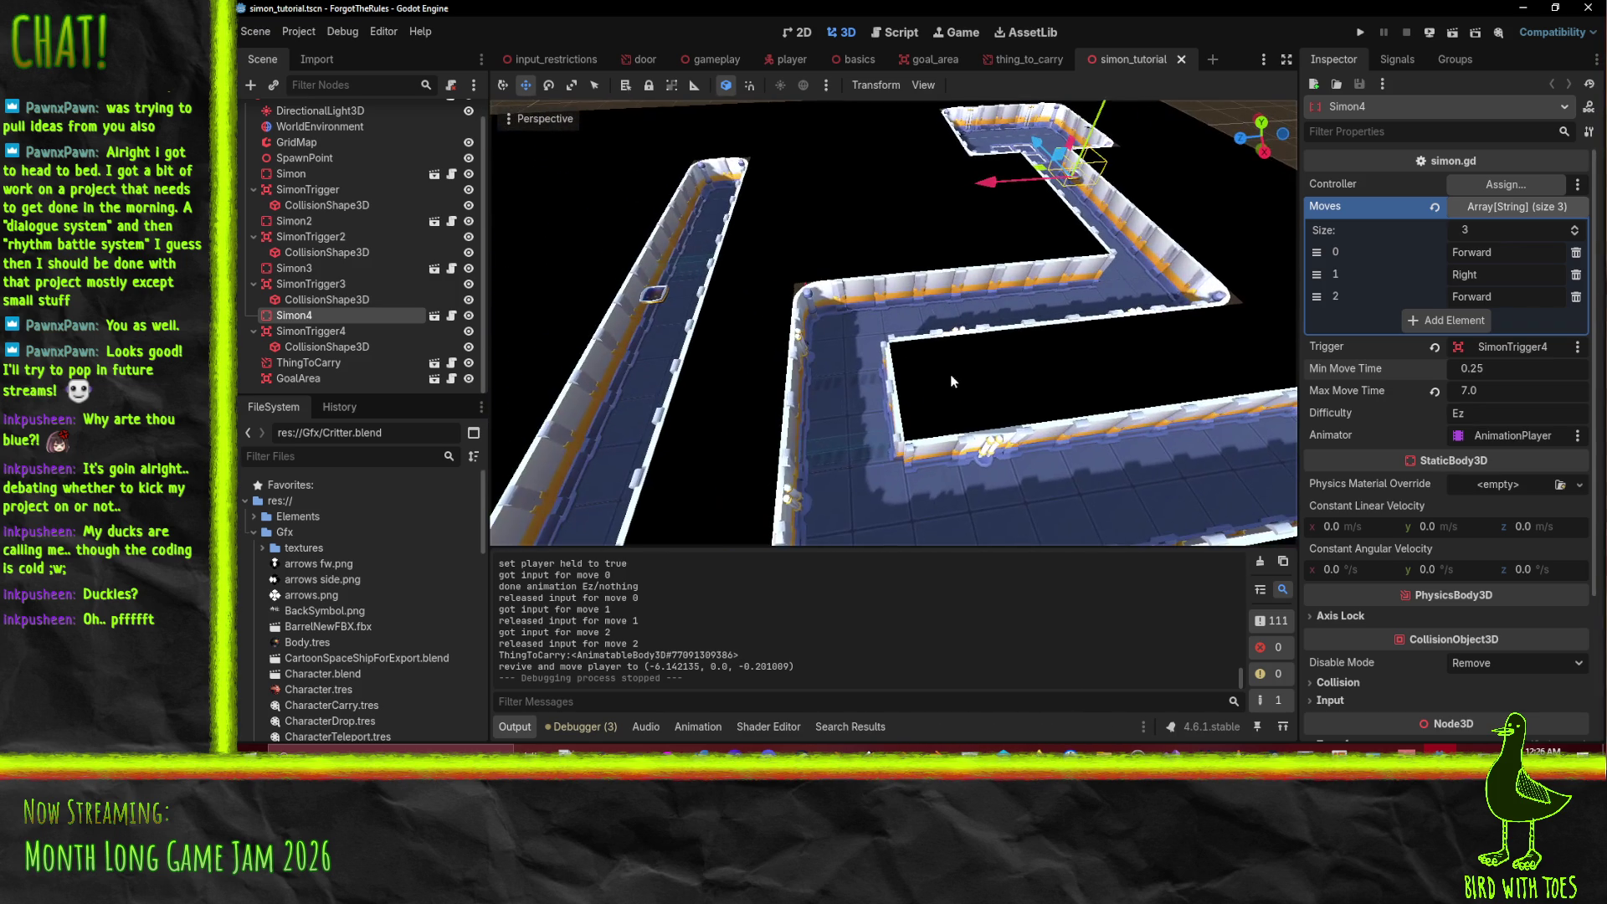
pyautogui.click(847, 404)
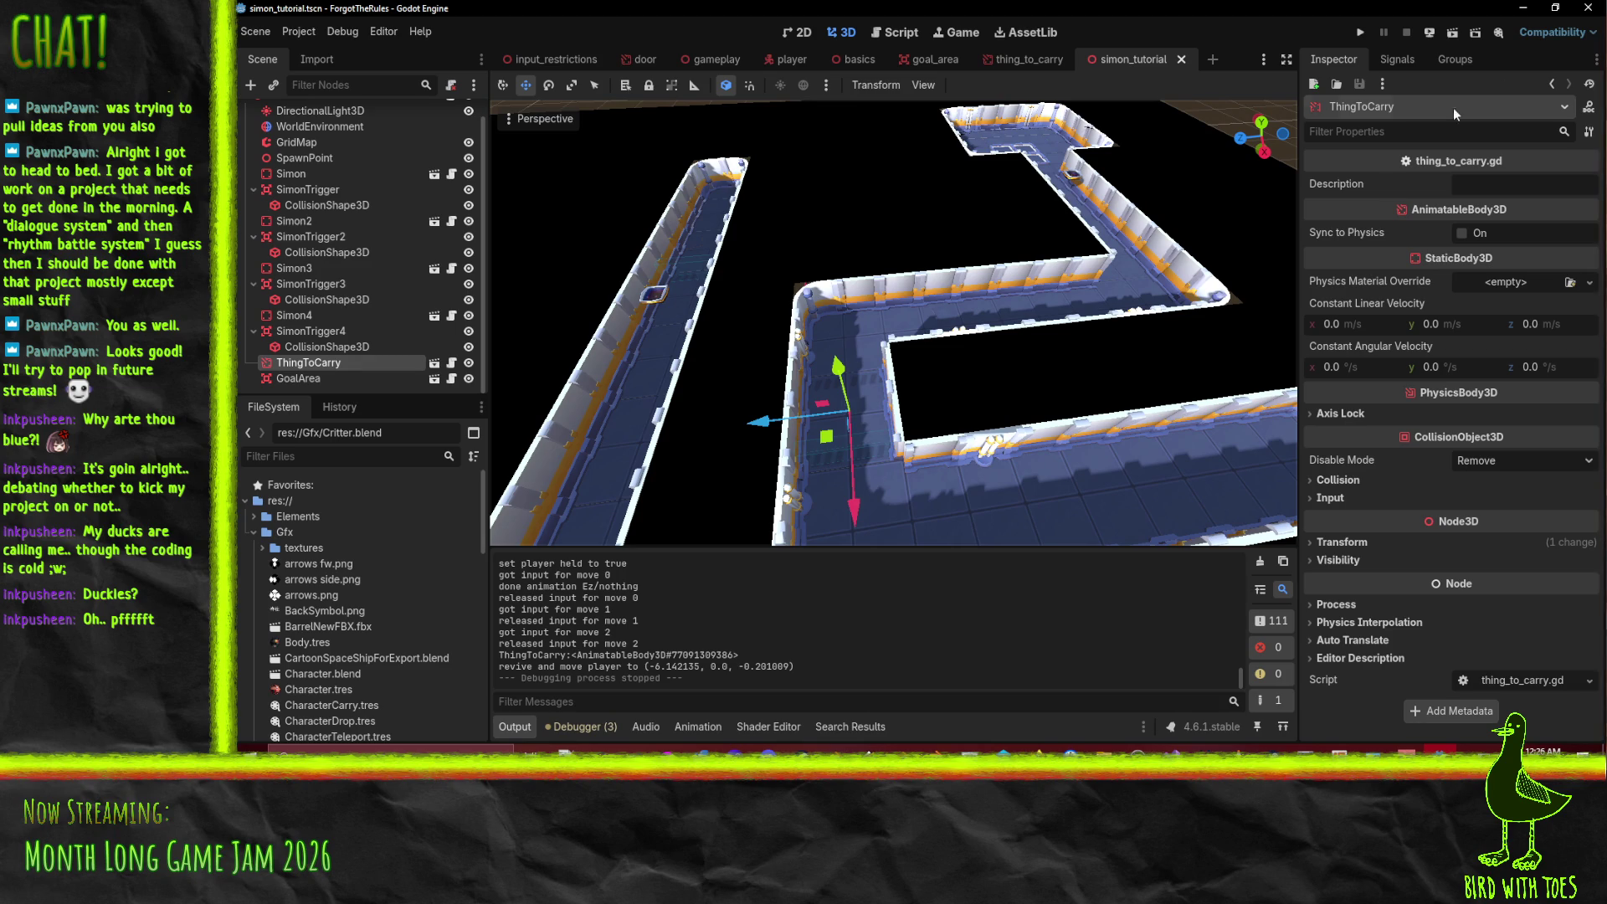
pyautogui.click(1486, 187)
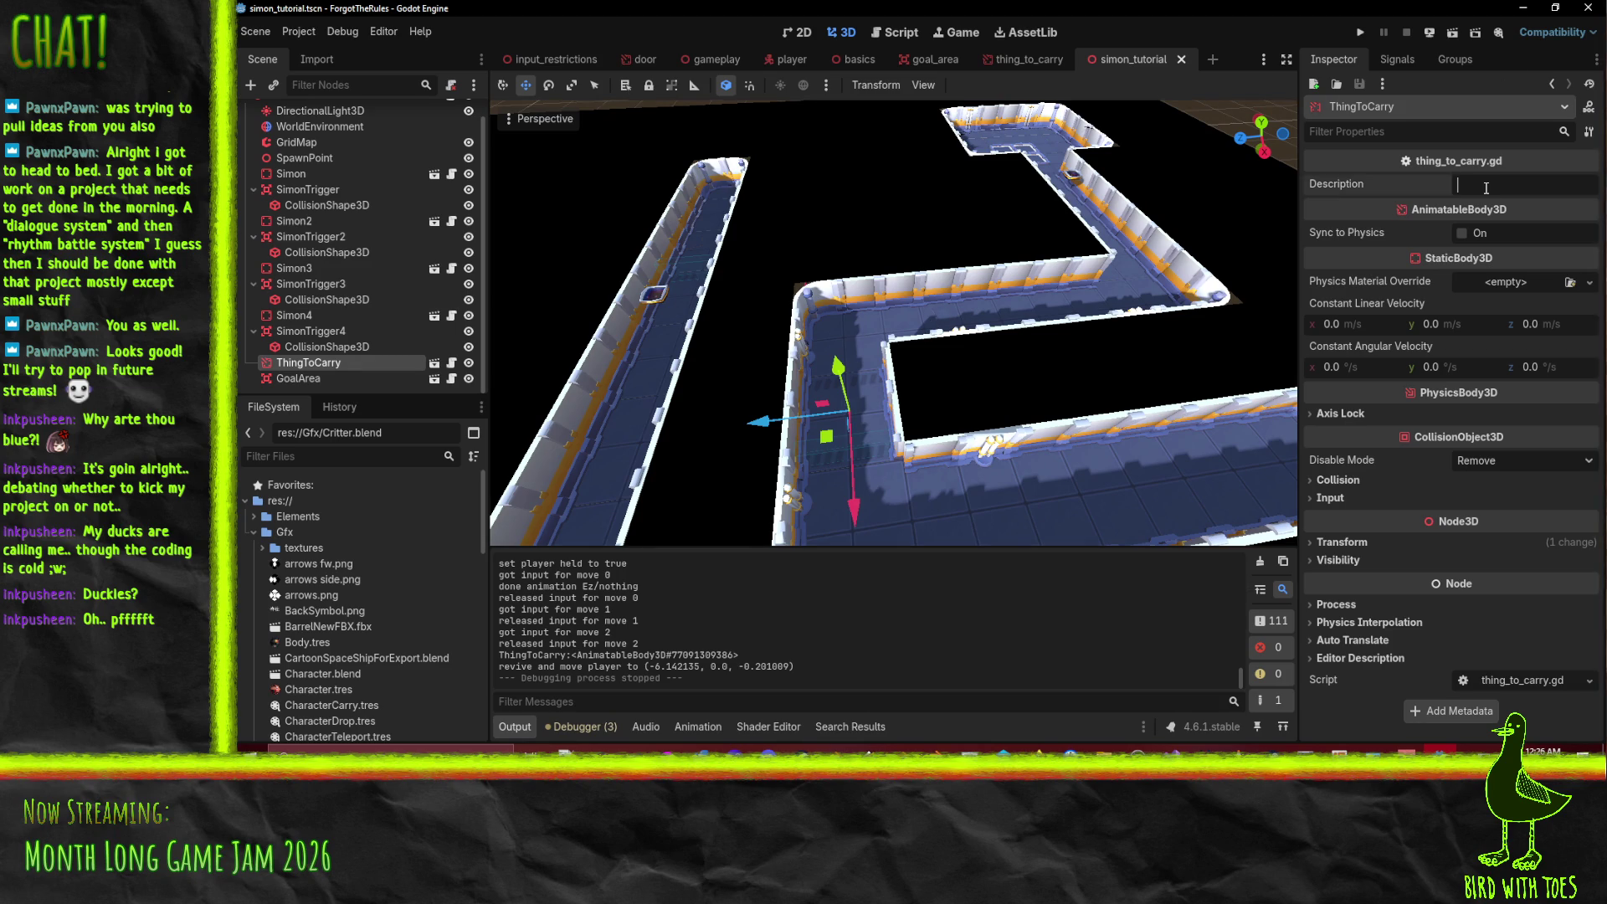
pyautogui.write('a')
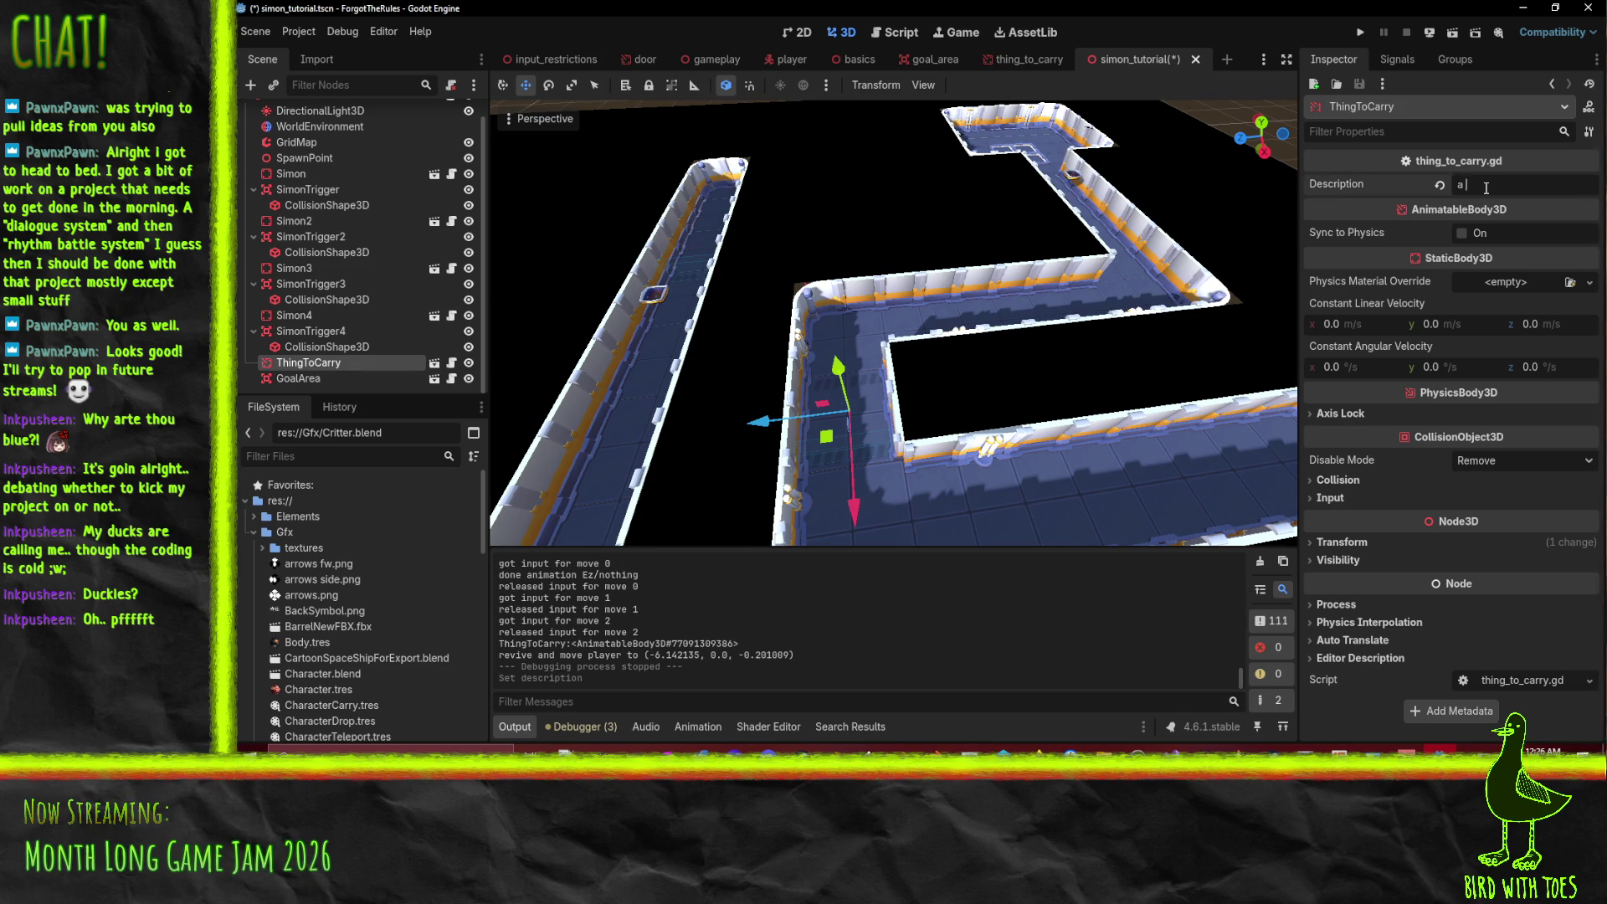
pyautogui.write(' barrel of')
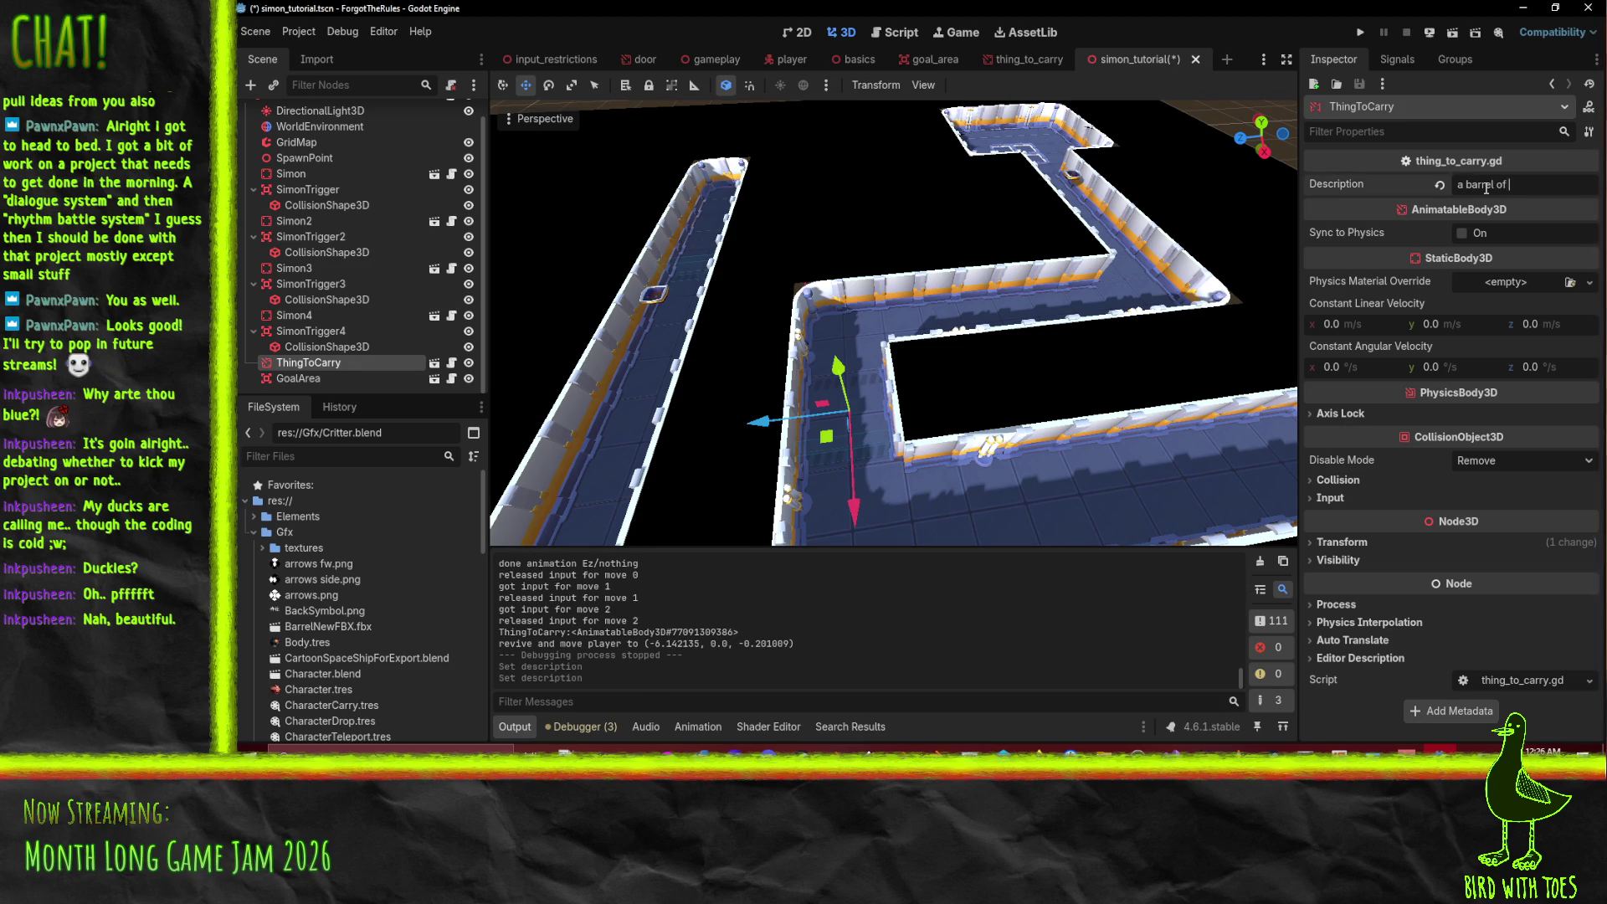
pyautogui.write('n')
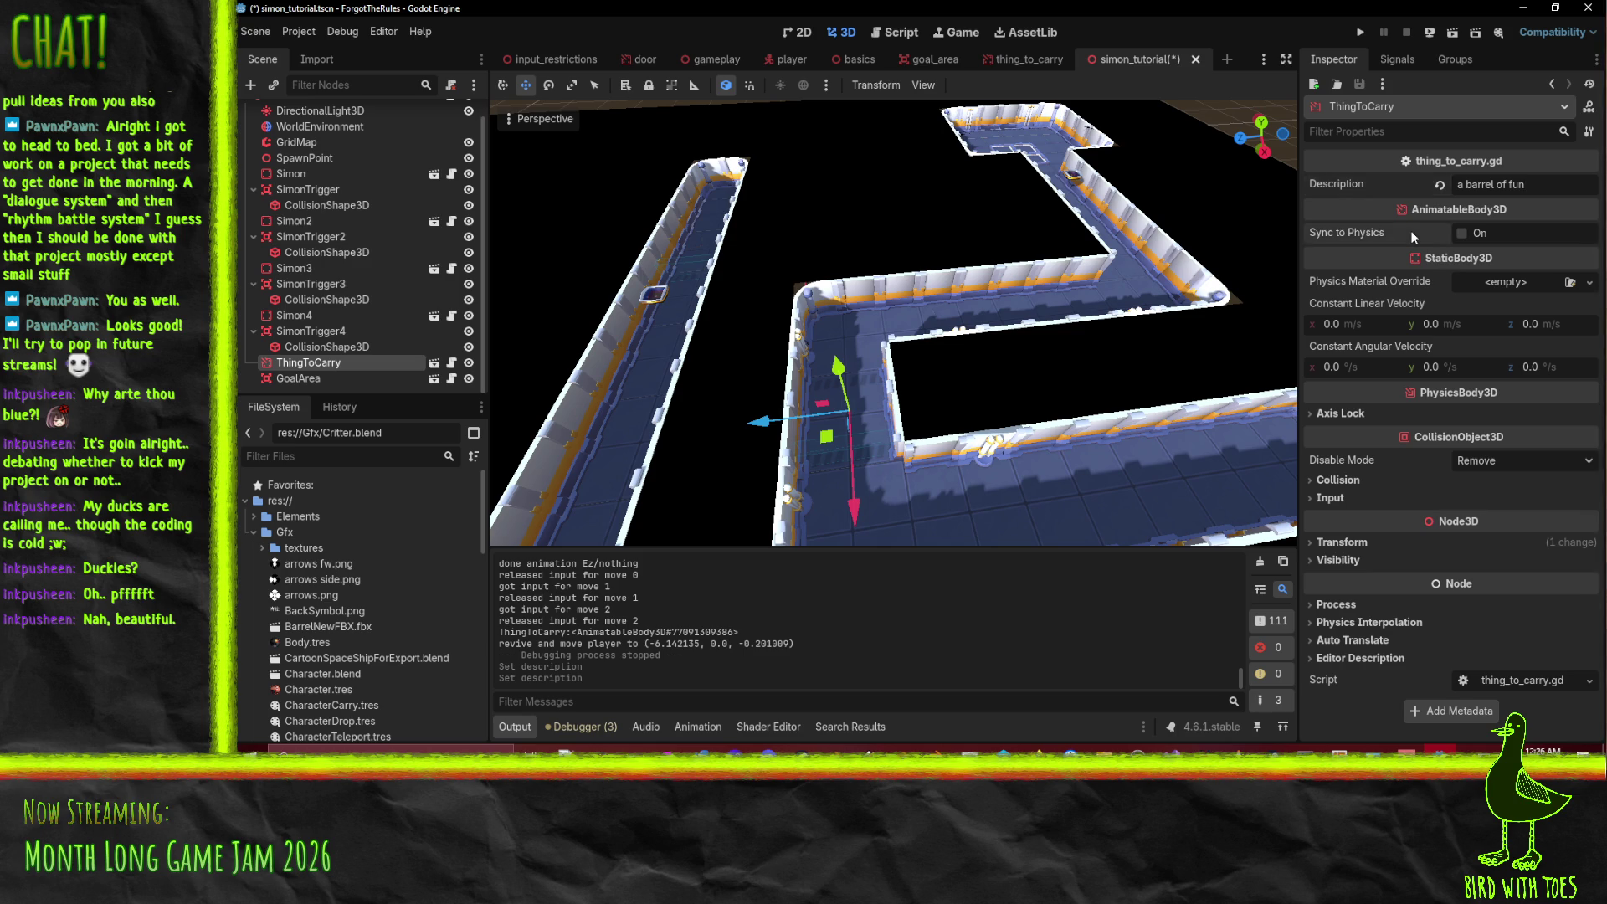
pyautogui.click(1465, 184)
pyautogui.write('===-')
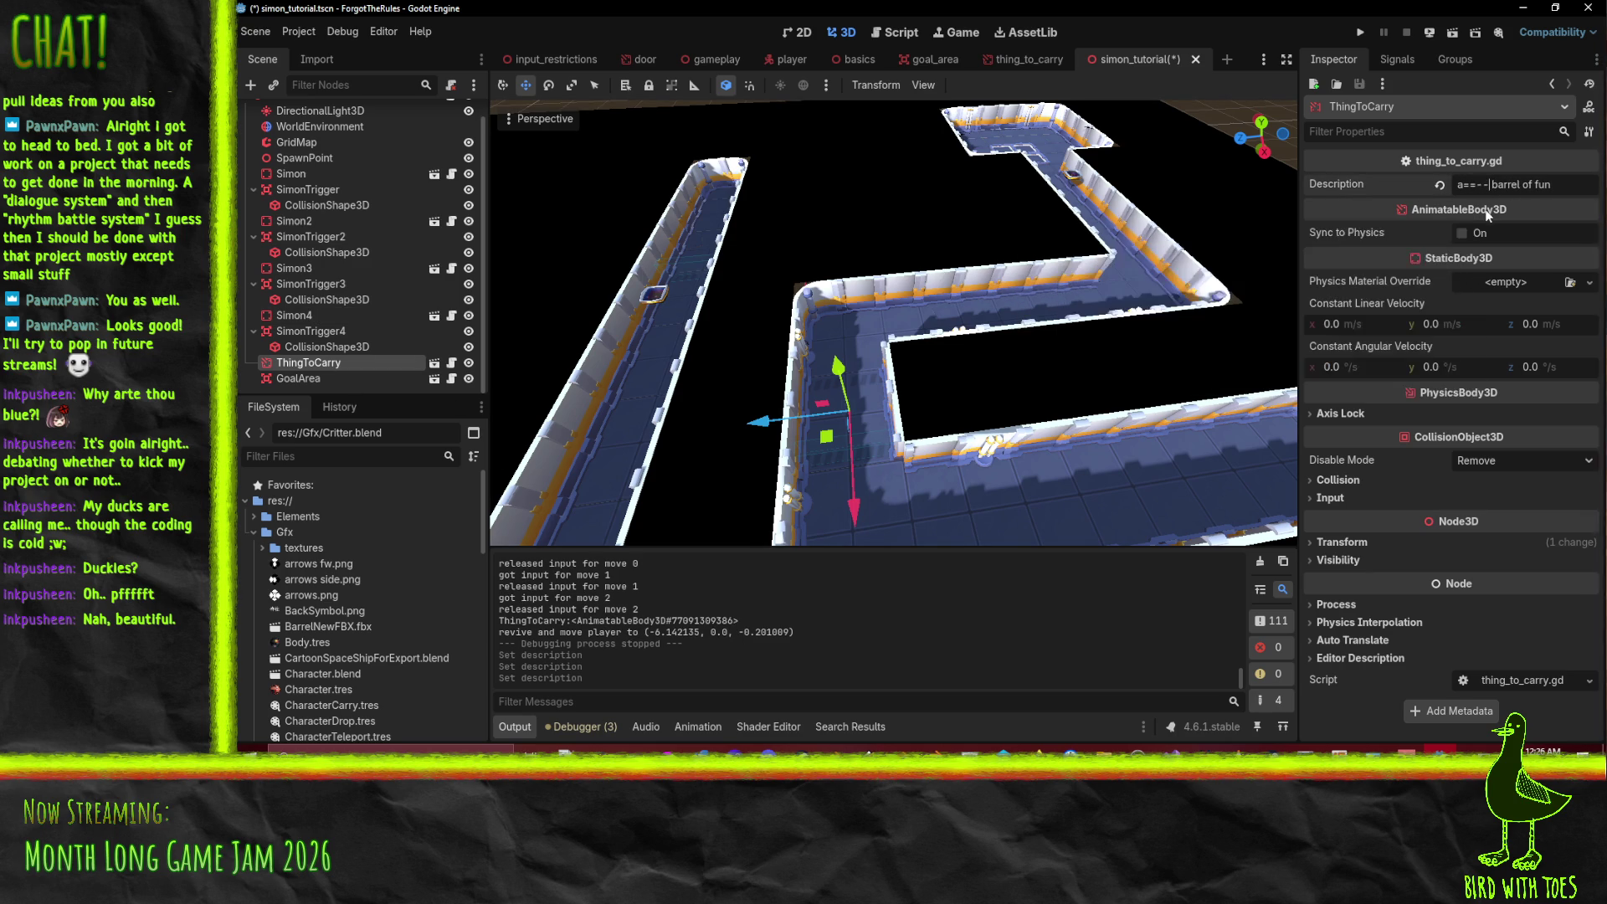
pyautogui.press('BackSpace')
pyautogui.press('BackSpace')
pyautogui.press('BackSpace')
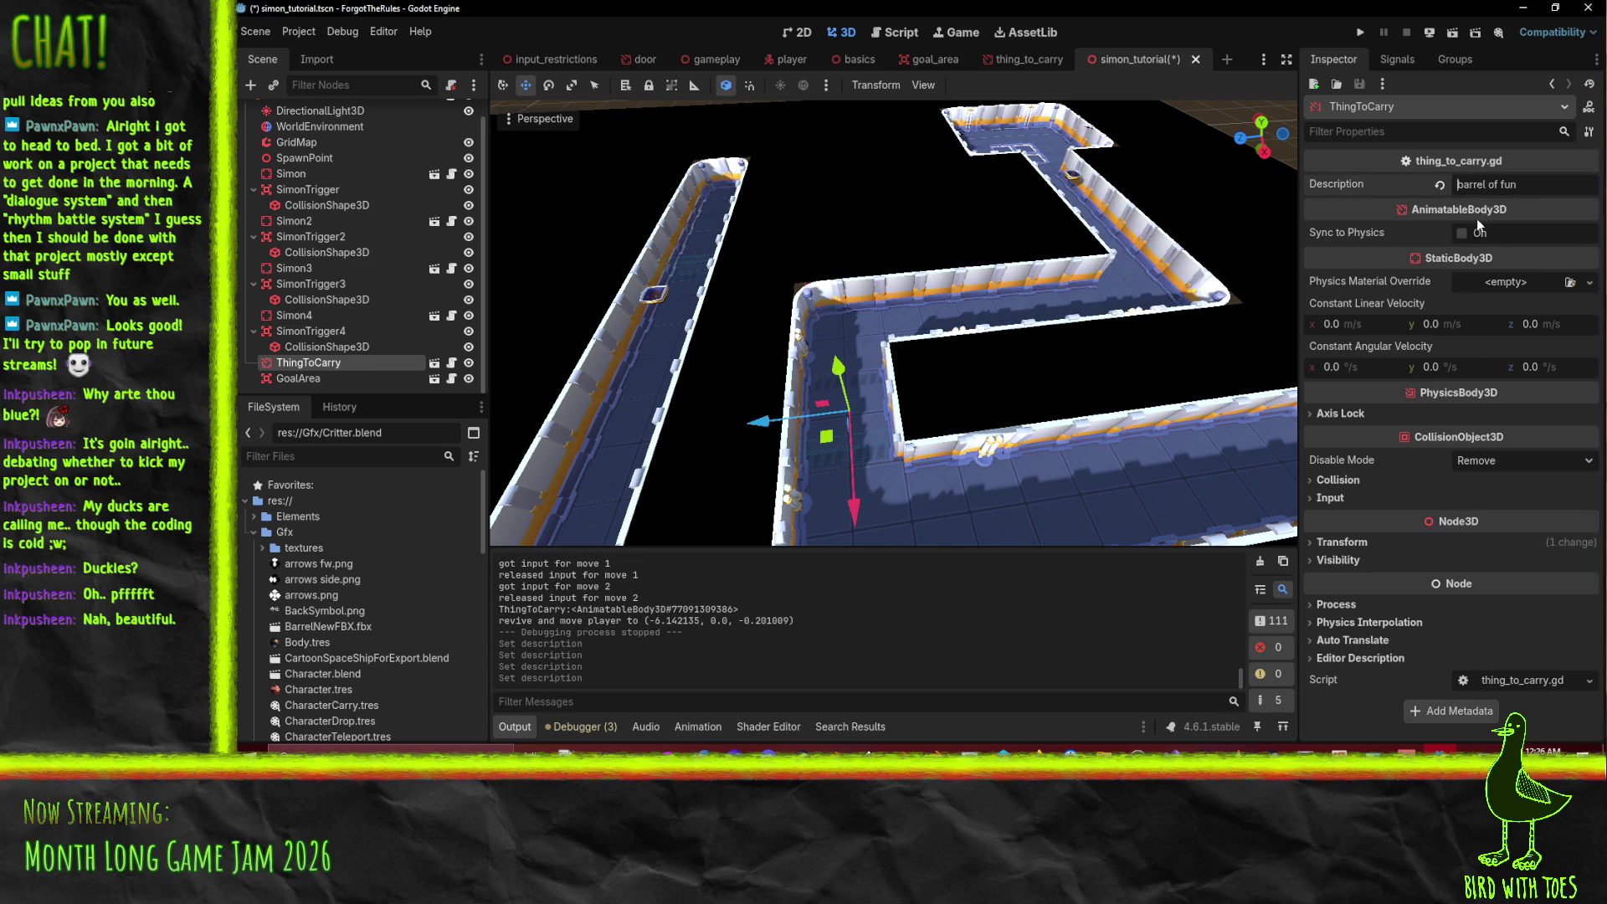
# - Drag BarrelNewFBX.fbx under ThingToCarry, save simon_tutorial, and check the barrel in the viewport
pyautogui.rightClick(319, 364)
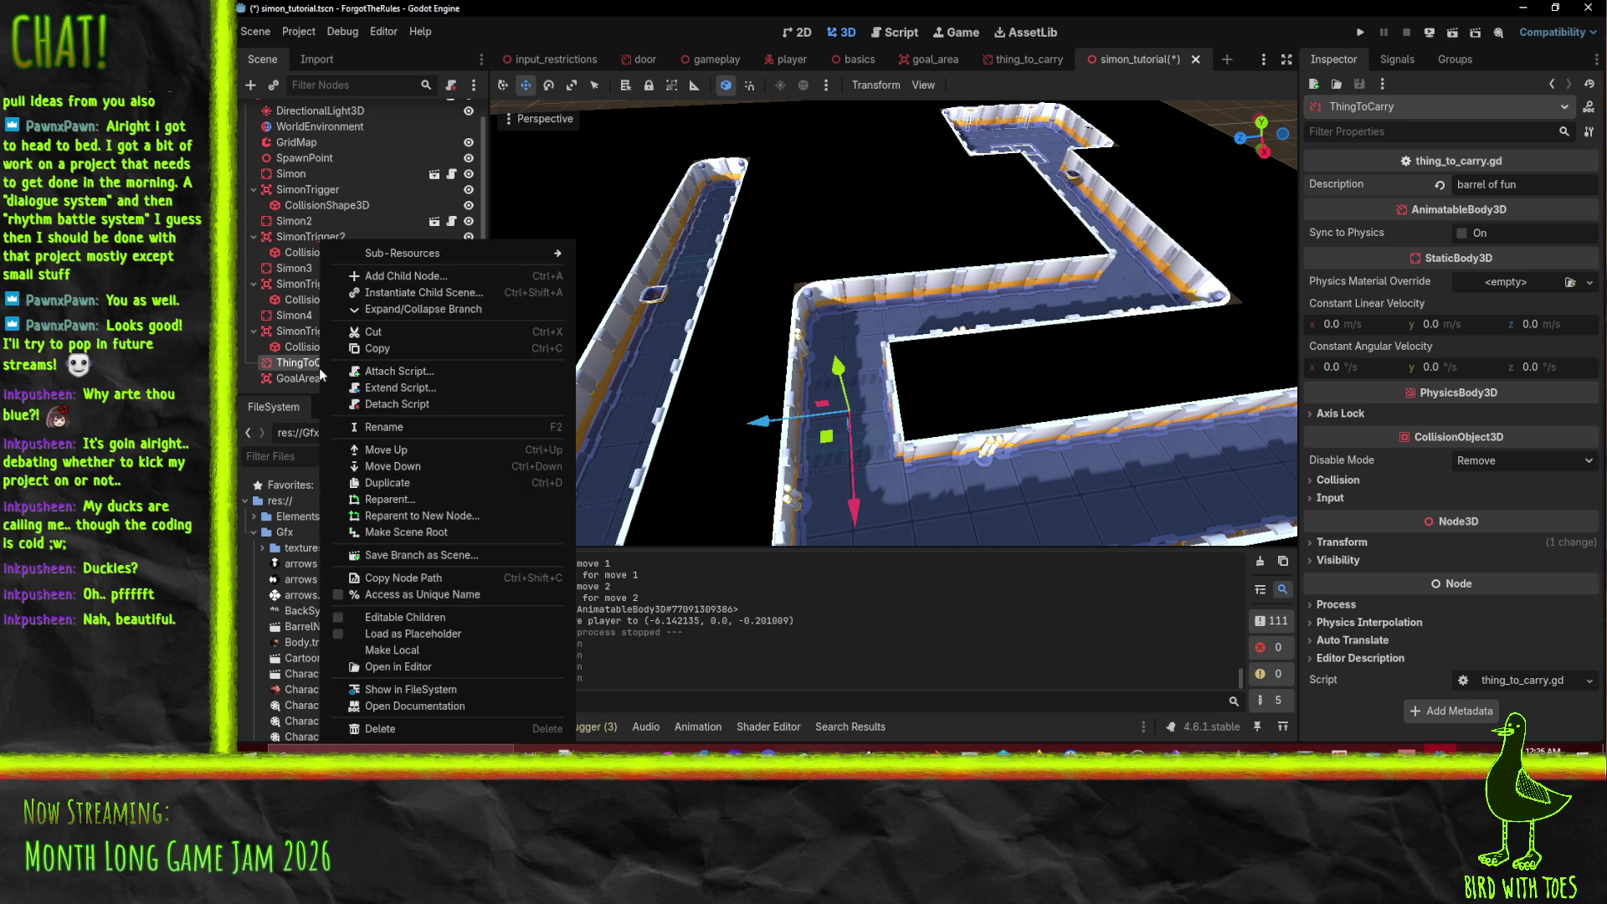
pyautogui.click(278, 630)
pyautogui.scroll(-3, 278, 631)
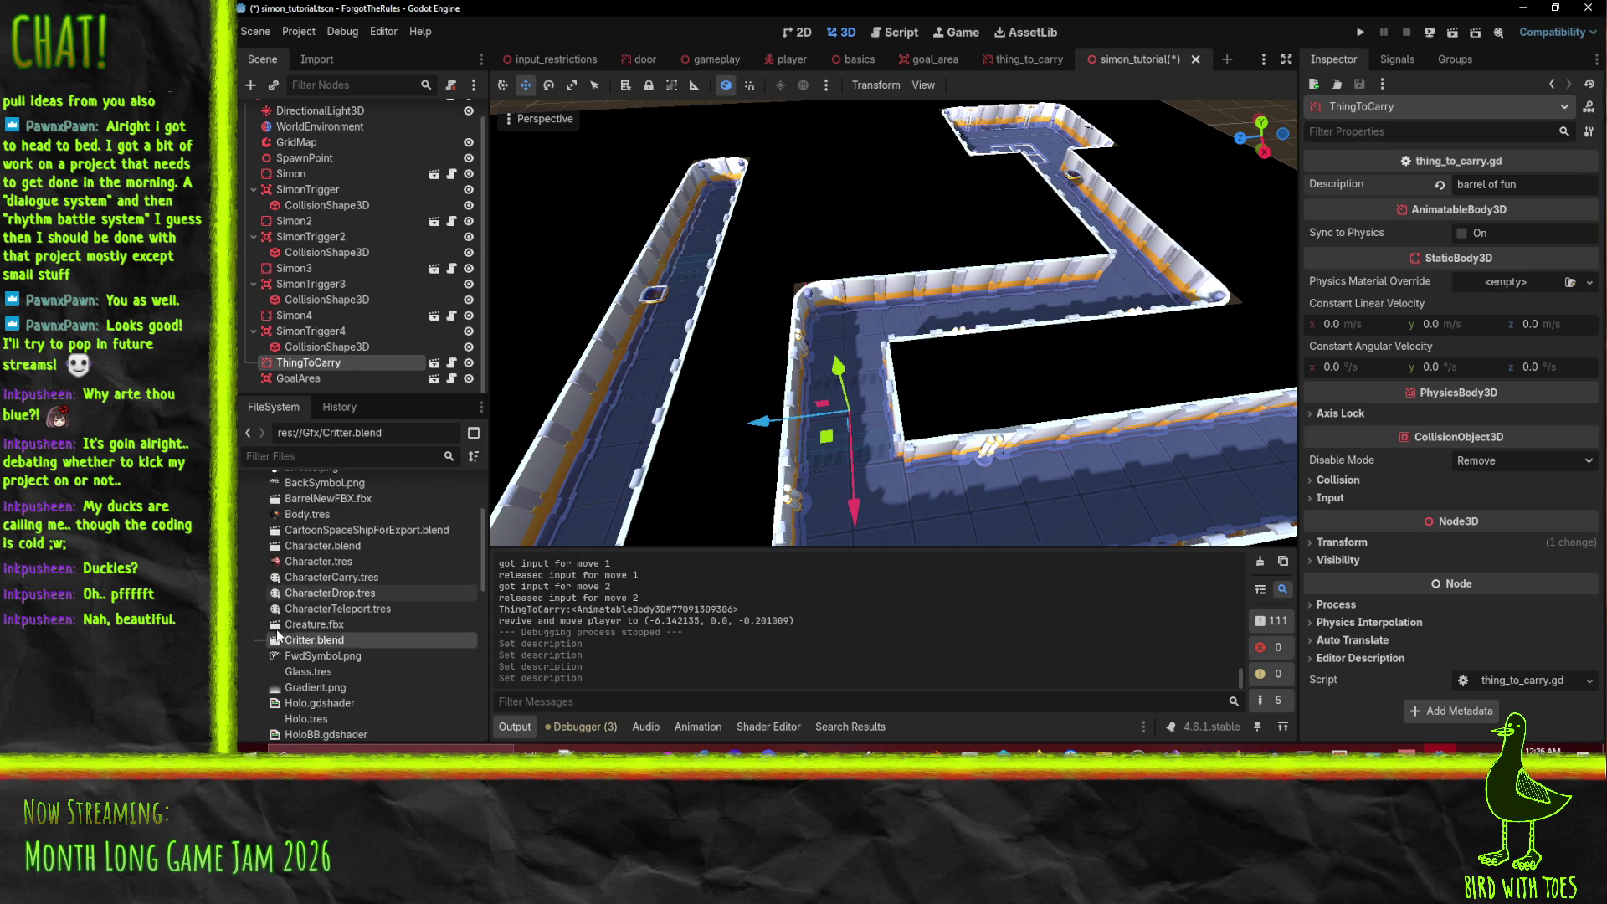
pyautogui.scroll(2, 276, 629)
pyautogui.moveTo(321, 548); pyautogui.dragTo(339, 371)
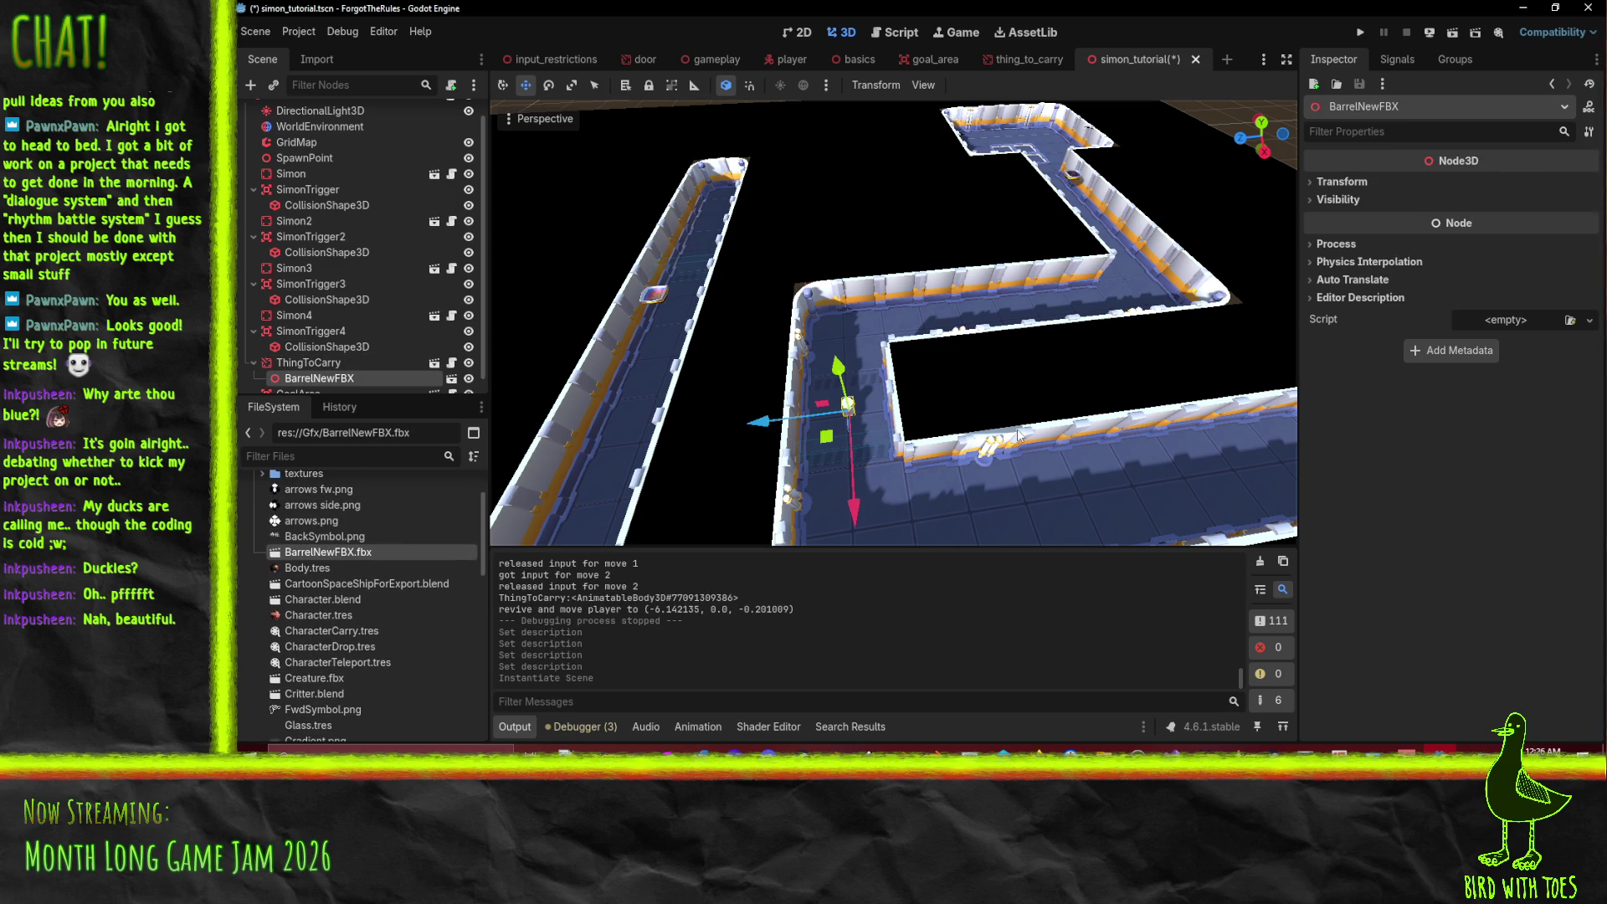
pyautogui.hotkey('ctrl', 's')
pyautogui.moveTo(1093, 445)
pyautogui.mouseDown()
pyautogui.moveTo(1088, 358)
pyautogui.moveTo(889, 374)
pyautogui.moveTo(1074, 244)
pyautogui.mouseUp()
pyautogui.scroll(-1, 341, 285)
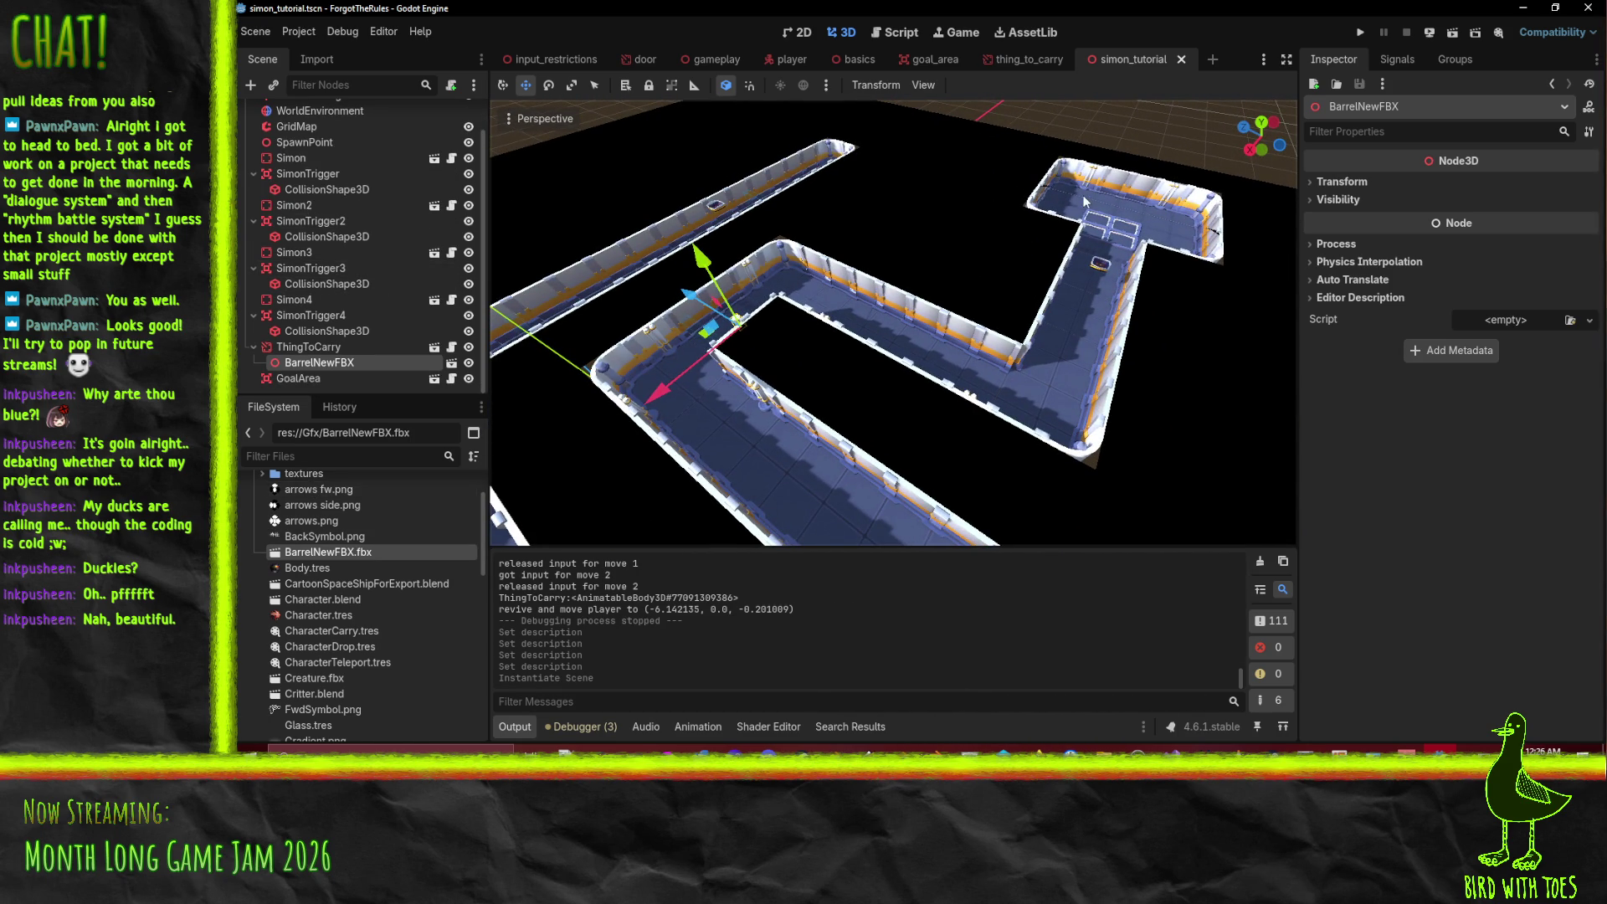
pyautogui.scroll(-2, 259, 534)
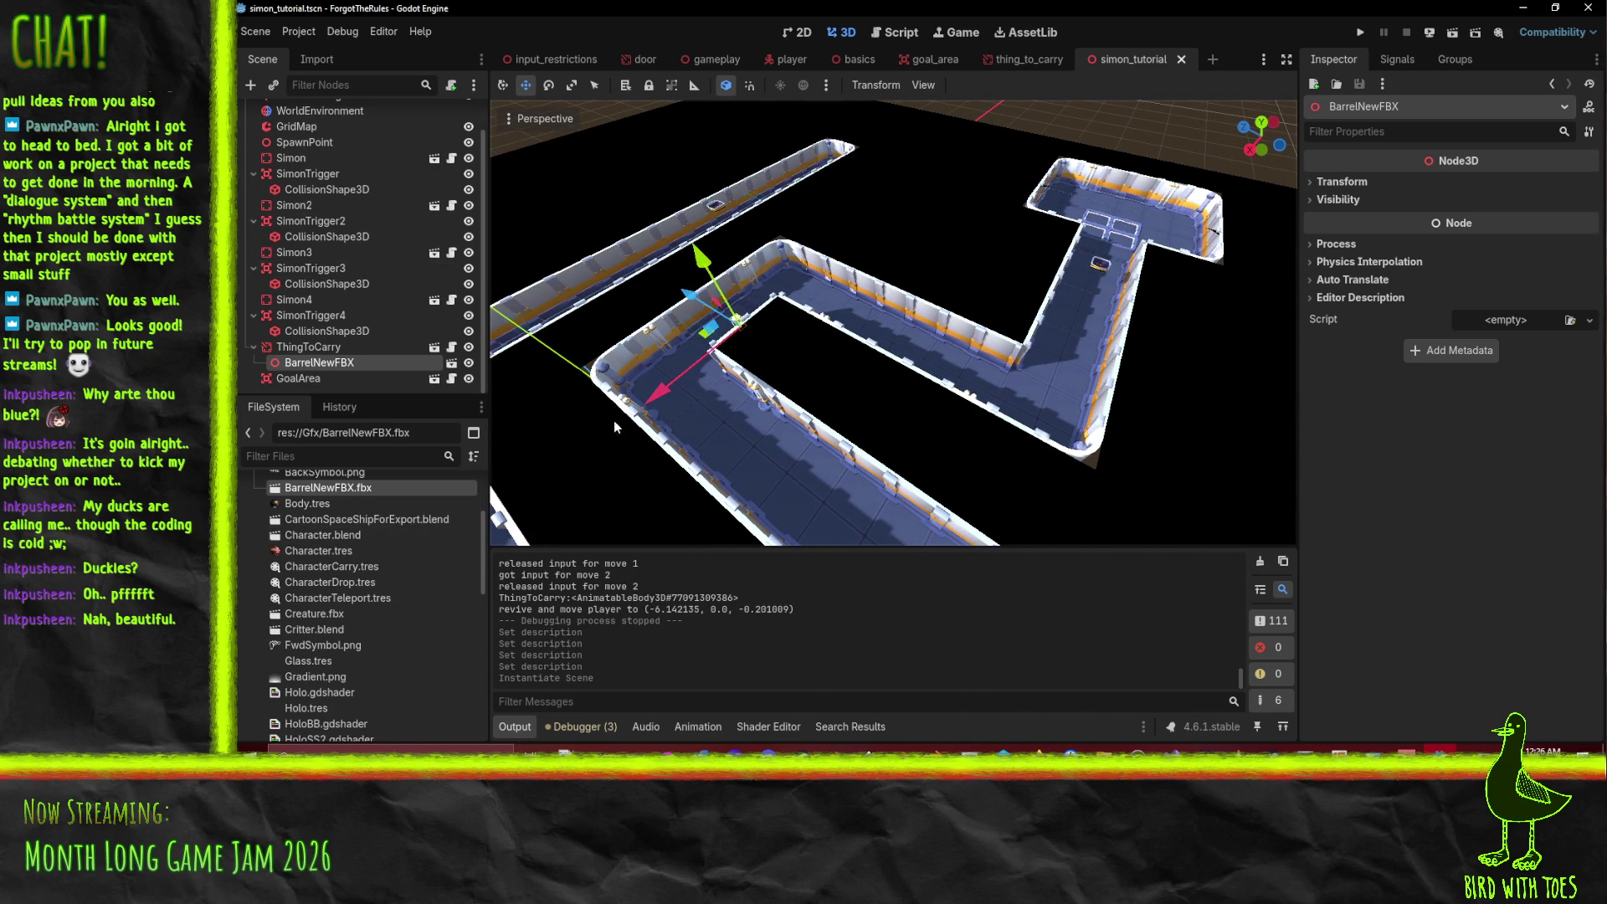
pyautogui.moveTo(750, 273); pyautogui.dragTo(554, 99)
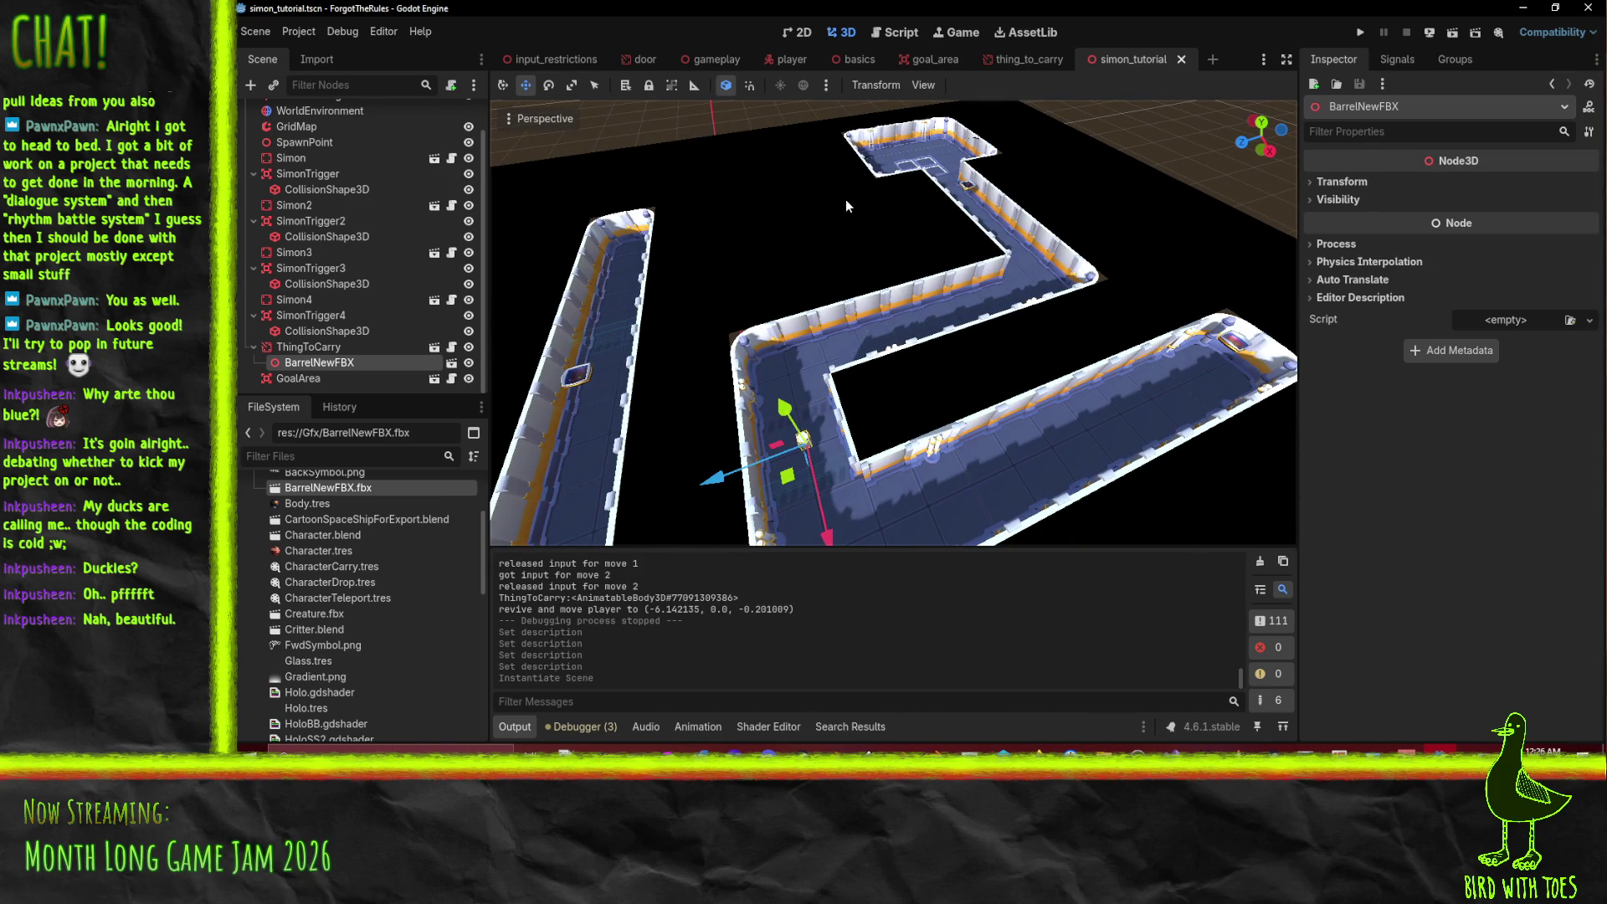
pyautogui.scroll(-2, 326, 695)
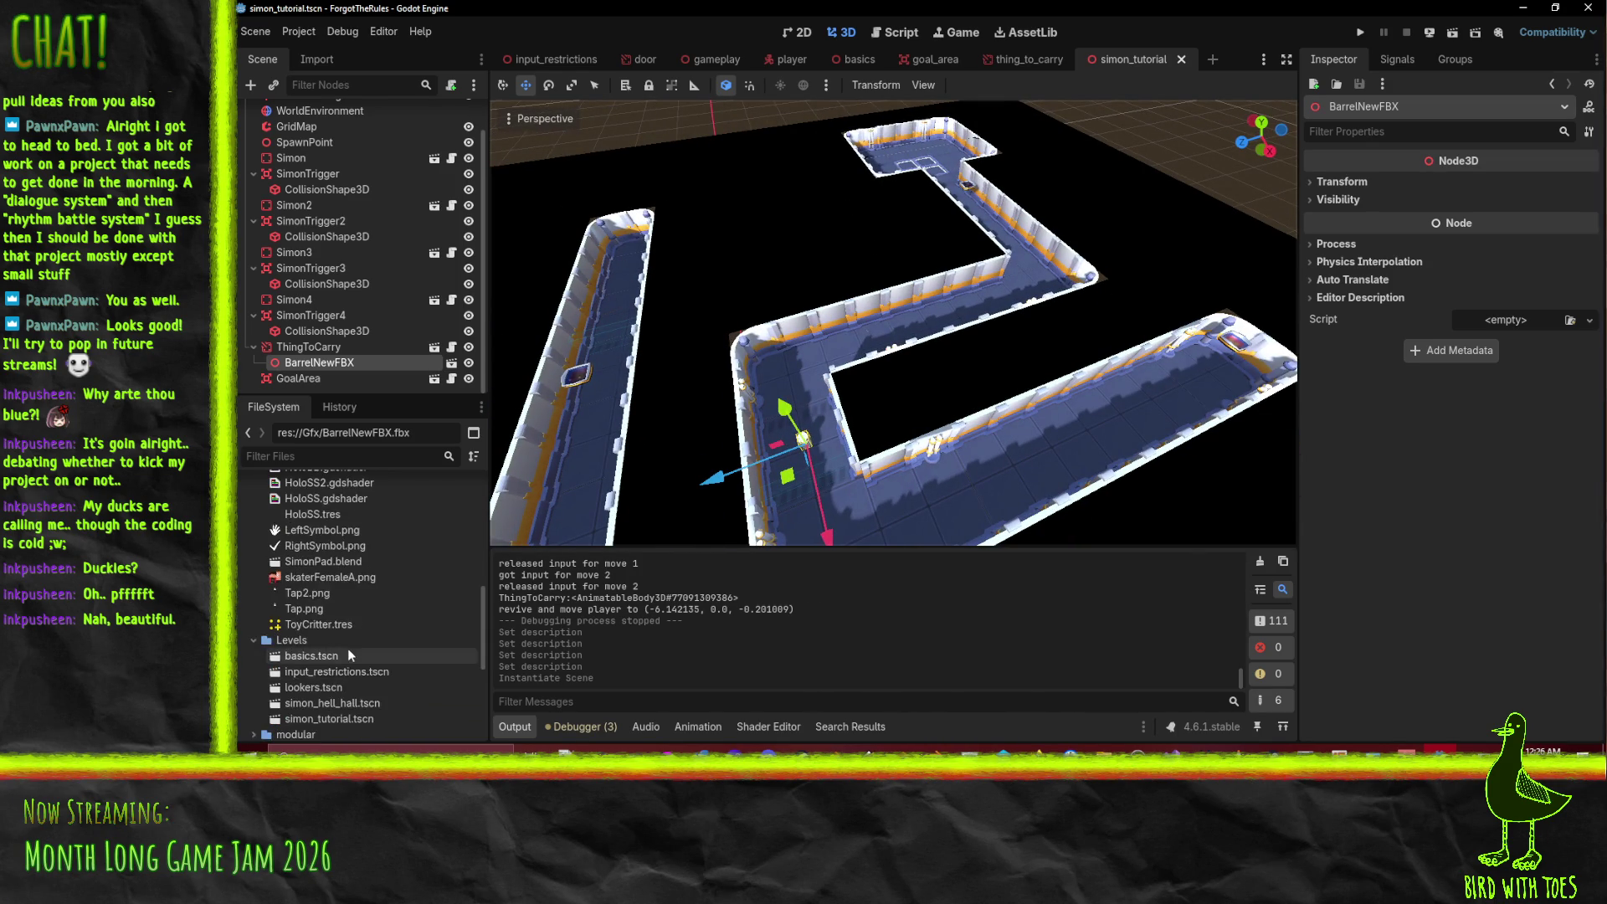
pyautogui.scroll(5, 351, 627)
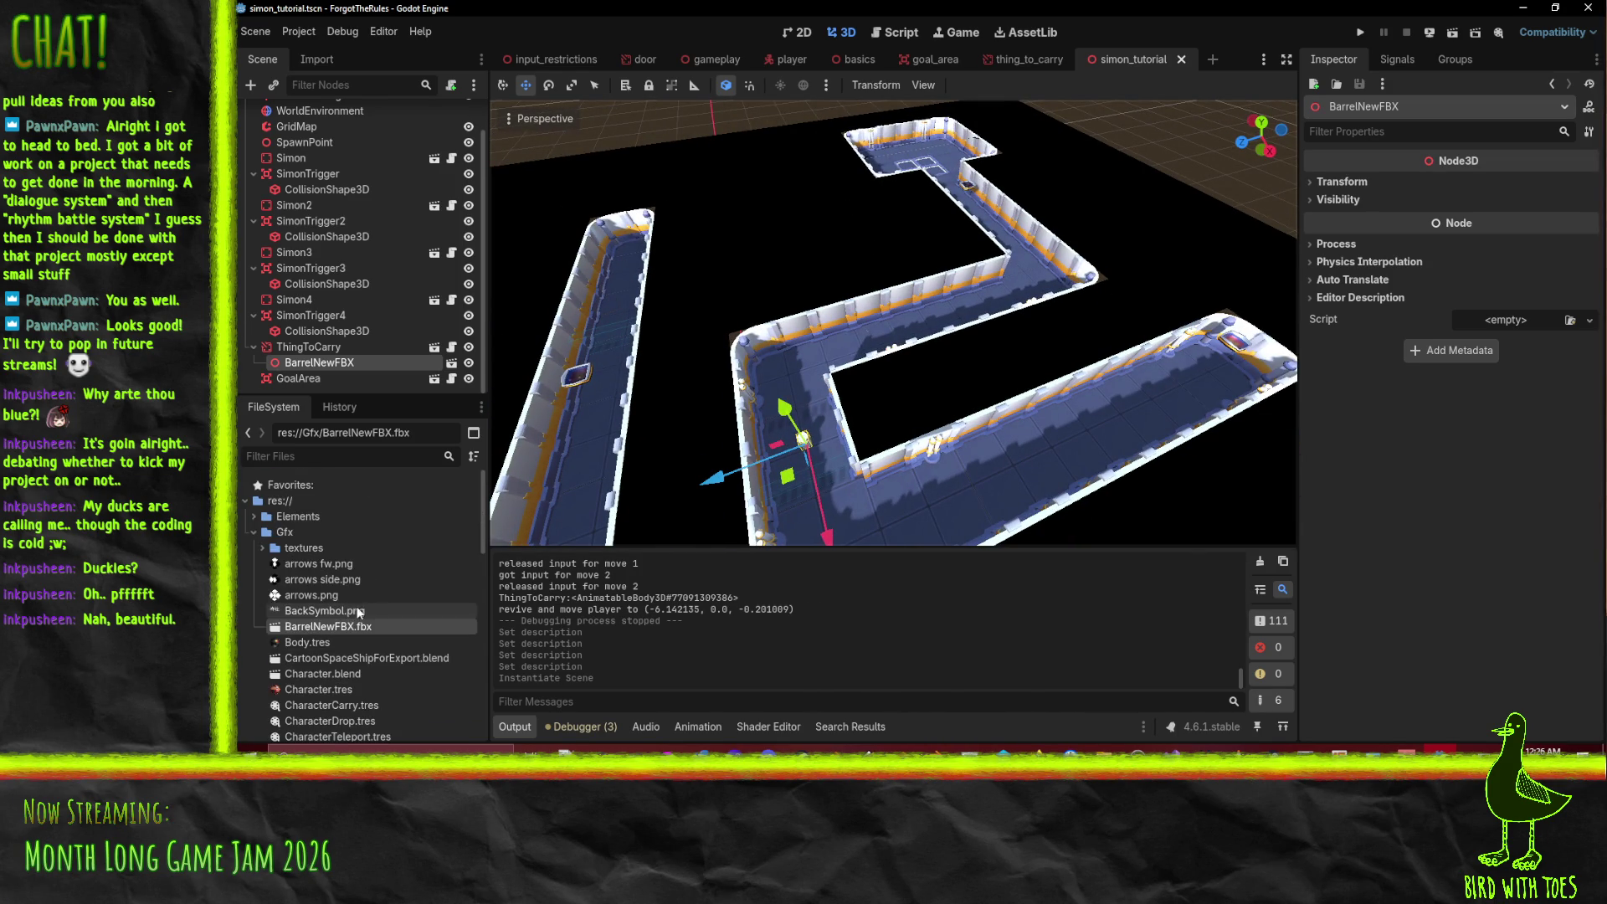
# - Collapse the Gfx folder and open the lookers.tscn level
pyautogui.click(254, 531)
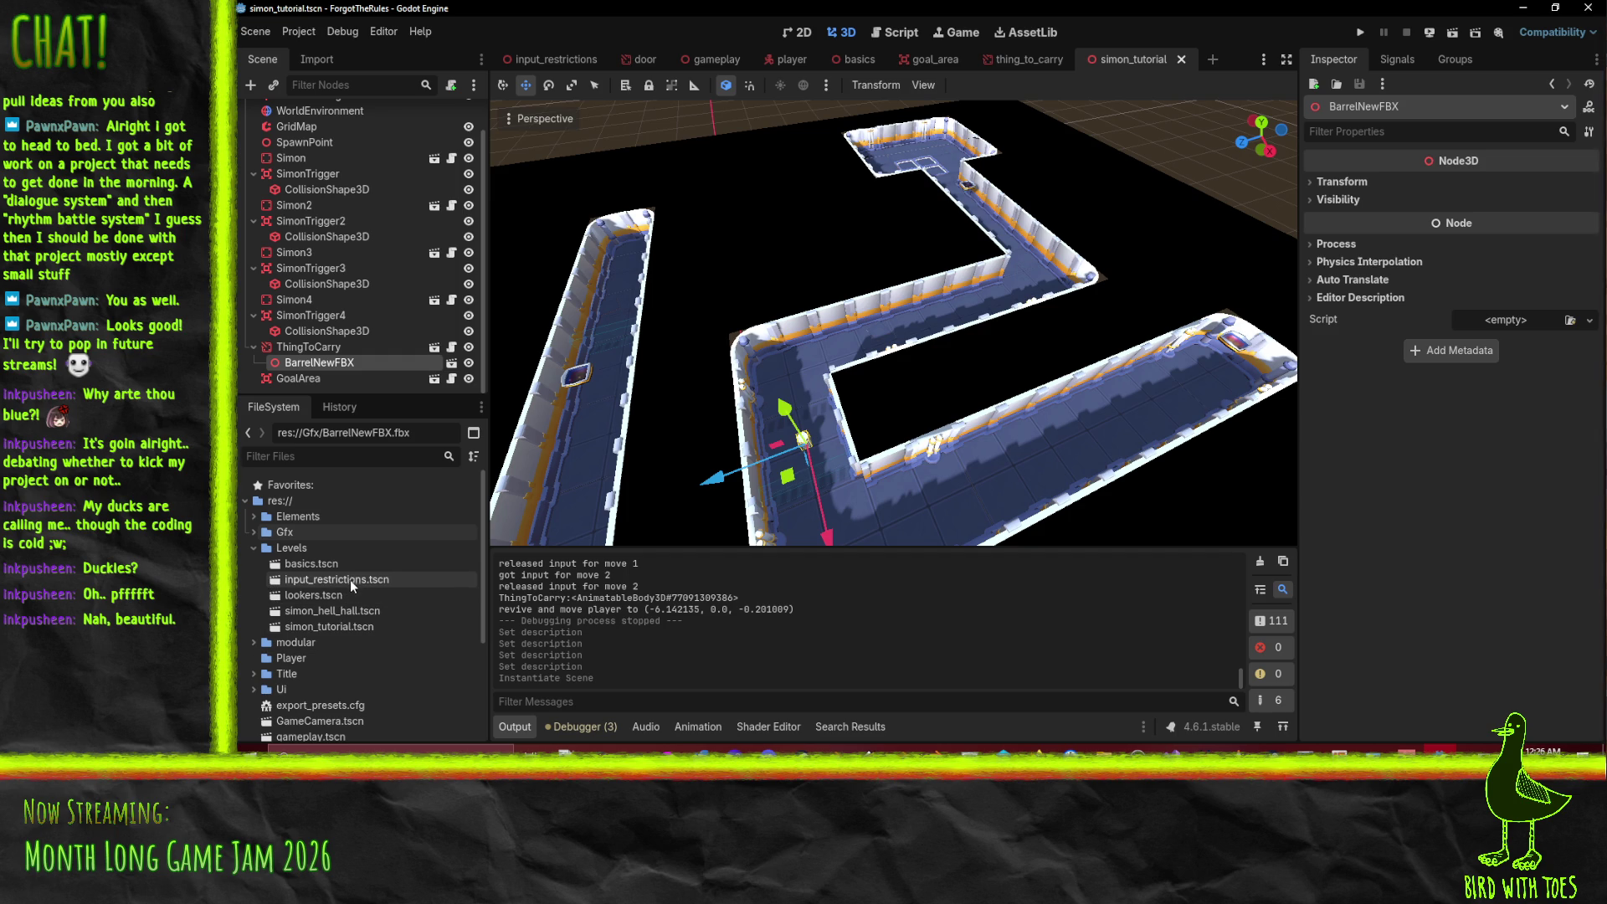
pyautogui.click(354, 596)
pyautogui.doubleClick(354, 596)
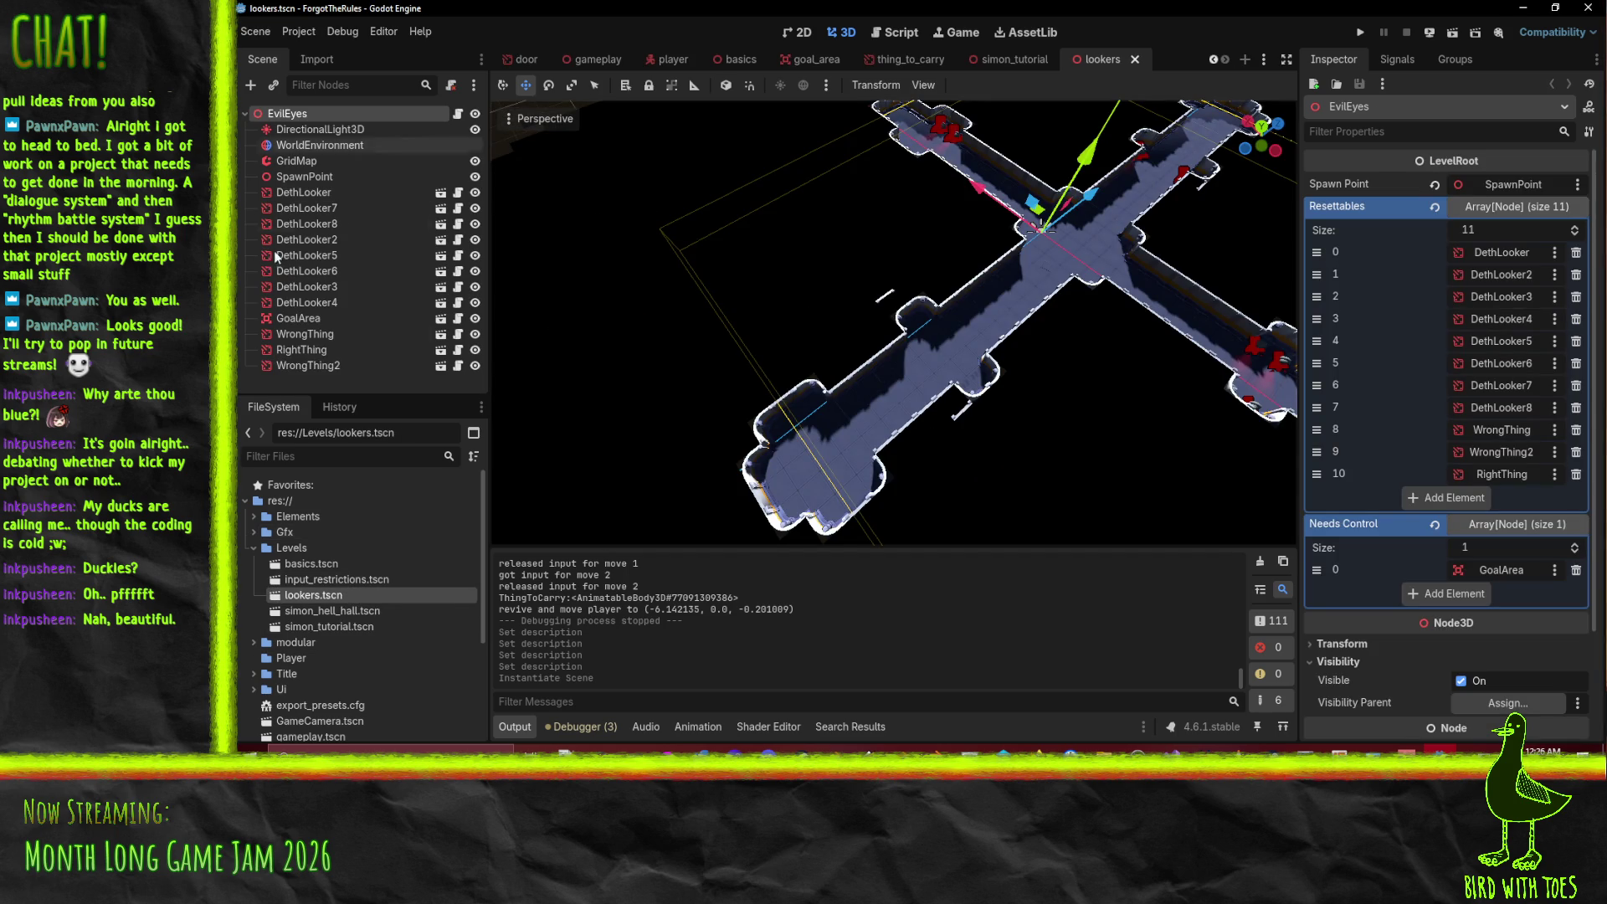
# - Type 'thing that was too easy to get' into WrongThing's Description, then select WrongThing2
pyautogui.click(304, 334)
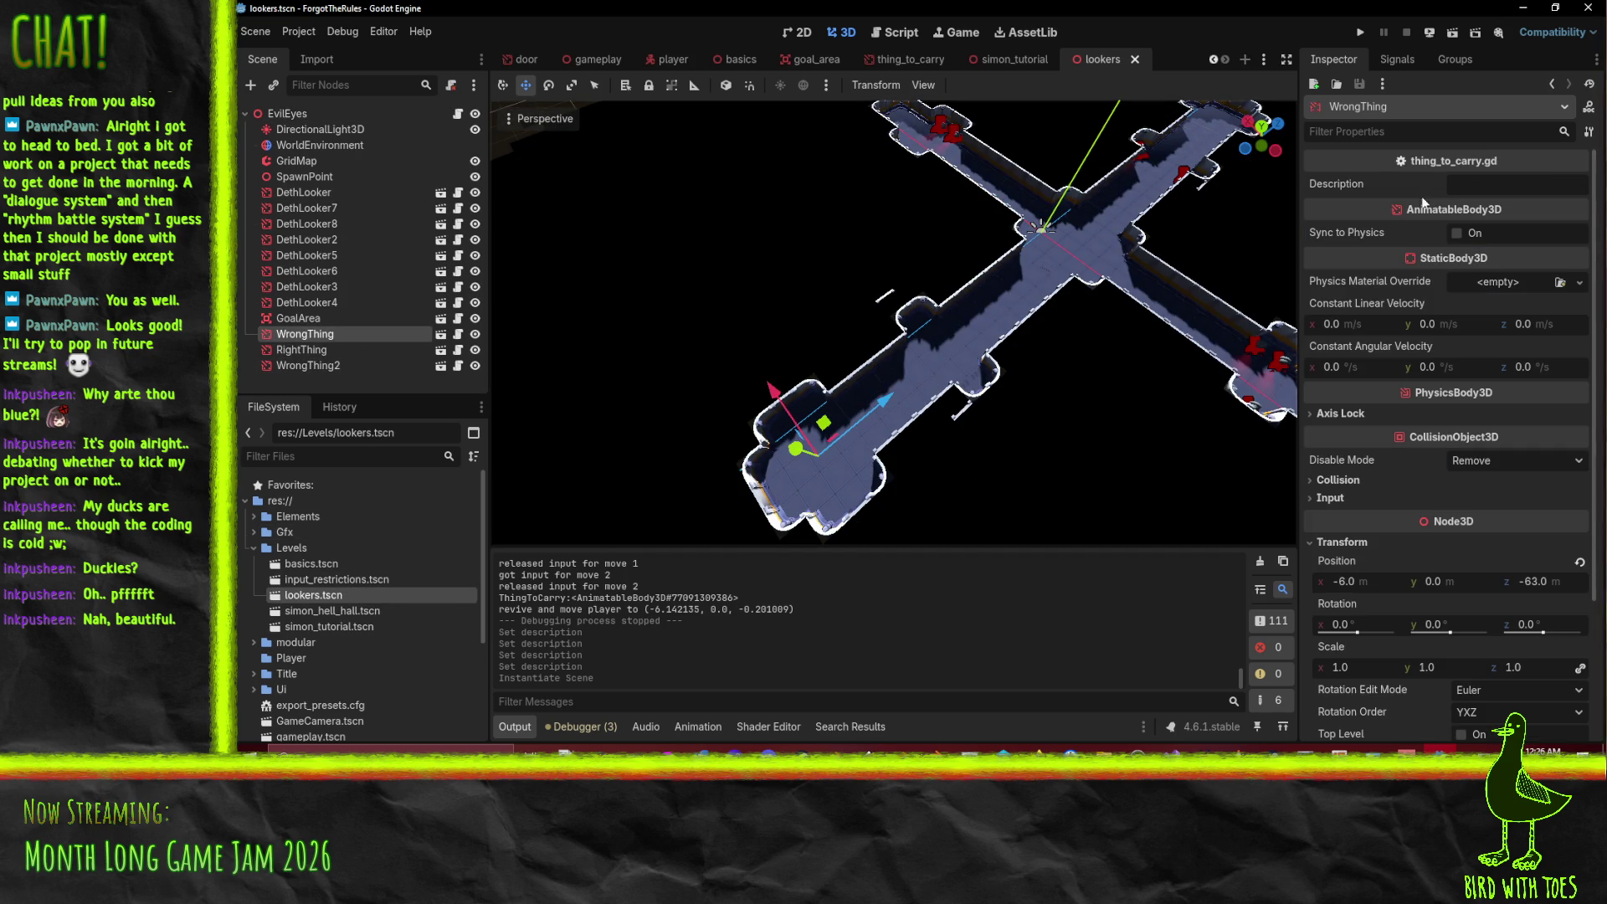
pyautogui.click(1482, 190)
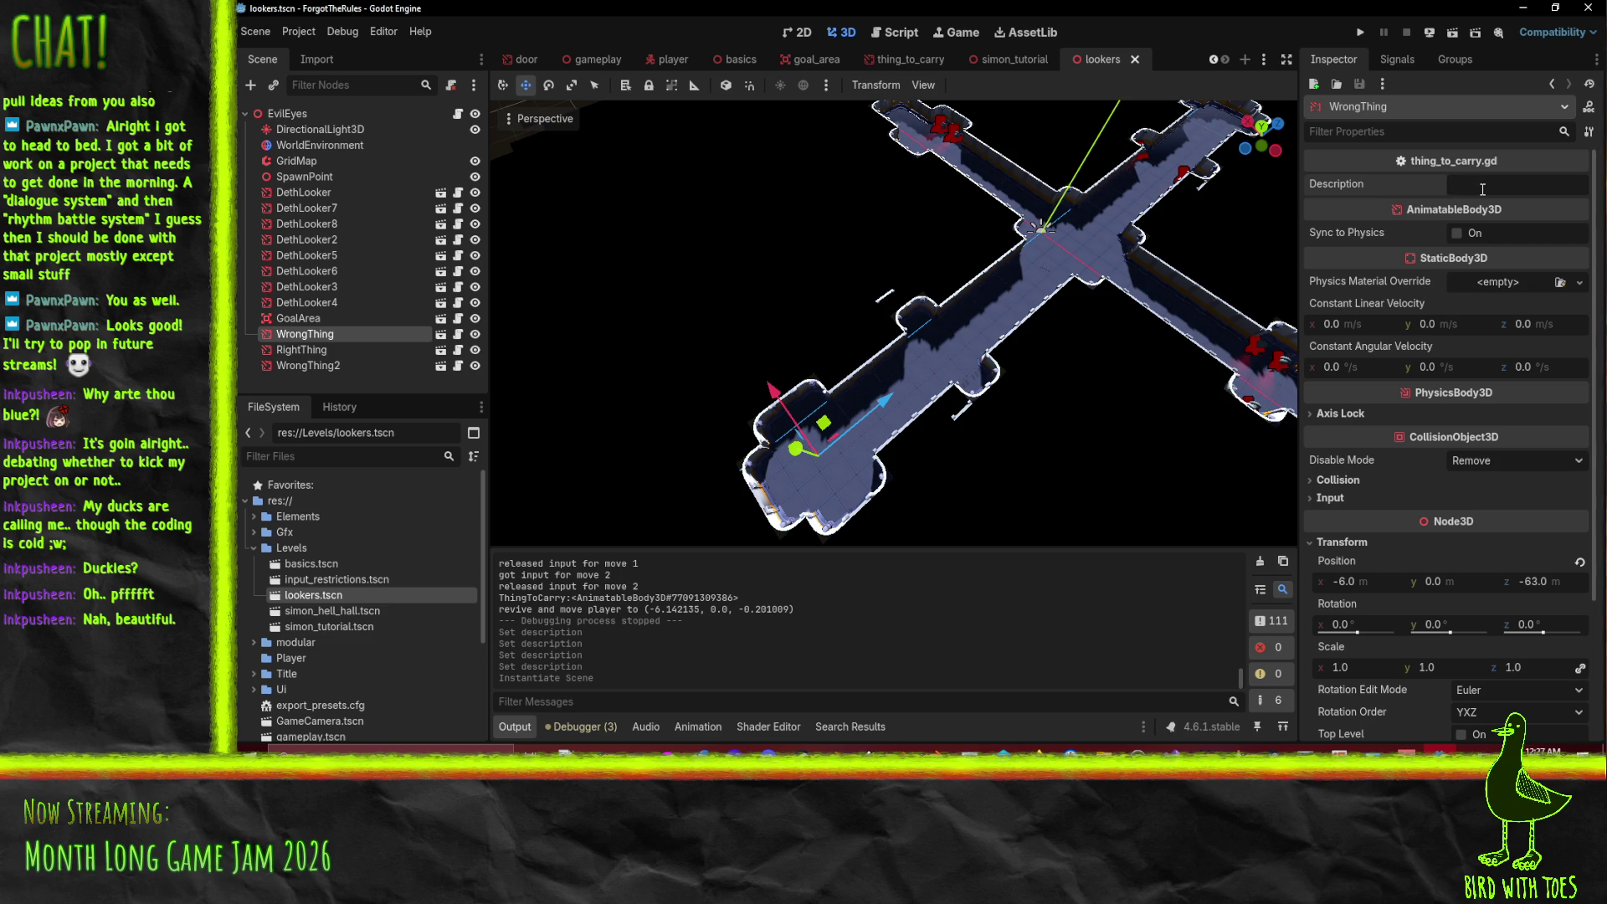
pyautogui.write('thing that was too easy')
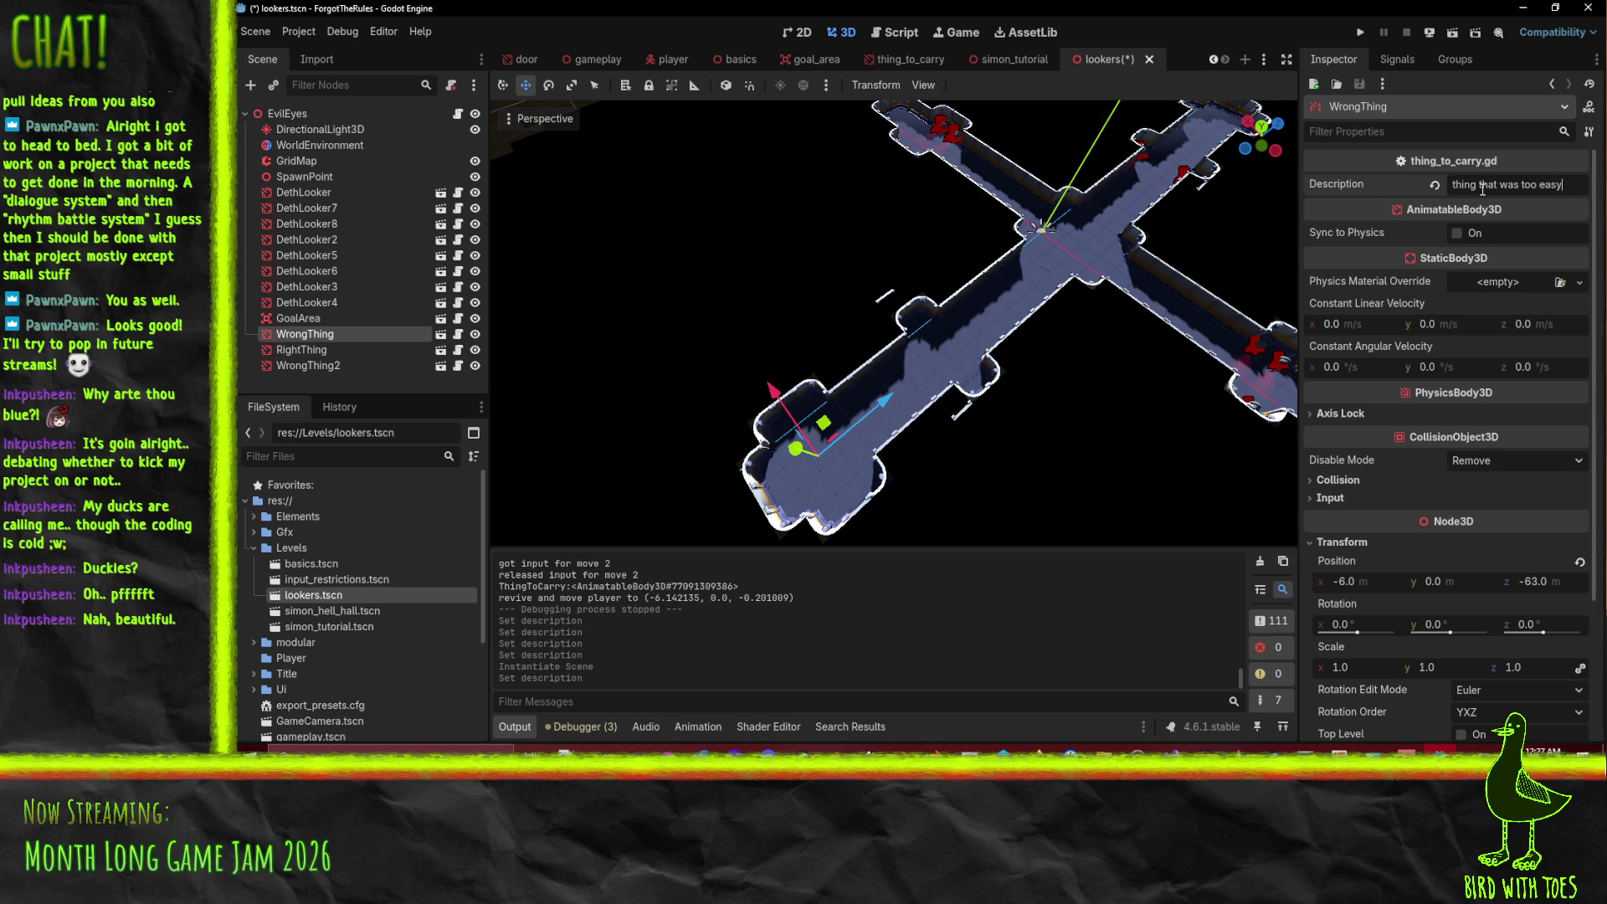
pyautogui.write('get')
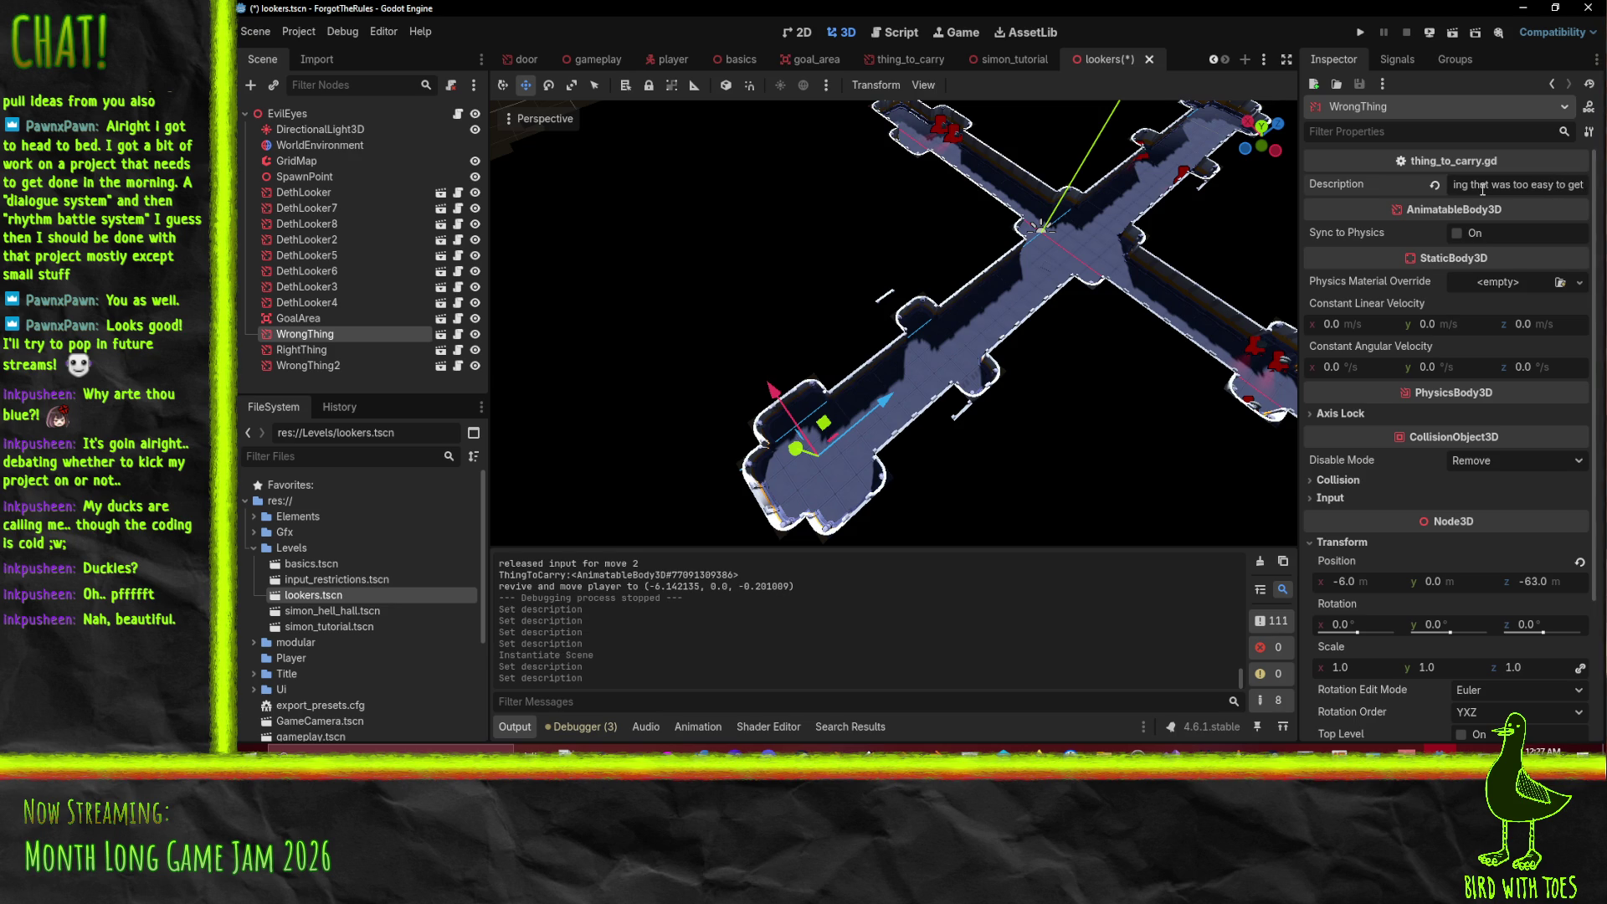
pyautogui.click(308, 365)
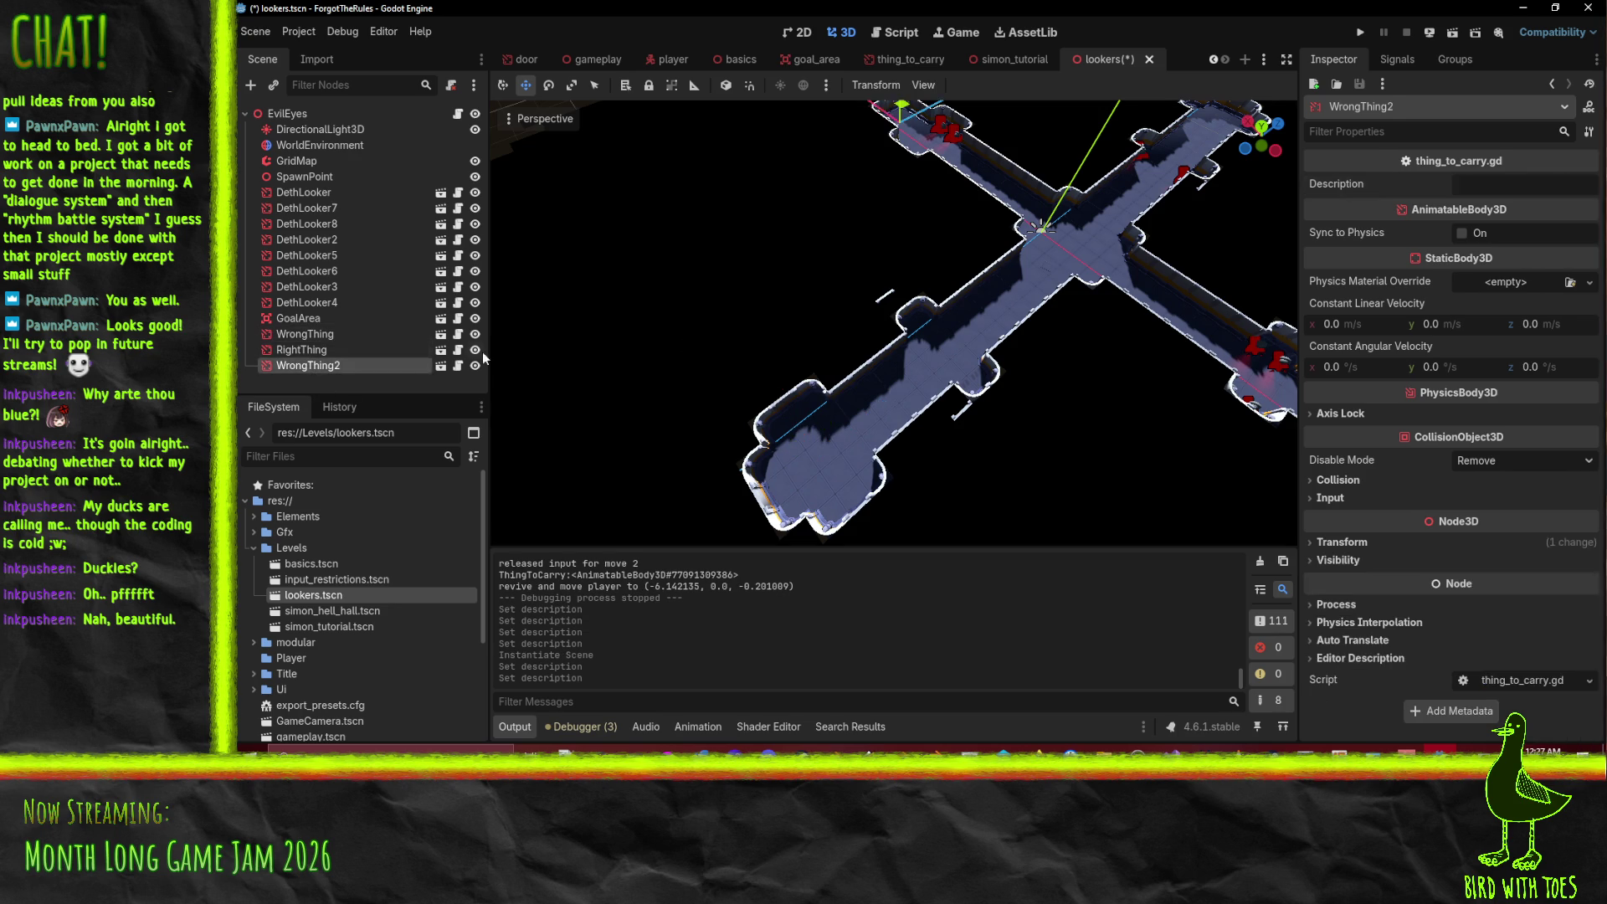
# - Enter 'thing from my past' as WrongThing2's description in the Inspector
pyautogui.moveTo(1050, 313)
pyautogui.mouseDown()
pyautogui.moveTo(815, 315)
pyautogui.moveTo(845, 285)
pyautogui.moveTo(832, 240)
pyautogui.moveTo(845, 338)
pyautogui.moveTo(882, 373)
pyautogui.moveTo(930, 383)
pyautogui.moveTo(795, 322)
pyautogui.moveTo(902, 303)
pyautogui.moveTo(852, 307)
pyautogui.moveTo(879, 316)
pyautogui.moveTo(849, 304)
pyautogui.moveTo(1028, 353)
pyautogui.moveTo(1072, 331)
pyautogui.mouseUp()
pyautogui.scroll(5, 887, 304)
pyautogui.scroll(-2, 1029, 350)
pyautogui.click(1498, 186)
pyautogui.write('thig ')
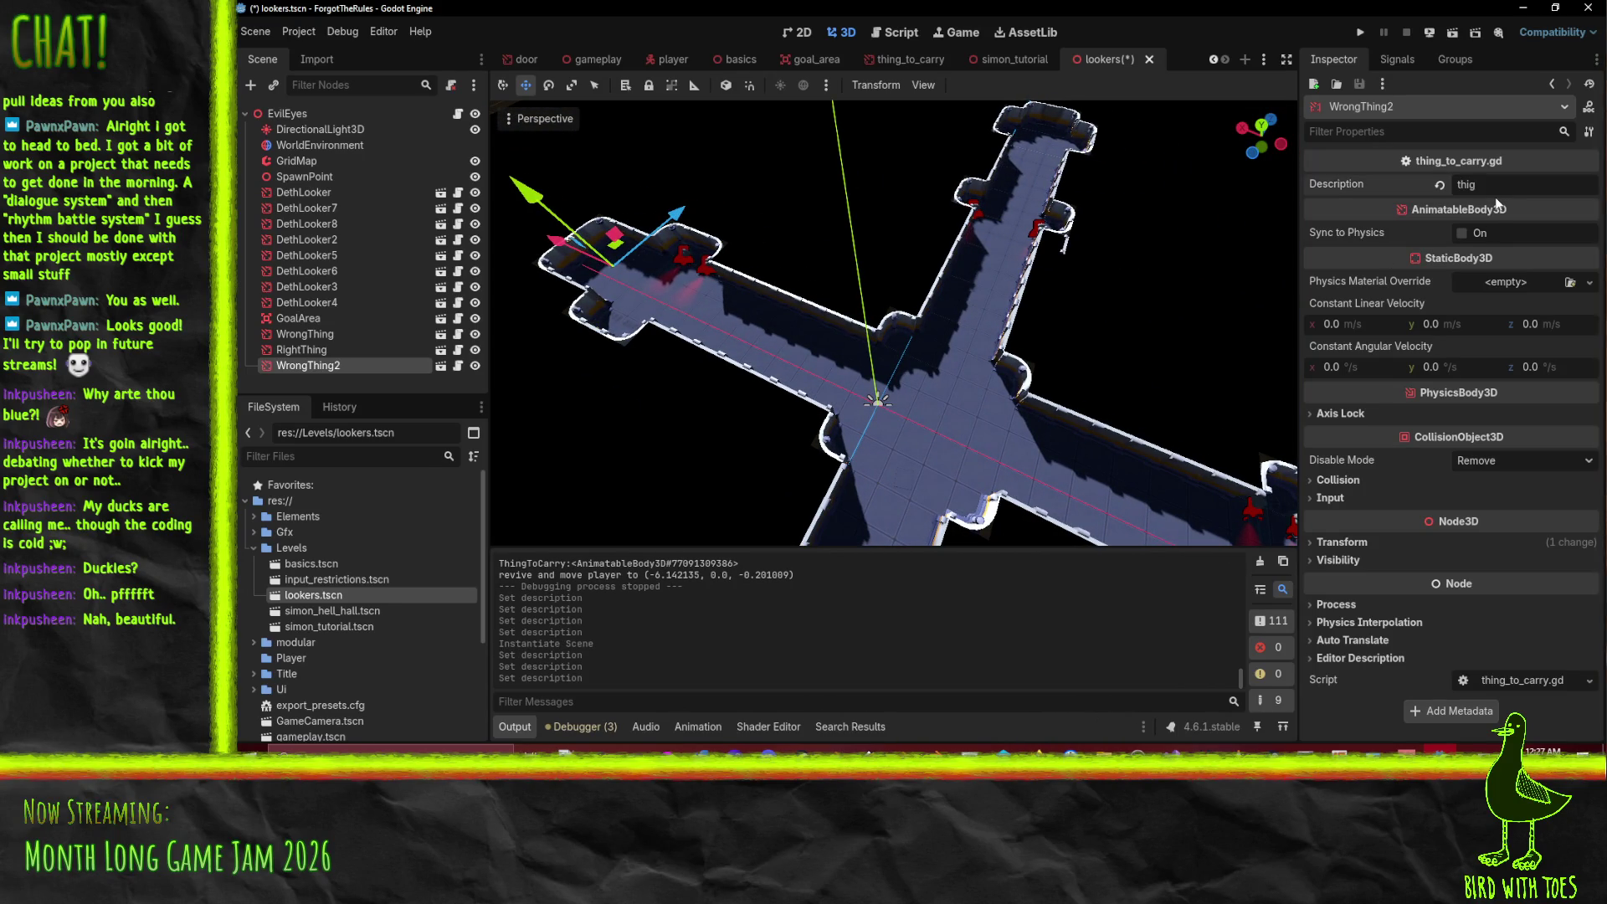
pyautogui.press('BackSpace')
pyautogui.press('BackSpace')
pyautogui.write('ng you gave me')
pyautogui.write(' before')
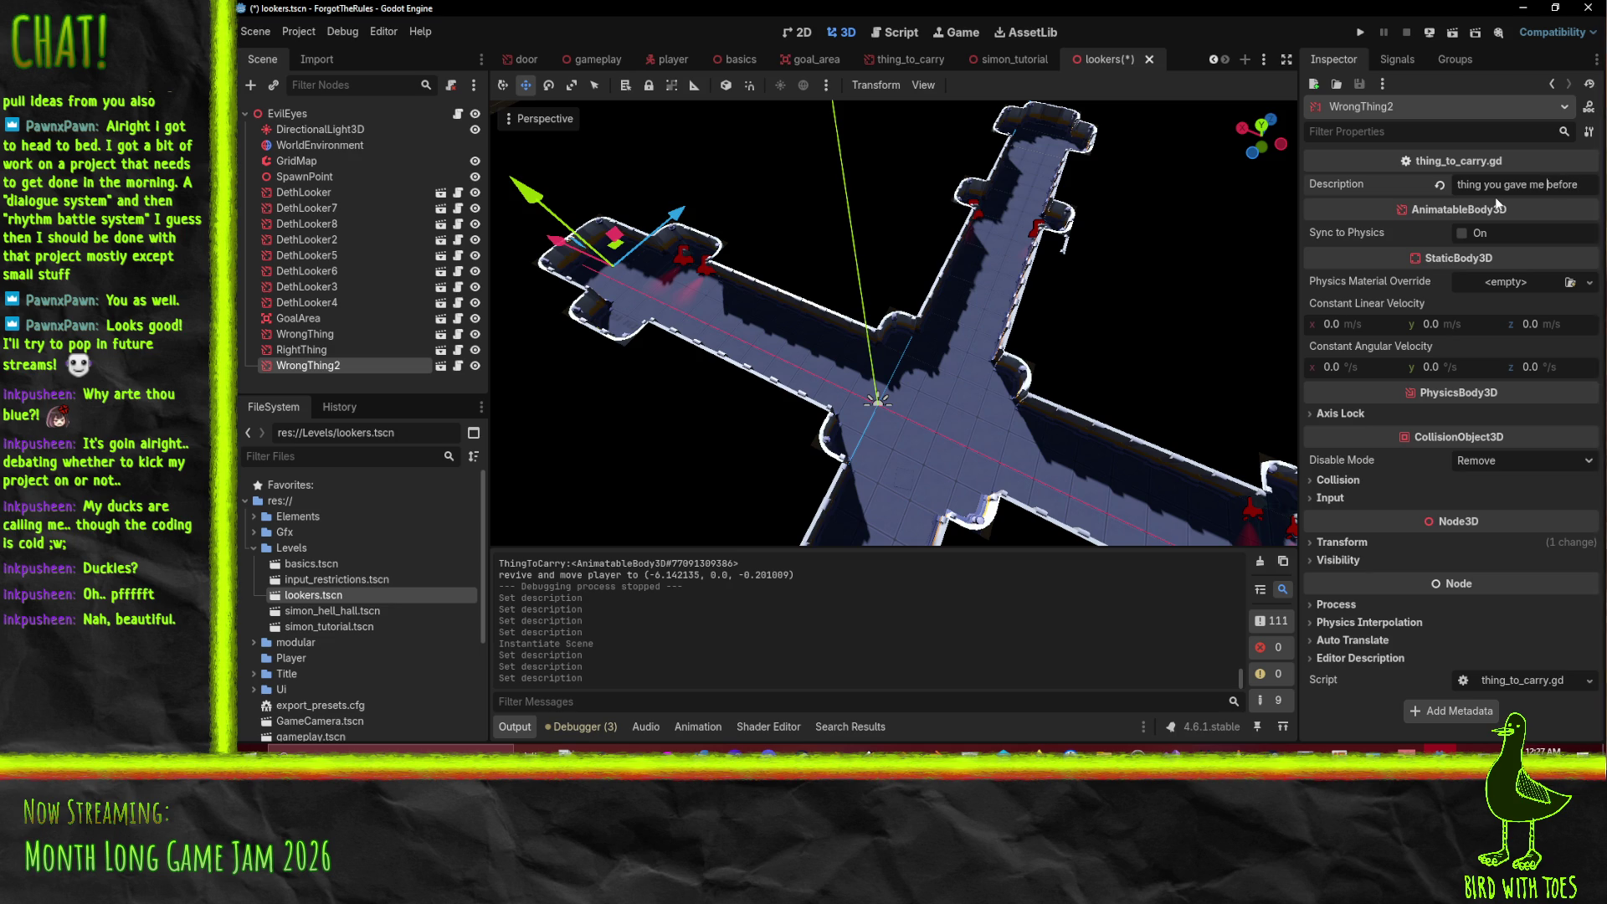
pyautogui.press('BackSpace')
pyautogui.press('BackSpace')
pyautogui.press('BackSpace')
pyautogui.press('BackSpace')
pyautogui.press('BackSpace')
pyautogui.write('bro')
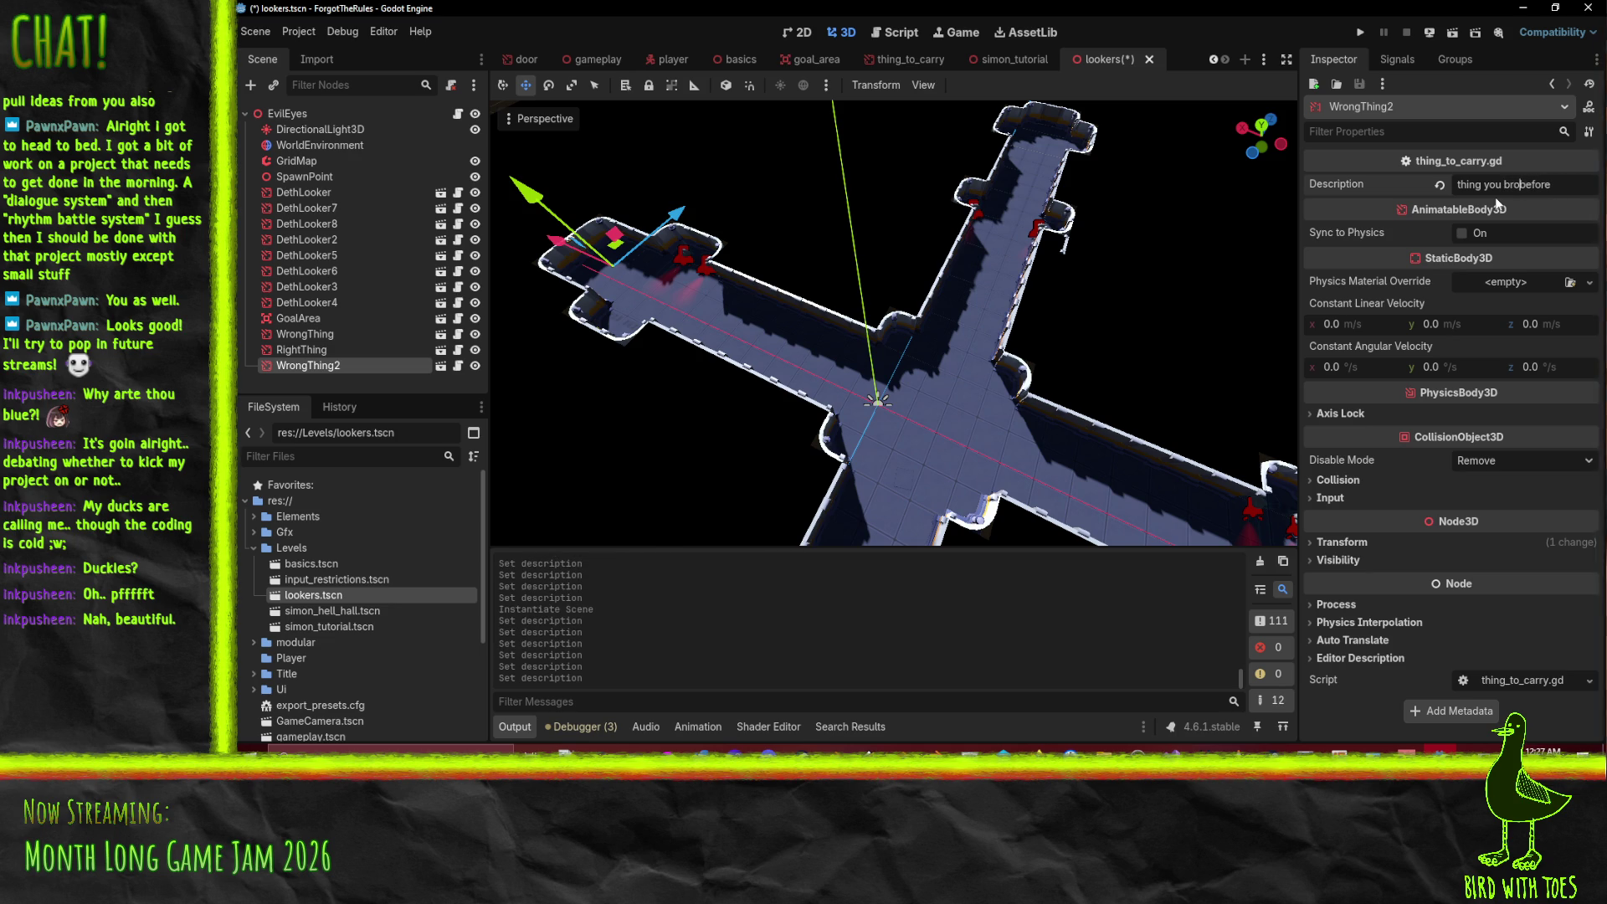
pyautogui.press('BackSpace')
pyautogui.press('BackSpace')
pyautogui.hotkey('shift', 'End')
pyautogui.press('BackSpace')
pyautogui.press('BackSpace')
pyautogui.press('BackSpace')
pyautogui.press('BackSpace')
pyautogui.press('BackSpace')
pyautogui.write('th')
pyautogui.write('e pa')
pyautogui.press('BackSpace')
pyautogui.press('BackSpace')
pyautogui.press('BackSpace')
pyautogui.write('my')
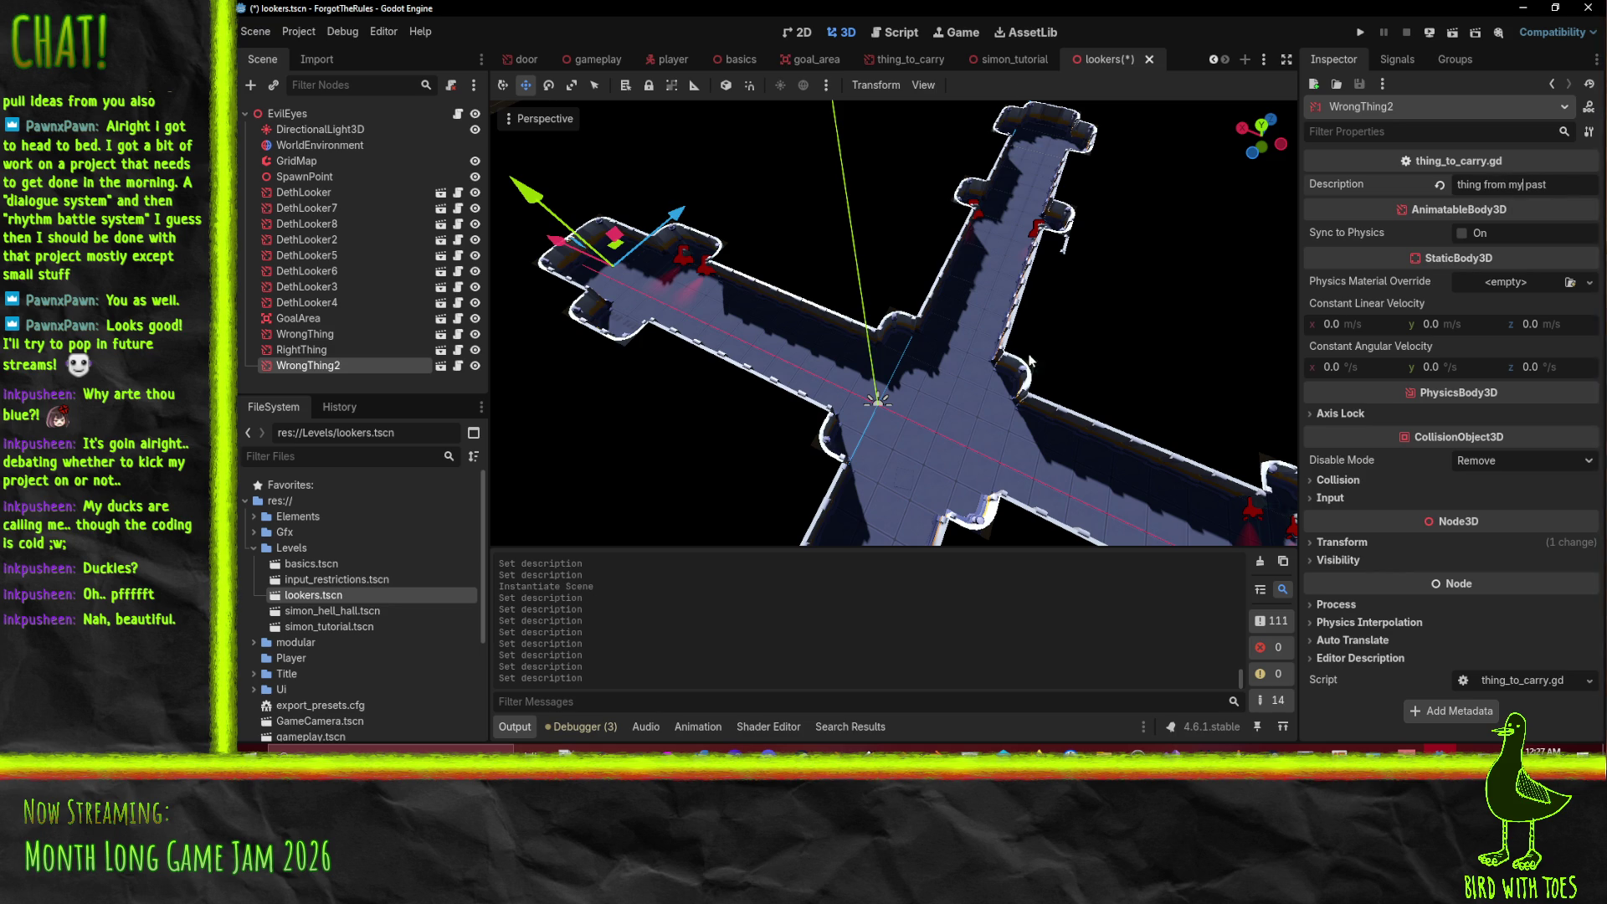
# - Save the lookers scene and select RightThing in the Scene tree
pyautogui.scroll(-2, 954, 384)
pyautogui.moveTo(956, 374); pyautogui.dragTo(970, 330)
pyautogui.hotkey('ctrl', 's')
pyautogui.click(302, 349)
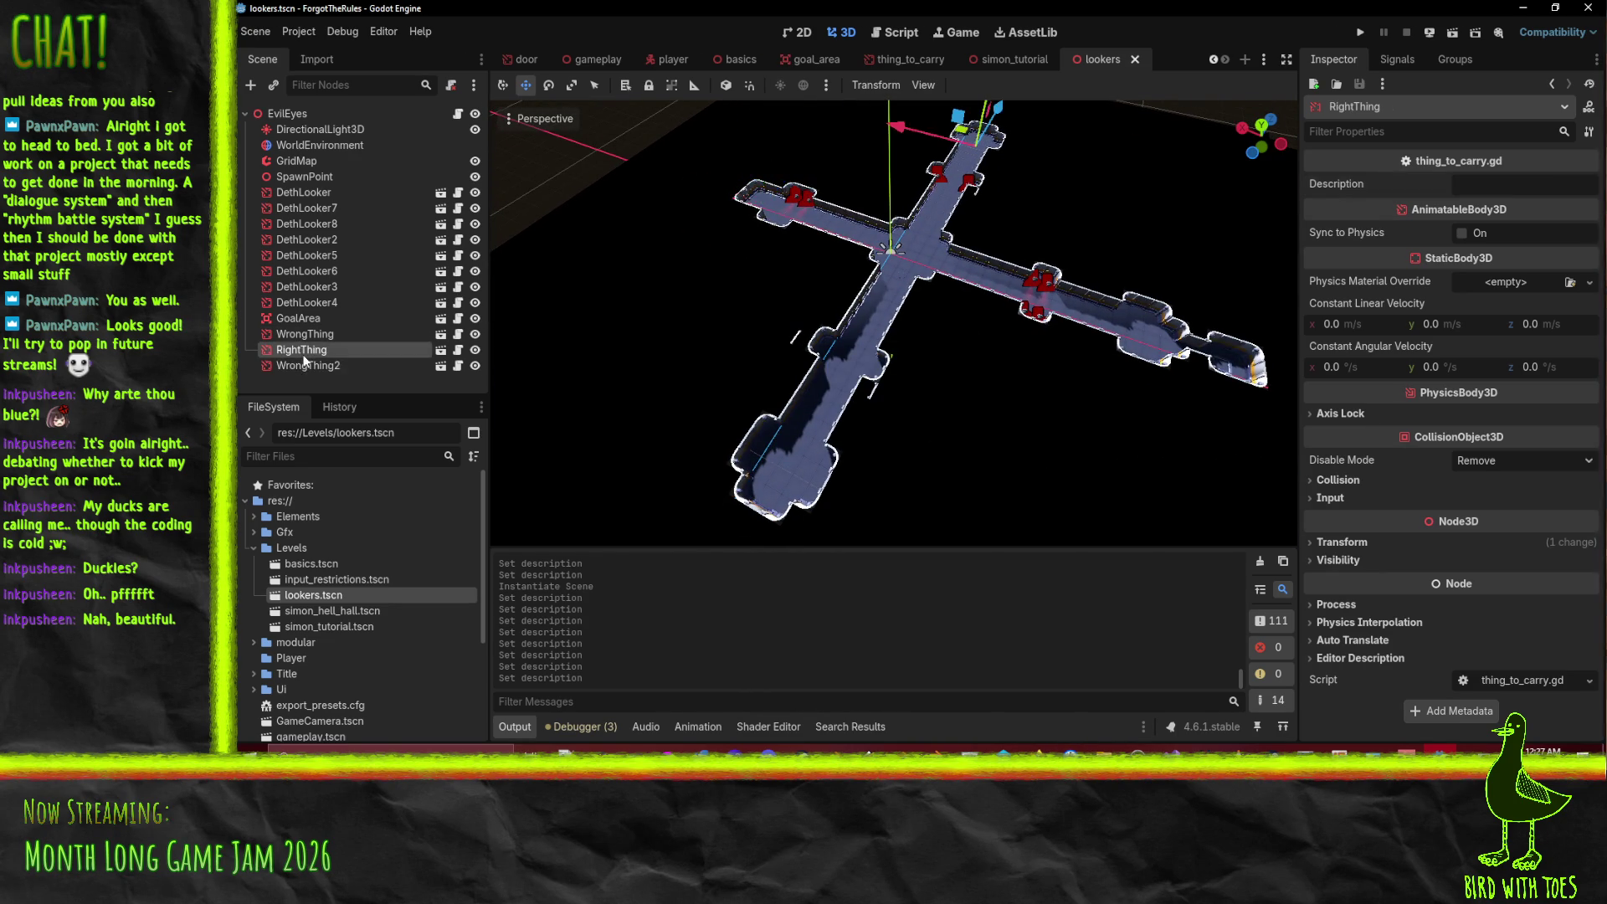
# - Frame RightThing, set its description to 'thing', and save the lookers scene
pyautogui.press('f')
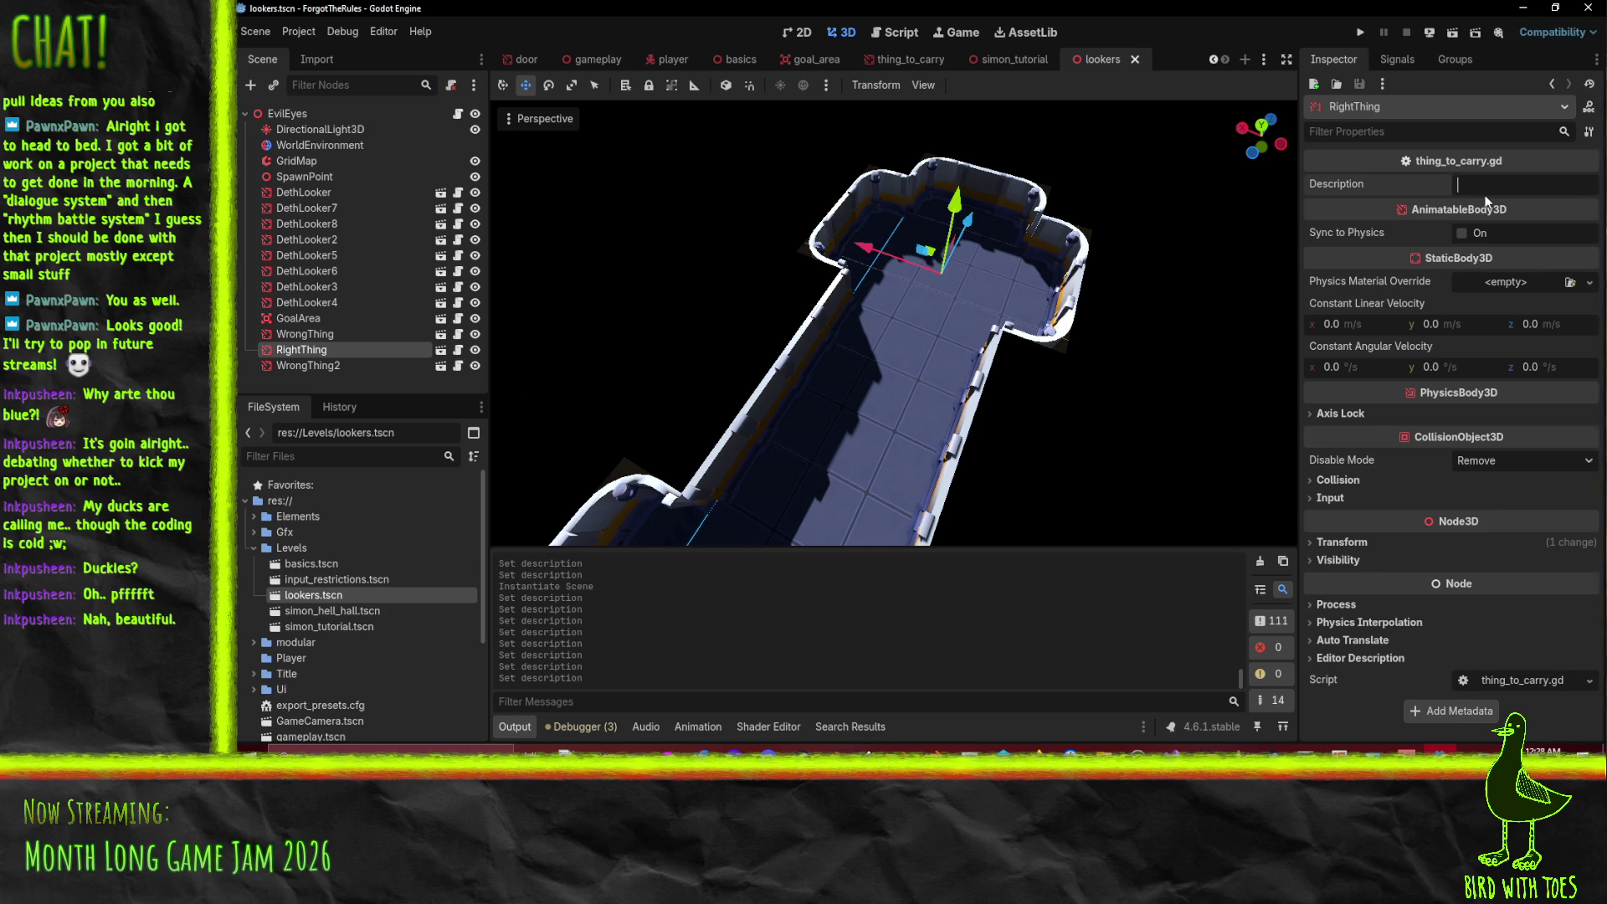
pyautogui.write('thing from tech past')
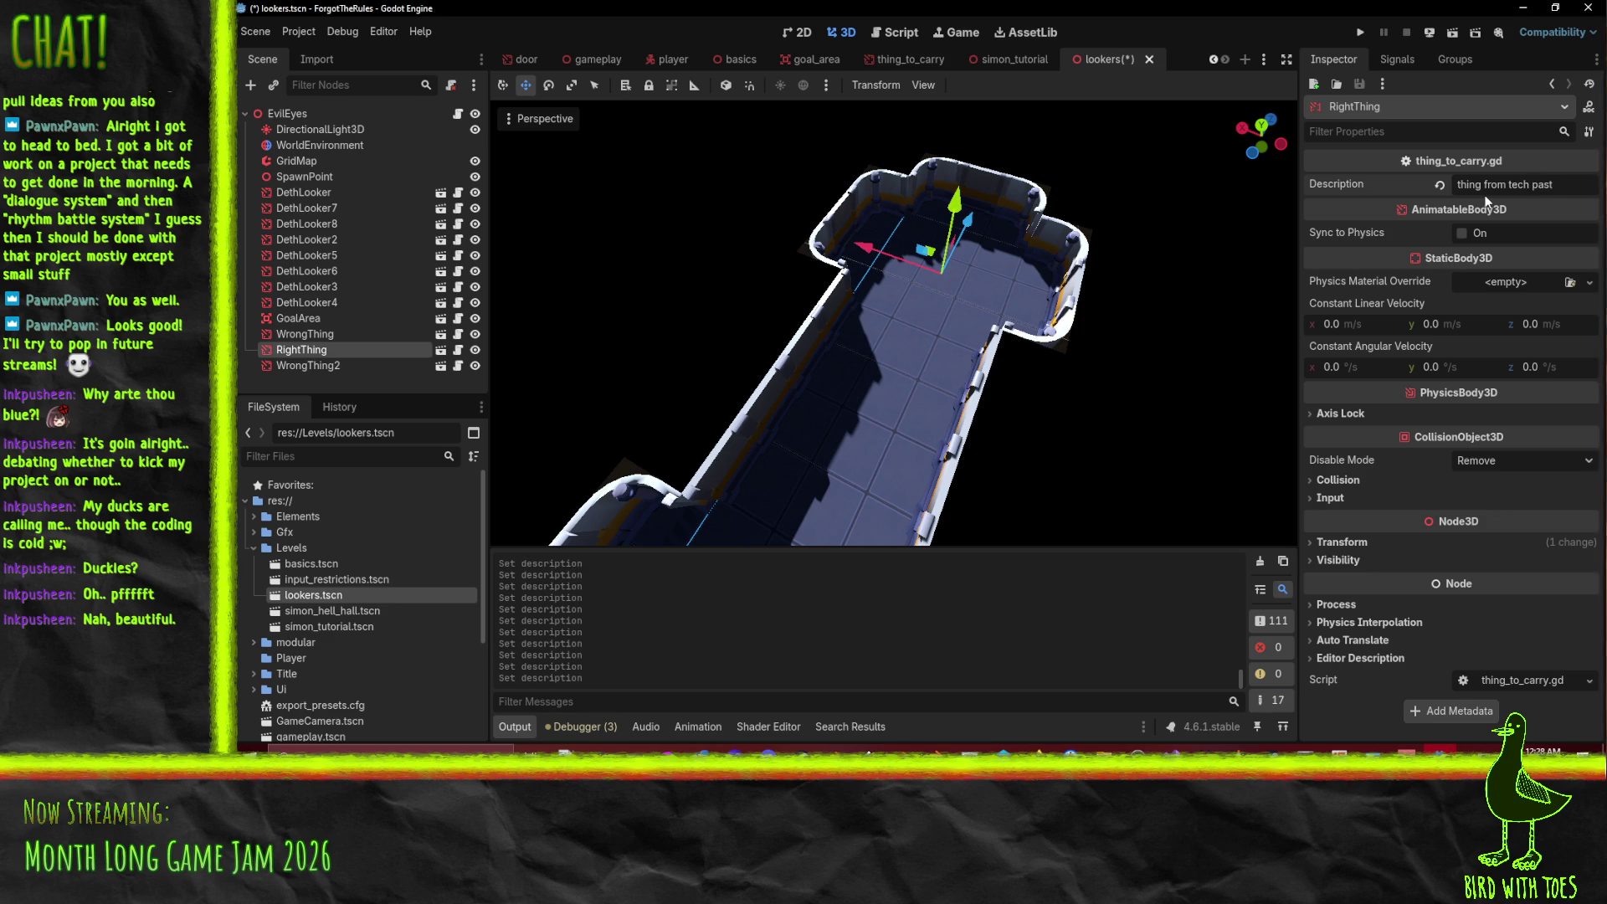
pyautogui.press('BackSpace')
pyautogui.press('BackSpace')
pyautogui.press('BackSpace')
pyautogui.press('BackSpace')
pyautogui.write('ng')
pyautogui.hotkey('ctrl', 's')
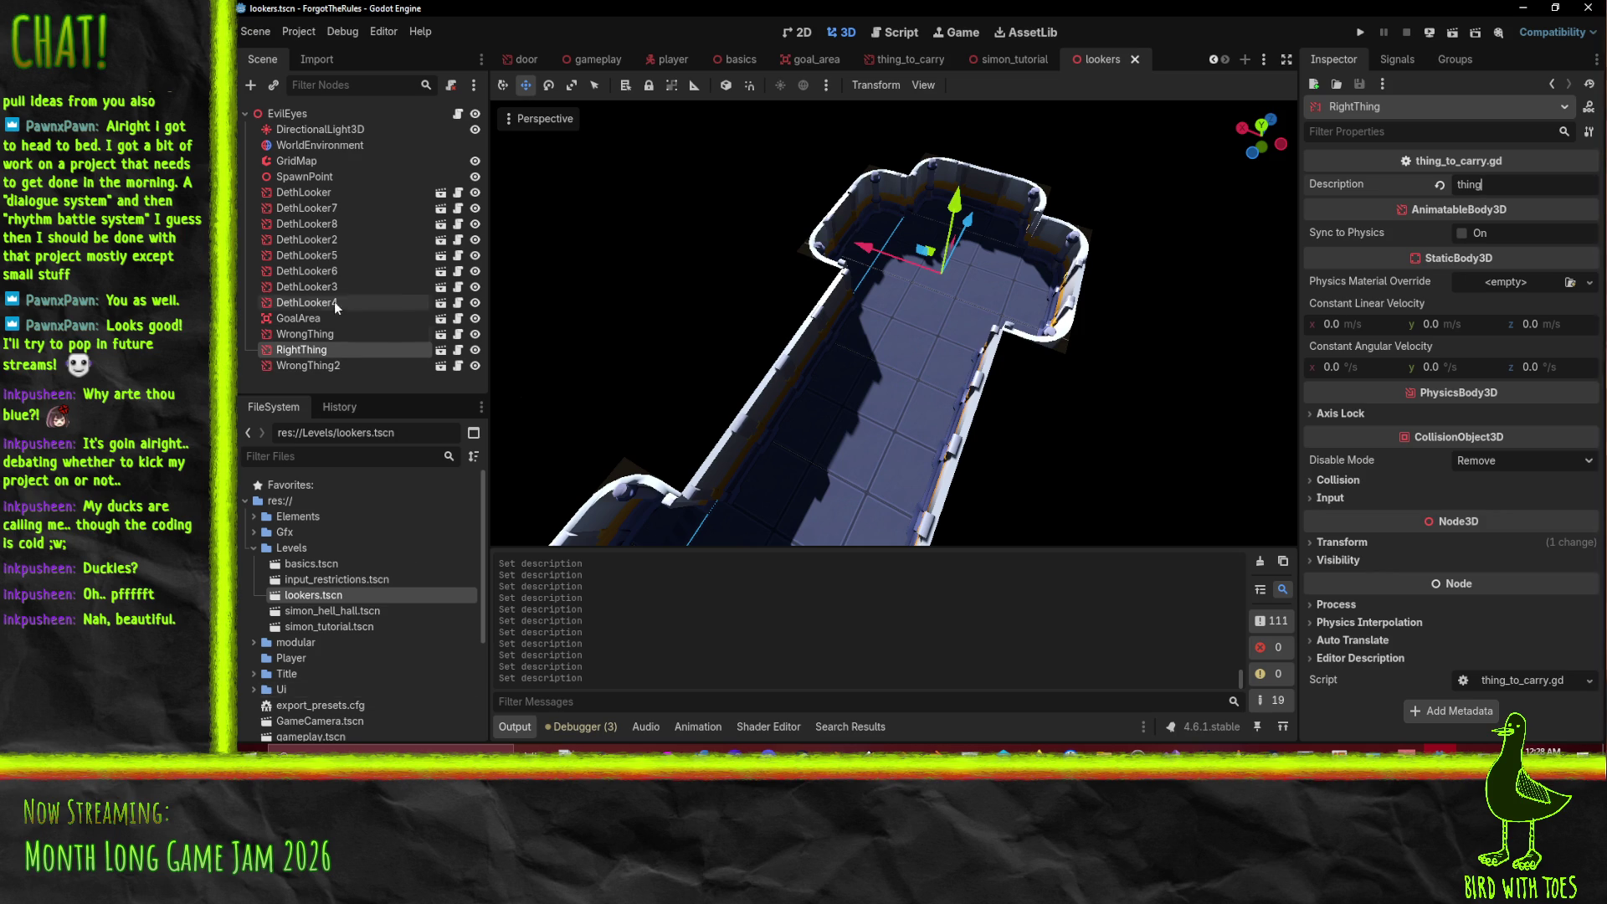
# - Select WrongThing2 and bring up its node context menu
pyautogui.click(337, 334)
pyautogui.click(336, 363)
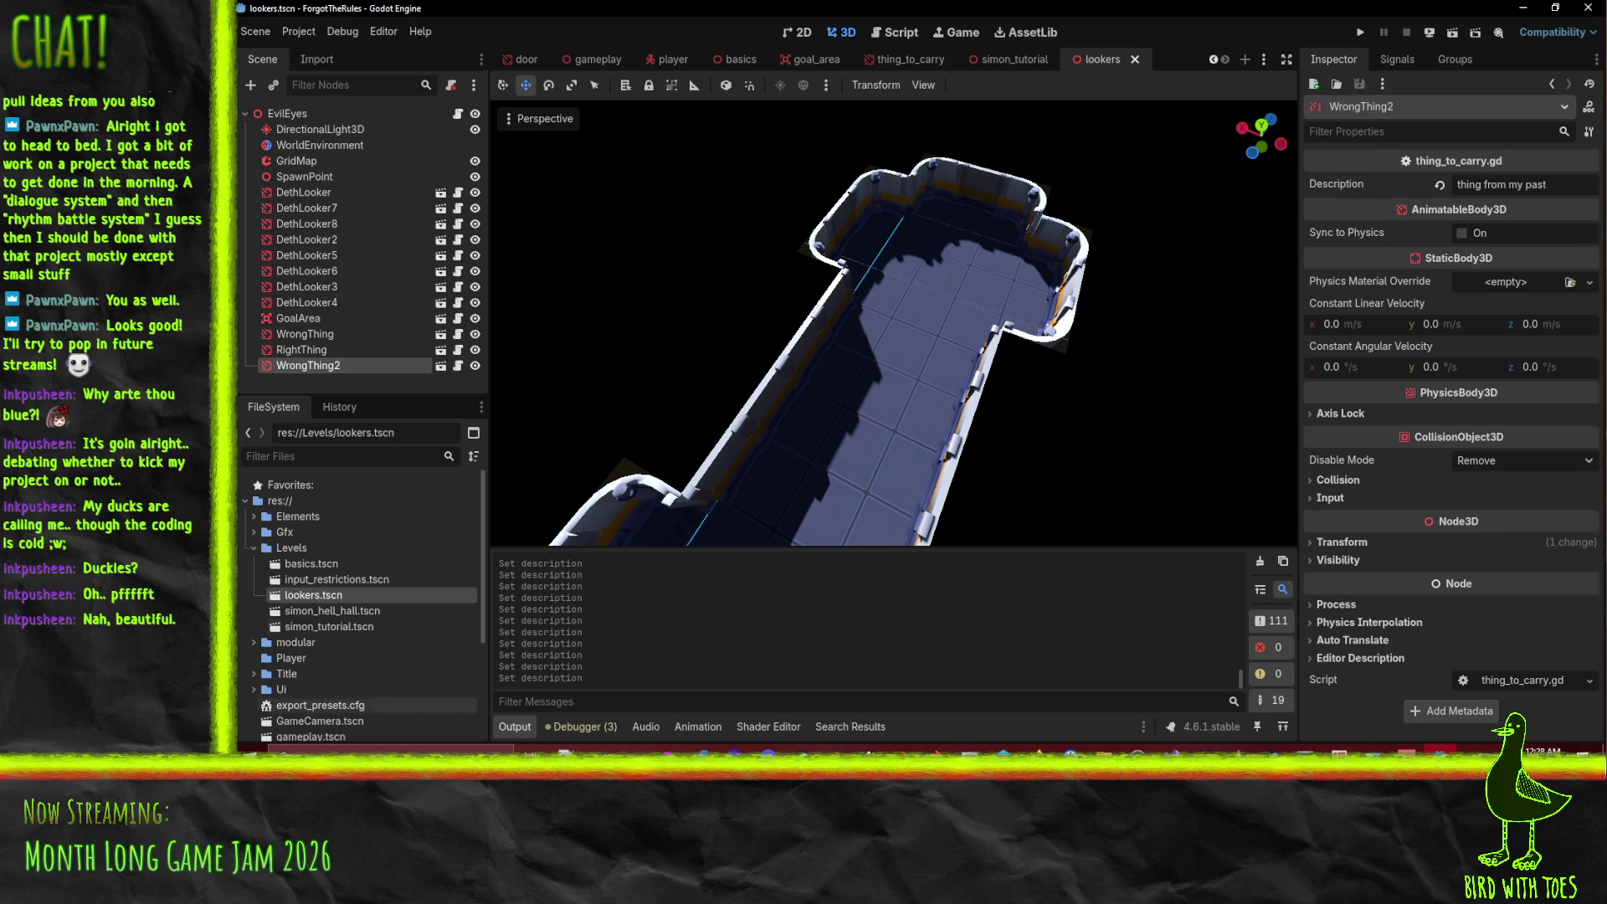
pyautogui.scroll(-1, 360, 599)
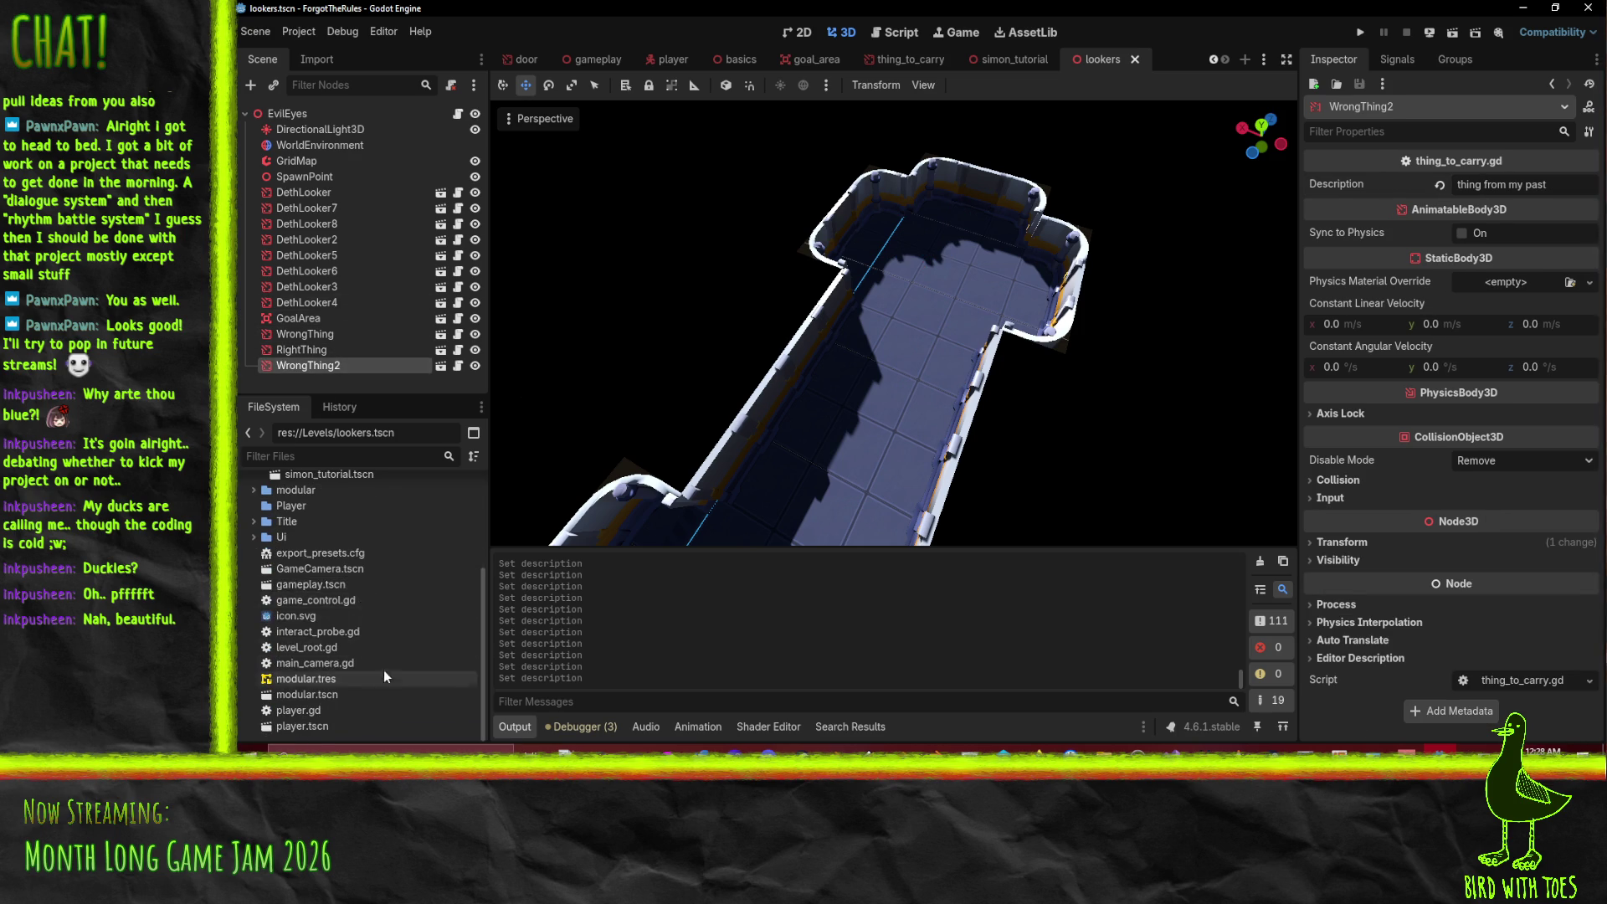
pyautogui.scroll(1, 376, 644)
pyautogui.rightClick(303, 364)
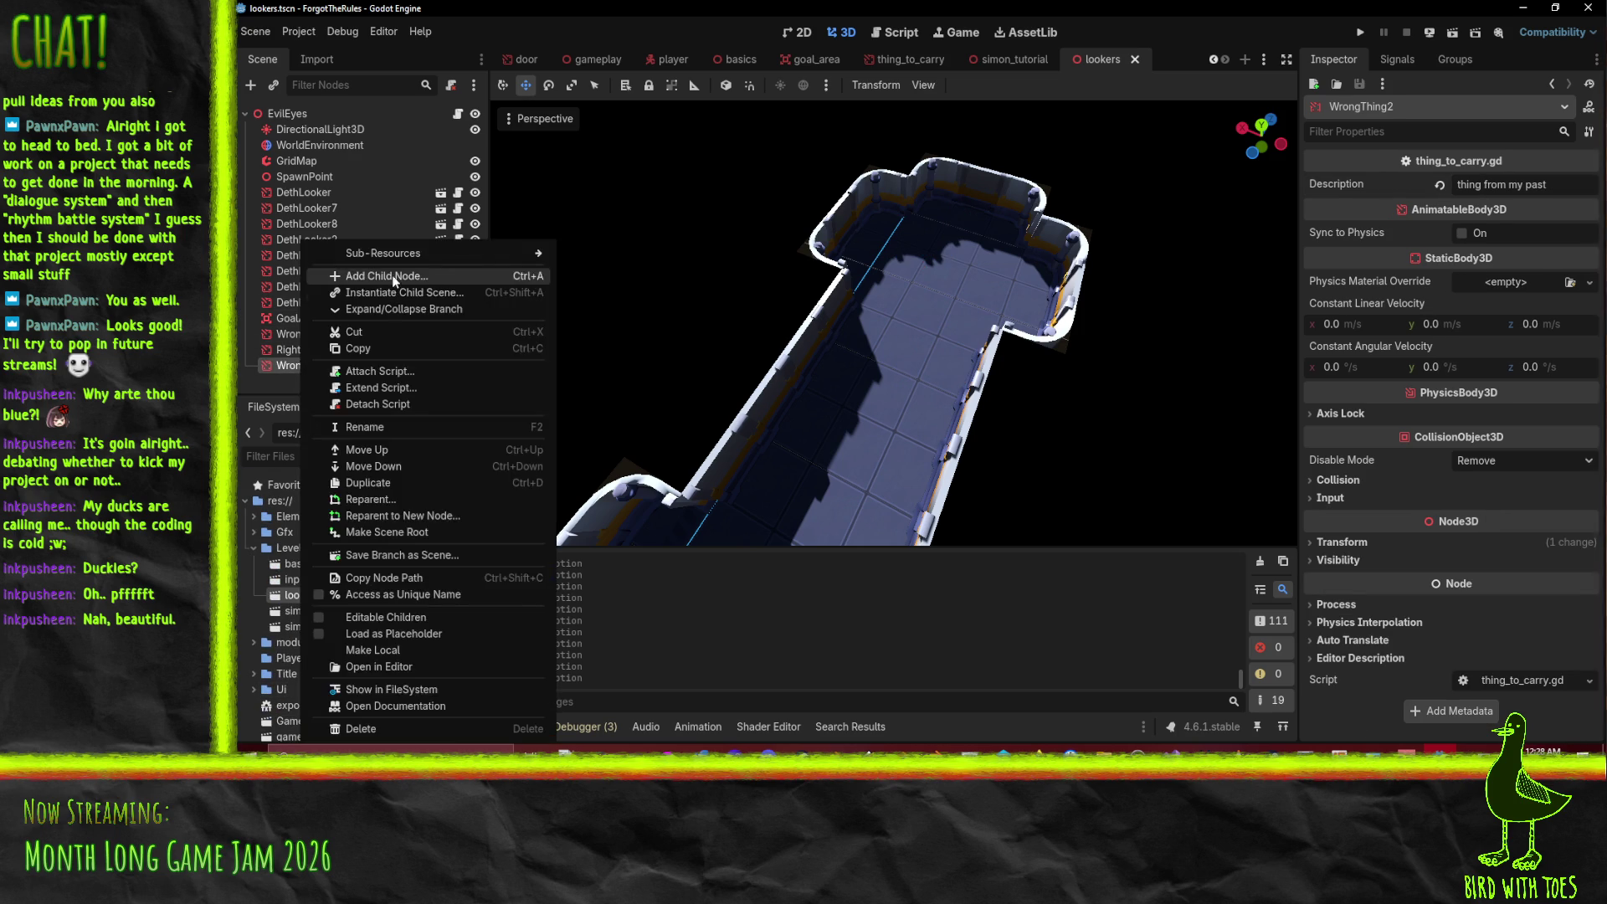
# - Add a MeshInstance3D child to WrongThing2 and assign it the ToyCritter mesh
pyautogui.click(413, 284)
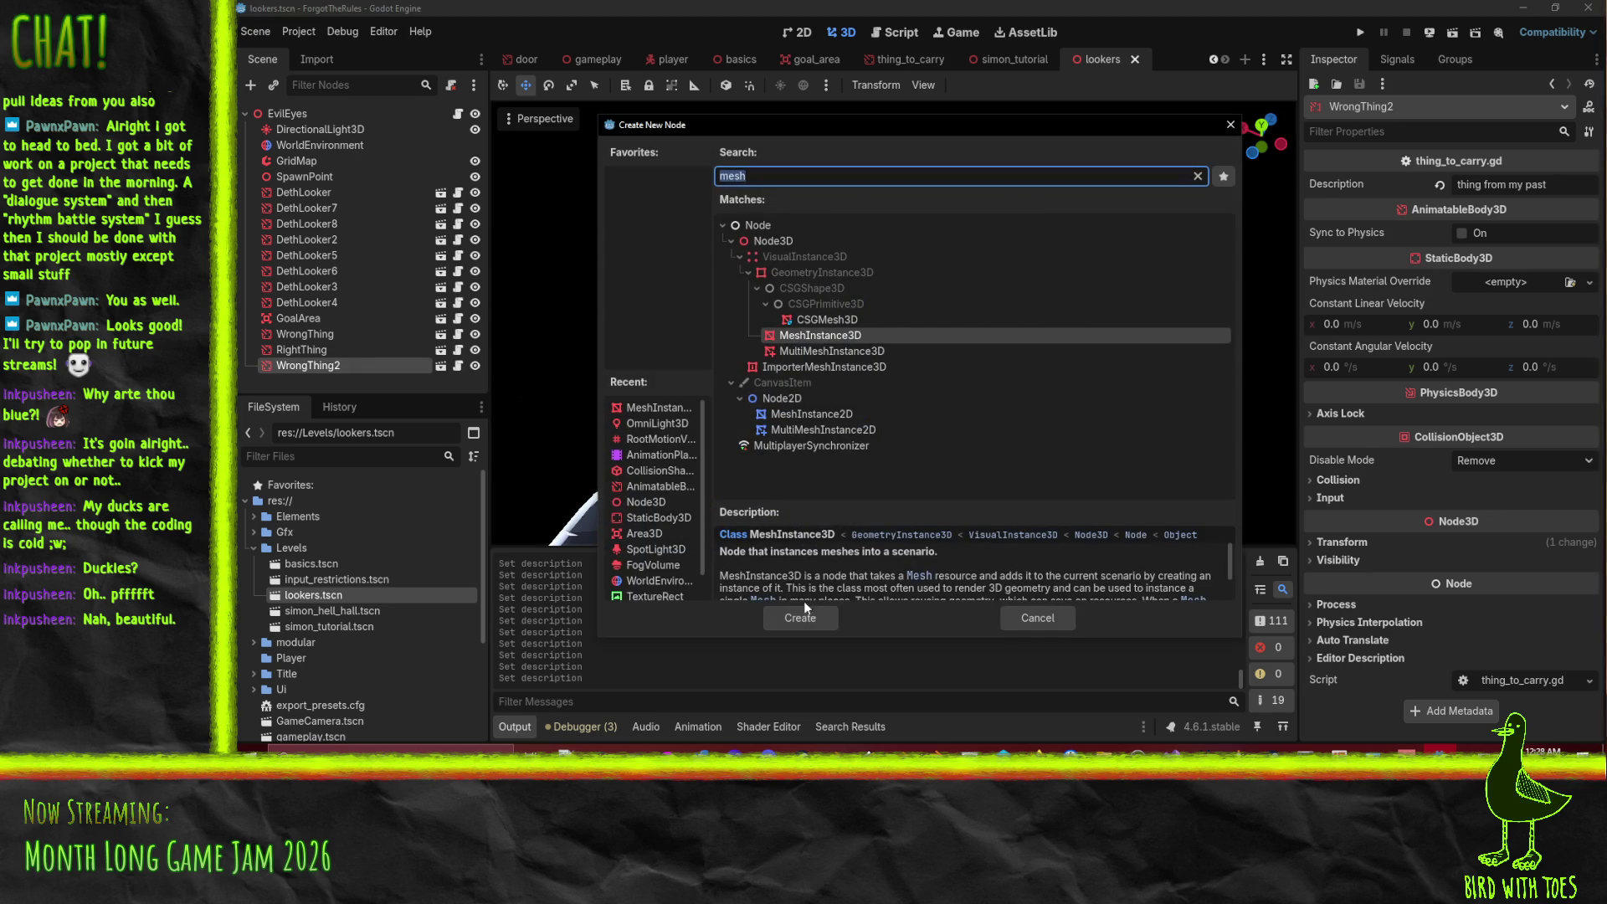
pyautogui.click(801, 600)
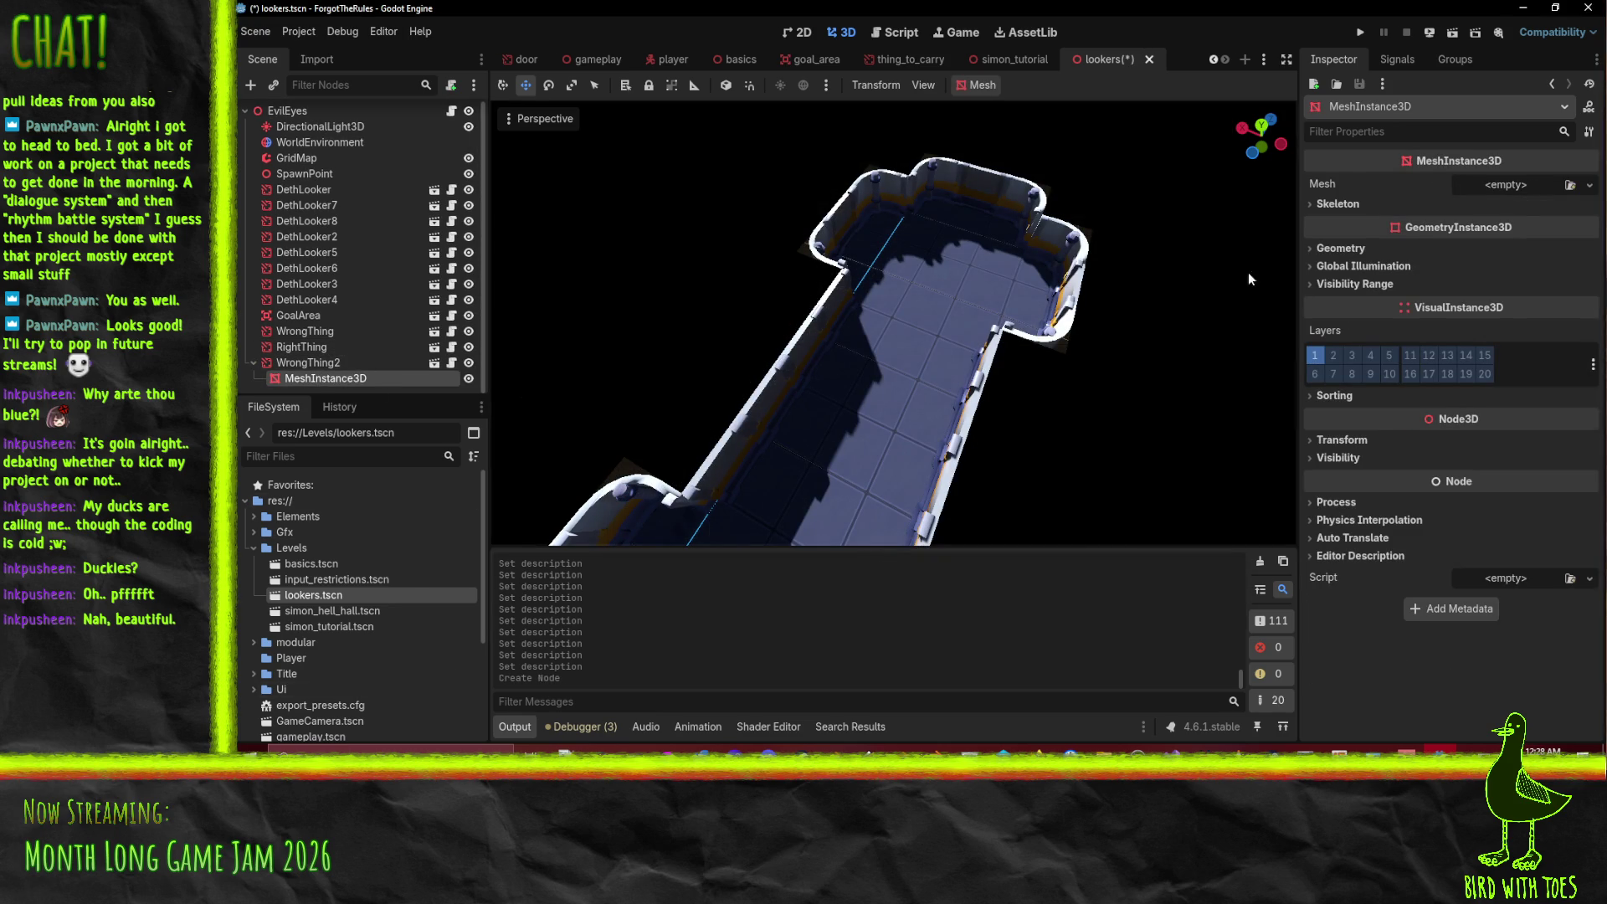
pyautogui.click(1510, 185)
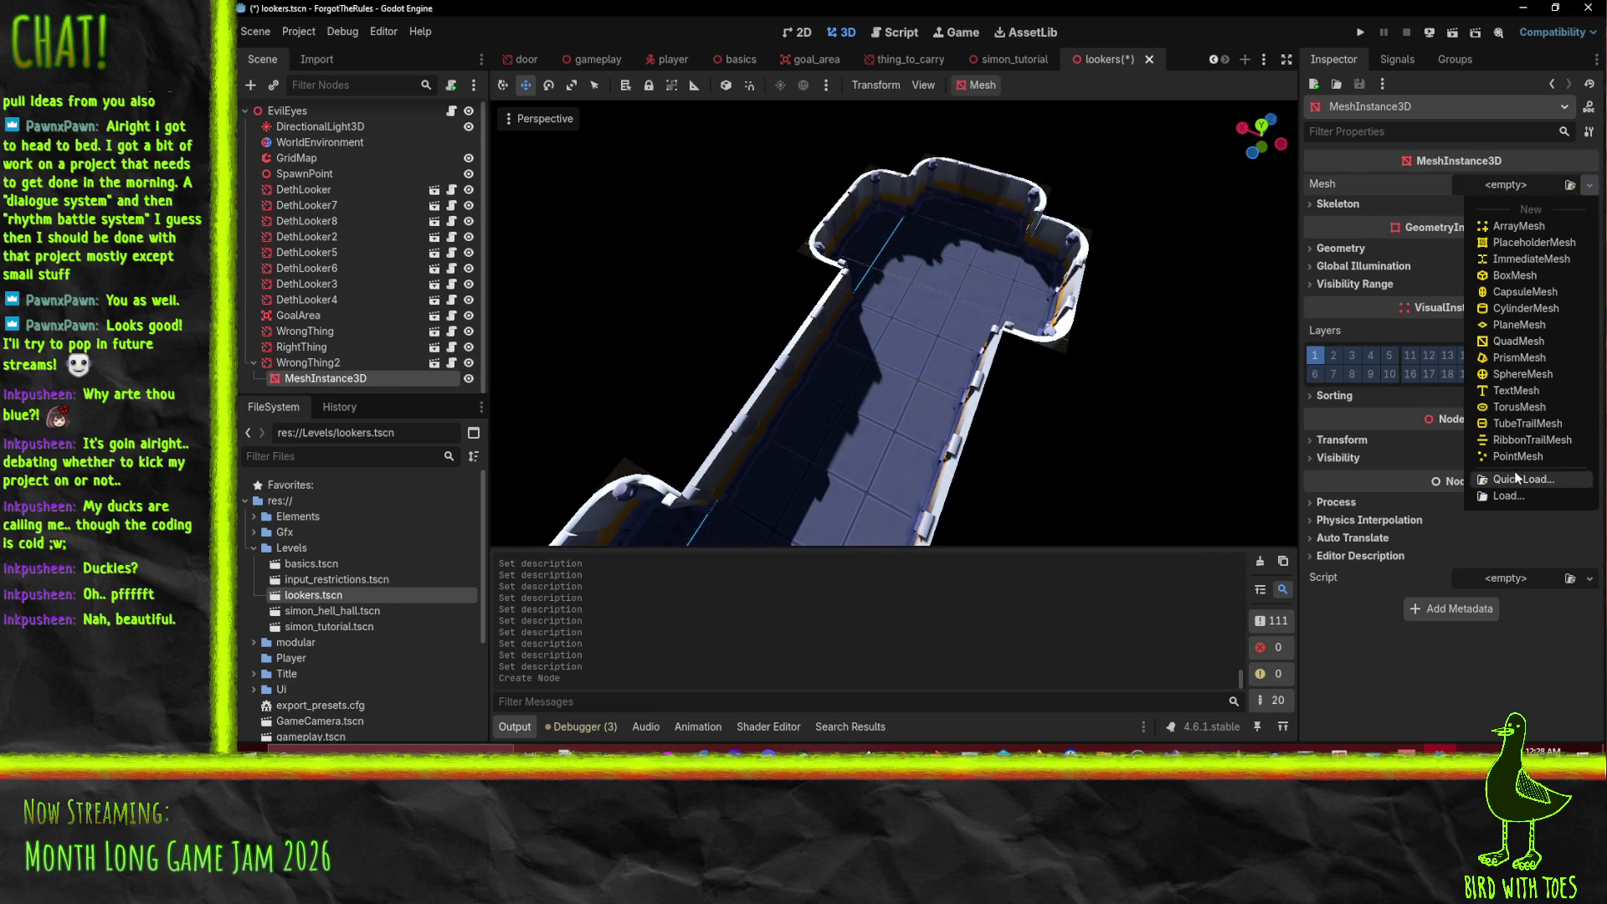
pyautogui.click(1519, 479)
pyautogui.write('cr')
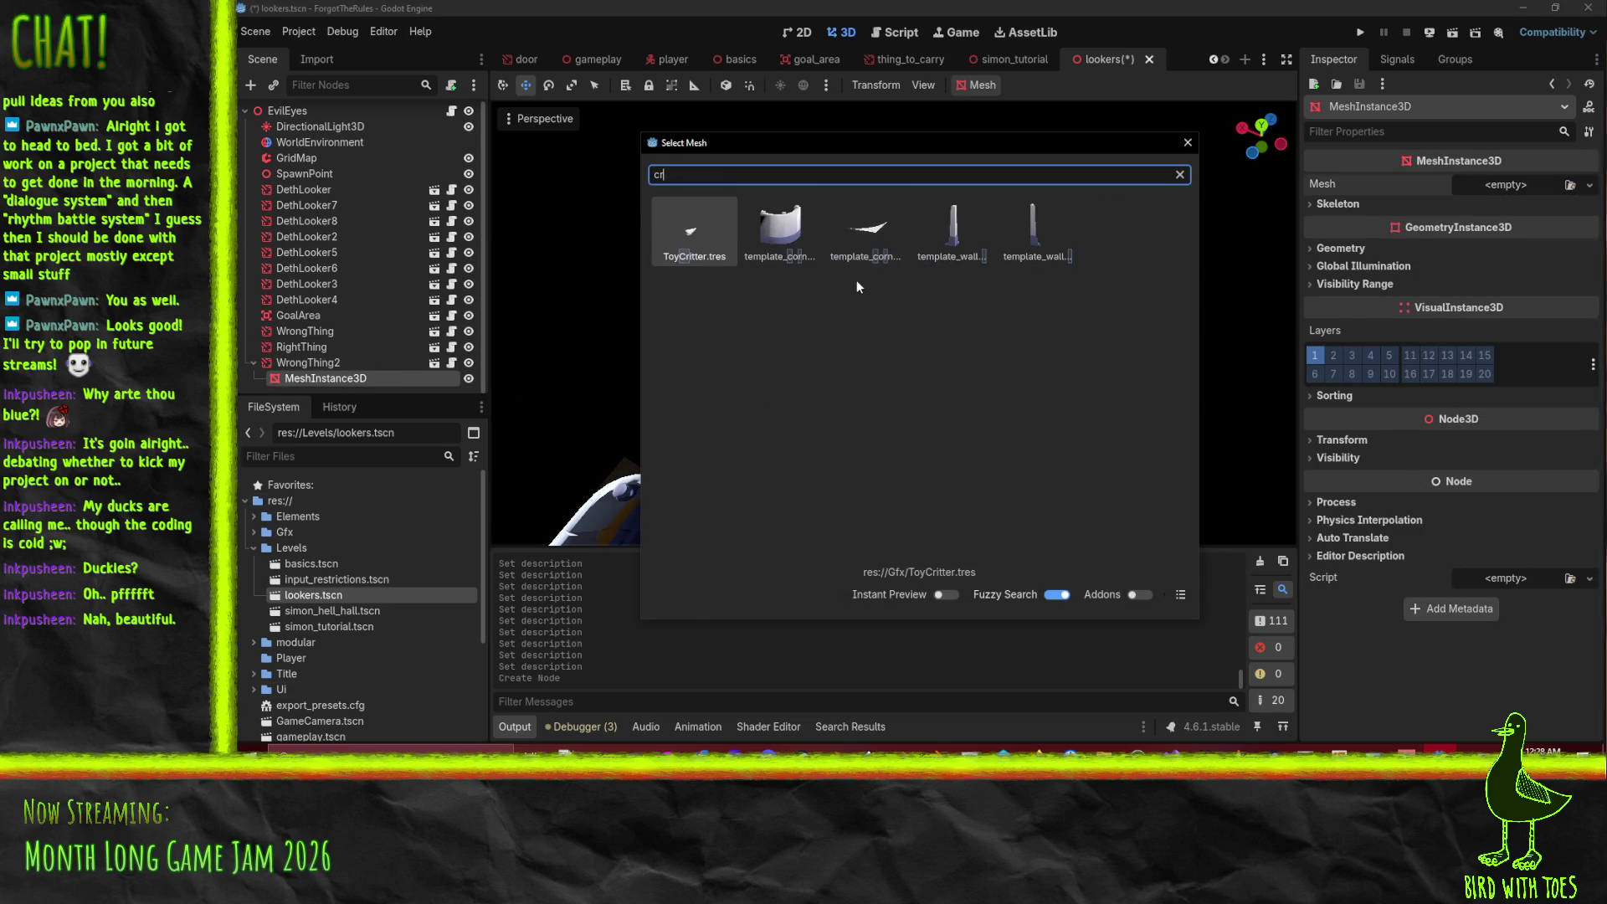
pyautogui.doubleClick(715, 223)
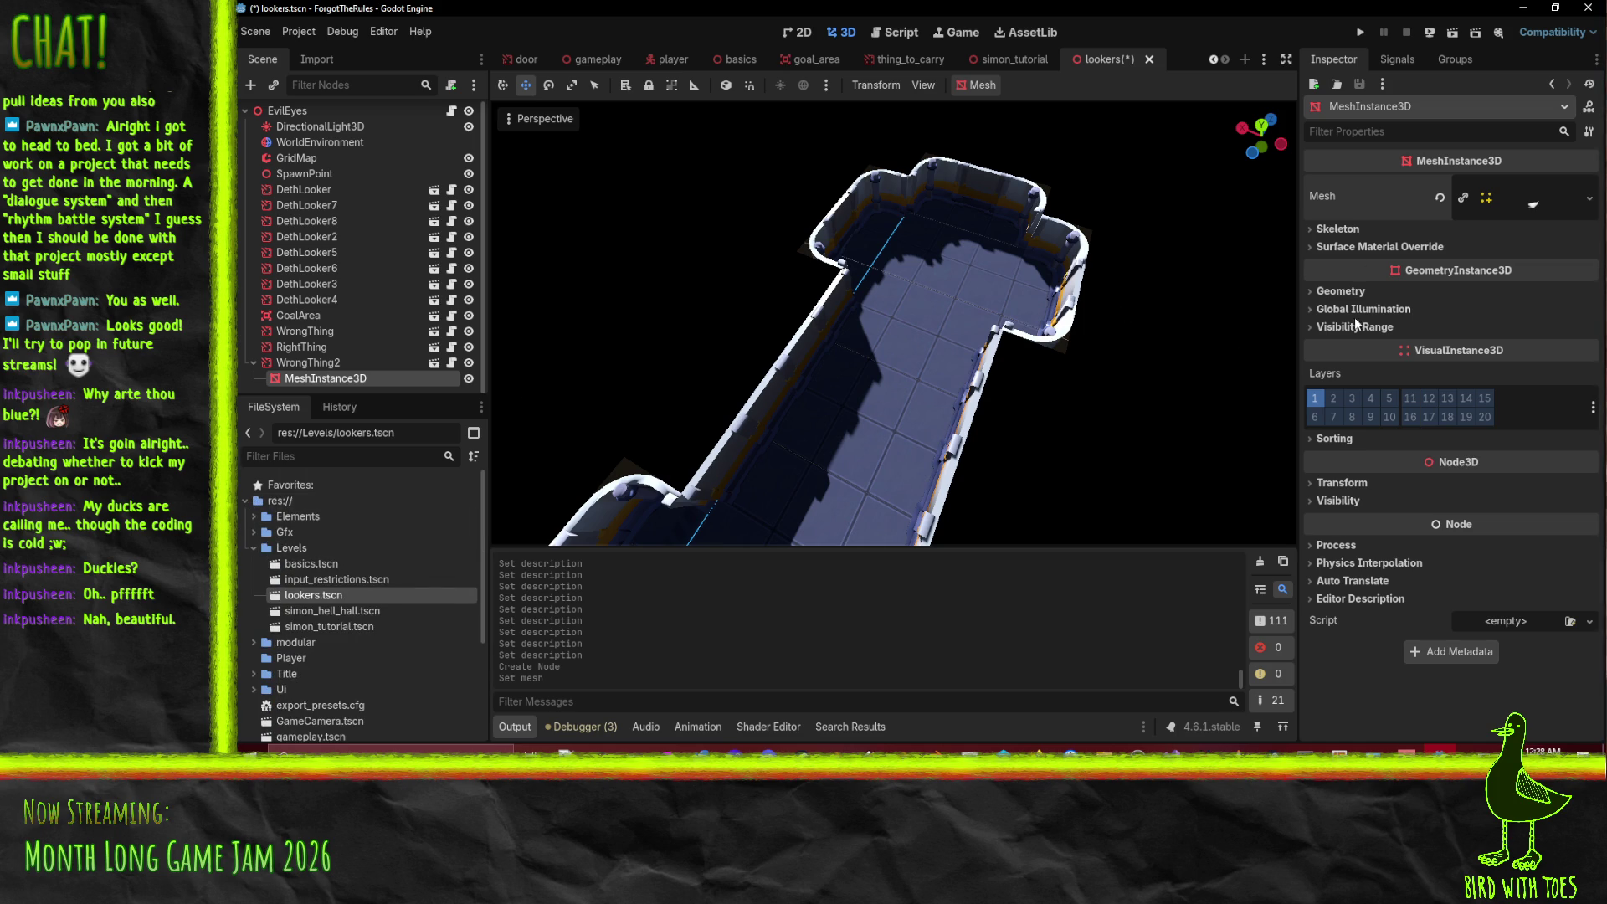
pyautogui.click(1540, 209)
pyautogui.scroll(-8, 904, 333)
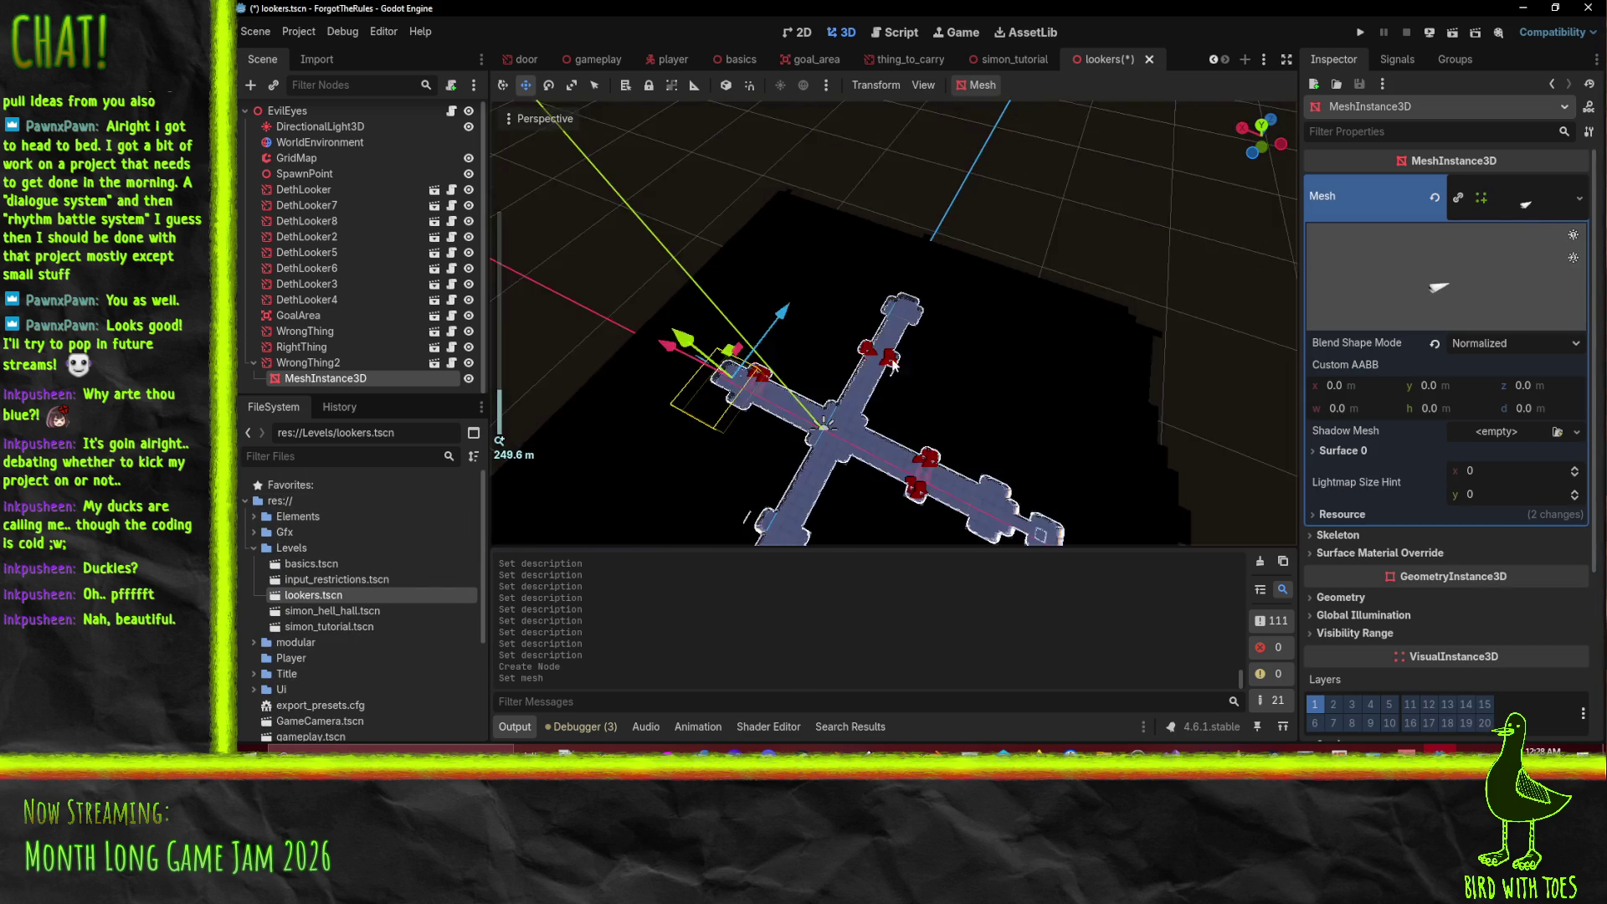
pyautogui.scroll(10, 879, 327)
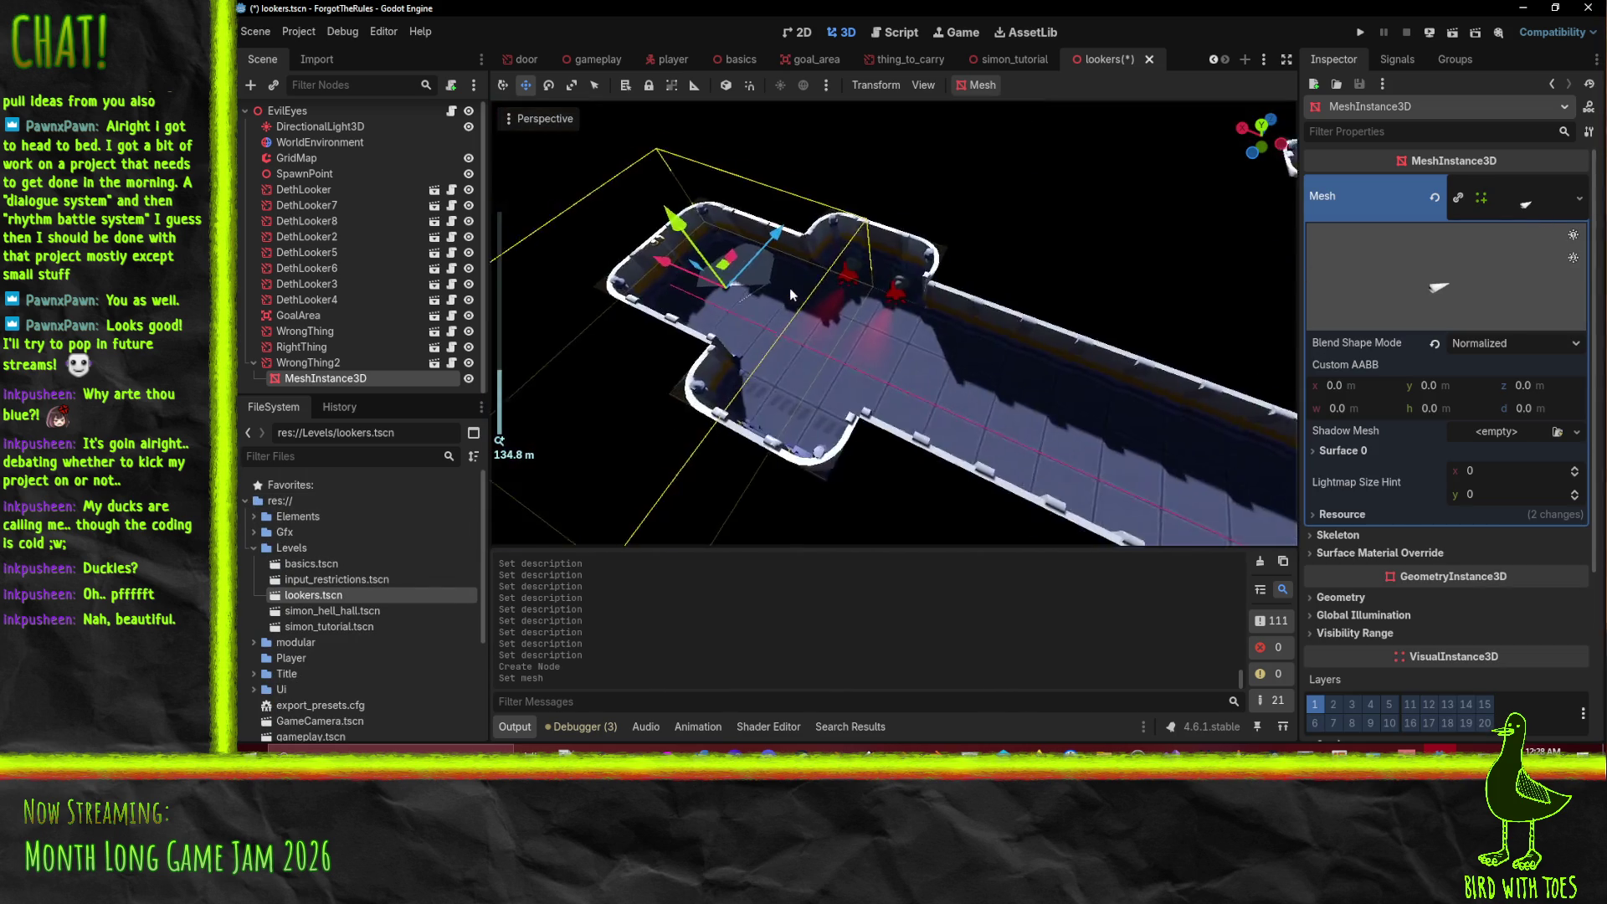
pyautogui.scroll(2, 832, 289)
# - Delete the MeshInstance3D child from WrongThing2
pyautogui.doubleClick(360, 532)
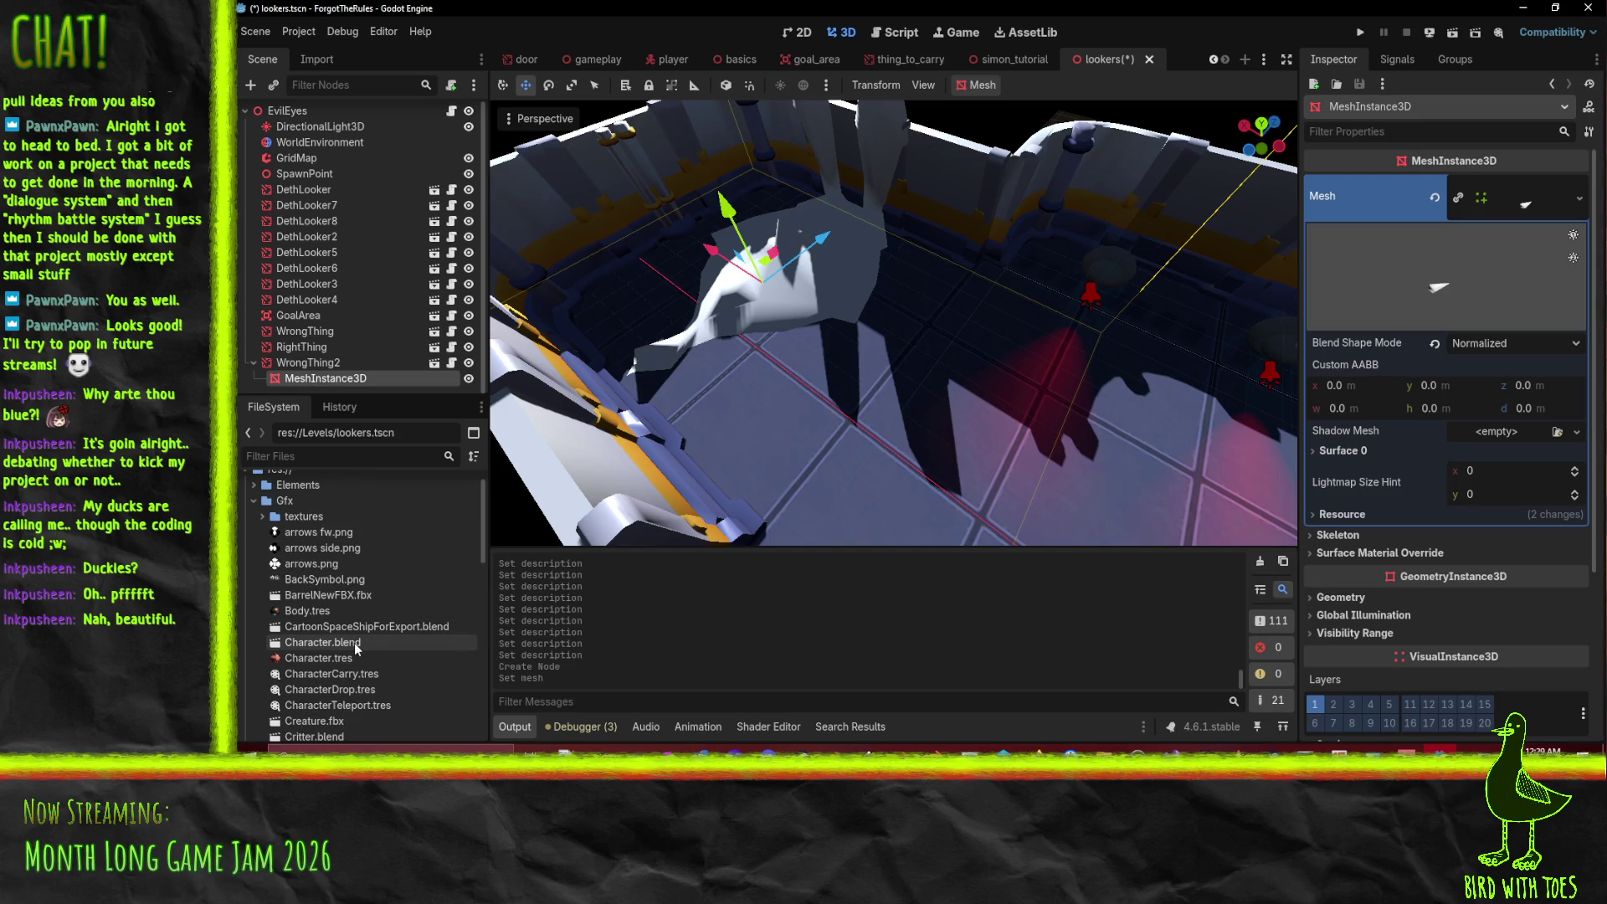
pyautogui.click(327, 367)
pyautogui.click(325, 378)
pyautogui.press('Delete')
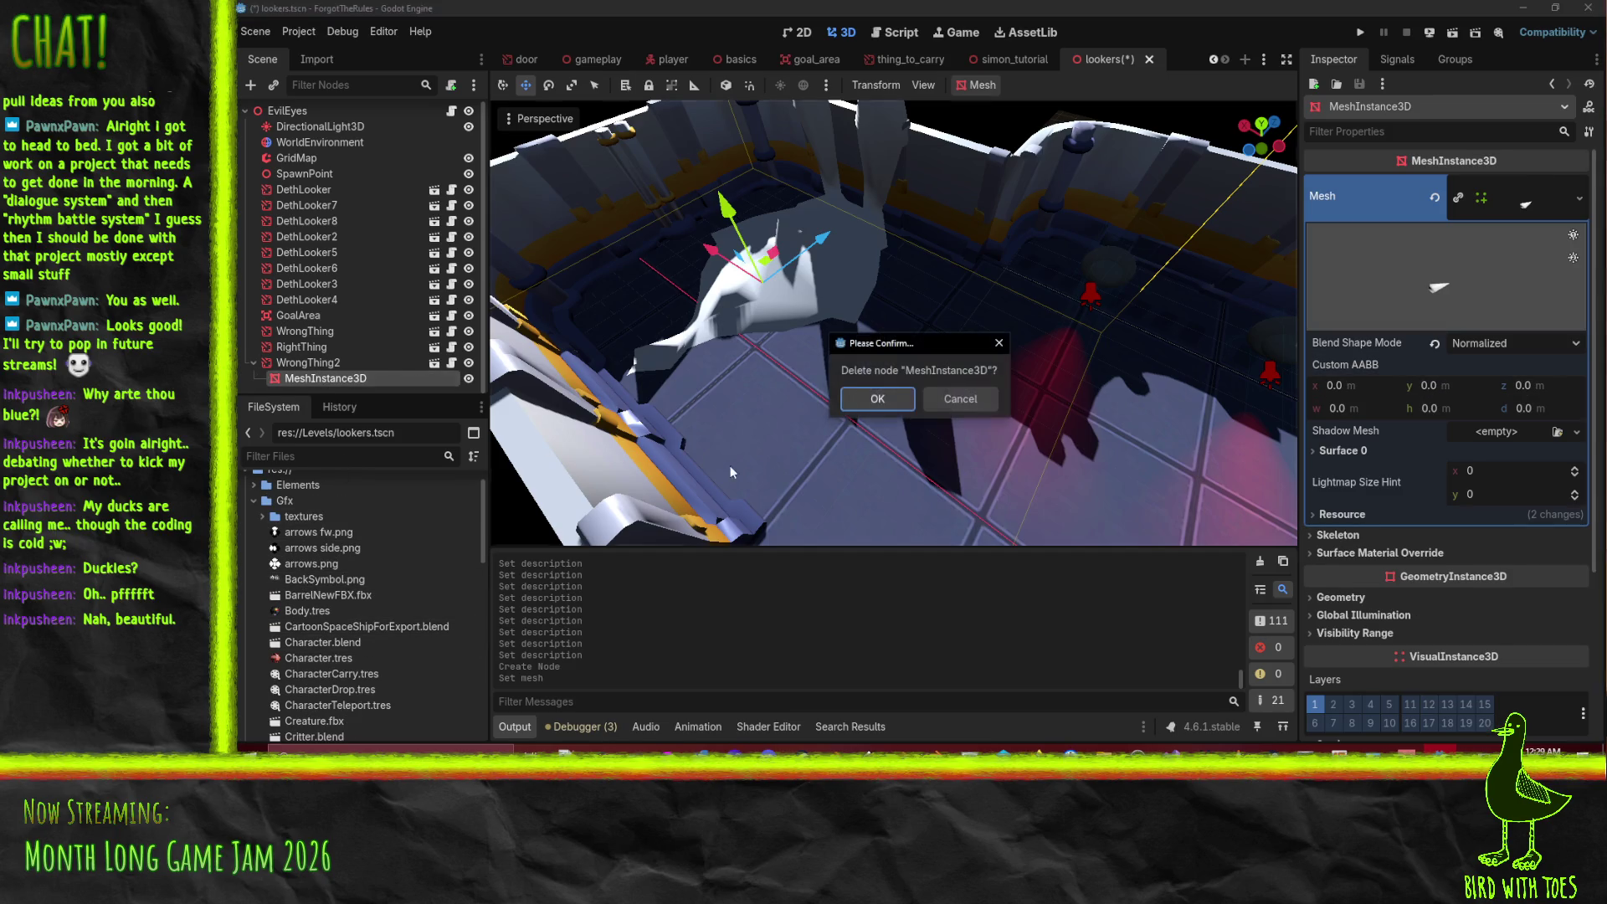
pyautogui.click(902, 402)
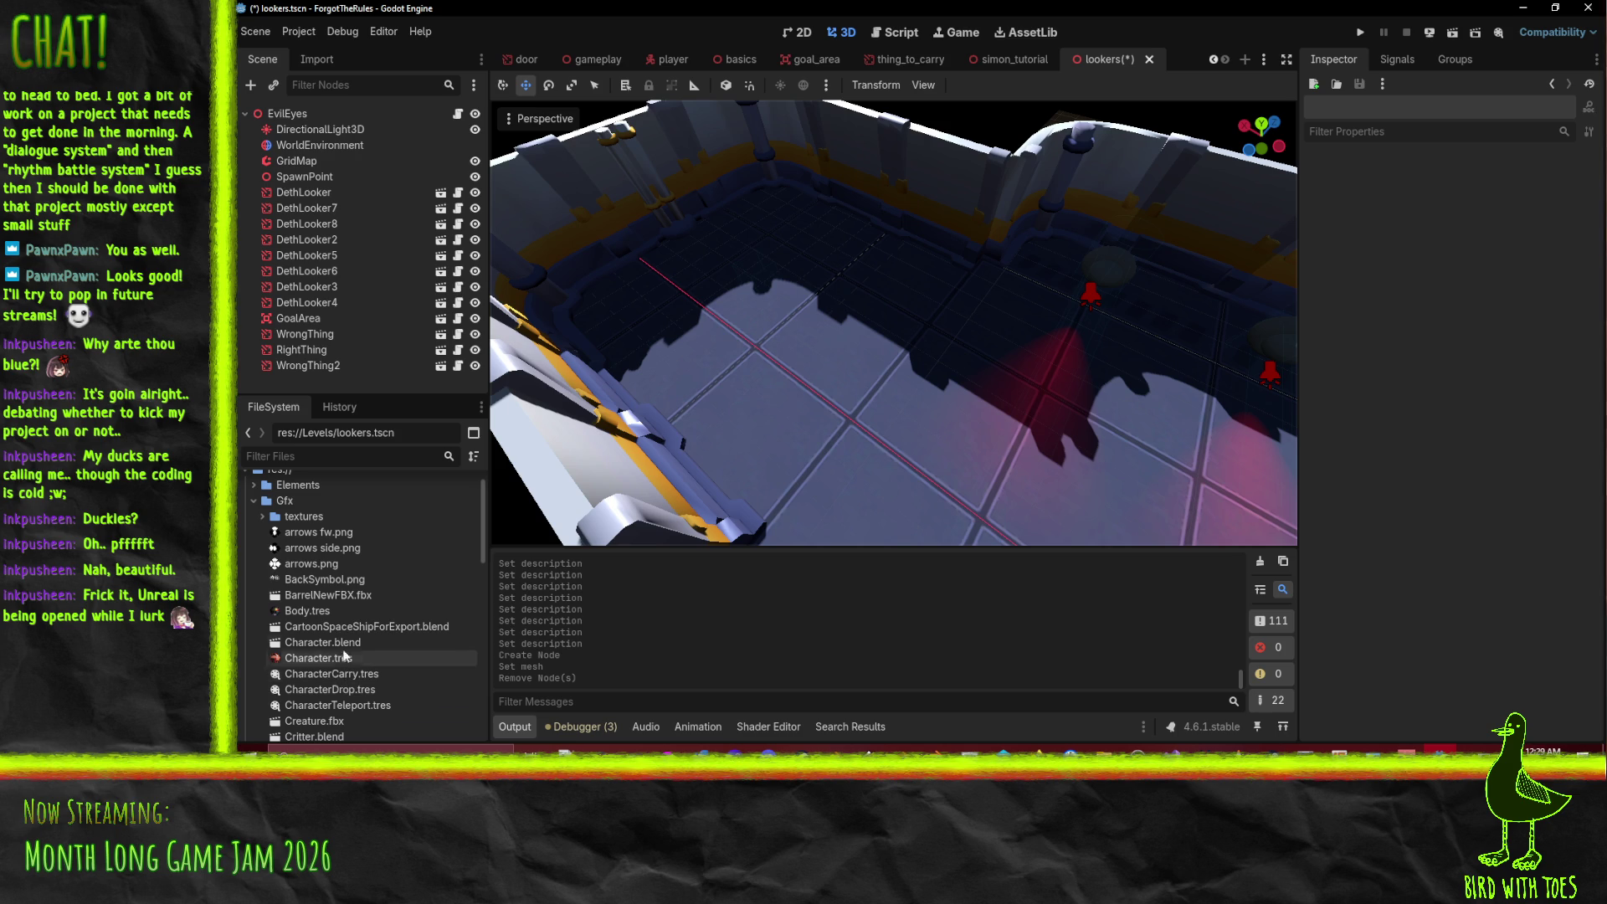
# - Add the Critter.blend model under WrongThing2, scale it to 0.5, and save the scene
pyautogui.moveTo(350, 735); pyautogui.dragTo(318, 366)
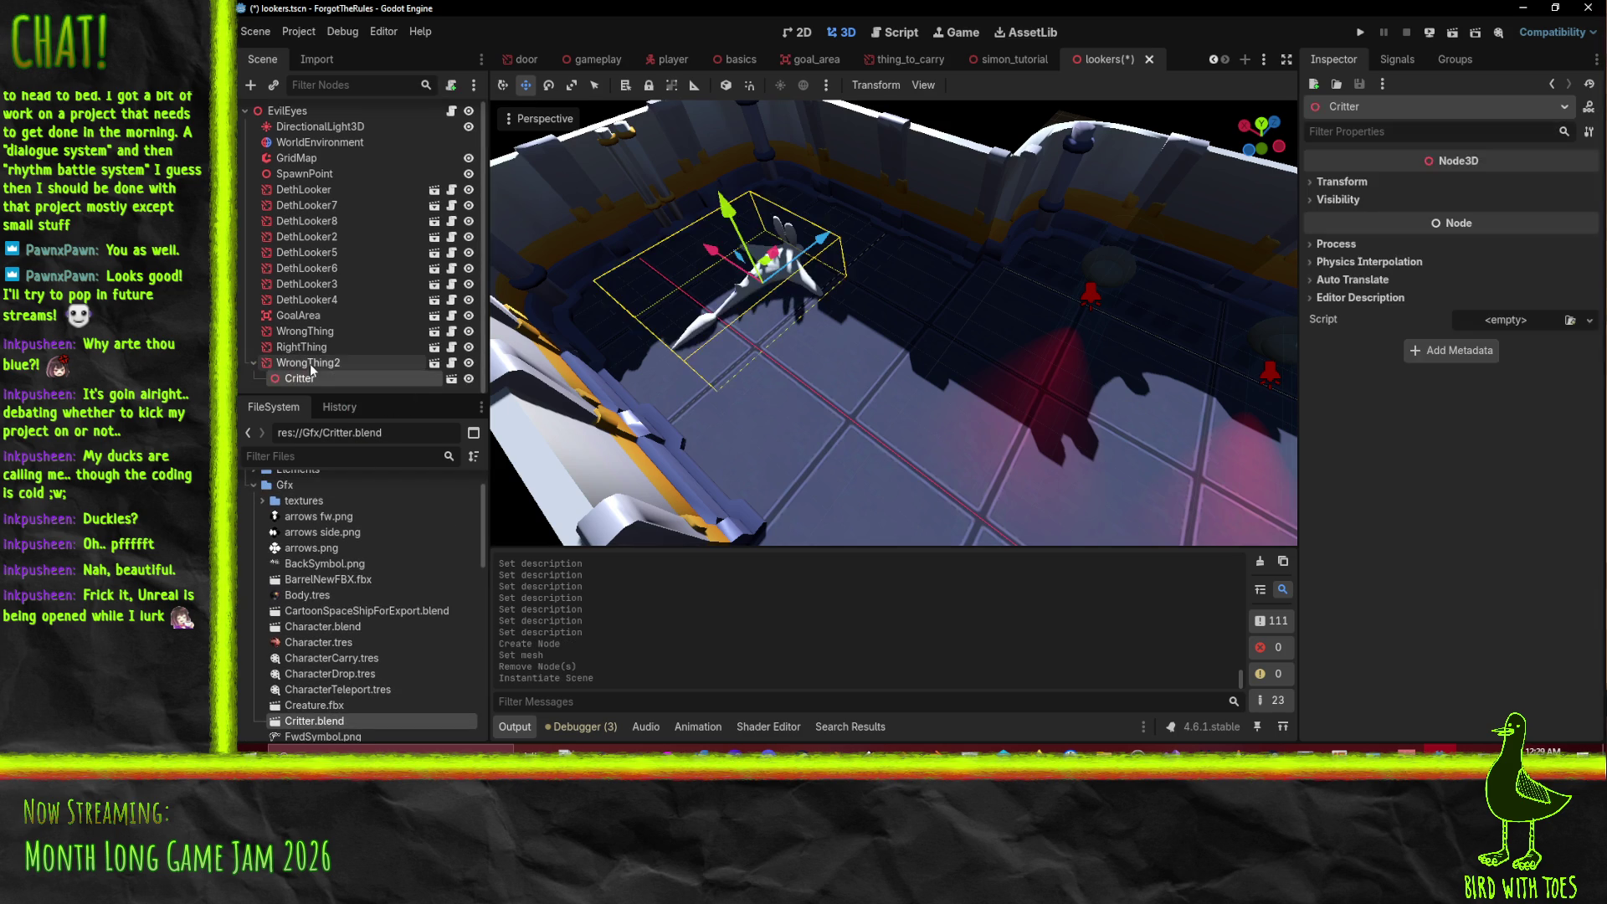
pyautogui.click(301, 363)
pyautogui.click(298, 378)
pyautogui.click(1341, 181)
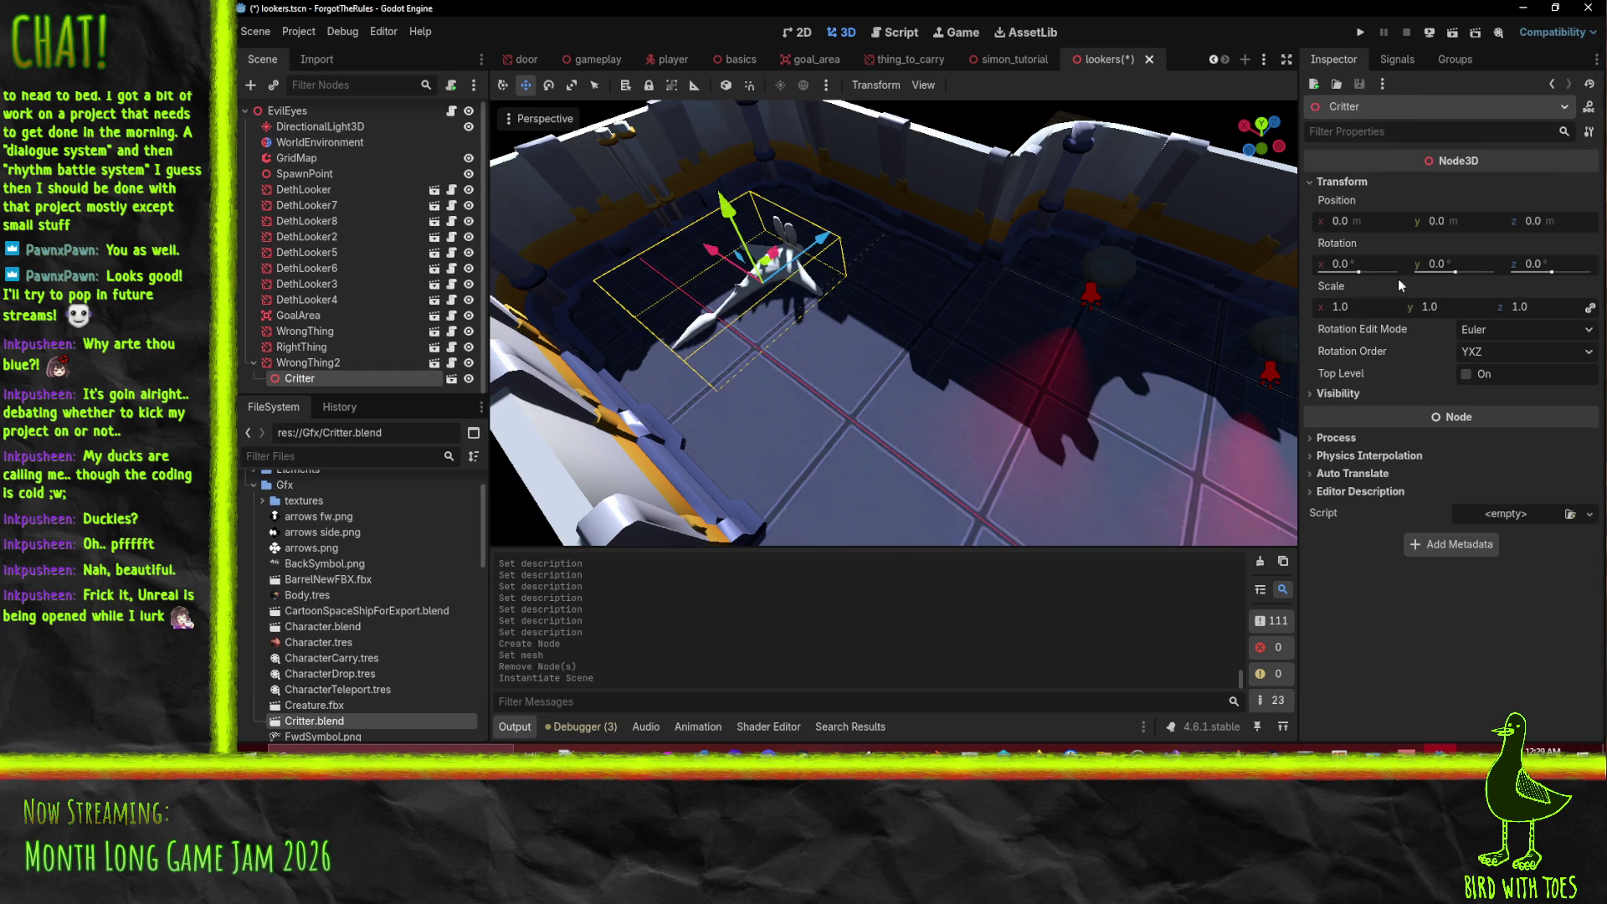
pyautogui.click(1368, 305)
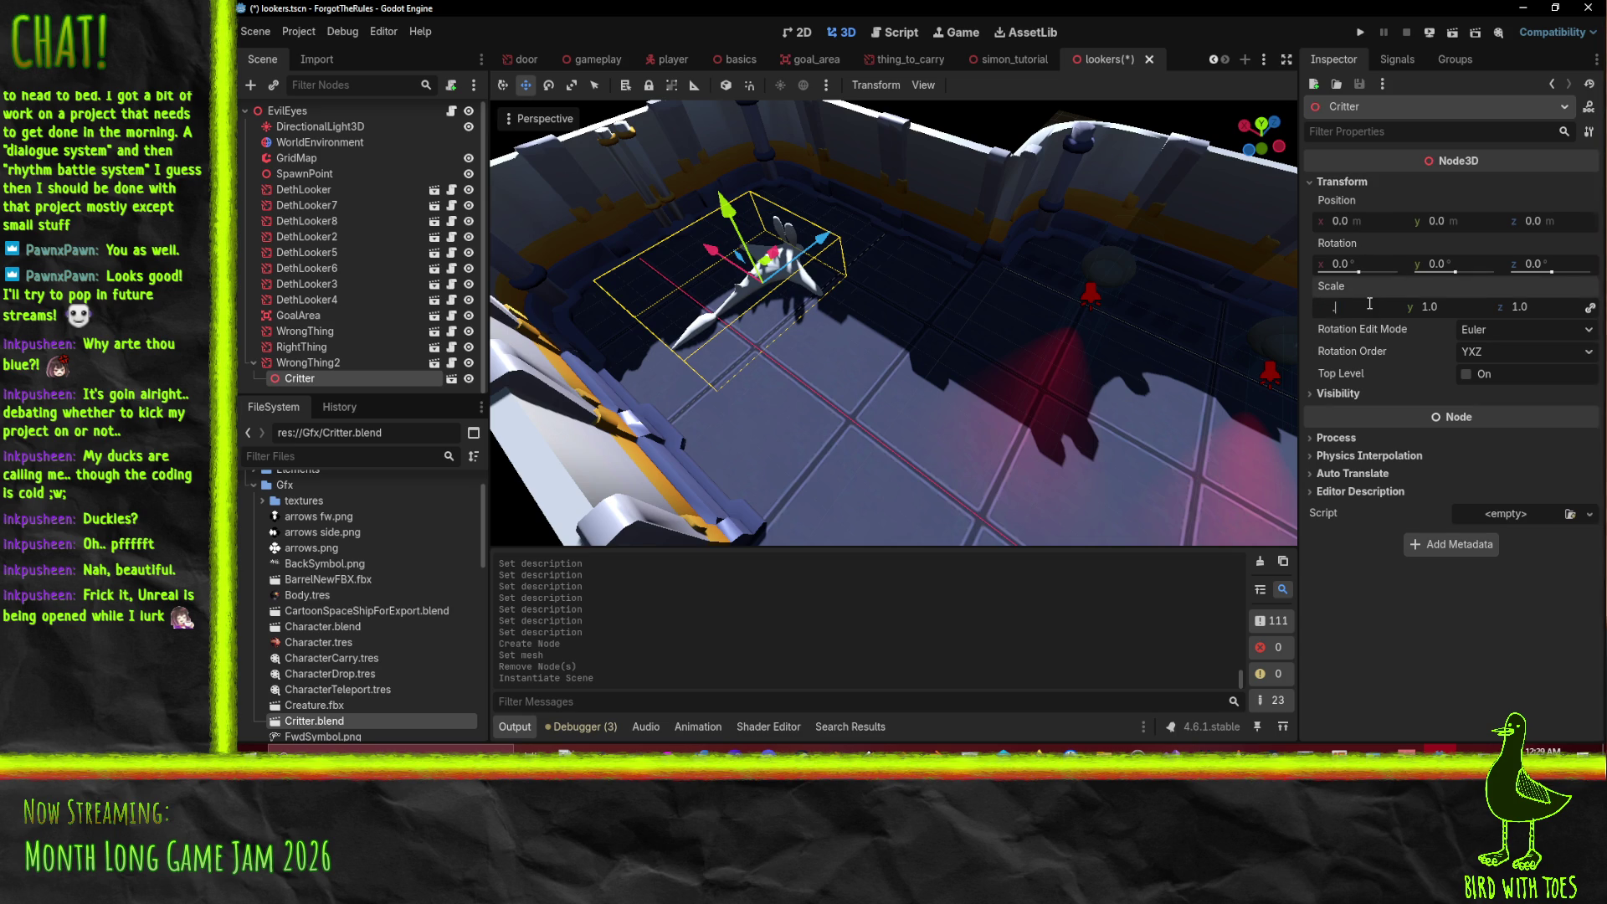
pyautogui.write('.5')
pyautogui.press('Return')
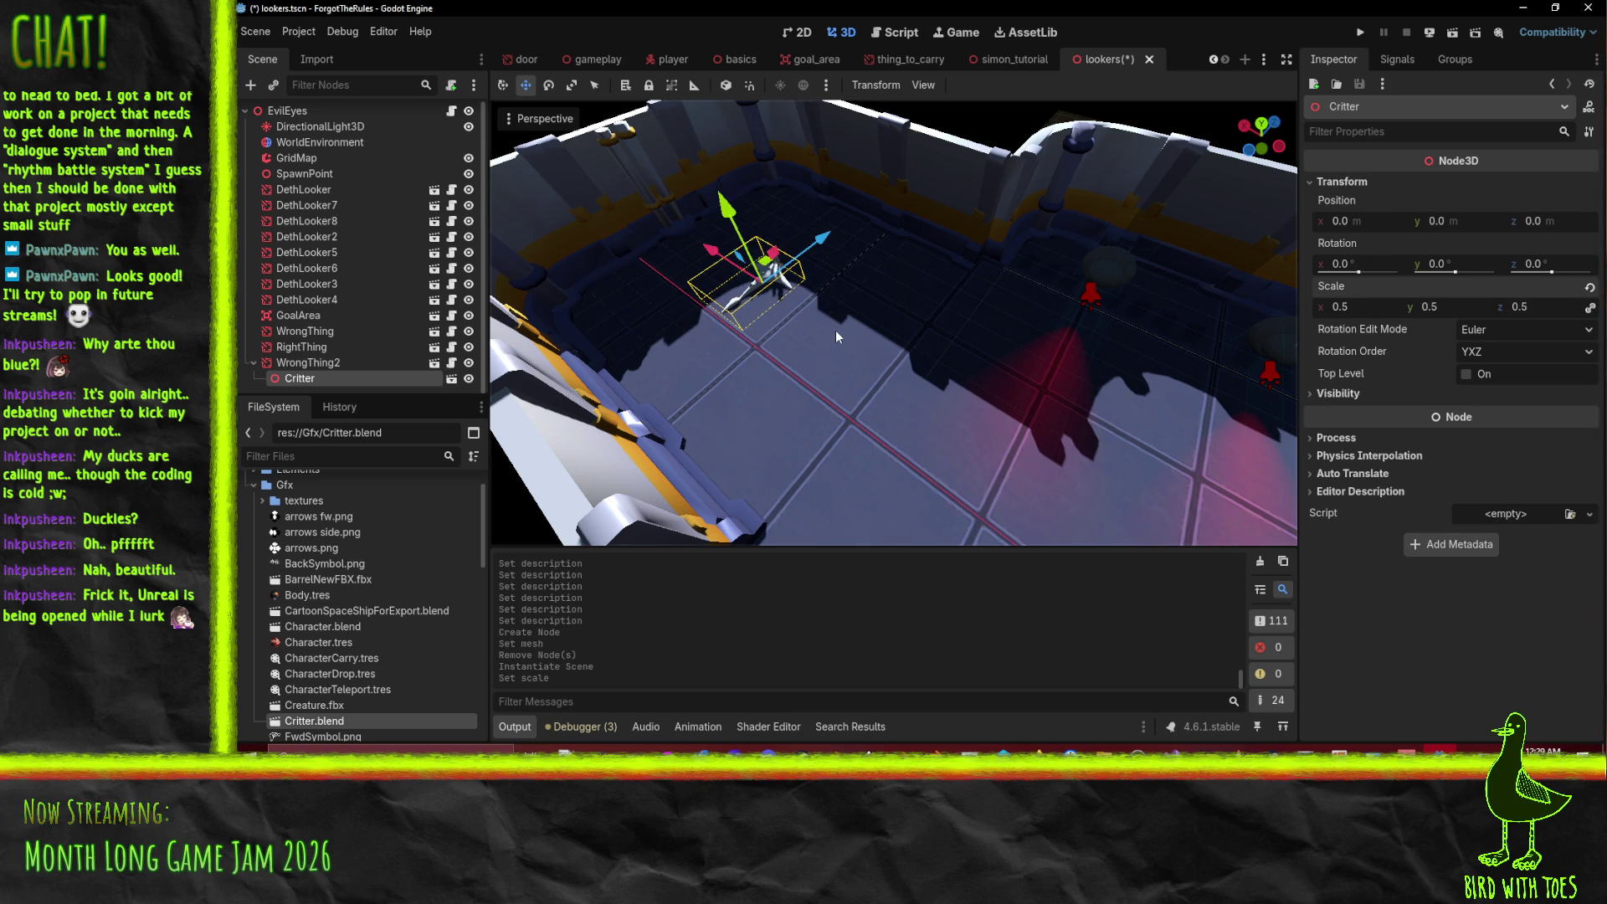
pyautogui.hotkey('ctrl', 's')
pyautogui.scroll(-5, 847, 329)
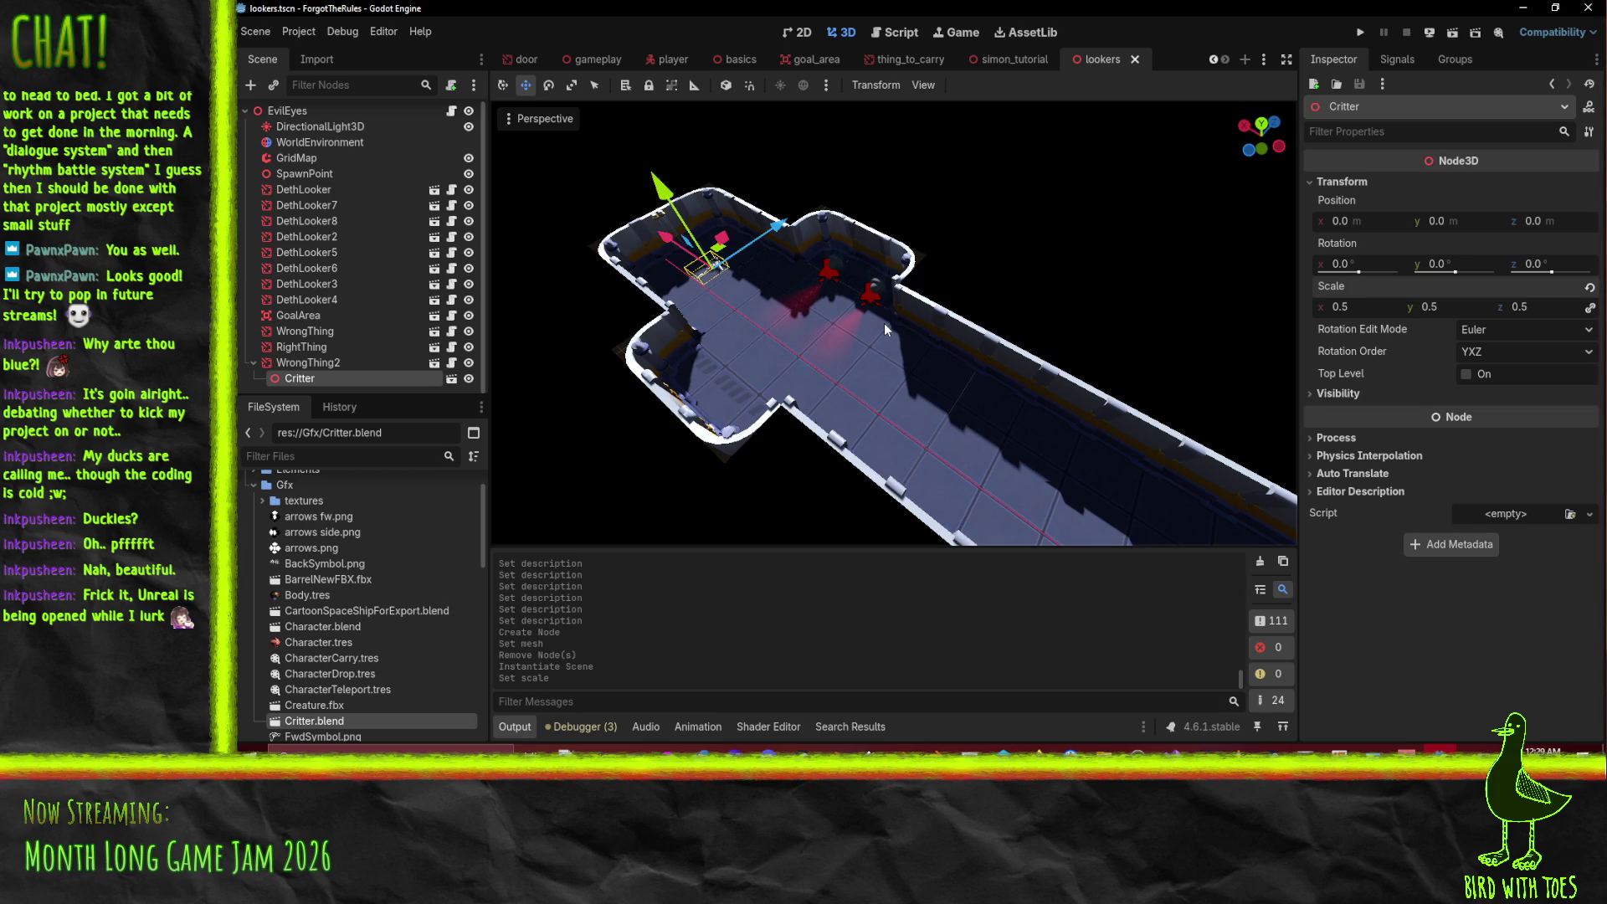
pyautogui.moveTo(876, 384); pyautogui.dragTo(949, 415)
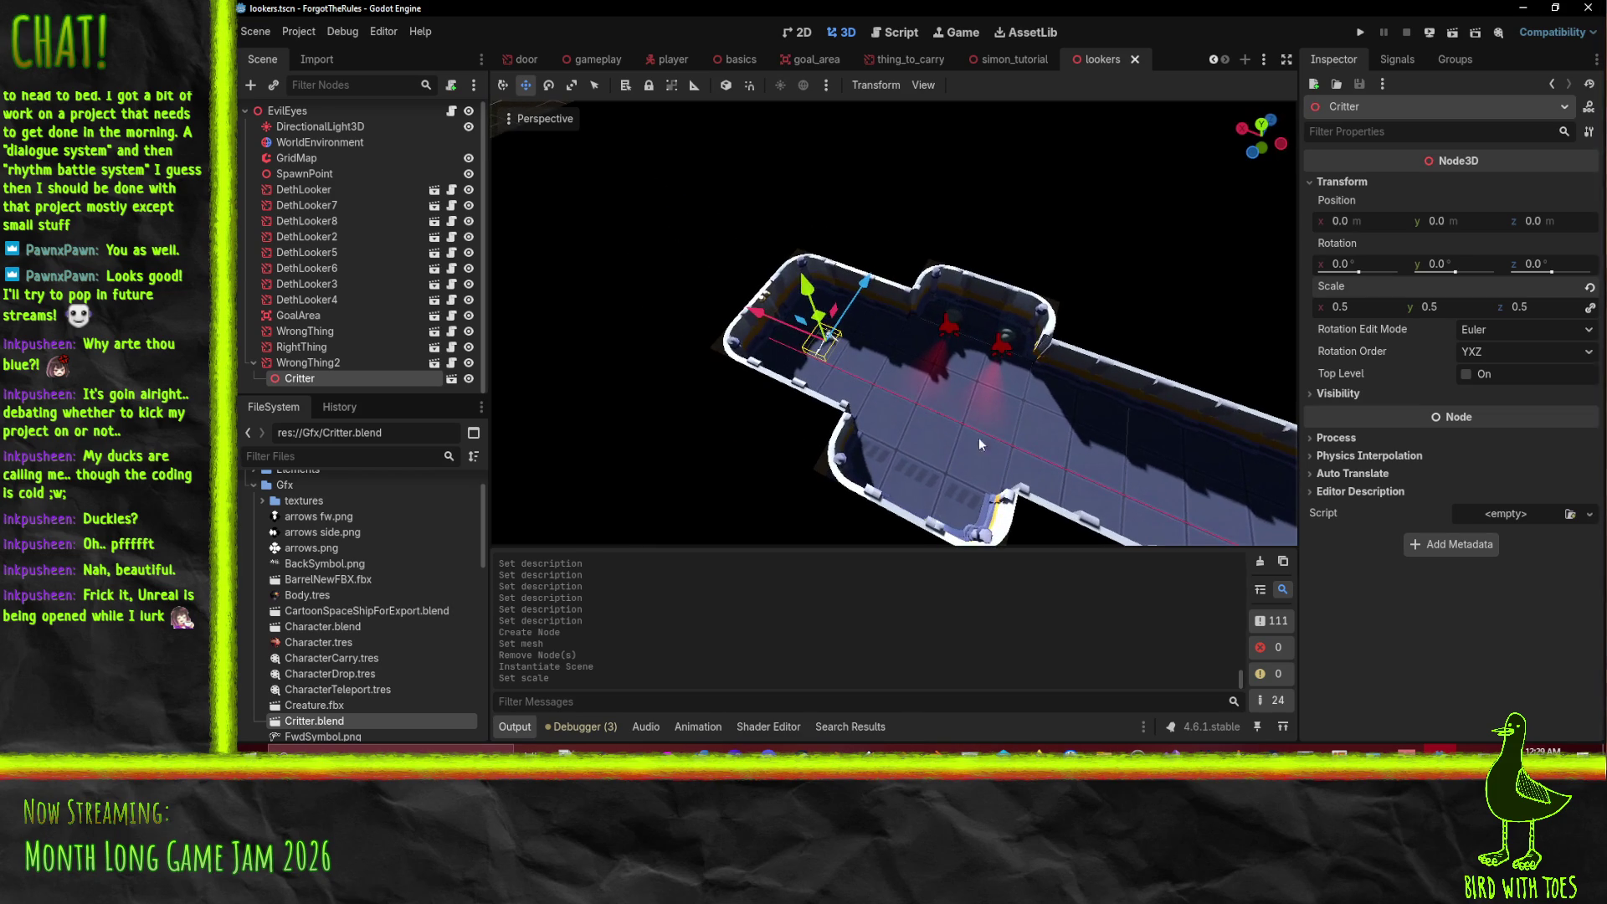
pyautogui.scroll(-3, 1141, 475)
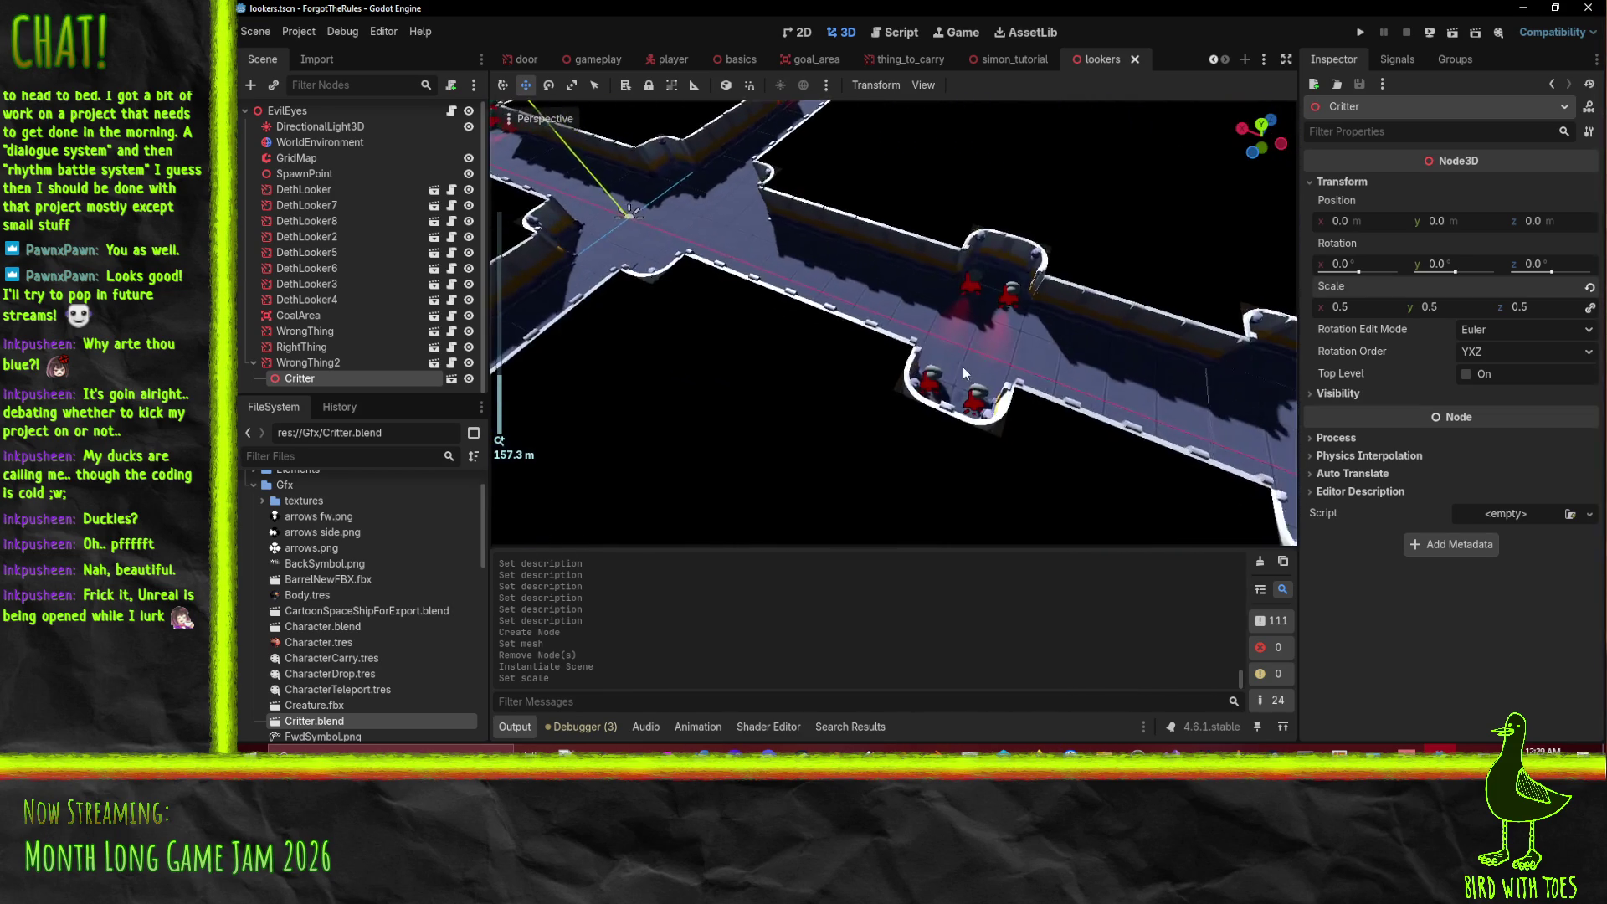
pyautogui.moveTo(963, 371)
pyautogui.mouseDown()
pyautogui.moveTo(843, 338)
pyautogui.moveTo(916, 454)
pyautogui.moveTo(996, 420)
pyautogui.moveTo(1033, 354)
pyautogui.moveTo(1078, 320)
pyautogui.mouseUp()
pyautogui.scroll(-3, 1078, 319)
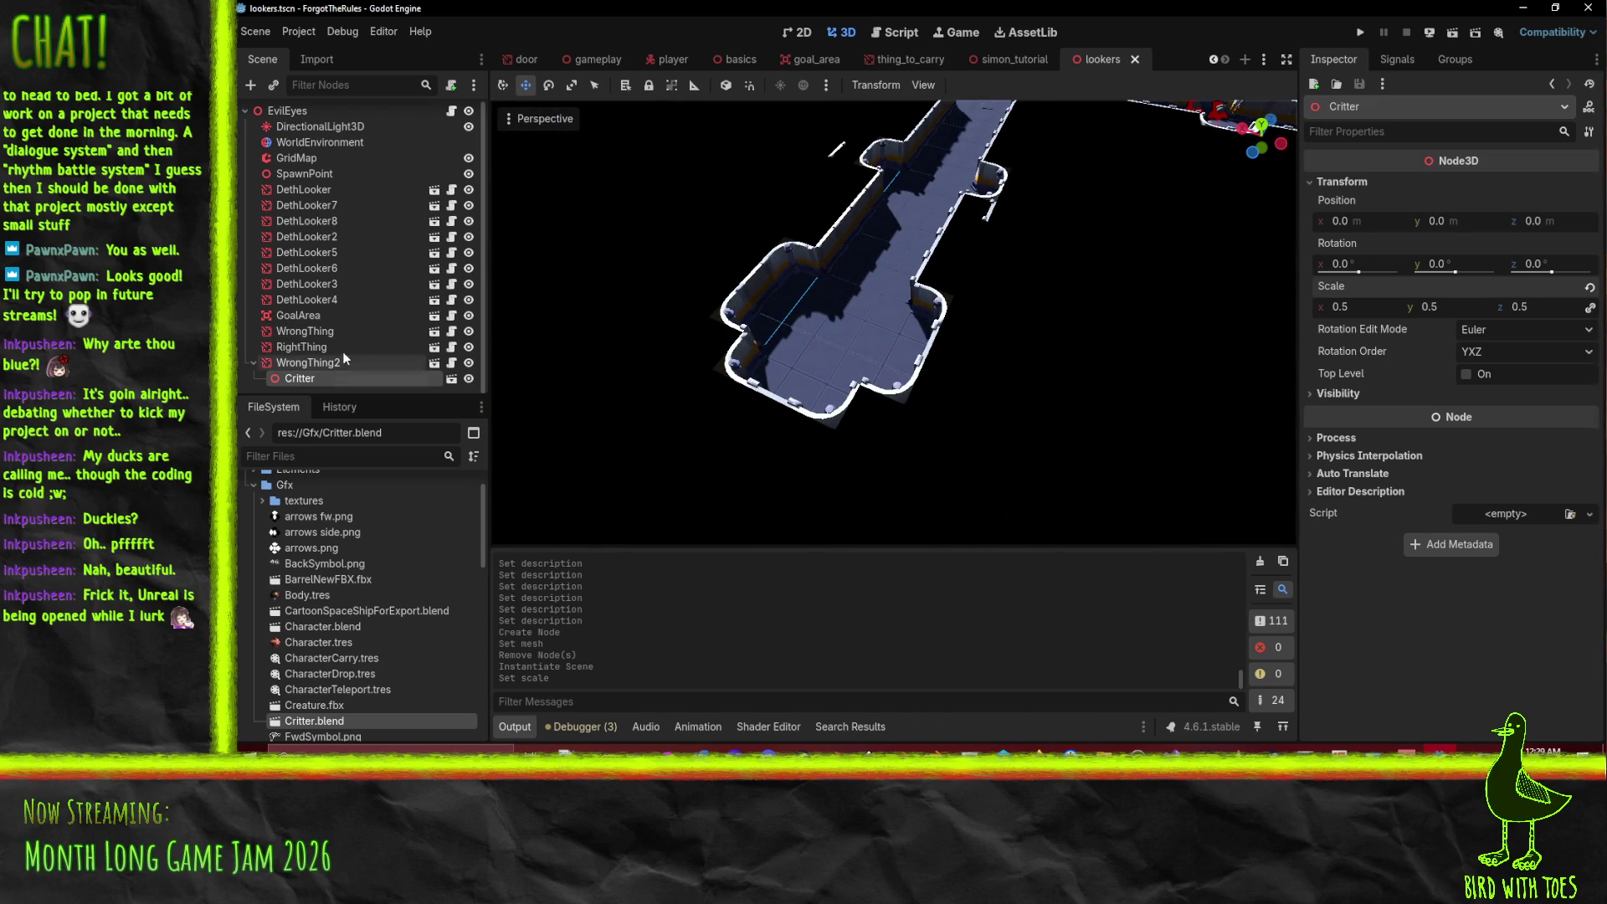
# - Add BarrelNewFBX.fbx as a child of WrongThing and save the lookers scene
pyautogui.click(305, 346)
pyautogui.press('f')
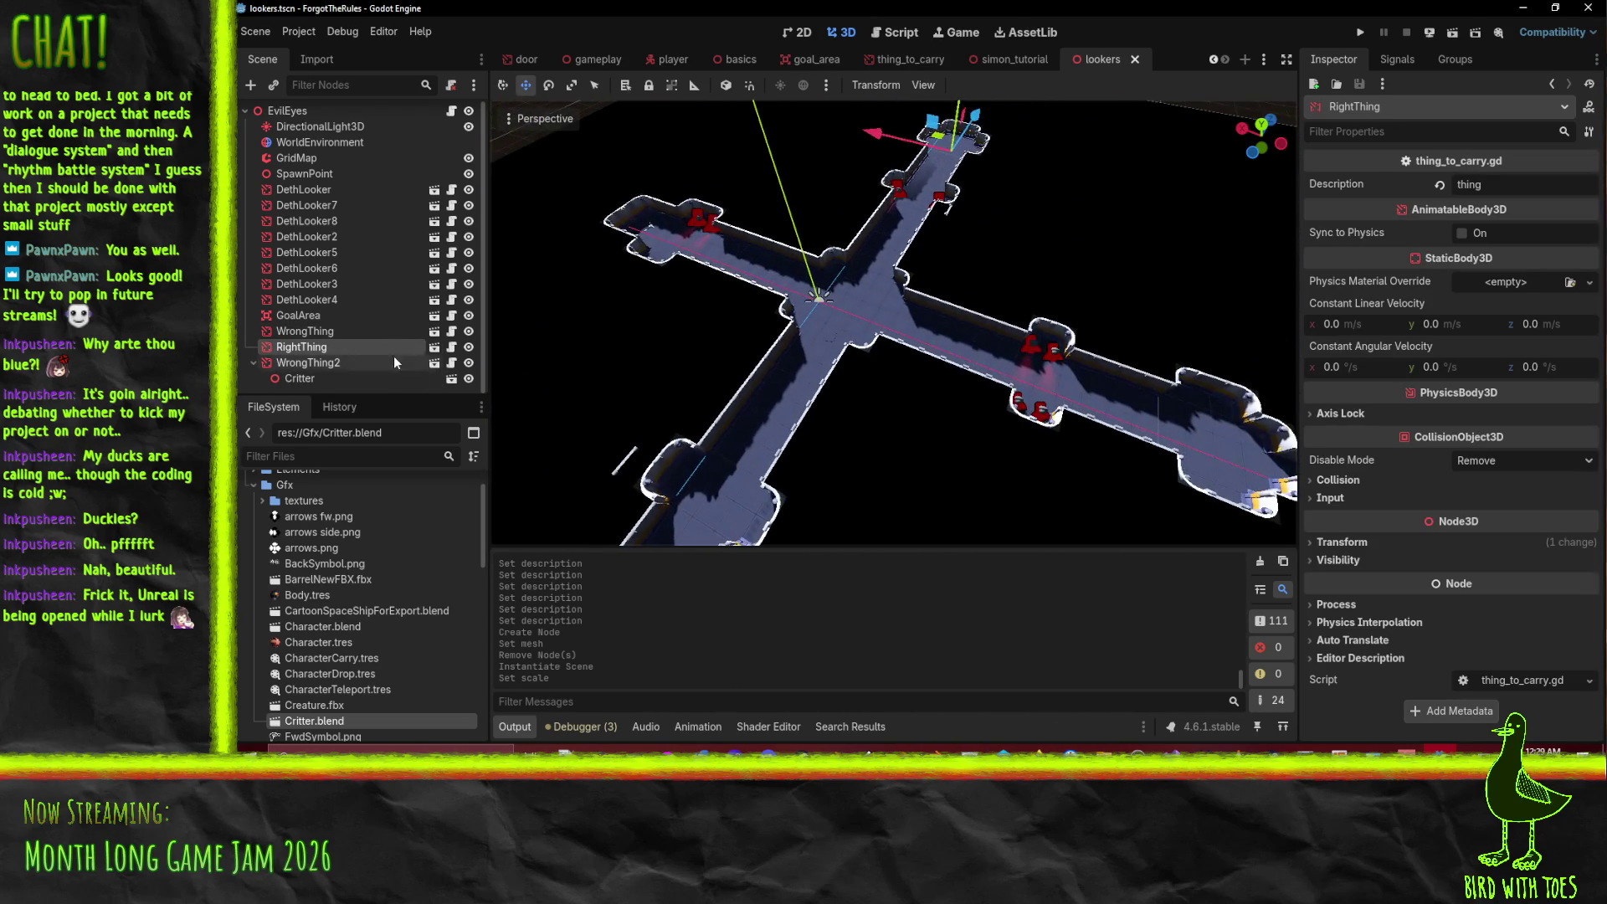
pyautogui.click(327, 332)
pyautogui.press('f')
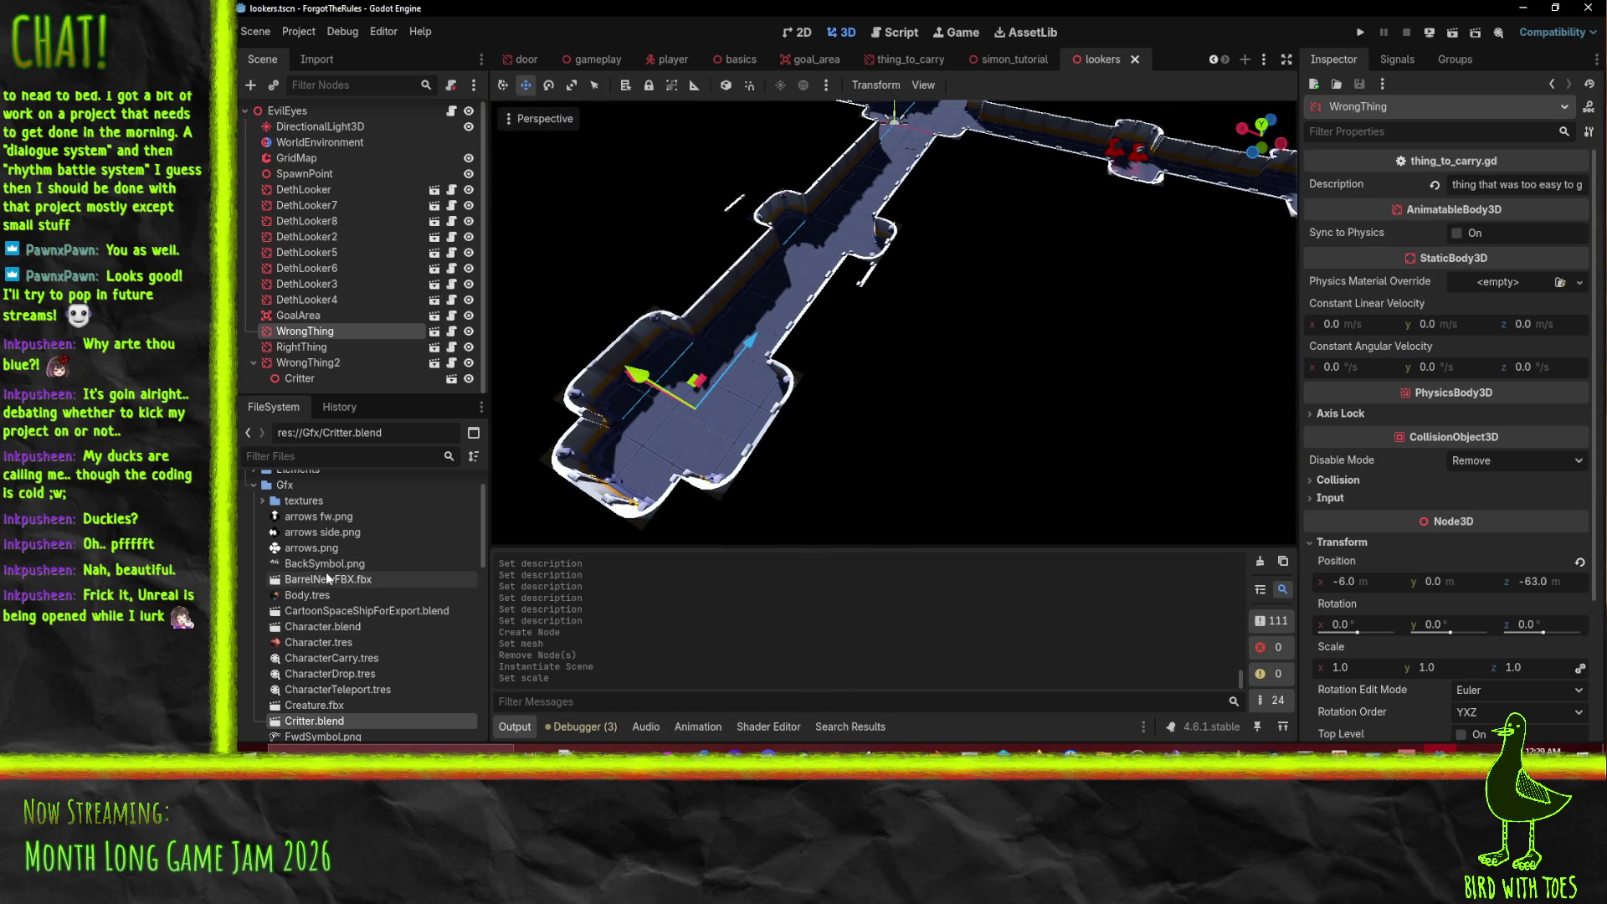
pyautogui.moveTo(332, 580)
pyautogui.mouseDown()
pyautogui.moveTo(366, 560)
pyautogui.moveTo(318, 331)
pyautogui.mouseUp()
pyautogui.hotkey('ctrl', 's')
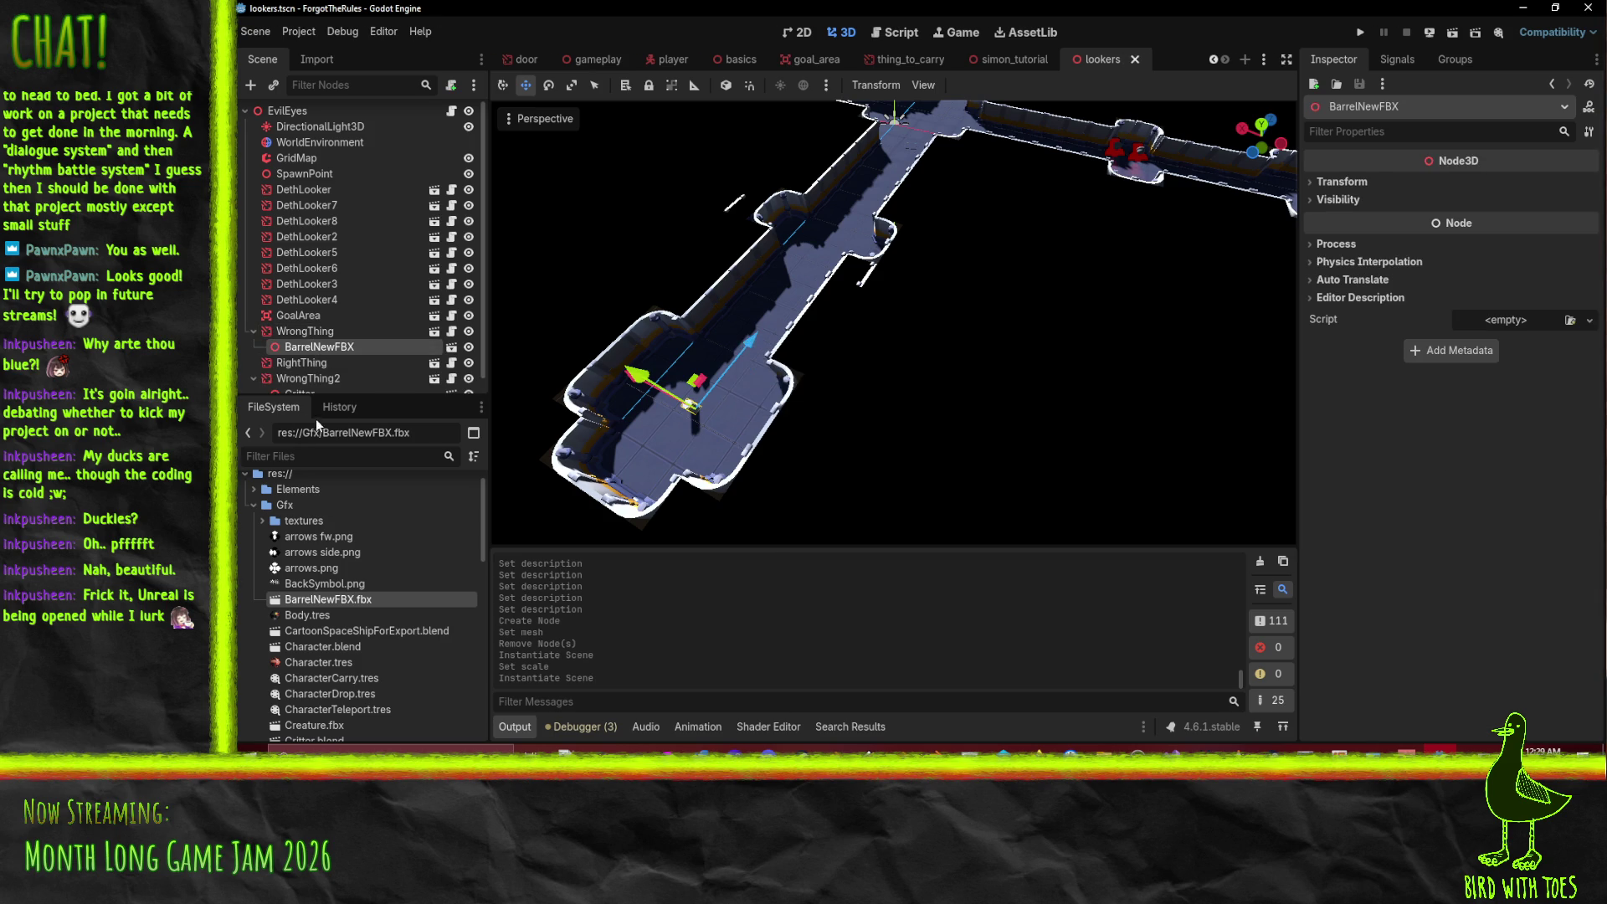
# - Frame RightThing in the viewport and open its node context menu
pyautogui.click(303, 362)
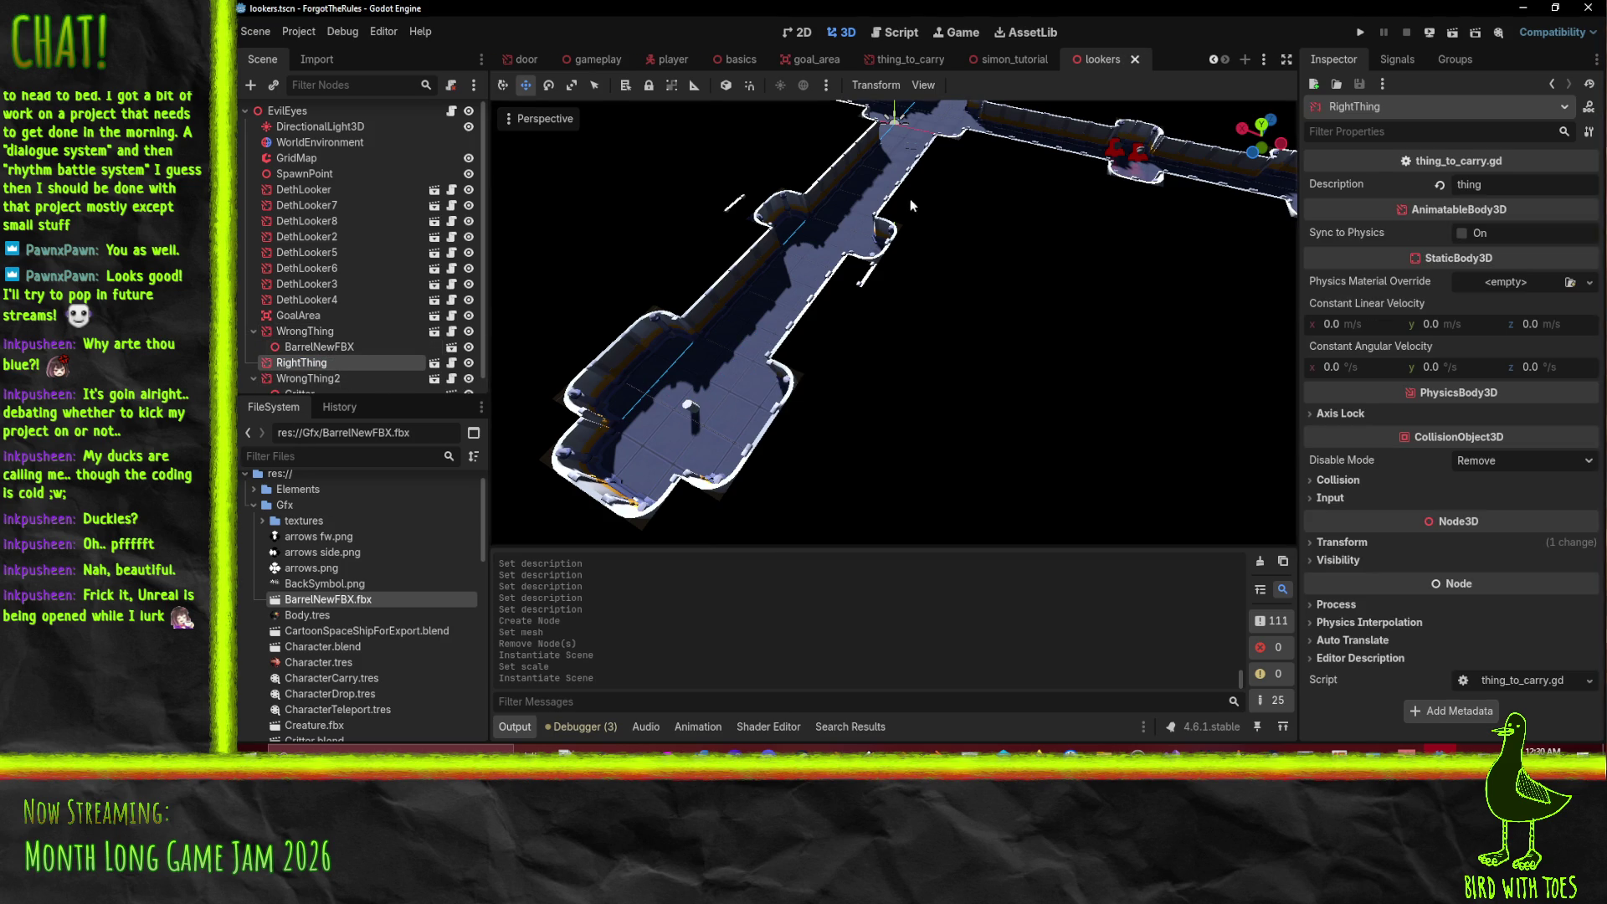
pyautogui.press('f')
pyautogui.moveTo(852, 343)
pyautogui.mouseDown()
pyautogui.moveTo(807, 268)
pyautogui.moveTo(845, 389)
pyautogui.moveTo(861, 324)
pyautogui.mouseUp()
pyautogui.rightClick(286, 363)
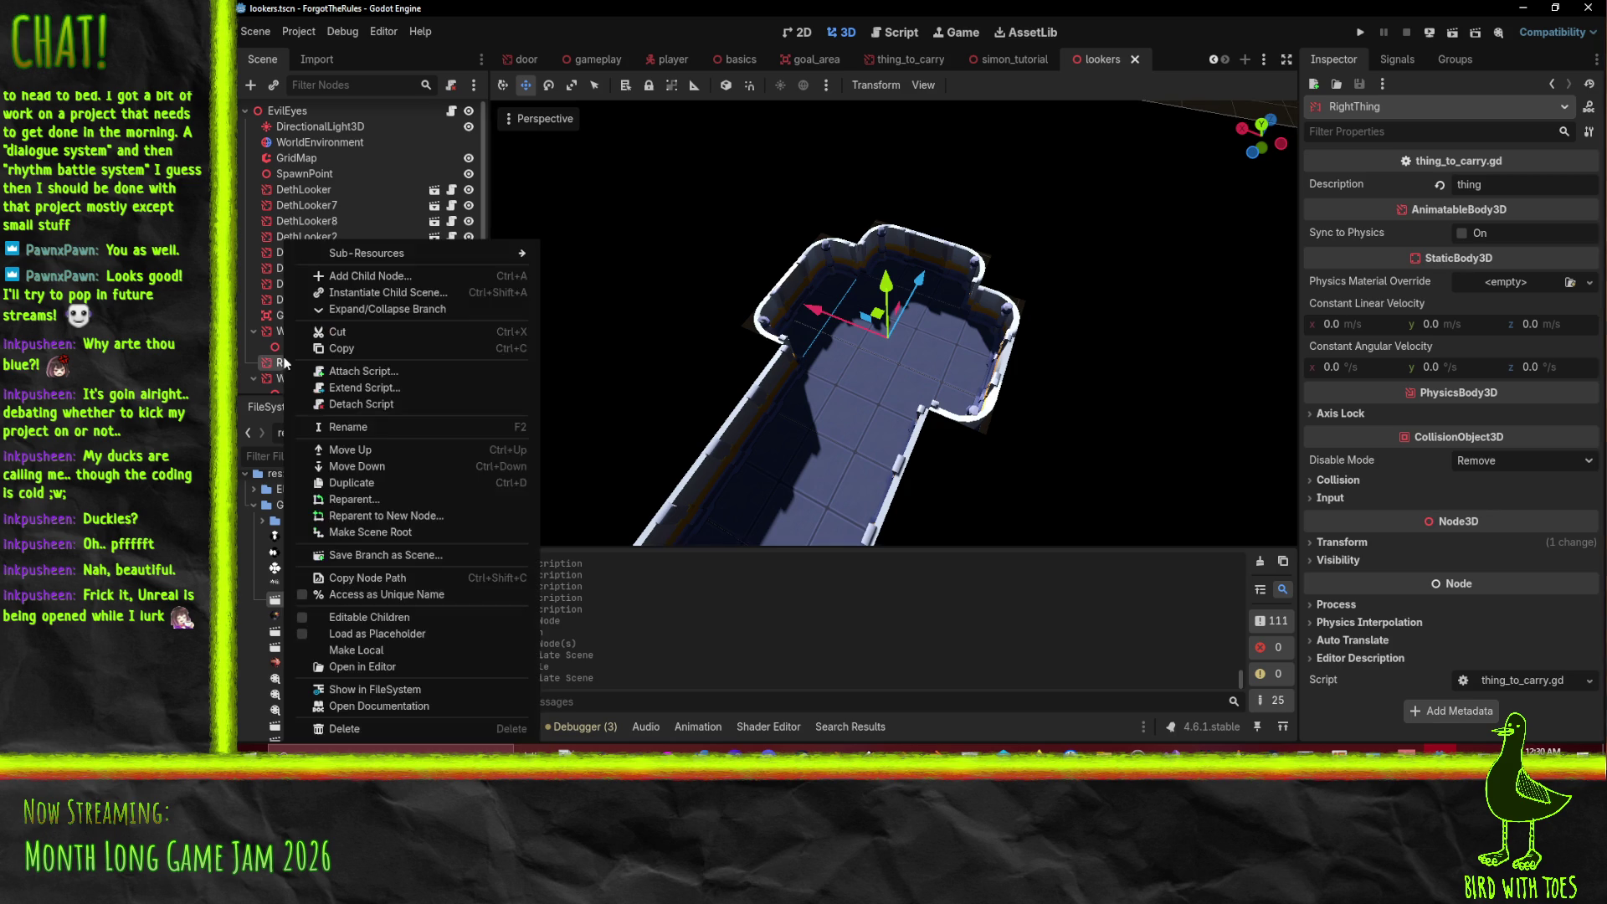
pyautogui.click(378, 275)
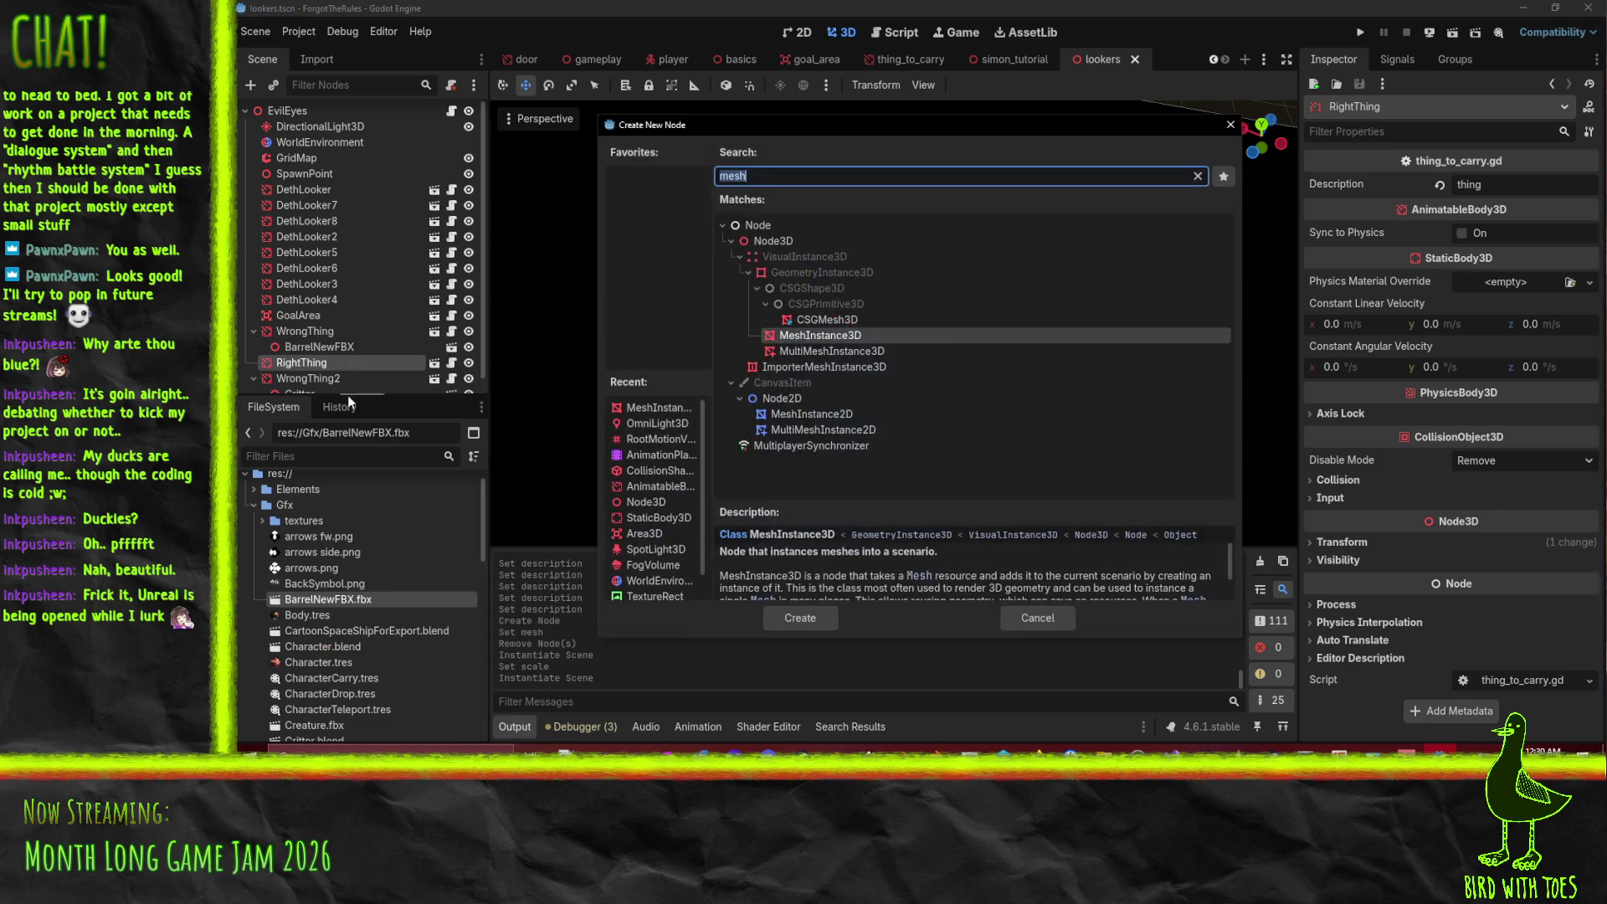
pyautogui.click(804, 616)
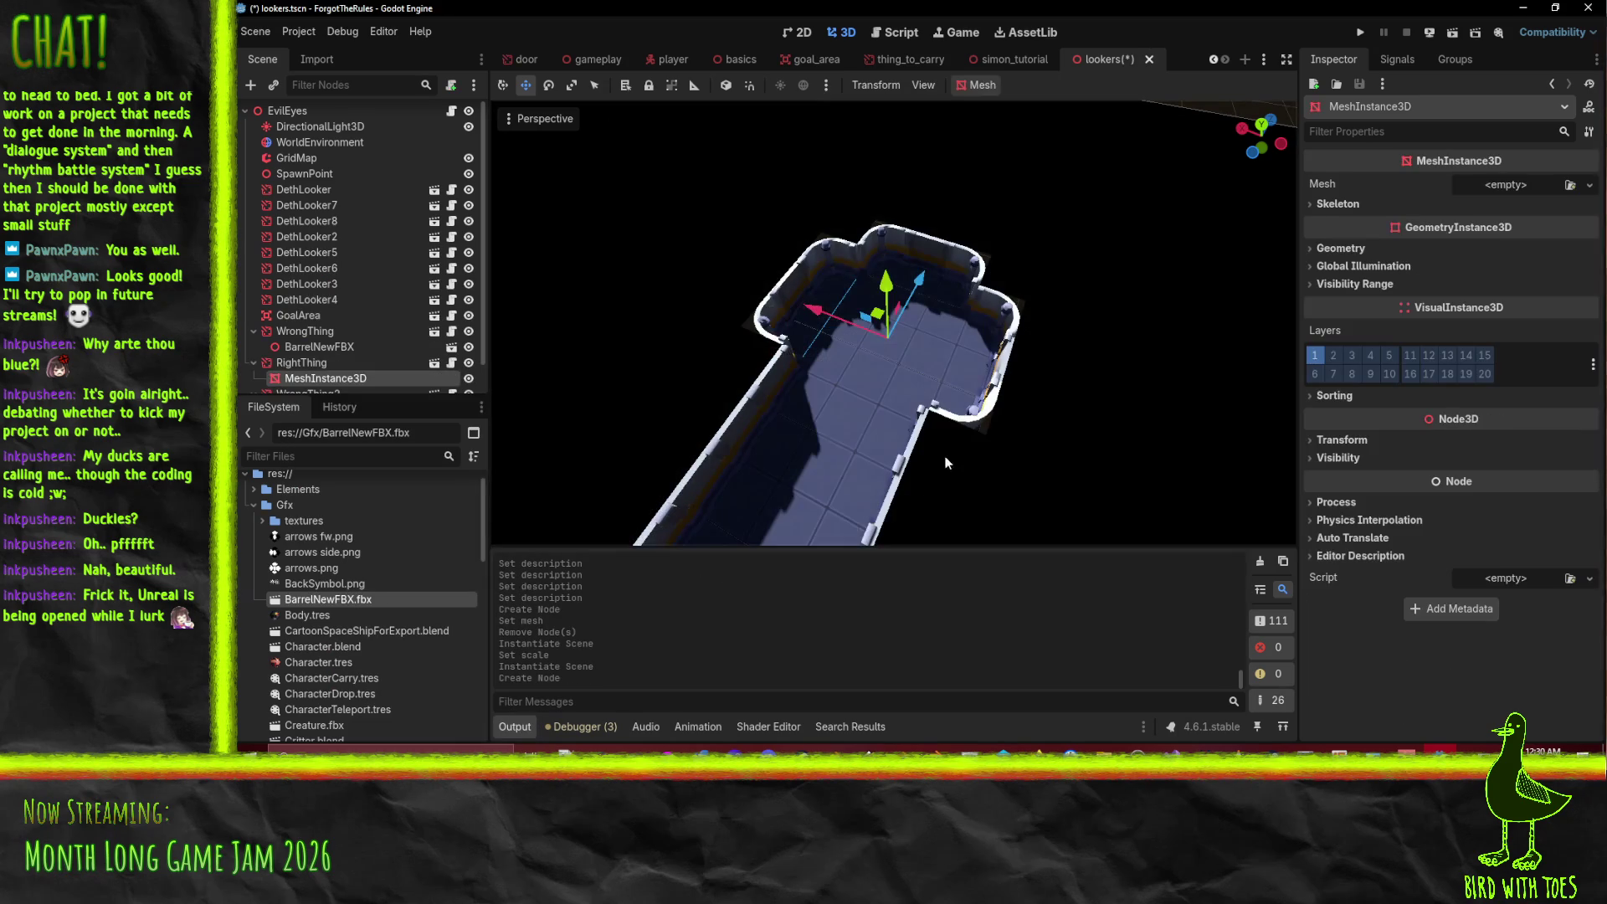
pyautogui.click(1578, 188)
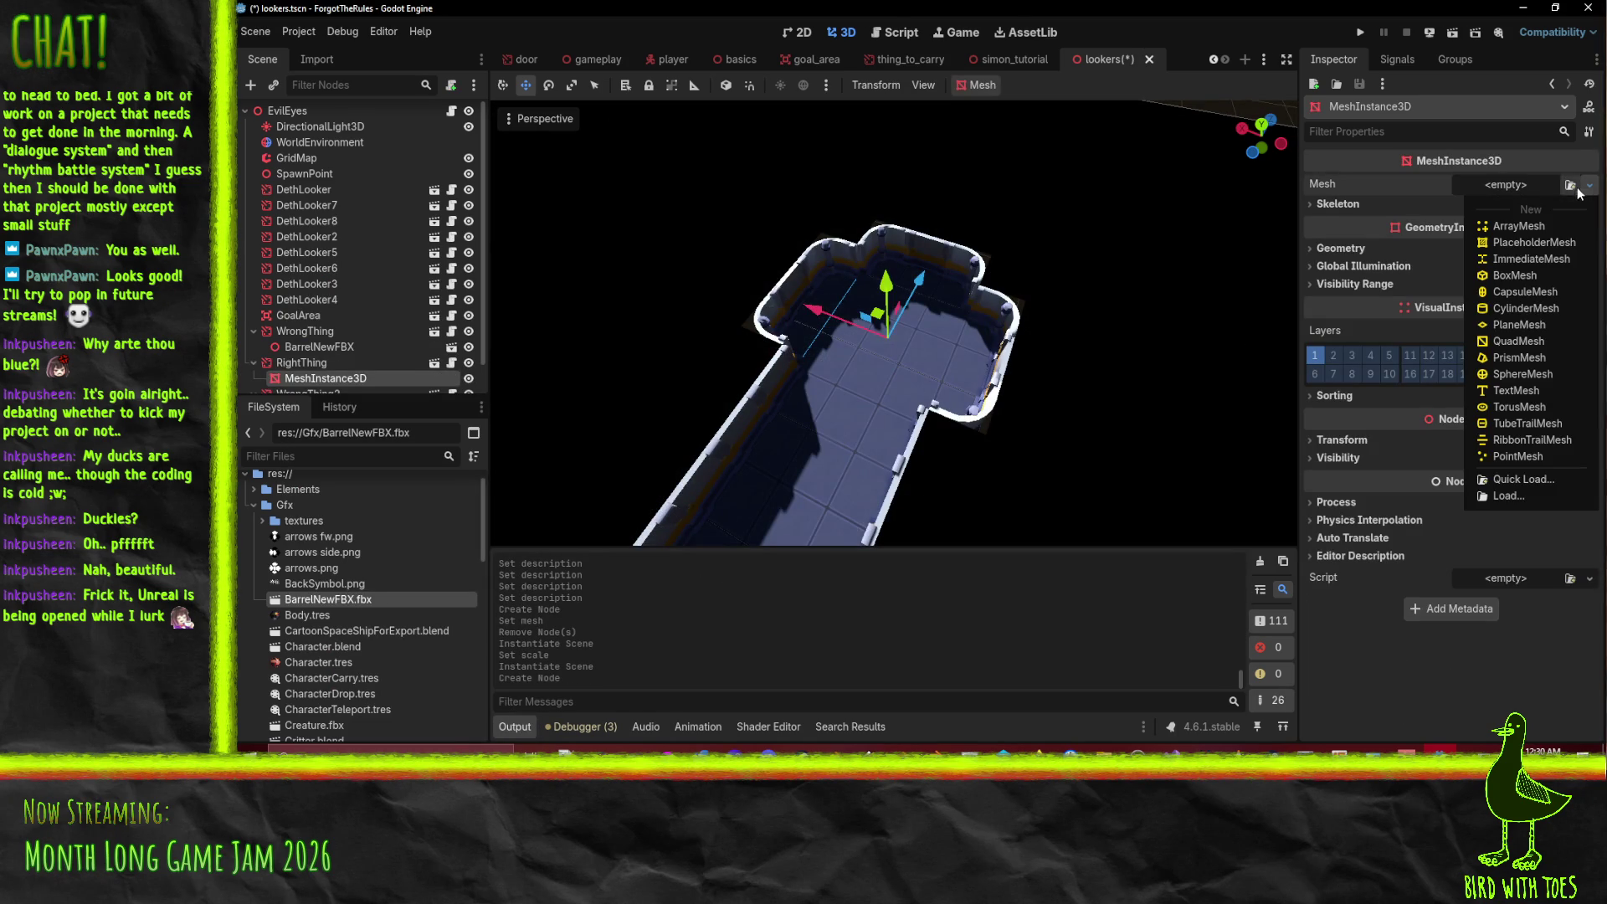
pyautogui.click(1530, 274)
pyautogui.scroll(5, 948, 348)
pyautogui.hotkey('ctrl', 's')
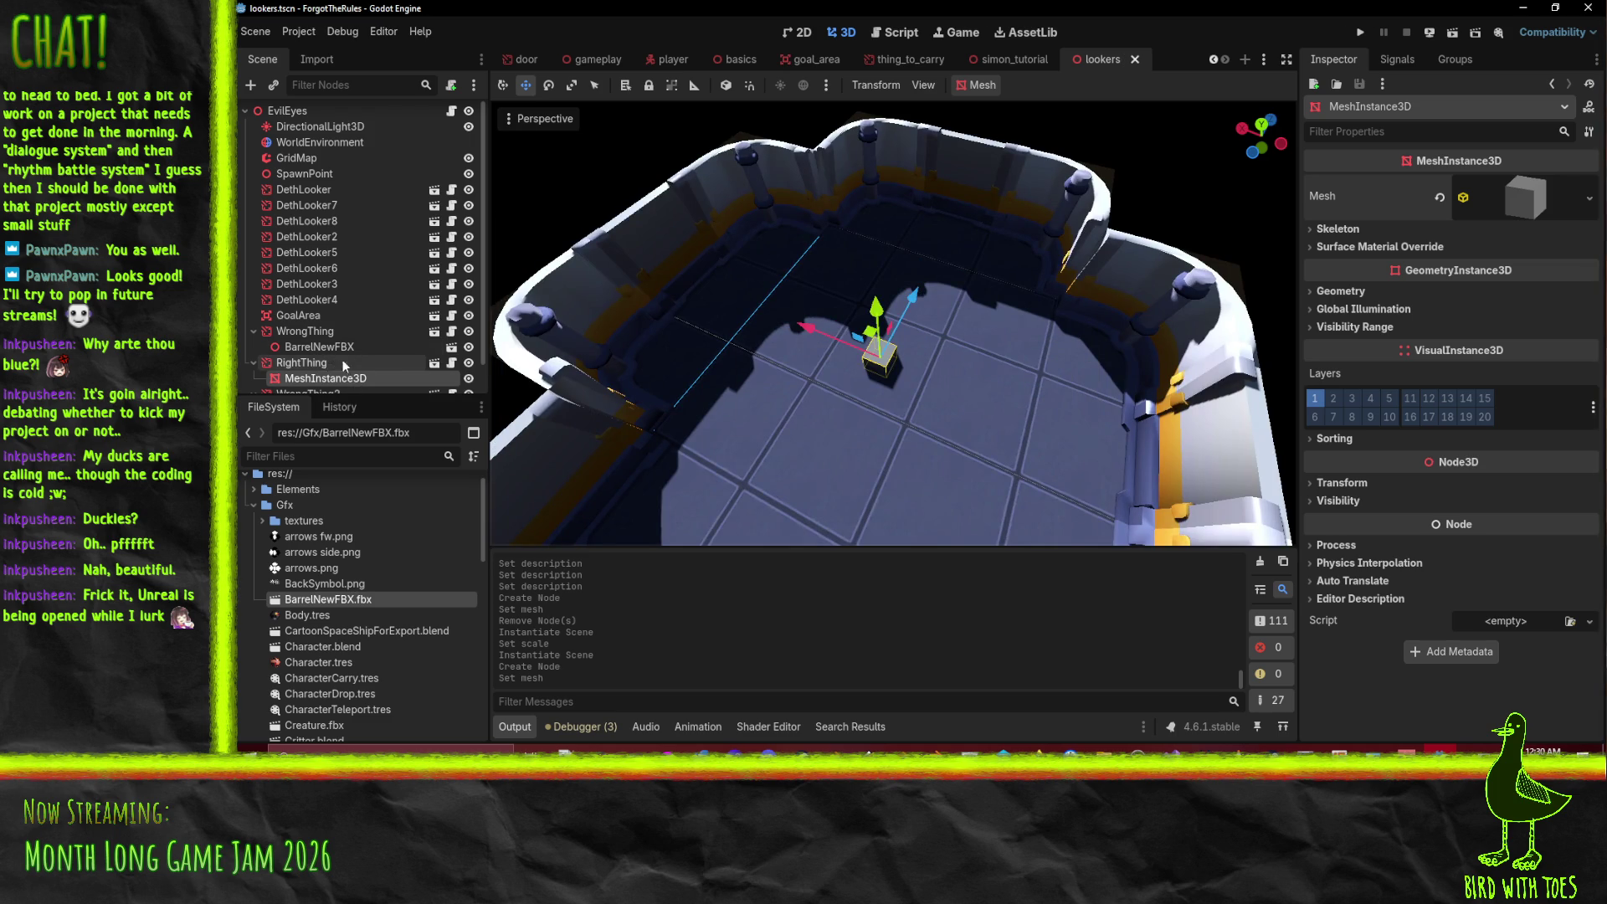
pyautogui.scroll(-5, 881, 349)
pyautogui.moveTo(881, 393); pyautogui.dragTo(956, 280)
pyautogui.scroll(5, 921, 268)
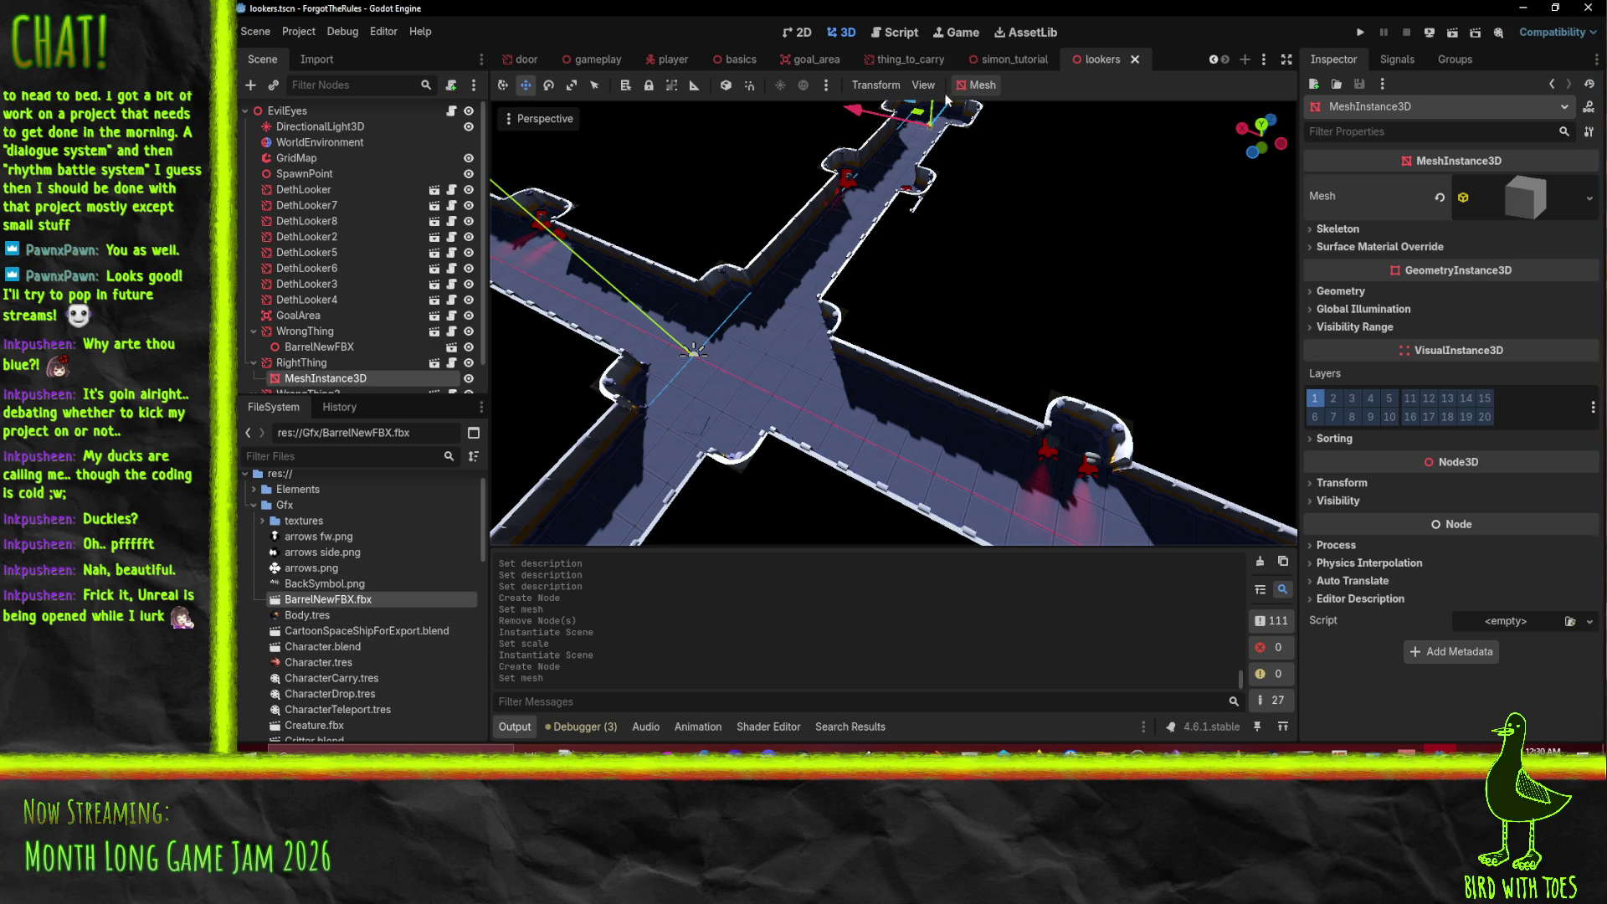
pyautogui.scroll(-3, 389, 532)
pyautogui.scroll(5, 369, 530)
# - Open input_restrictions.tscn from the Levels folder
pyautogui.doubleClick(383, 531)
pyautogui.doubleClick(334, 547)
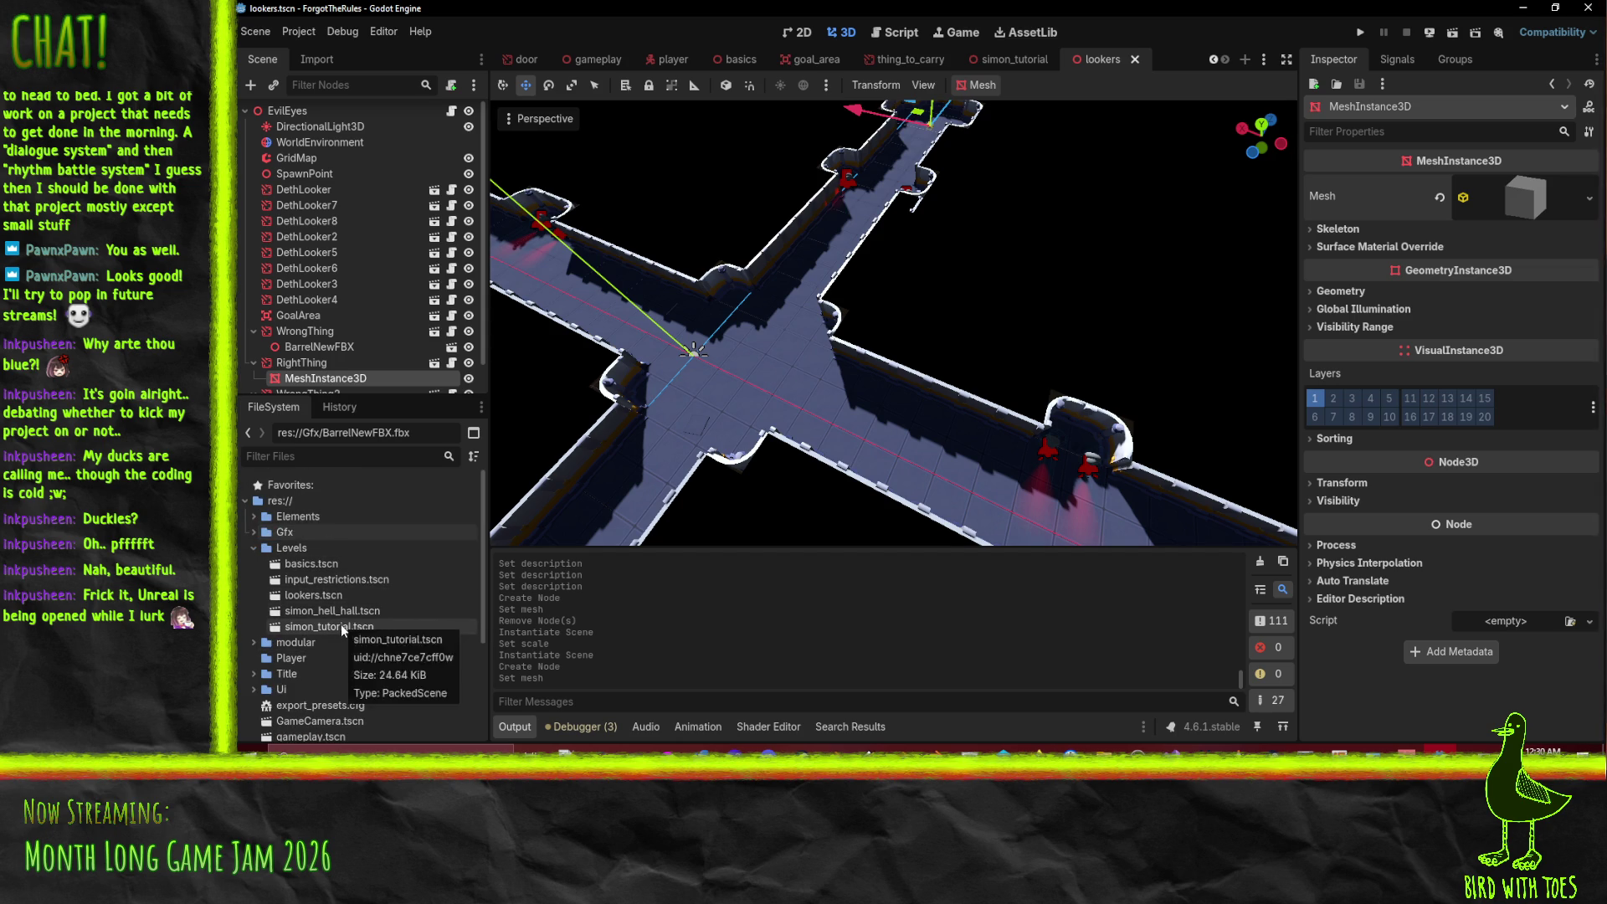
pyautogui.doubleClick(346, 580)
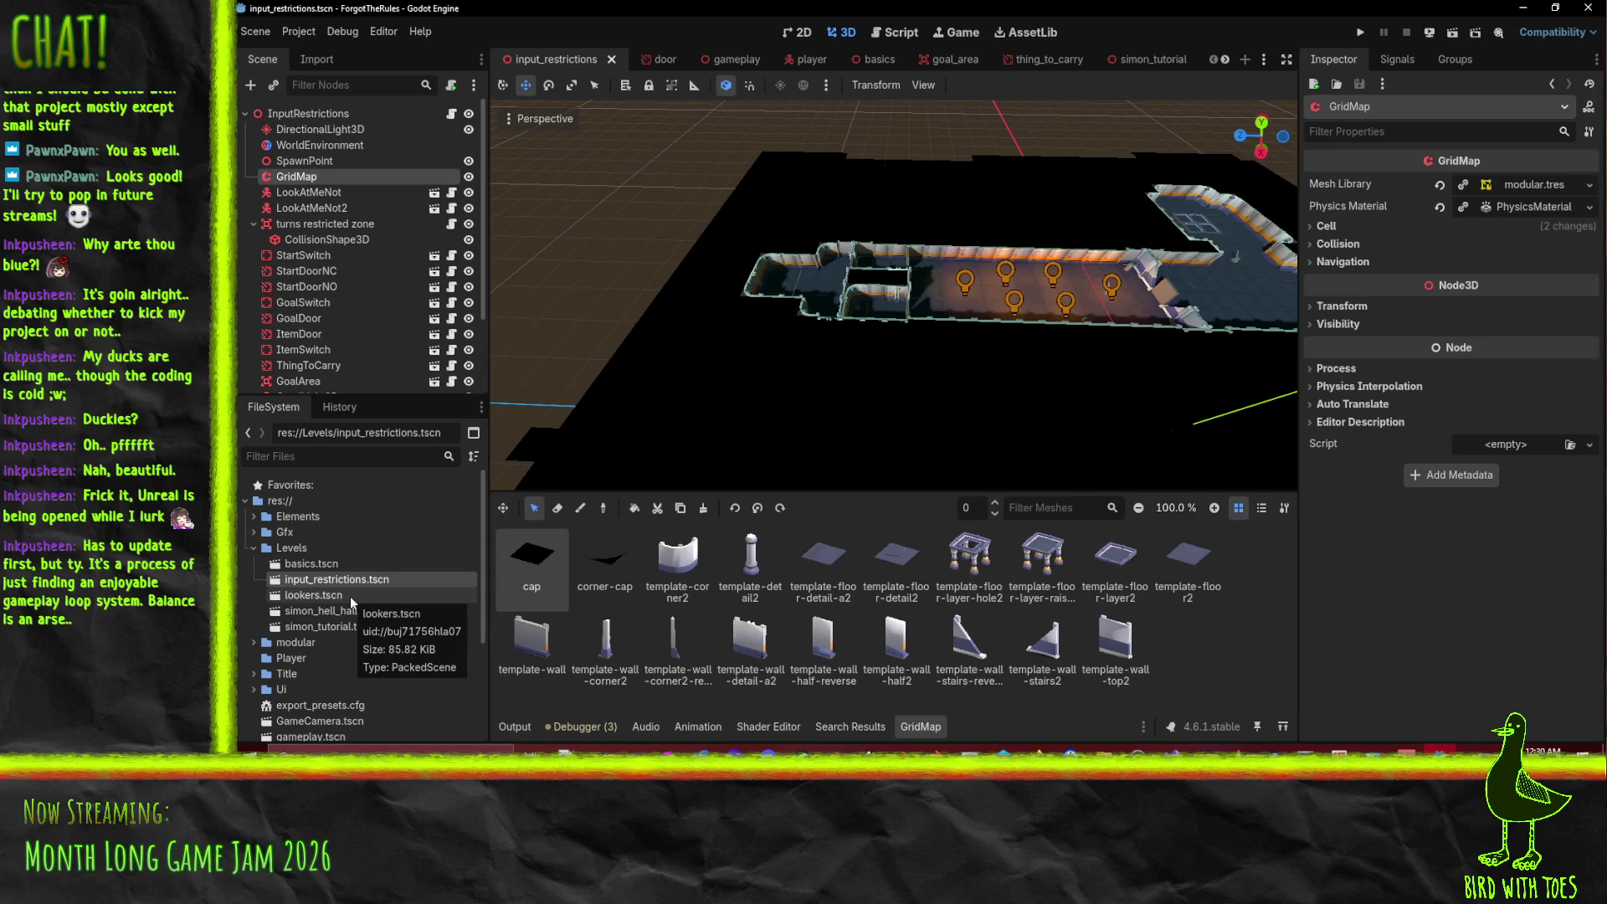
# - Select ThingToCarry and enter 'simple trinket' as its description
pyautogui.scroll(-2, 365, 305)
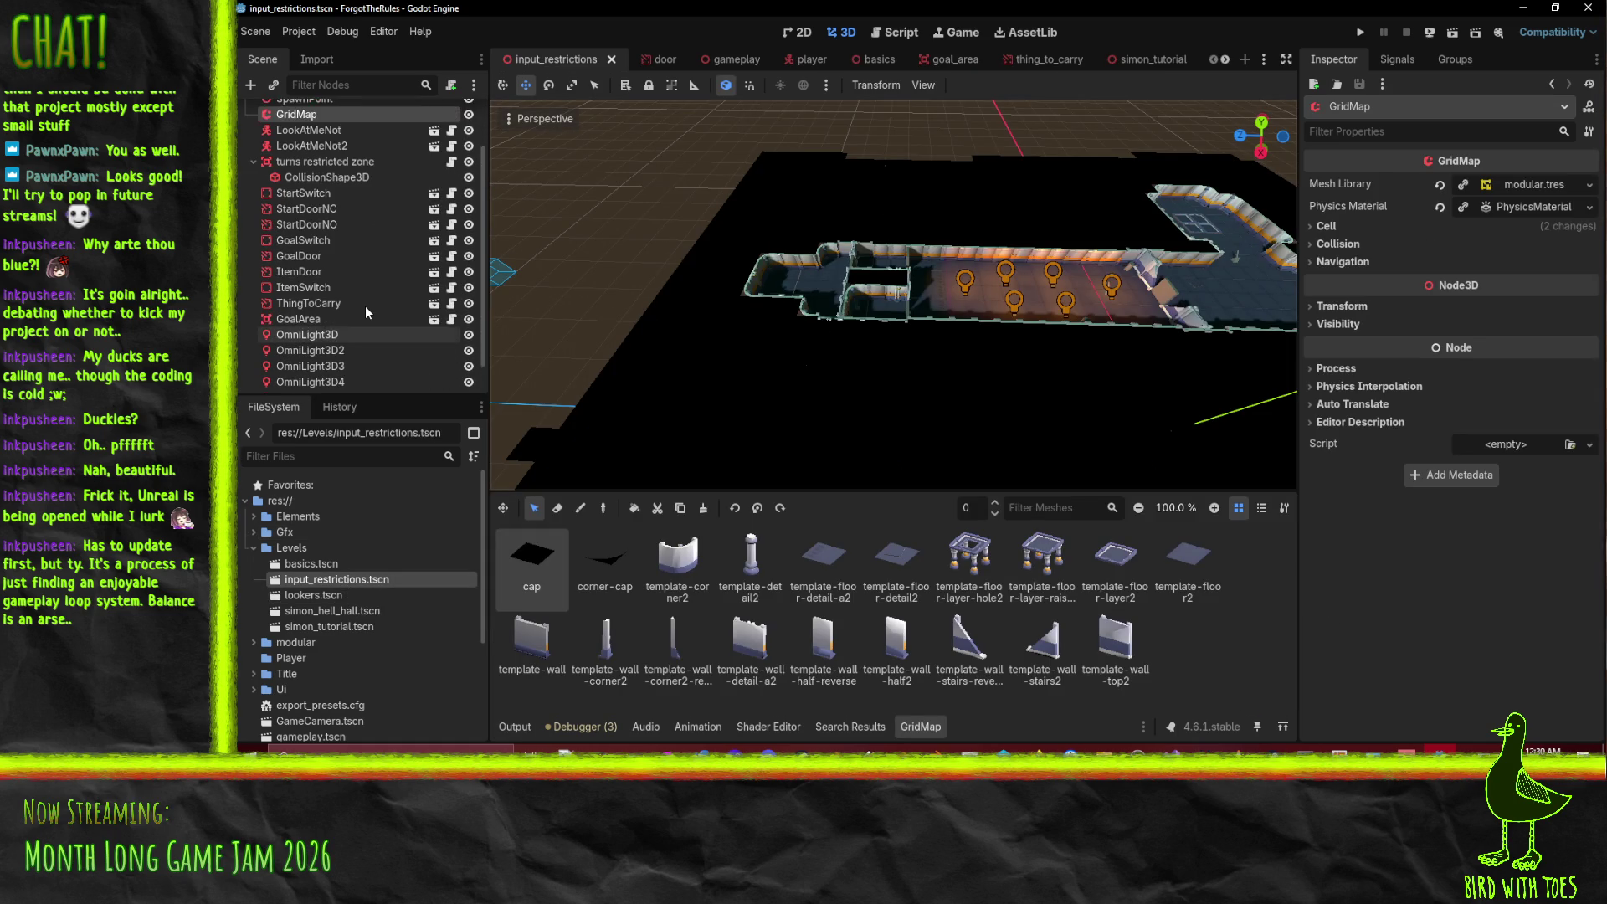
pyautogui.doubleClick(329, 303)
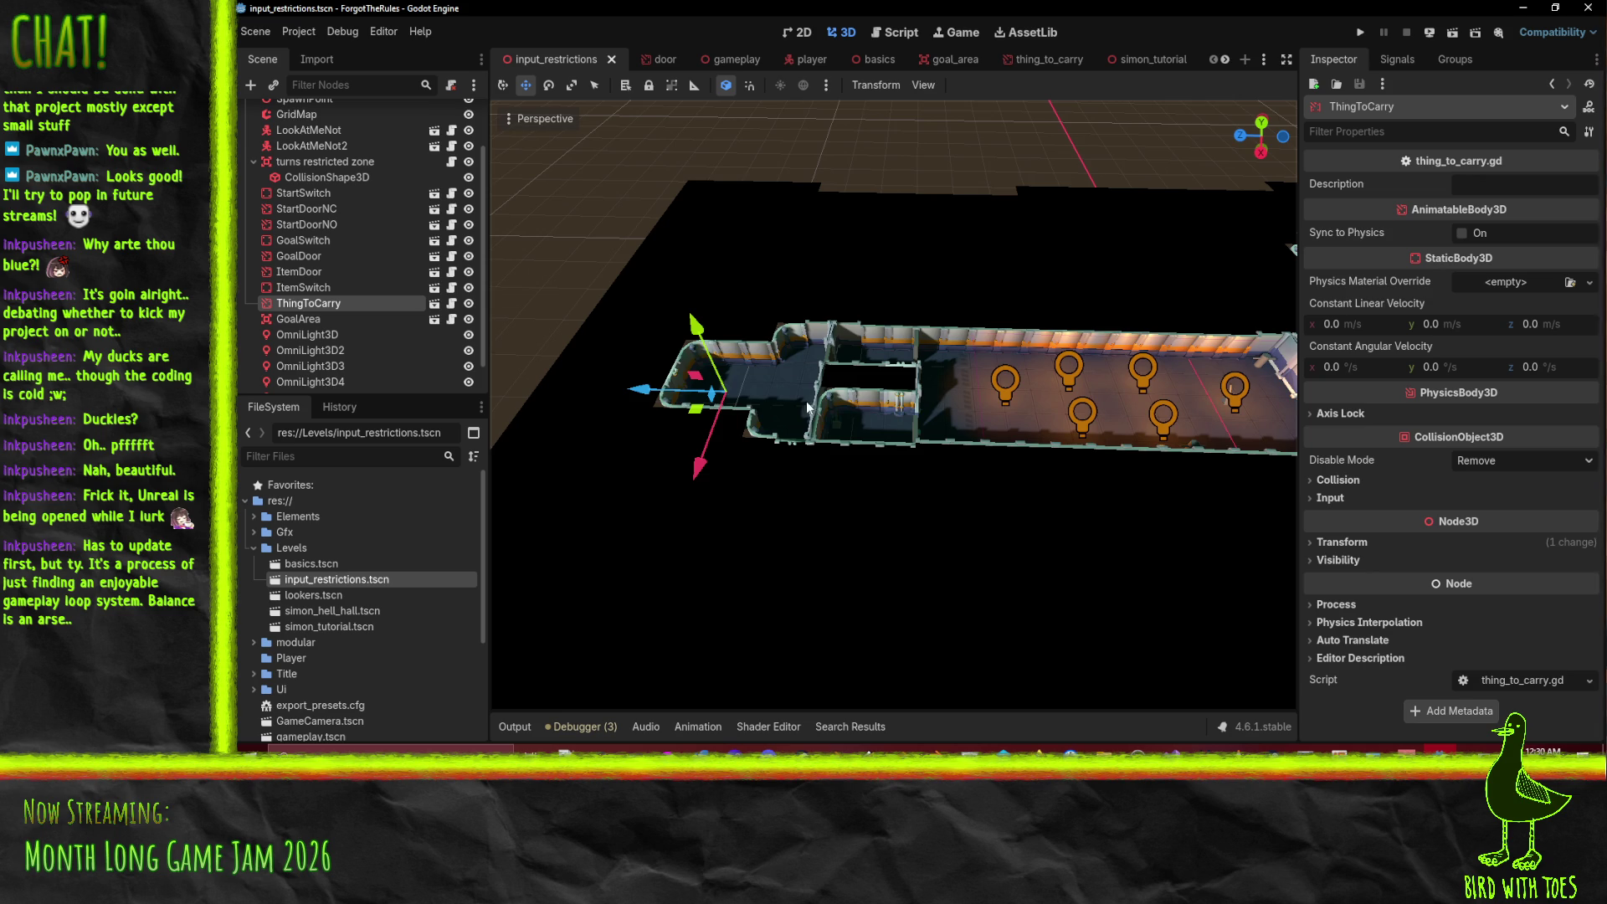
pyautogui.scroll(8, 808, 407)
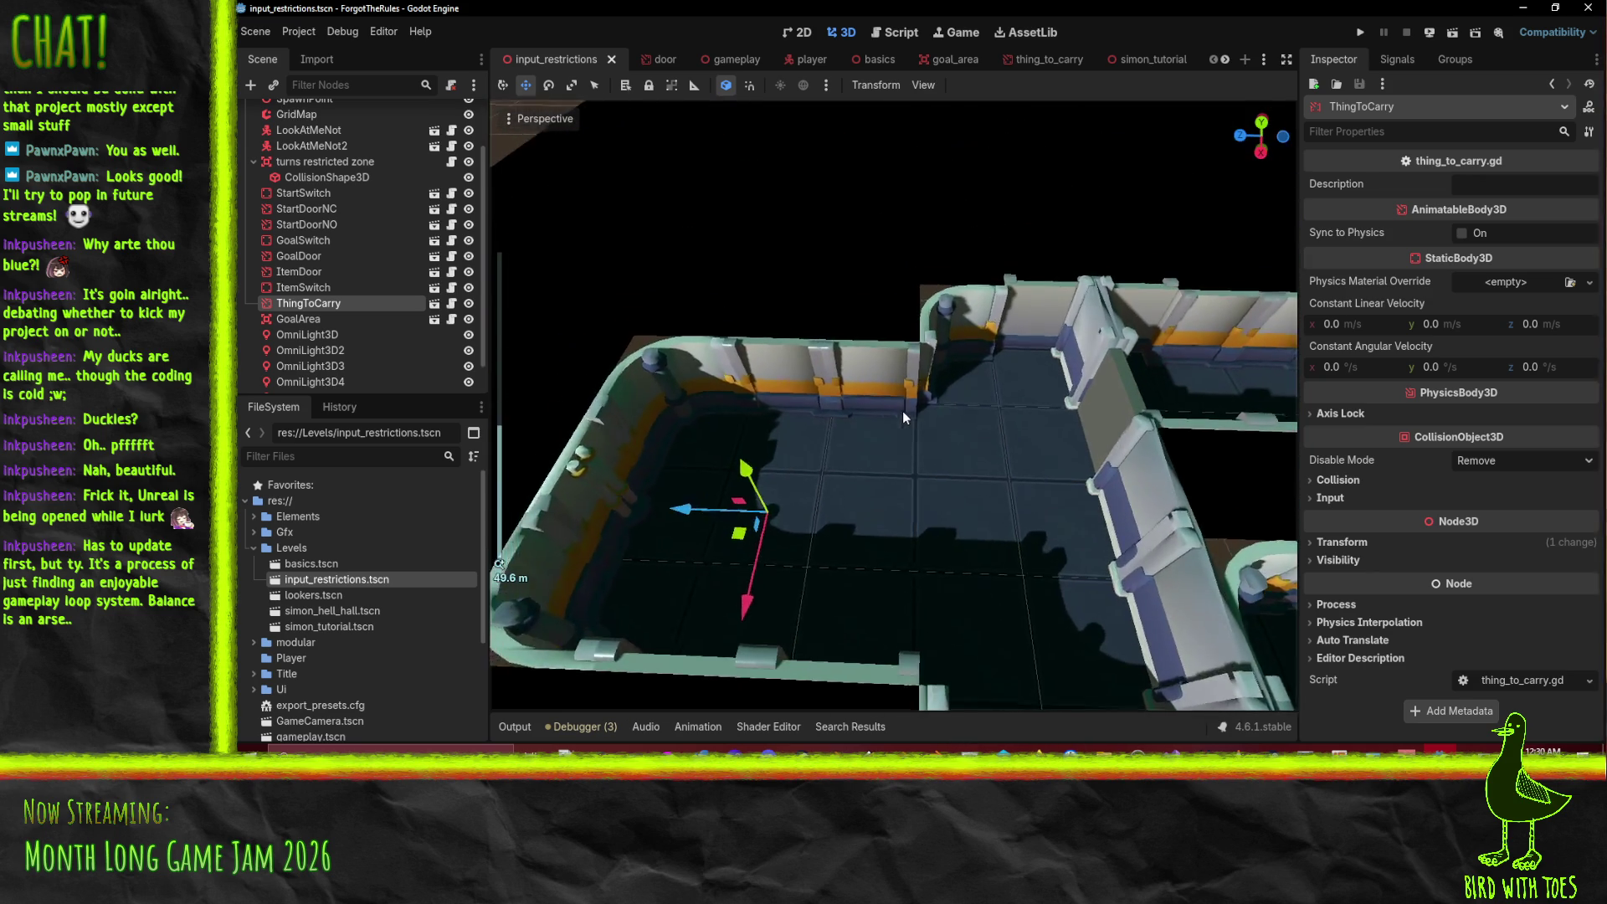
pyautogui.scroll(-4, 362, 607)
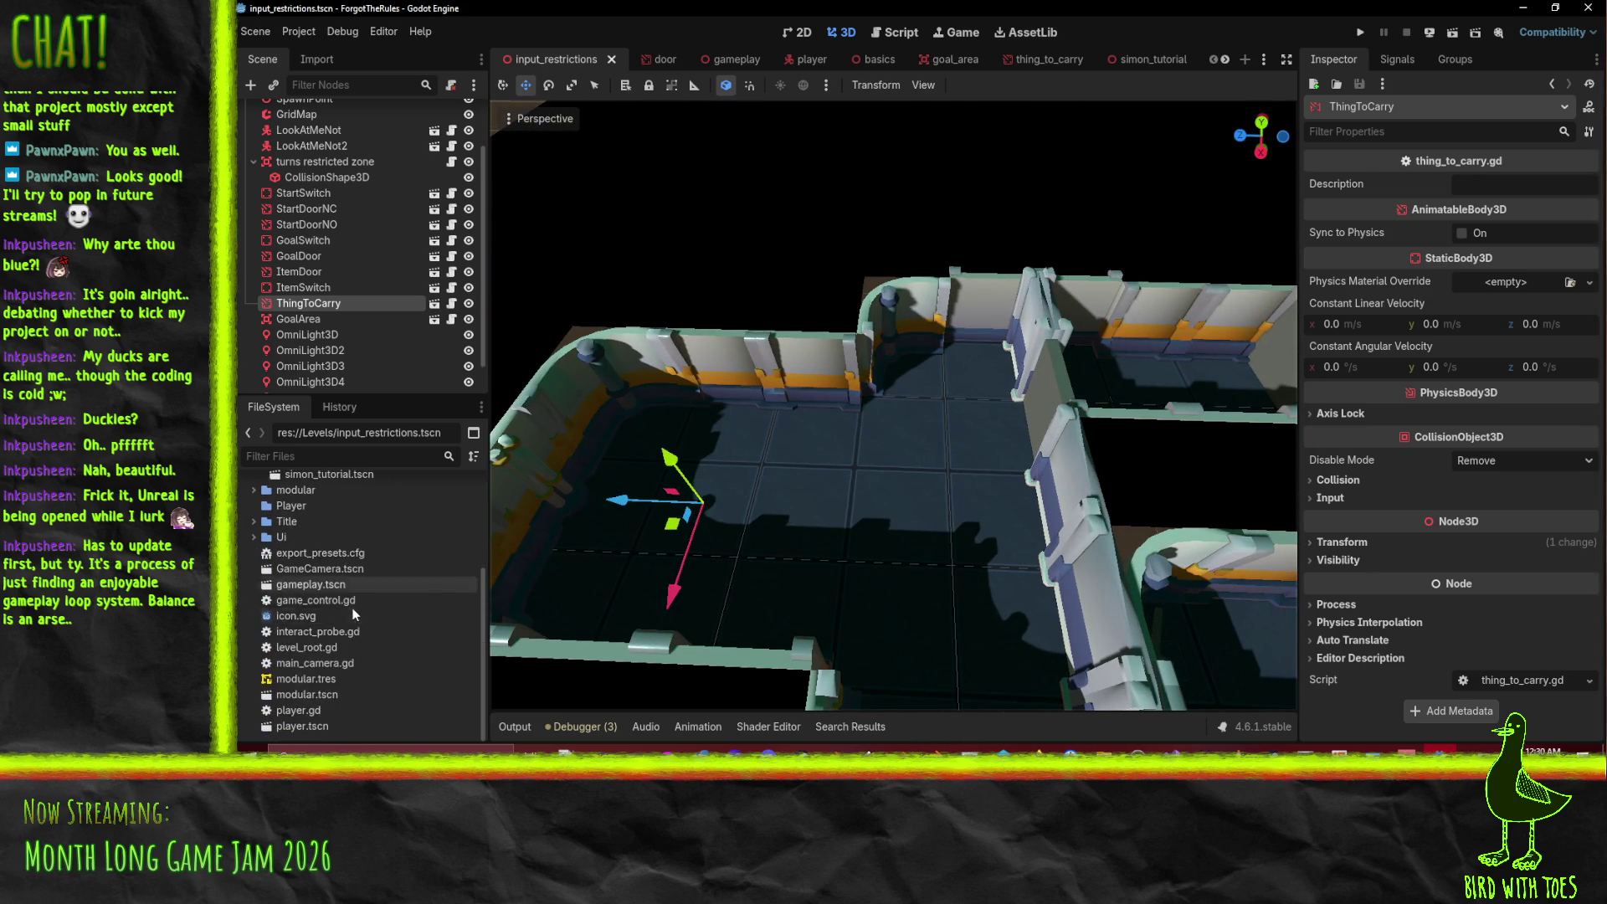
pyautogui.scroll(4, 355, 608)
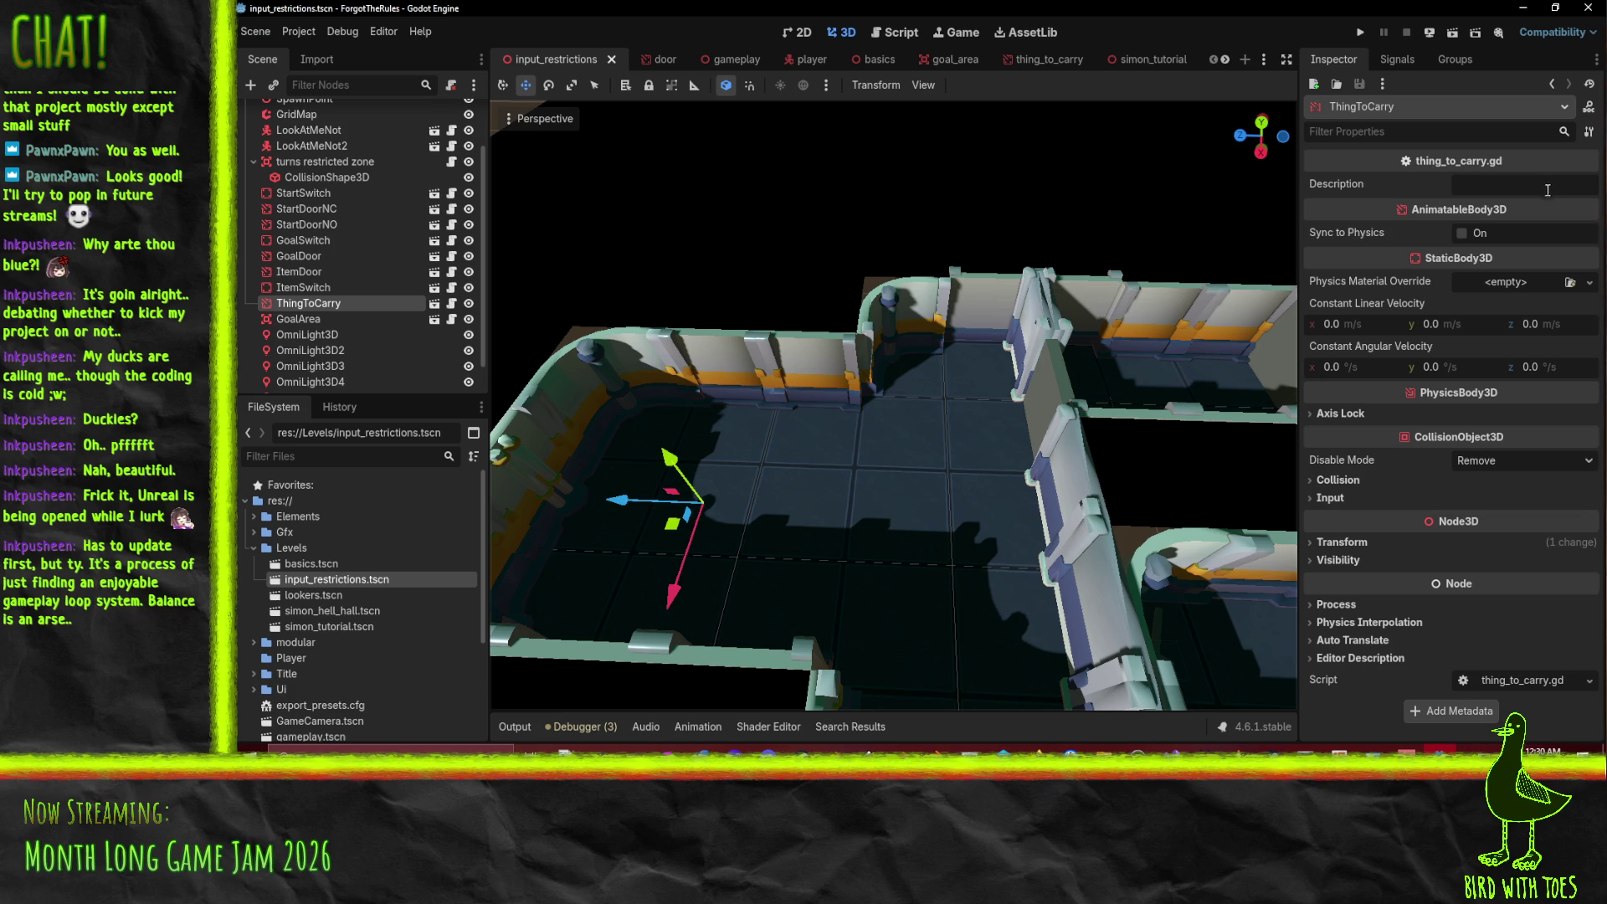
pyautogui.click(1536, 180)
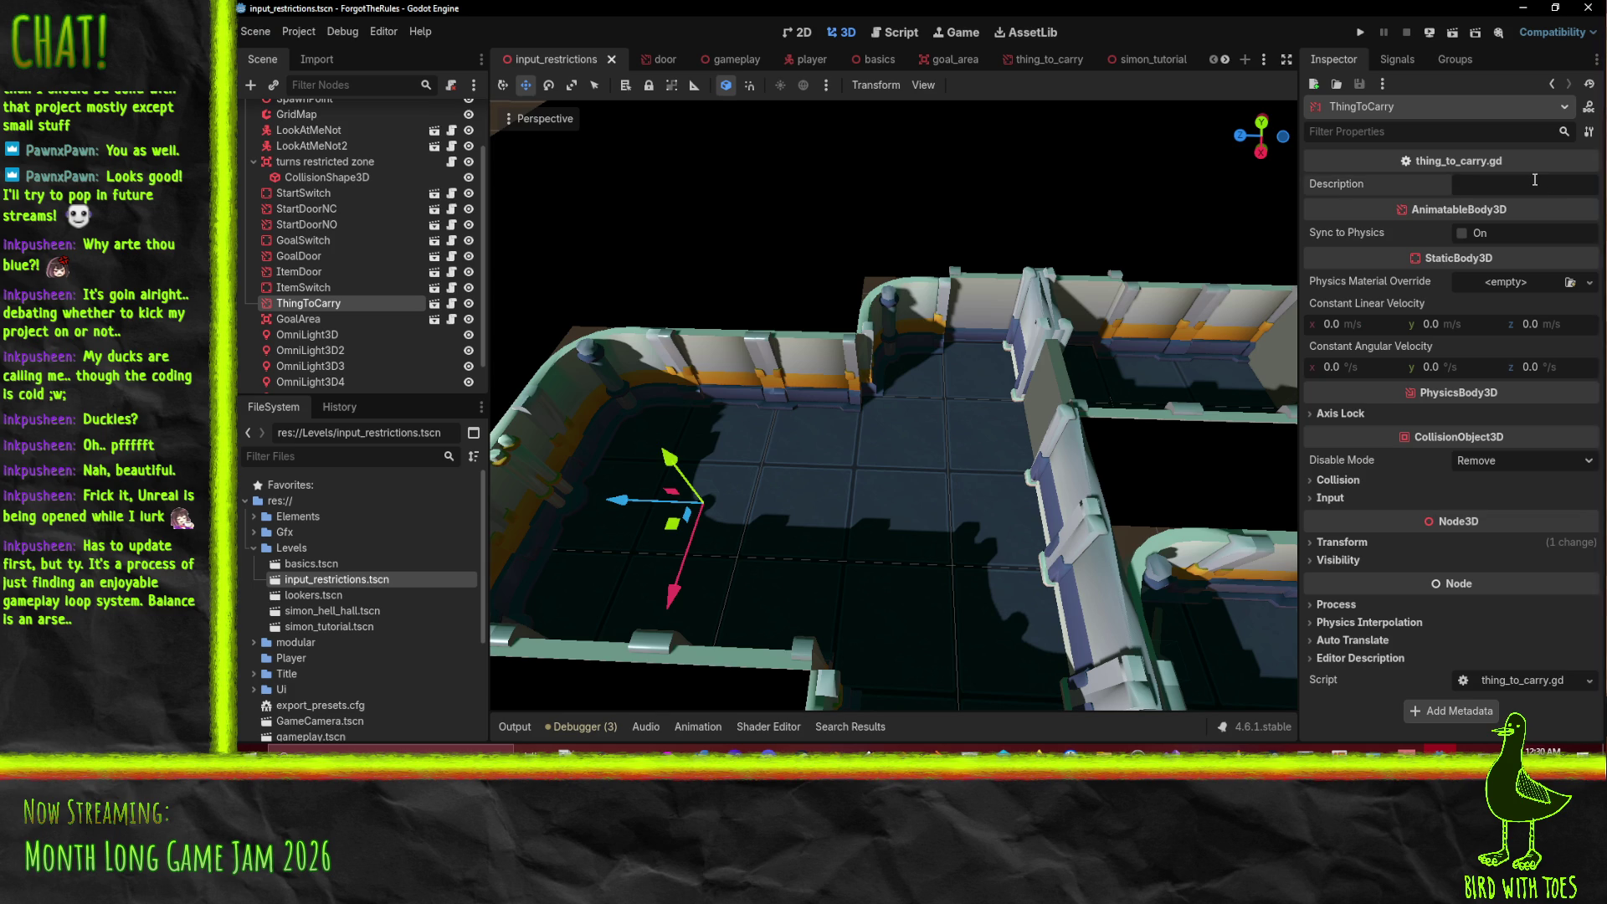
pyautogui.scroll(-10, 1145, 389)
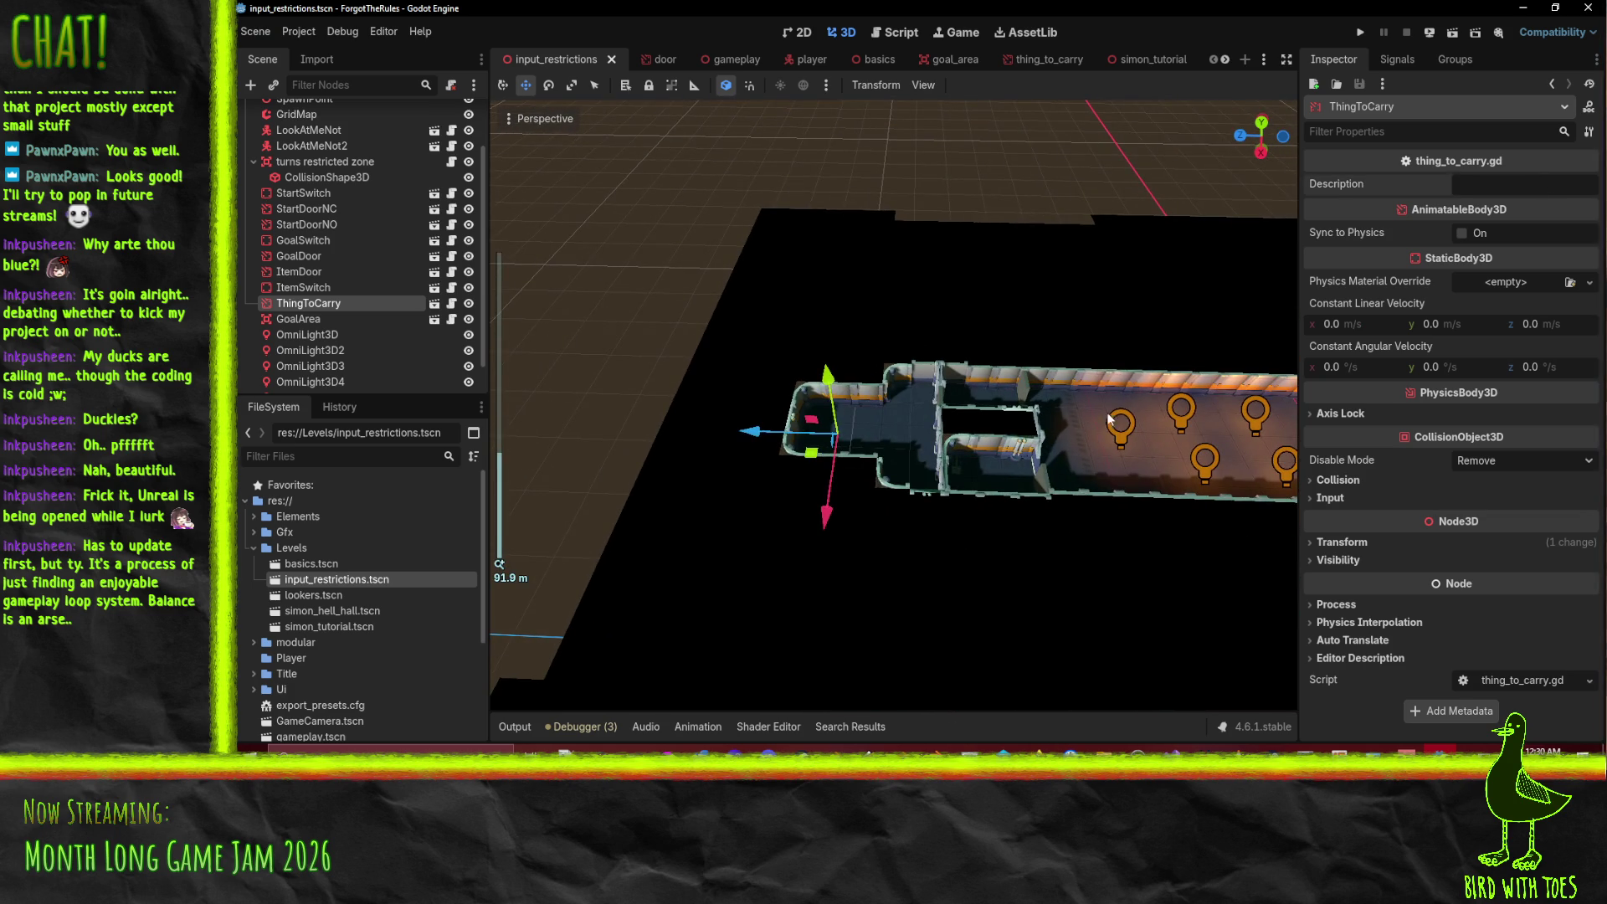
pyautogui.scroll(8, 1023, 416)
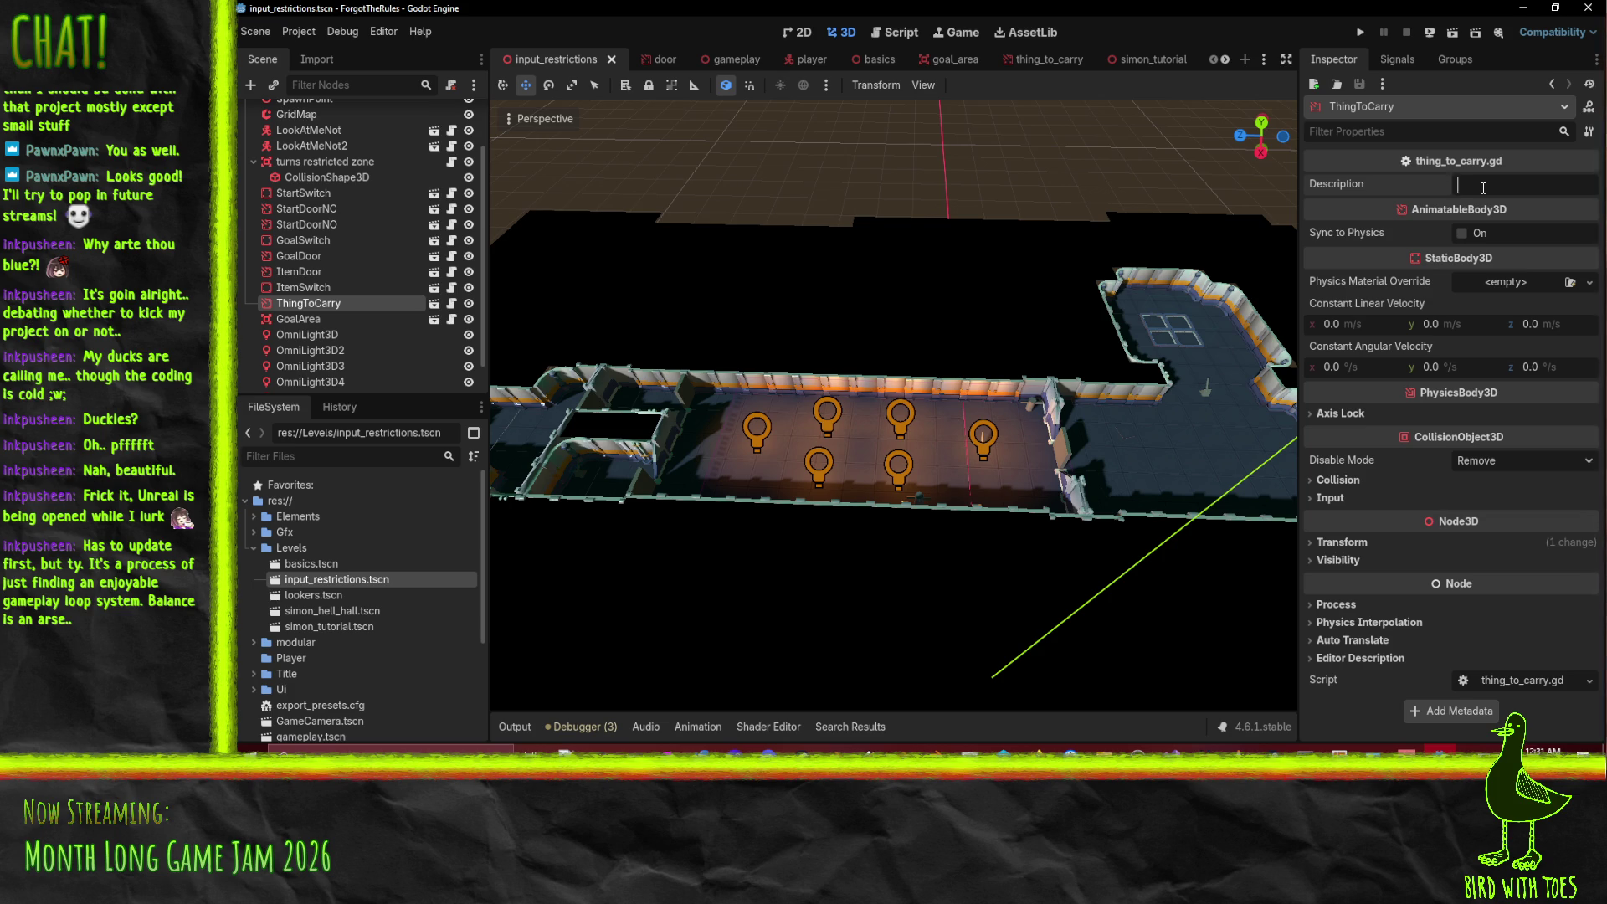
pyautogui.write('simple trinket')
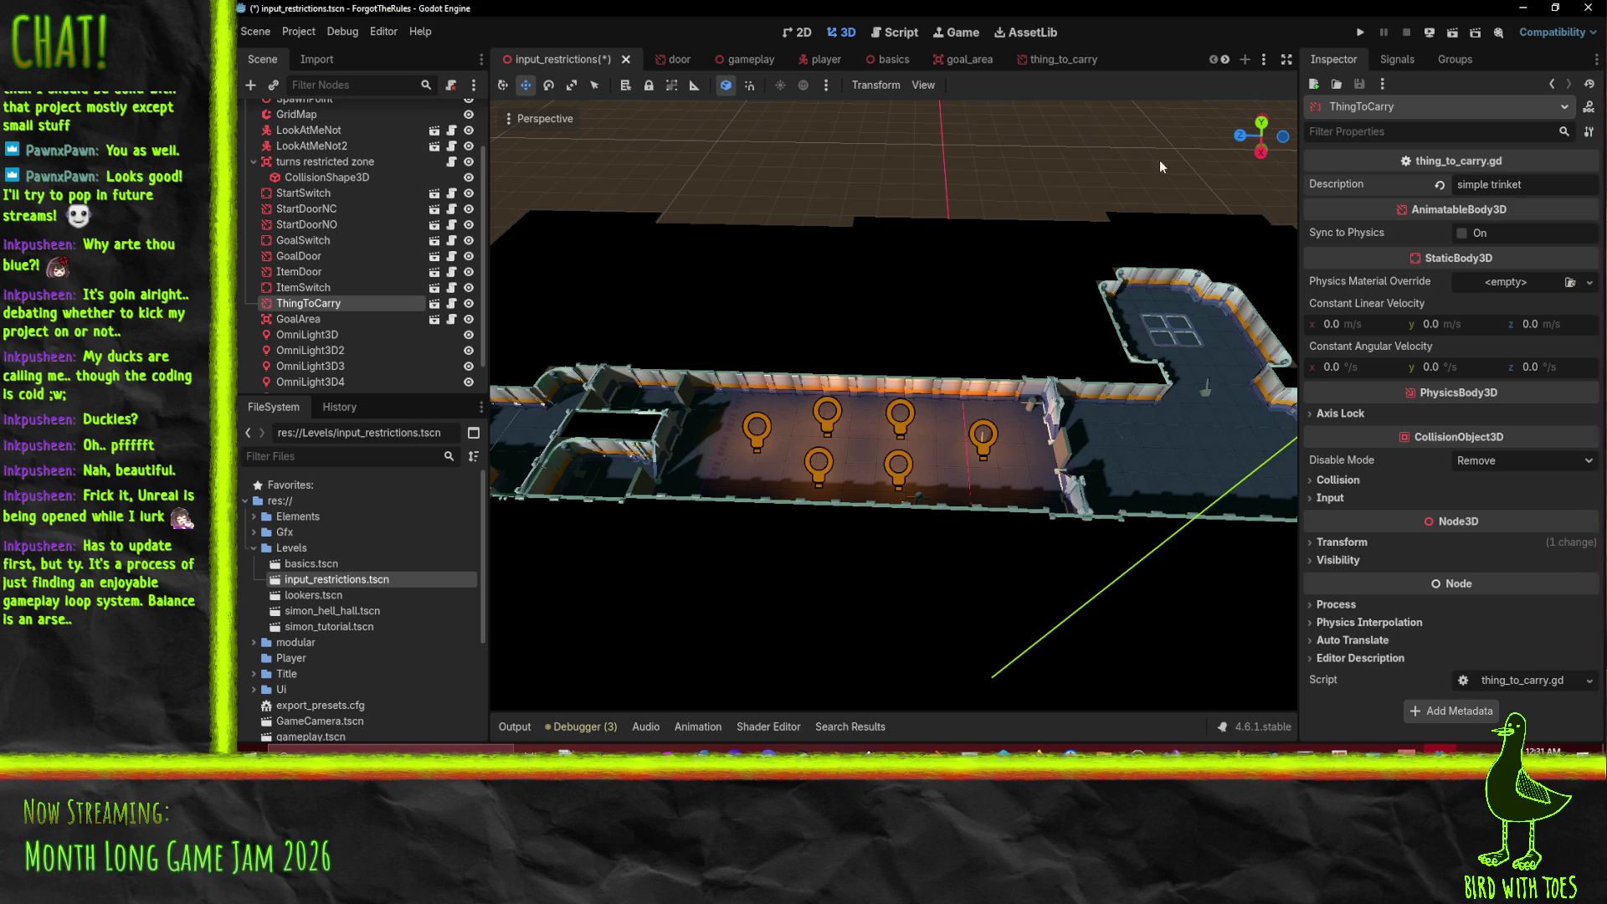
pyautogui.write('f')
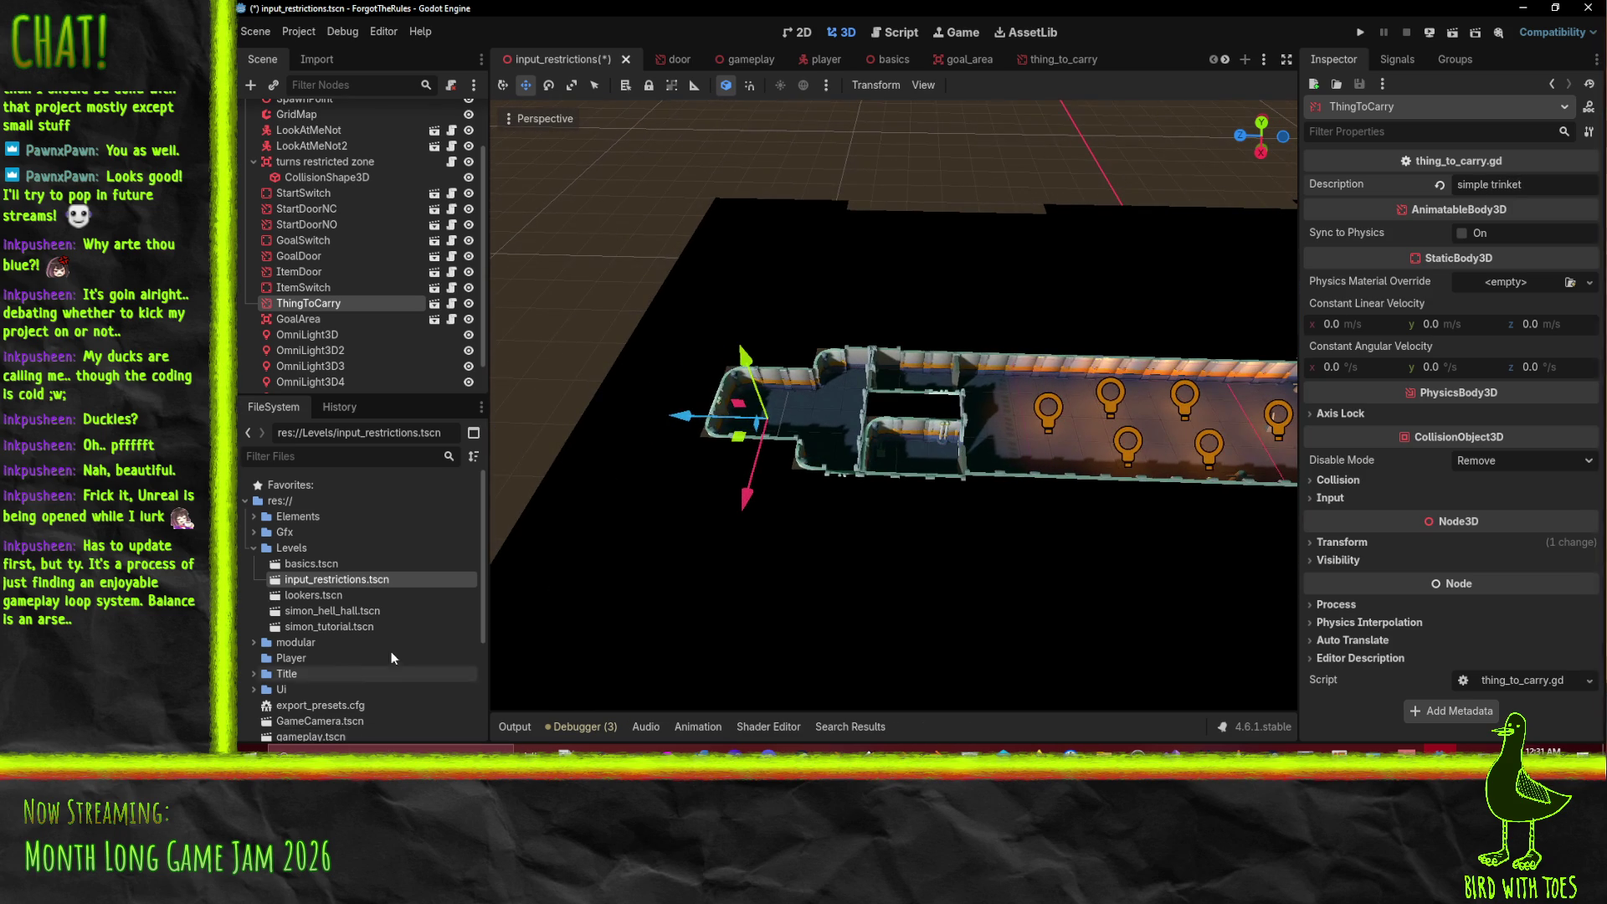
# - Browse the Gfx folder and open CartoonSpaceShipForExport.blend's import settings
pyautogui.scroll(-5, 393, 661)
pyautogui.scroll(5, 398, 627)
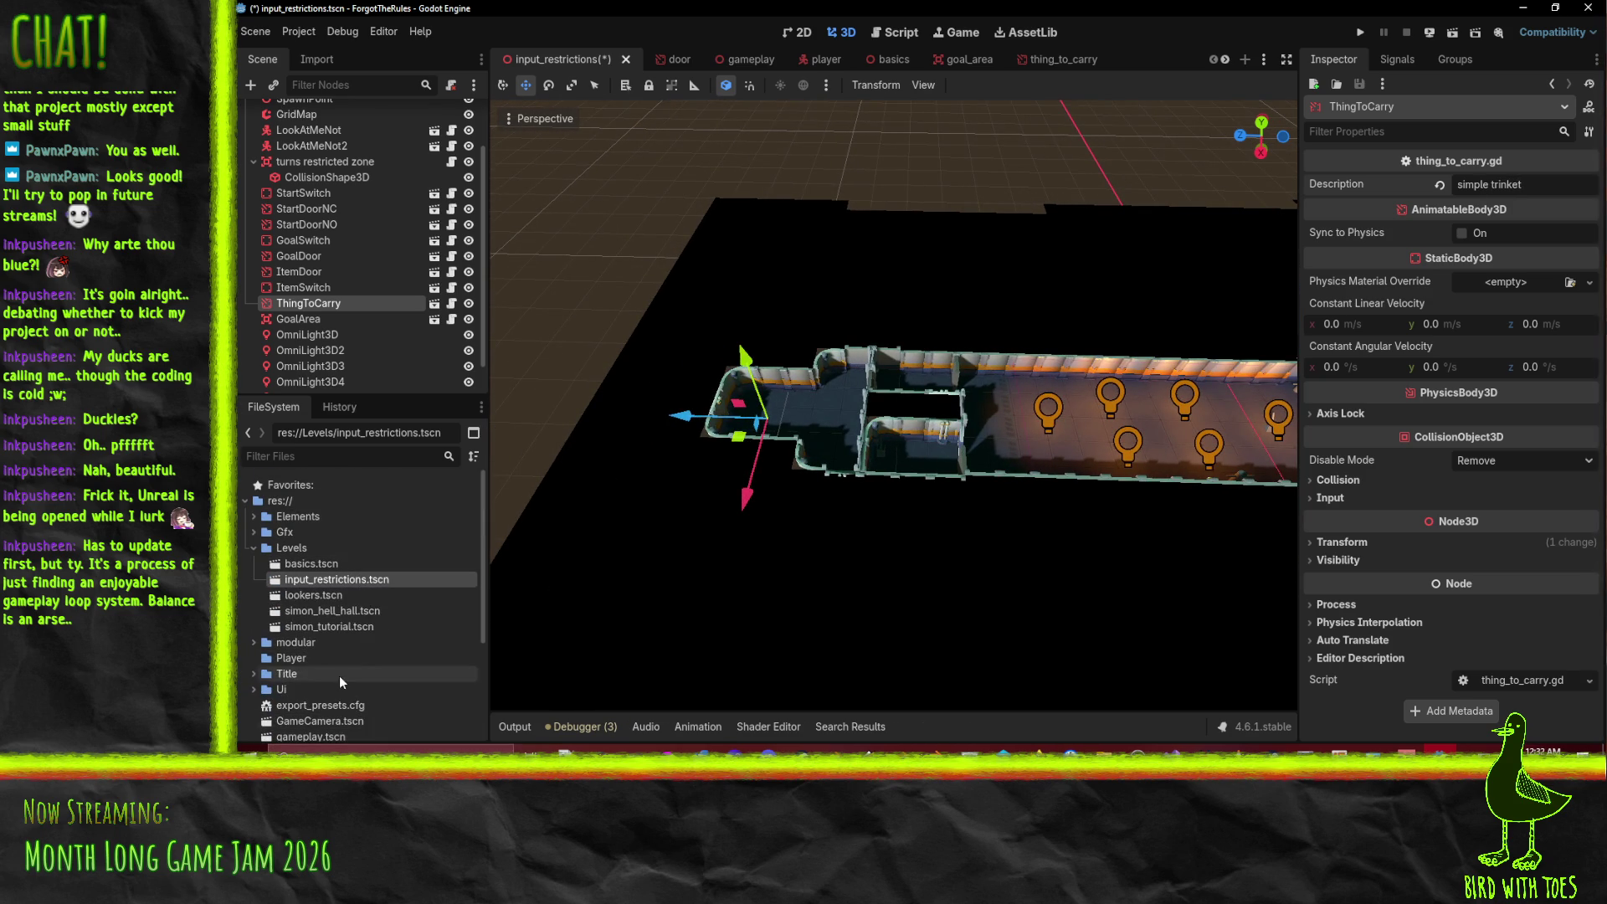
pyautogui.click(253, 533)
pyautogui.scroll(-5, 355, 581)
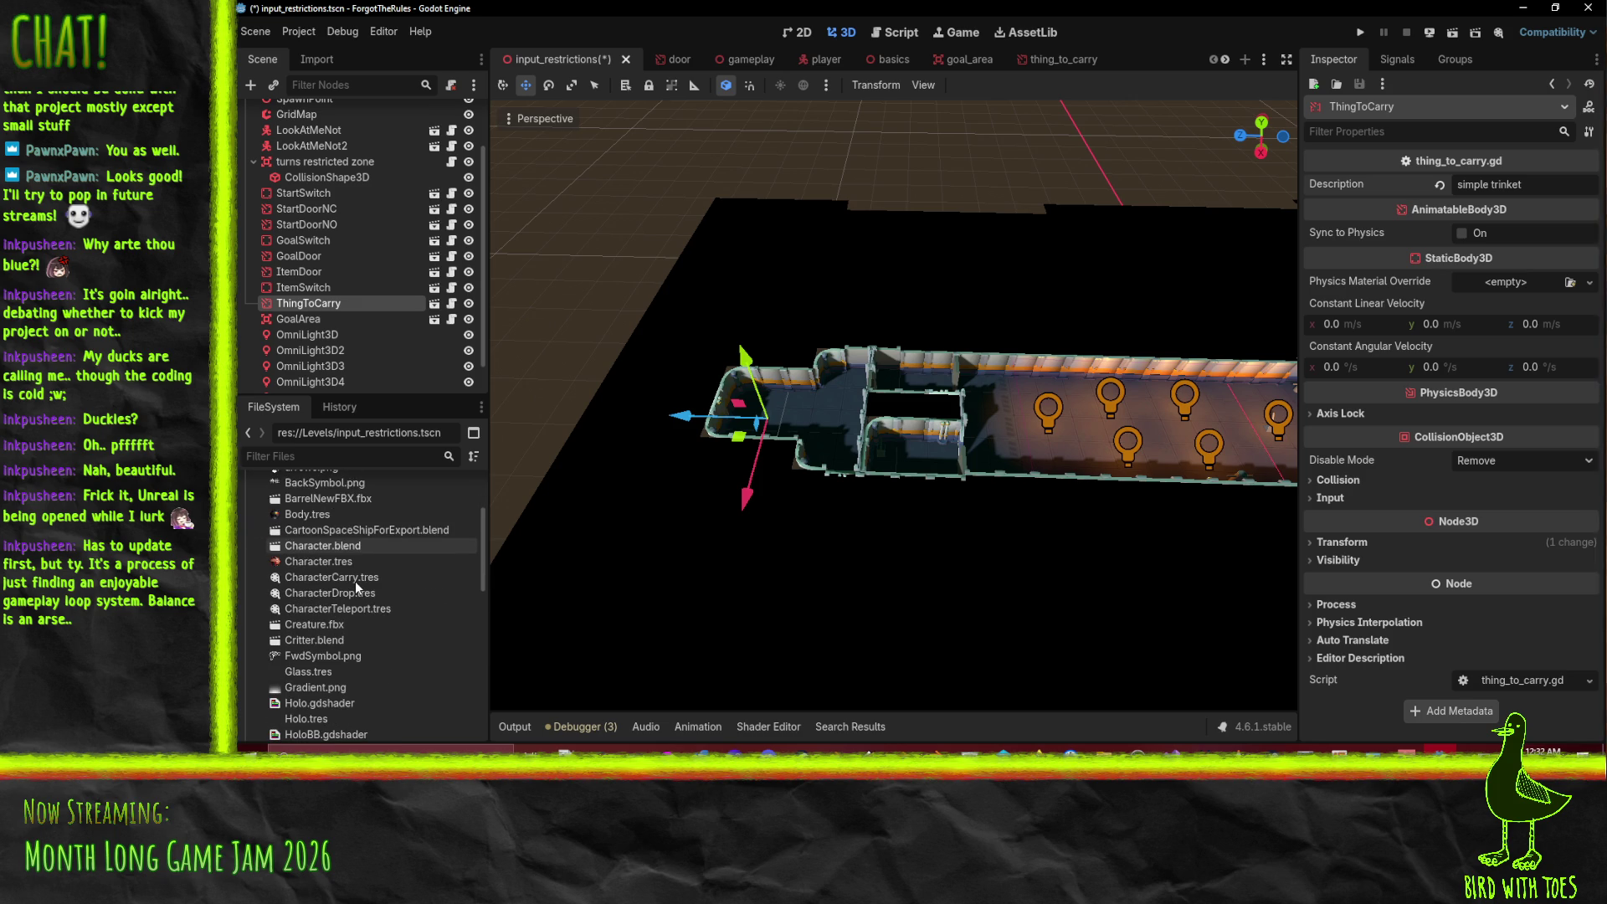
pyautogui.scroll(-4, 354, 586)
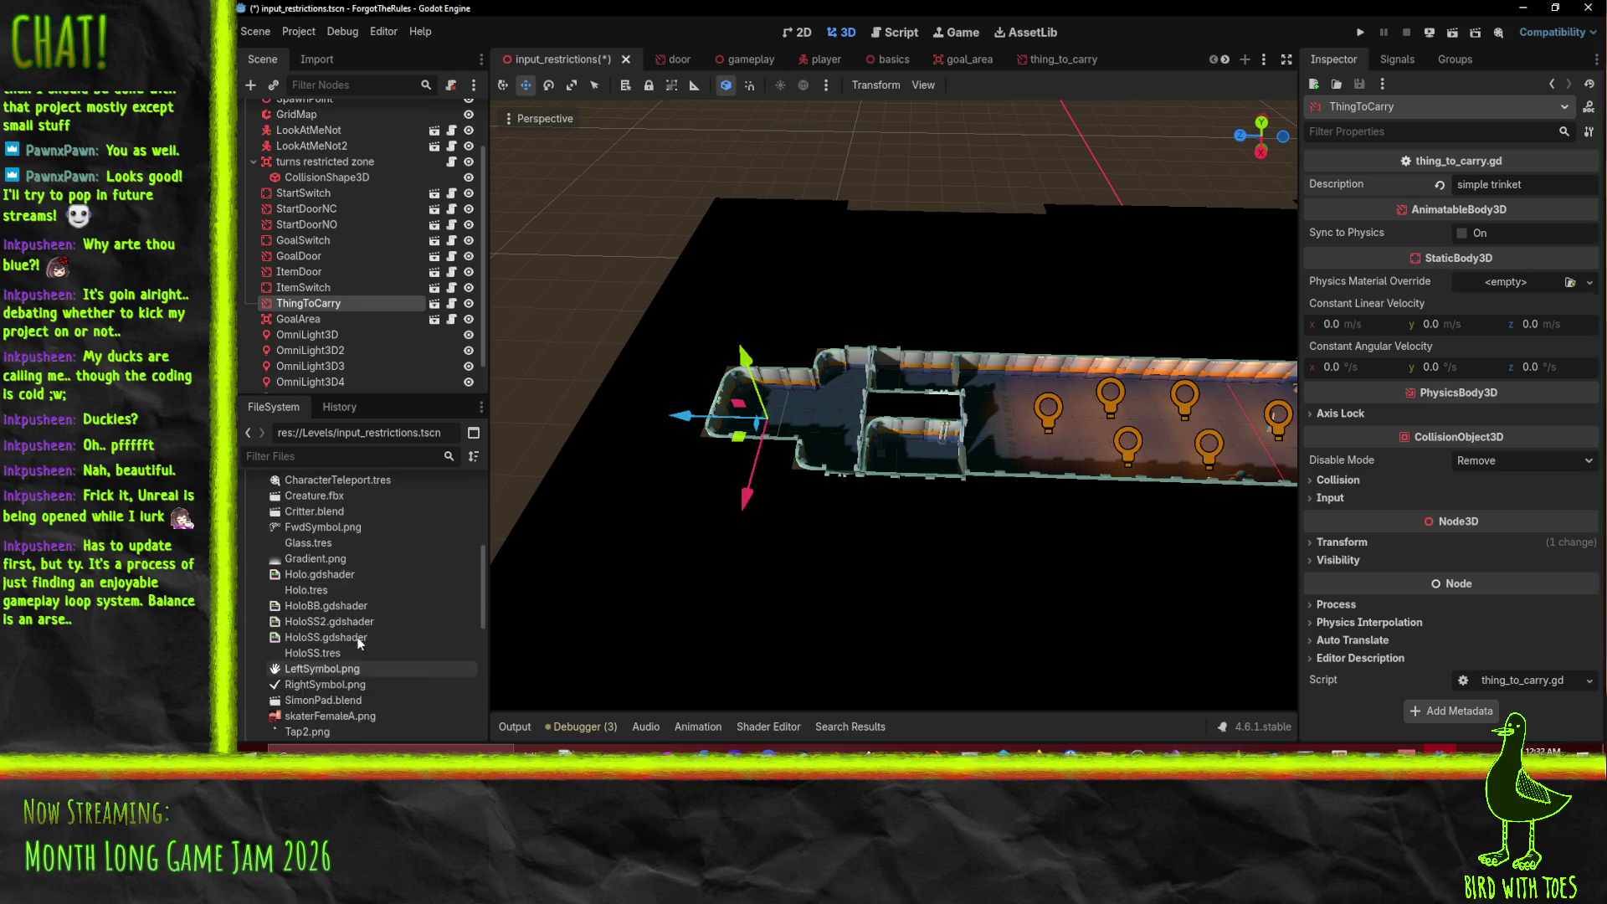
pyautogui.scroll(-3, 358, 642)
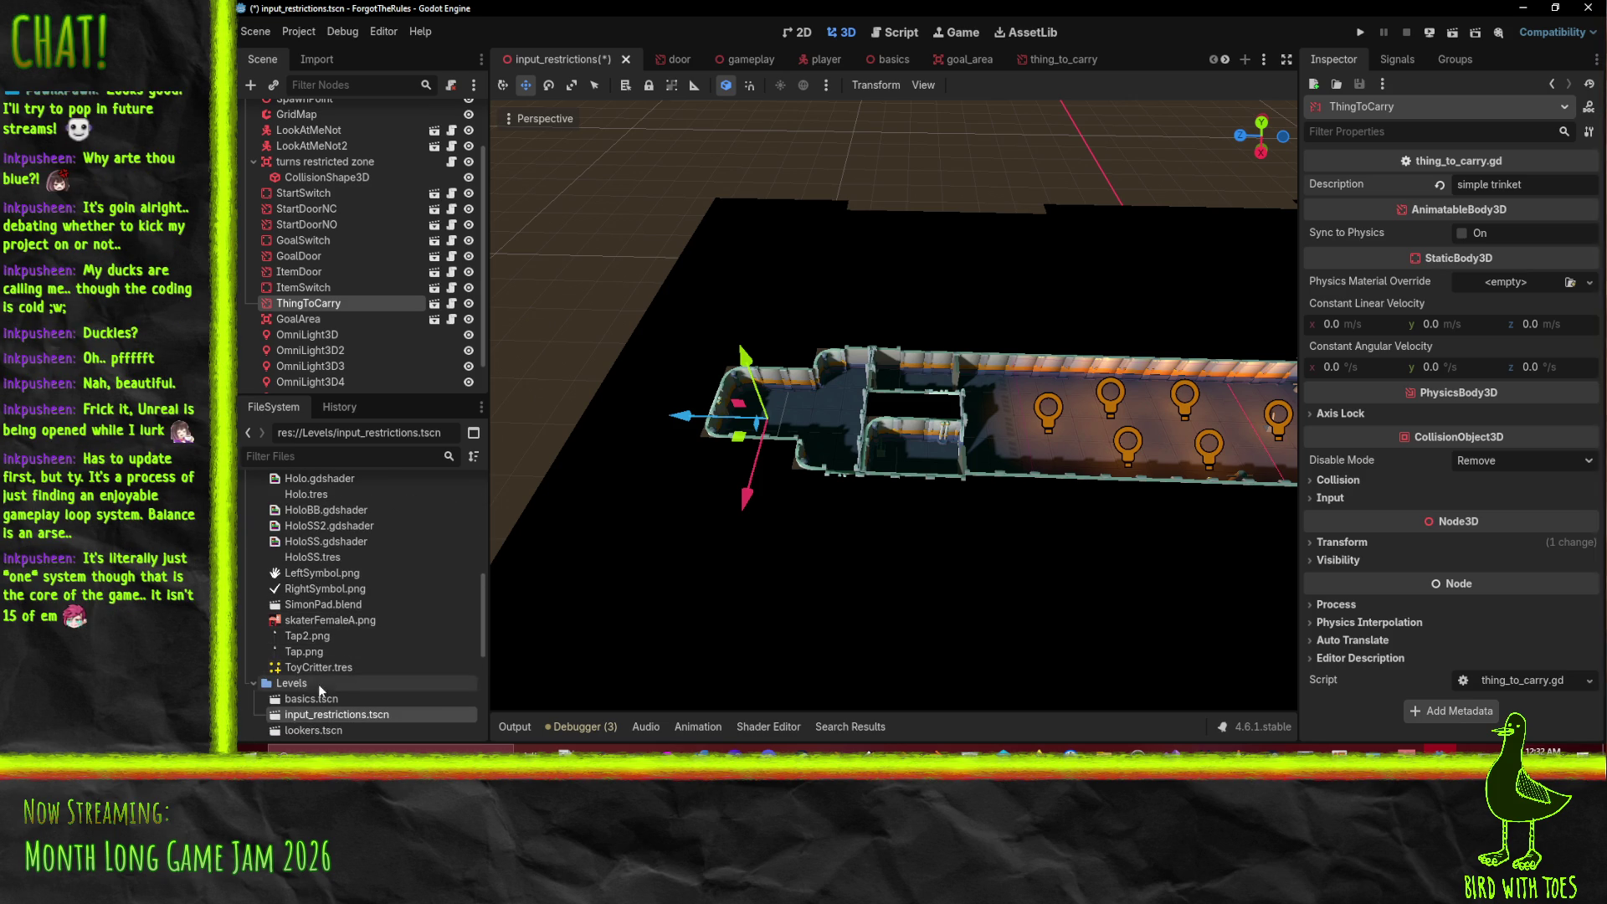
pyautogui.scroll(1, 333, 620)
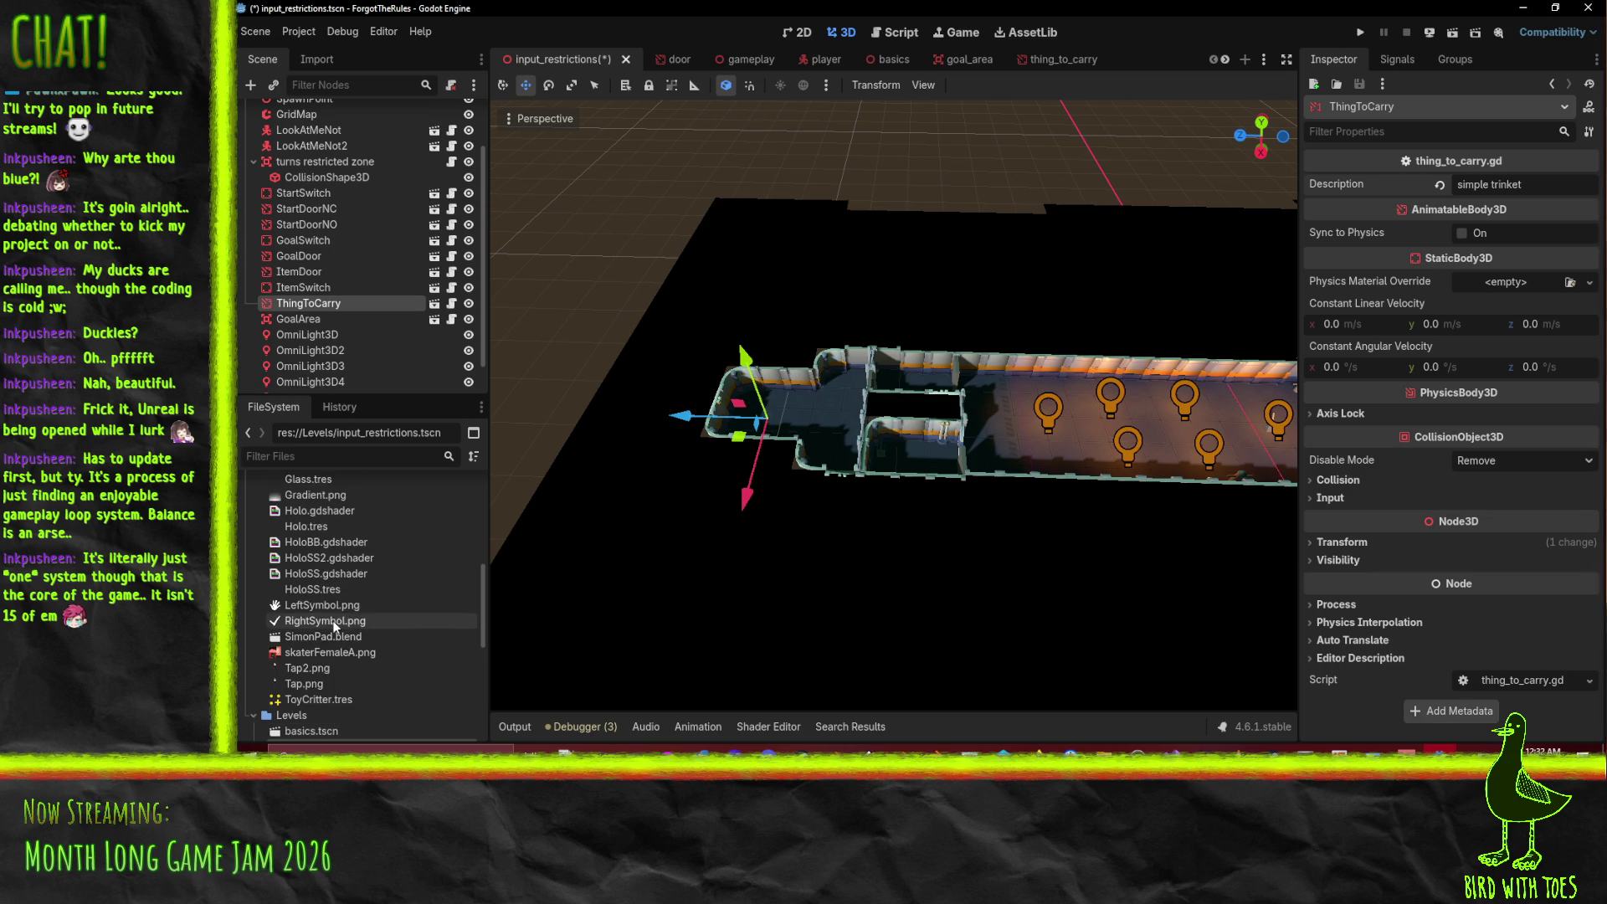
pyautogui.click(377, 545)
pyautogui.scroll(8, 376, 547)
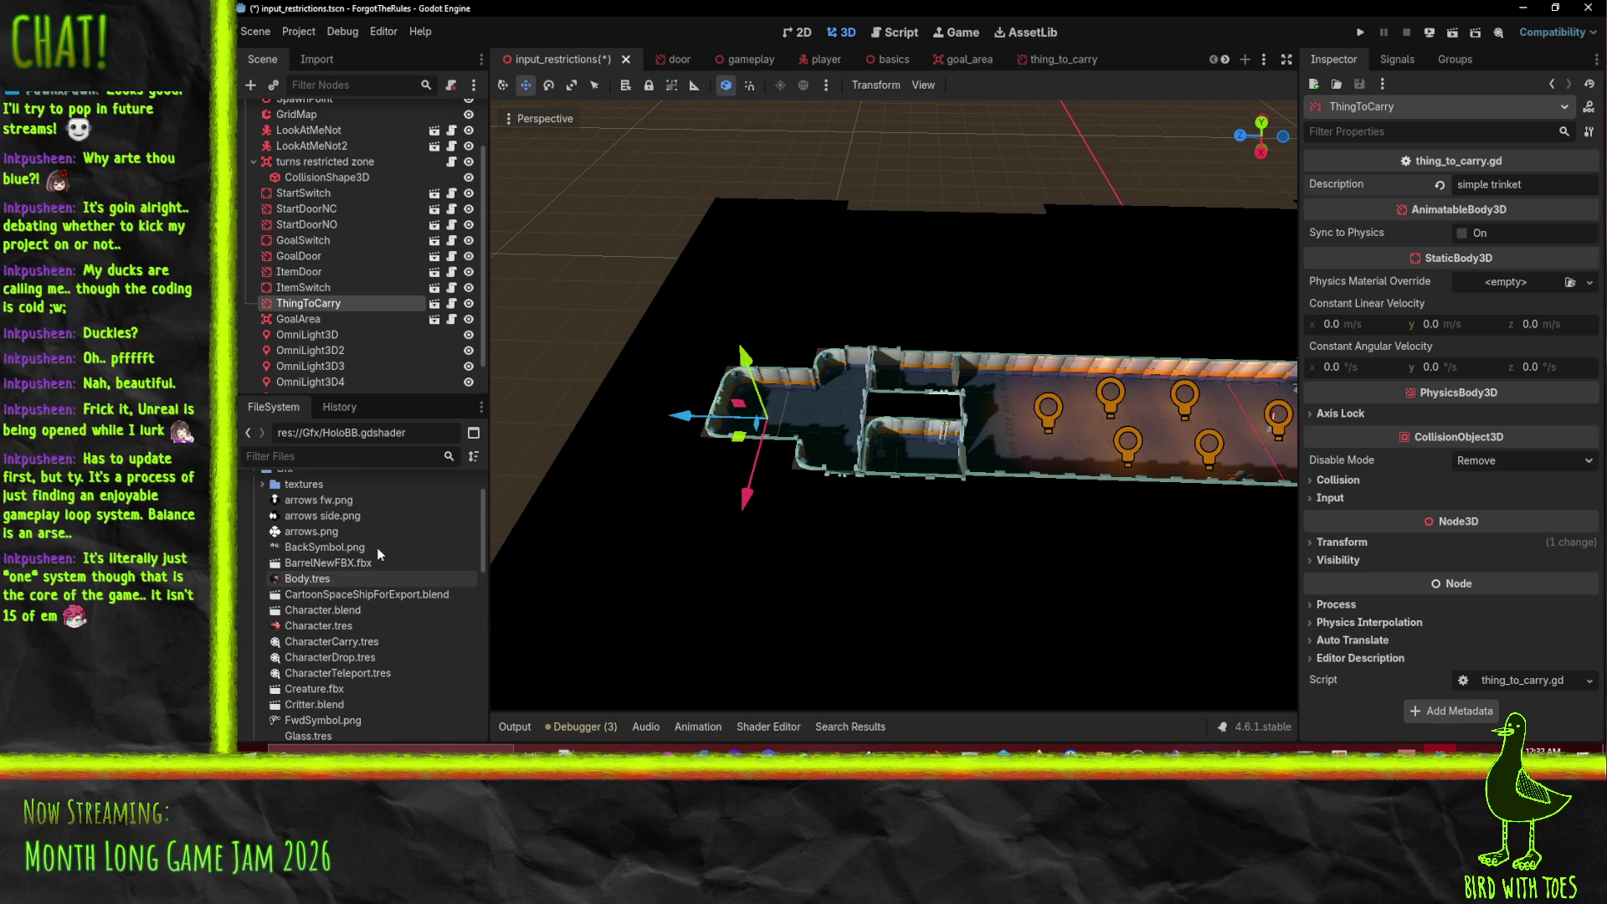
pyautogui.click(390, 595)
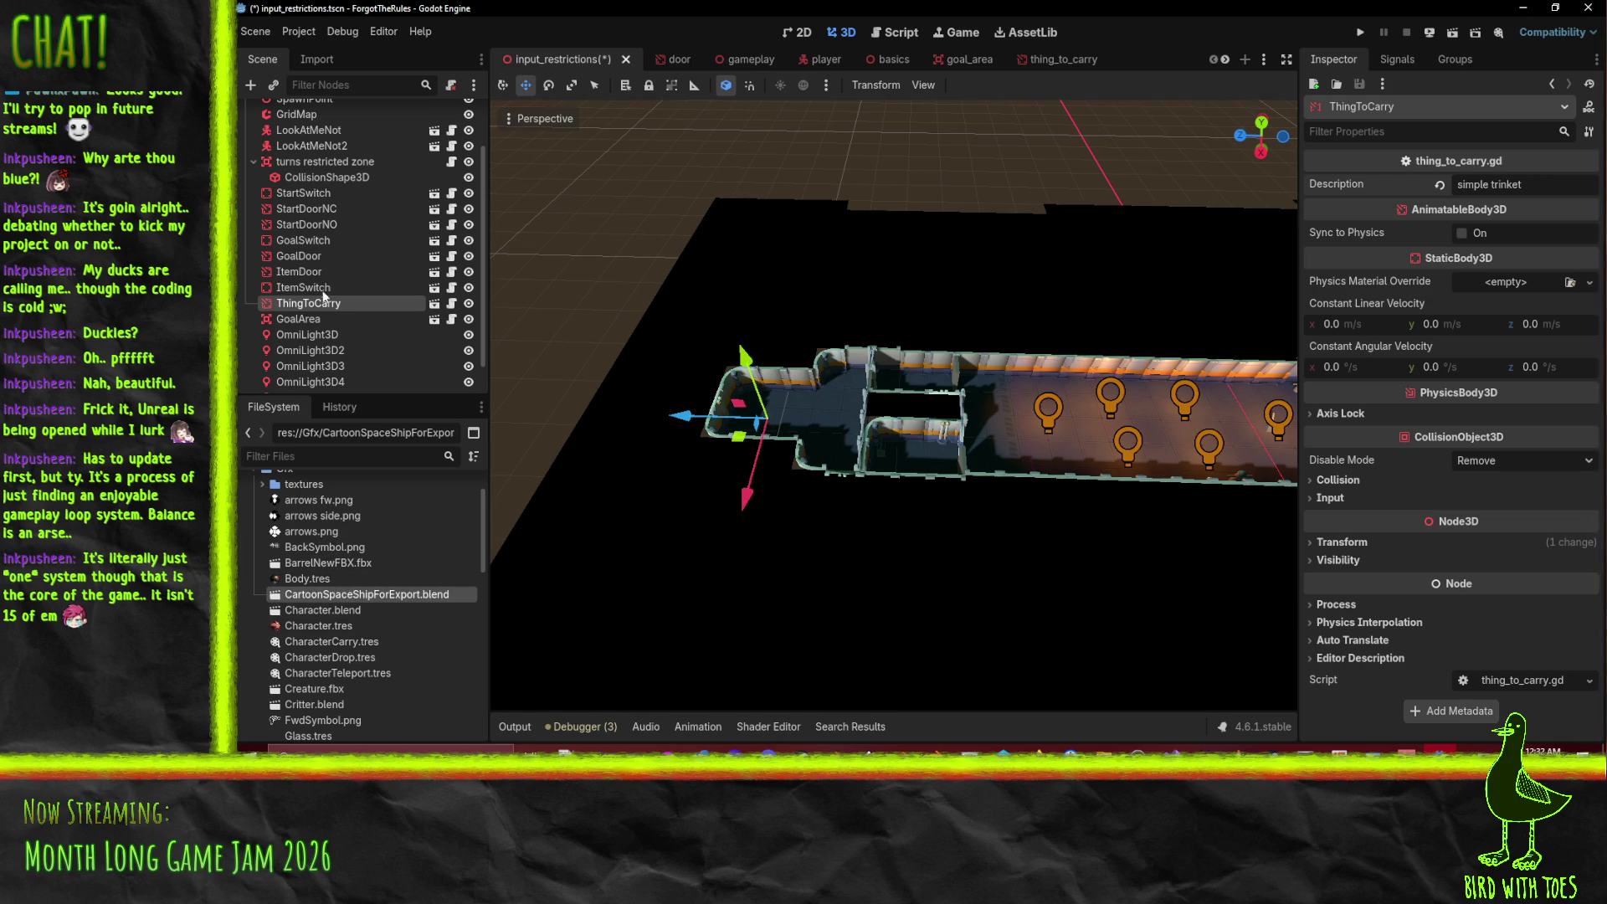
pyautogui.doubleClick(353, 595)
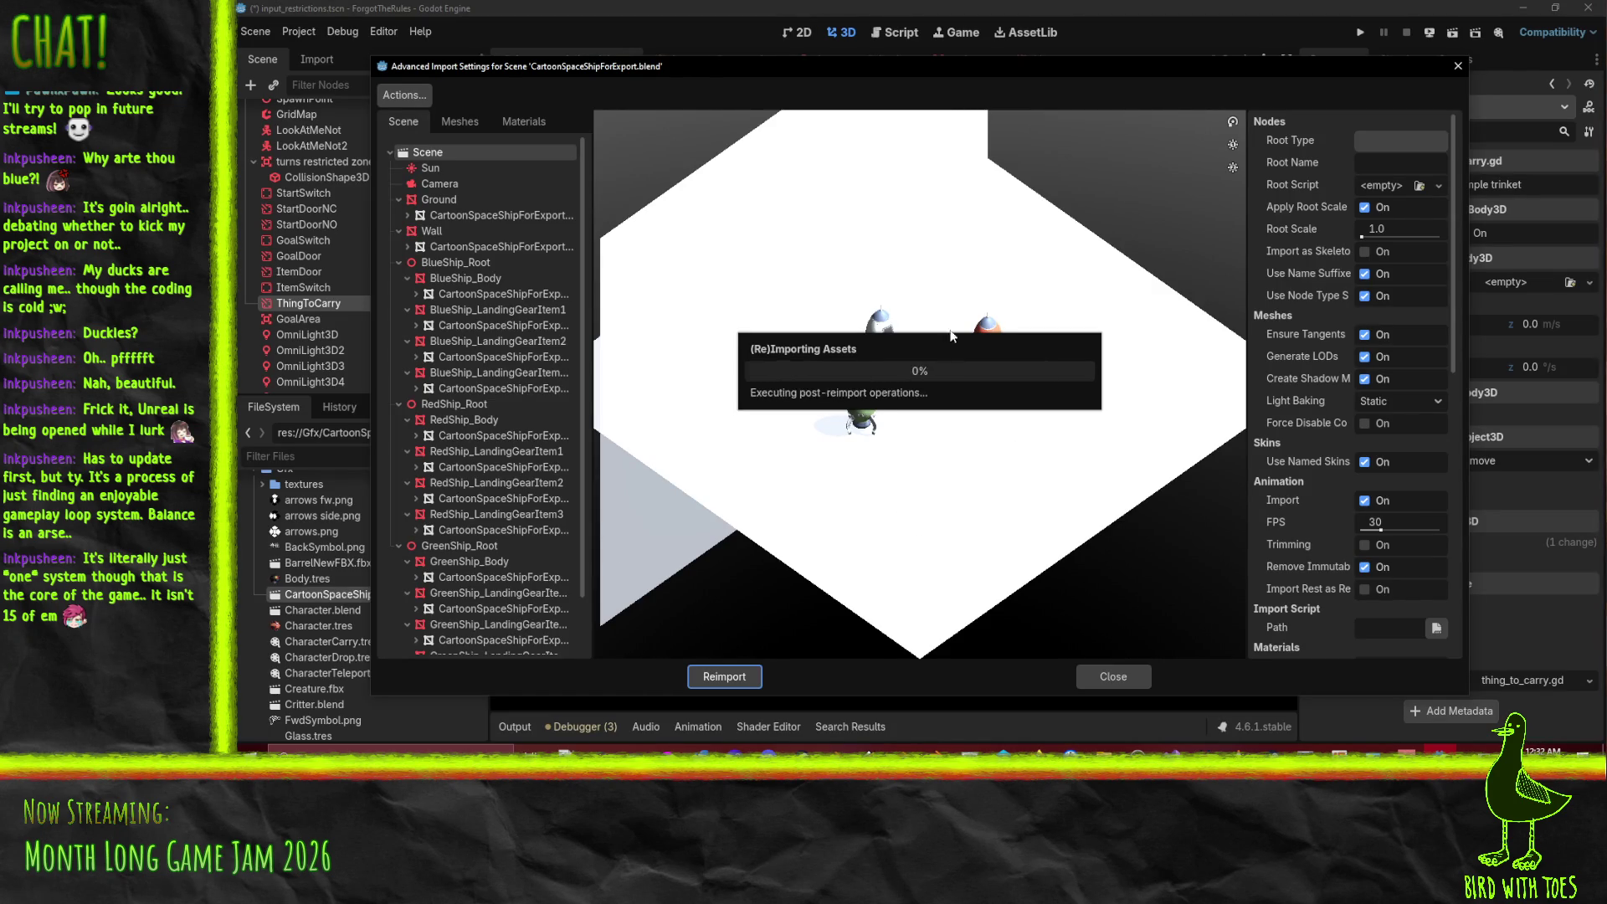
pyautogui.moveTo(940, 350)
pyautogui.mouseDown()
pyautogui.moveTo(951, 369)
pyautogui.moveTo(926, 313)
pyautogui.moveTo(889, 325)
pyautogui.moveTo(935, 391)
pyautogui.moveTo(1059, 402)
pyautogui.moveTo(1036, 393)
pyautogui.mouseUp()
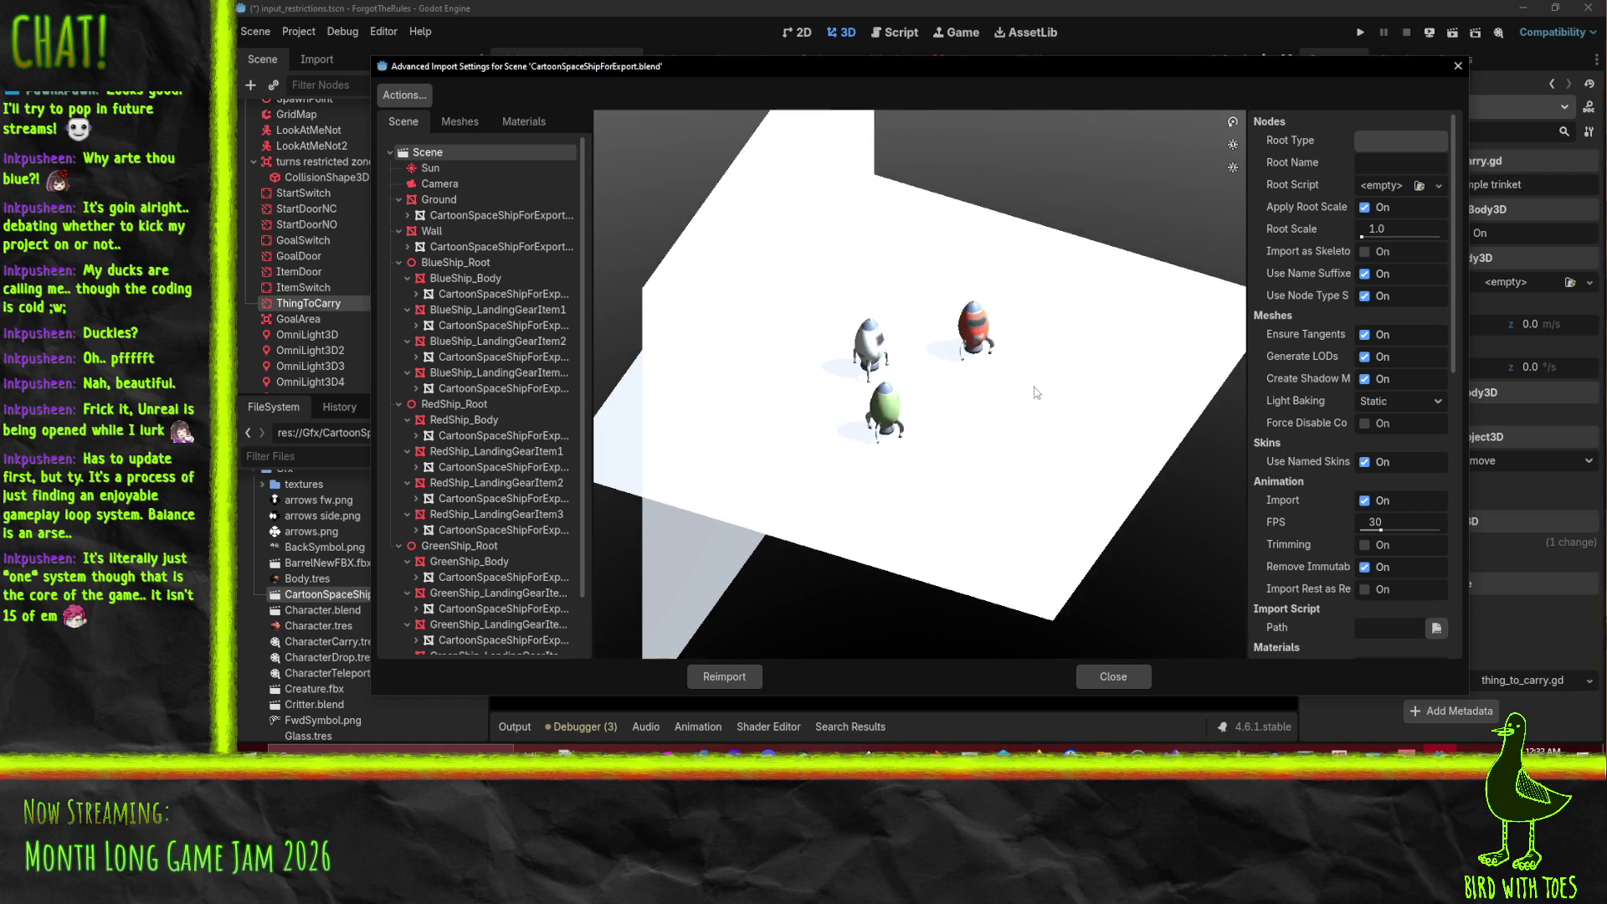
pyautogui.click(474, 279)
pyautogui.click(480, 325)
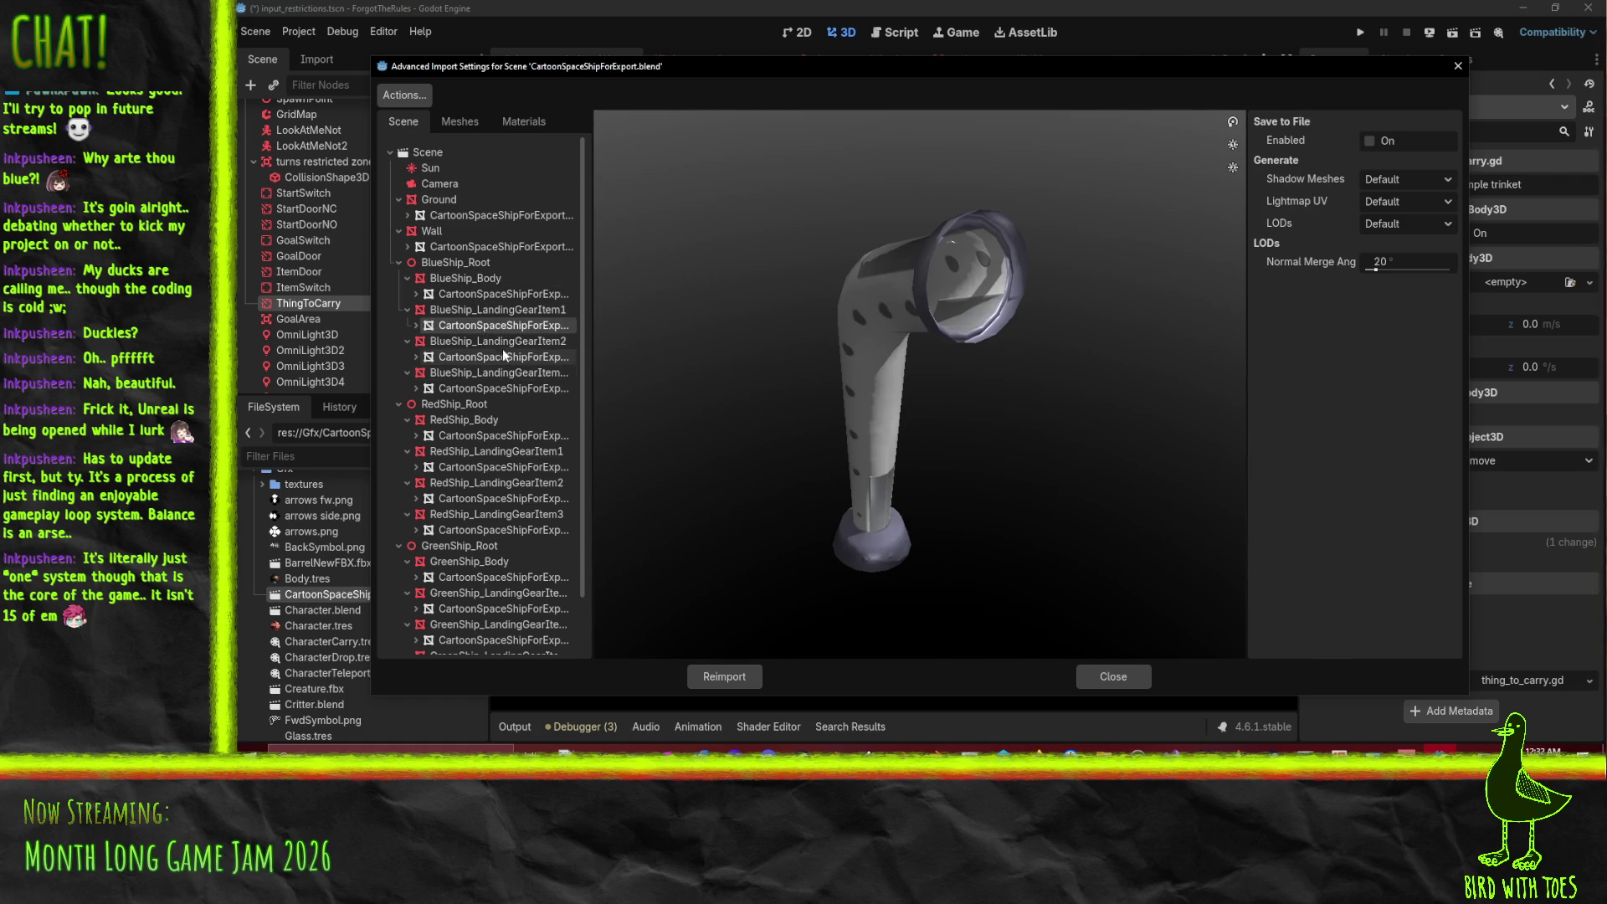
pyautogui.click(512, 310)
pyautogui.moveTo(954, 395)
pyautogui.mouseDown()
pyautogui.moveTo(1214, 381)
pyautogui.moveTo(947, 360)
pyautogui.mouseUp()
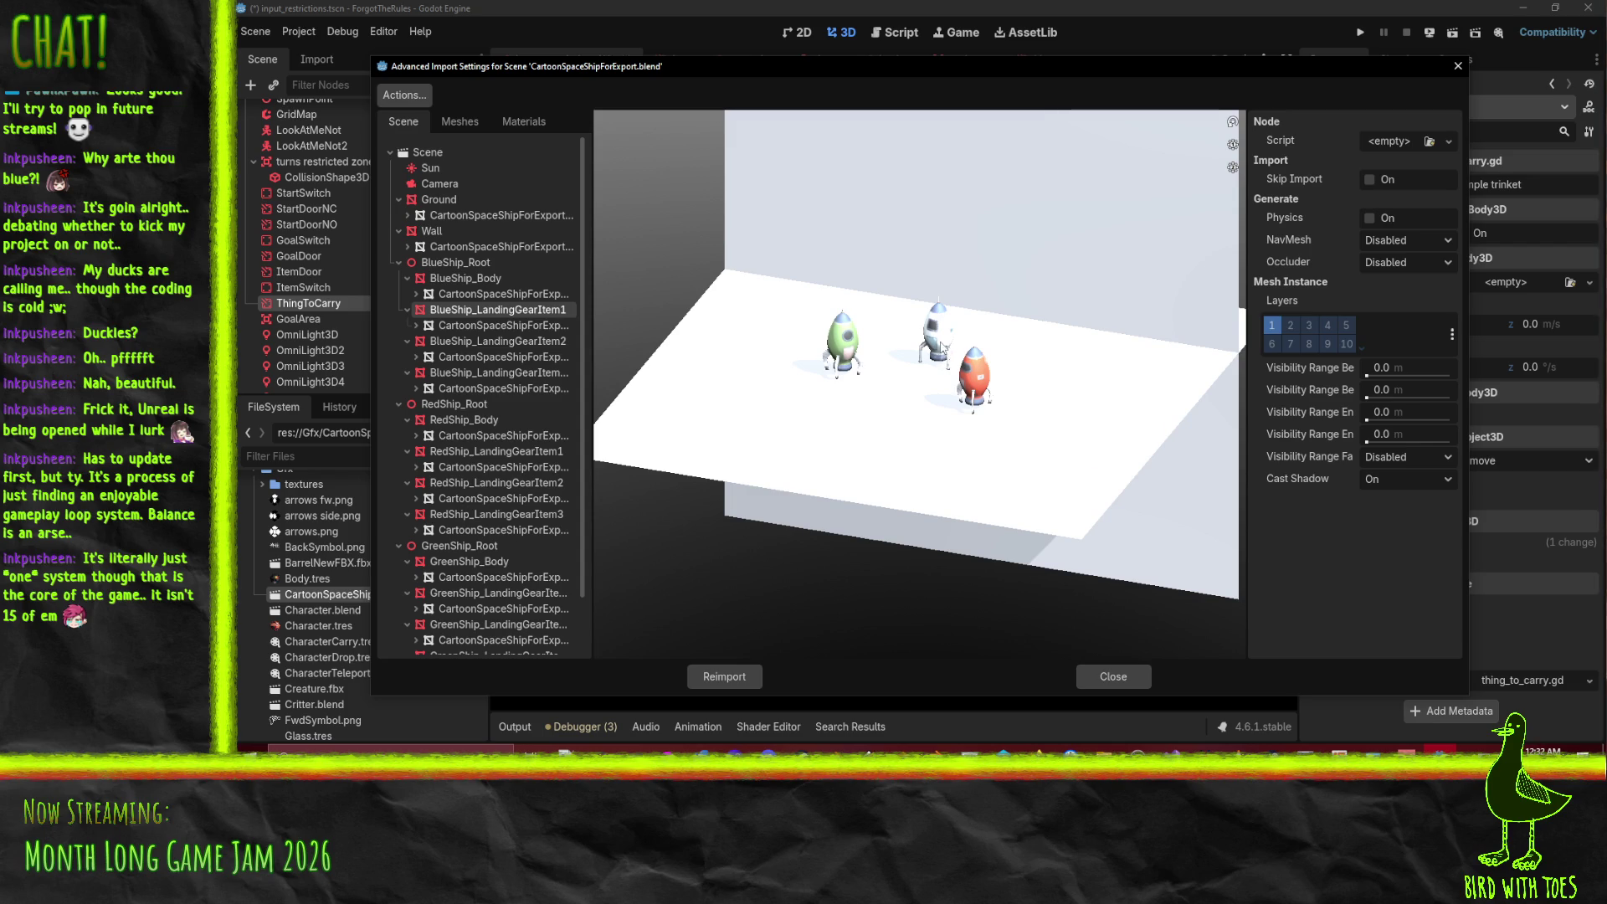
pyautogui.moveTo(861, 442); pyautogui.dragTo(993, 438)
pyautogui.moveTo(928, 418)
pyautogui.mouseDown()
pyautogui.moveTo(946, 417)
pyautogui.moveTo(817, 393)
pyautogui.moveTo(688, 453)
pyautogui.moveTo(1029, 427)
pyautogui.mouseUp()
pyautogui.scroll(4, 948, 417)
pyautogui.scroll(-3, 1064, 424)
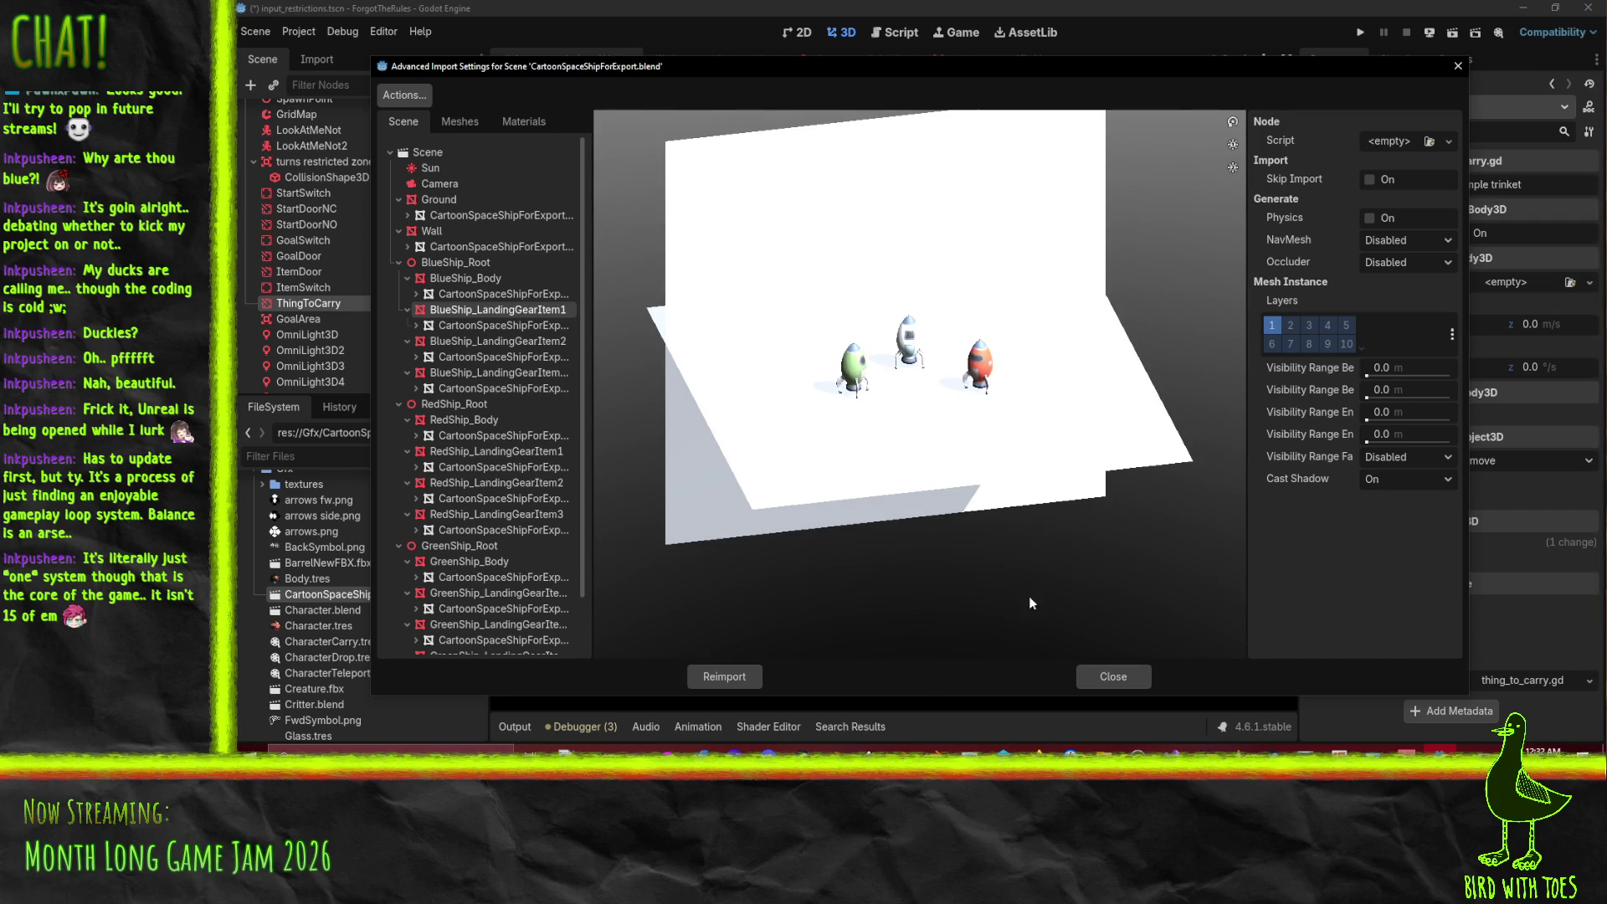
pyautogui.click(1120, 678)
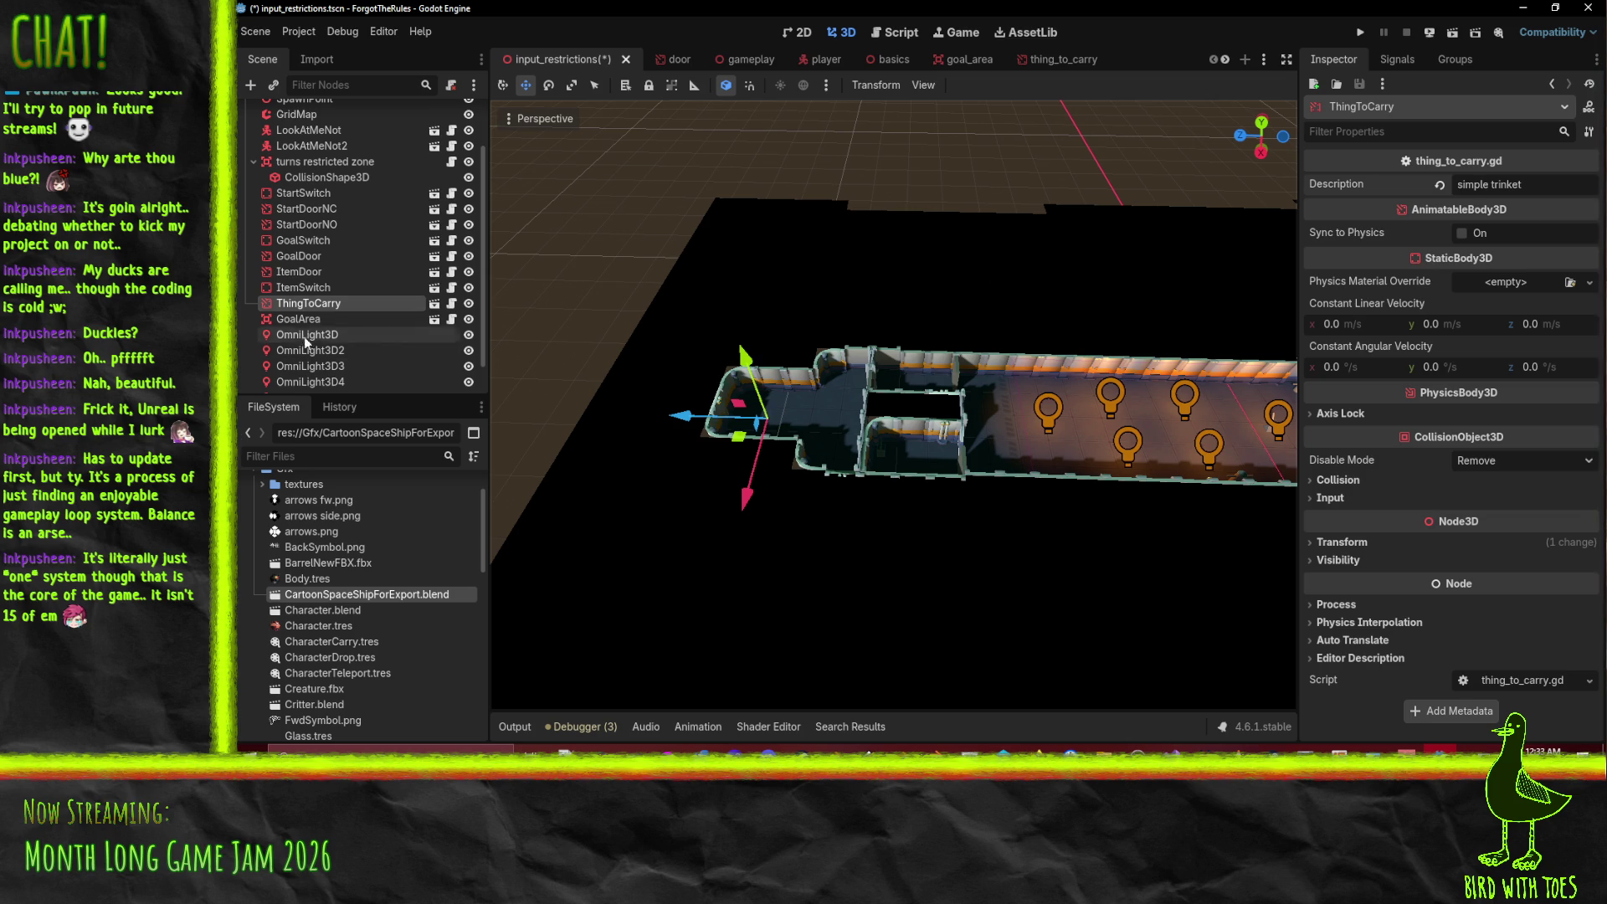
# - Add a MeshInstance3D with a SphereMesh under ThingToCarry, raised slightly on Y
pyautogui.rightClick(303, 303)
pyautogui.click(413, 281)
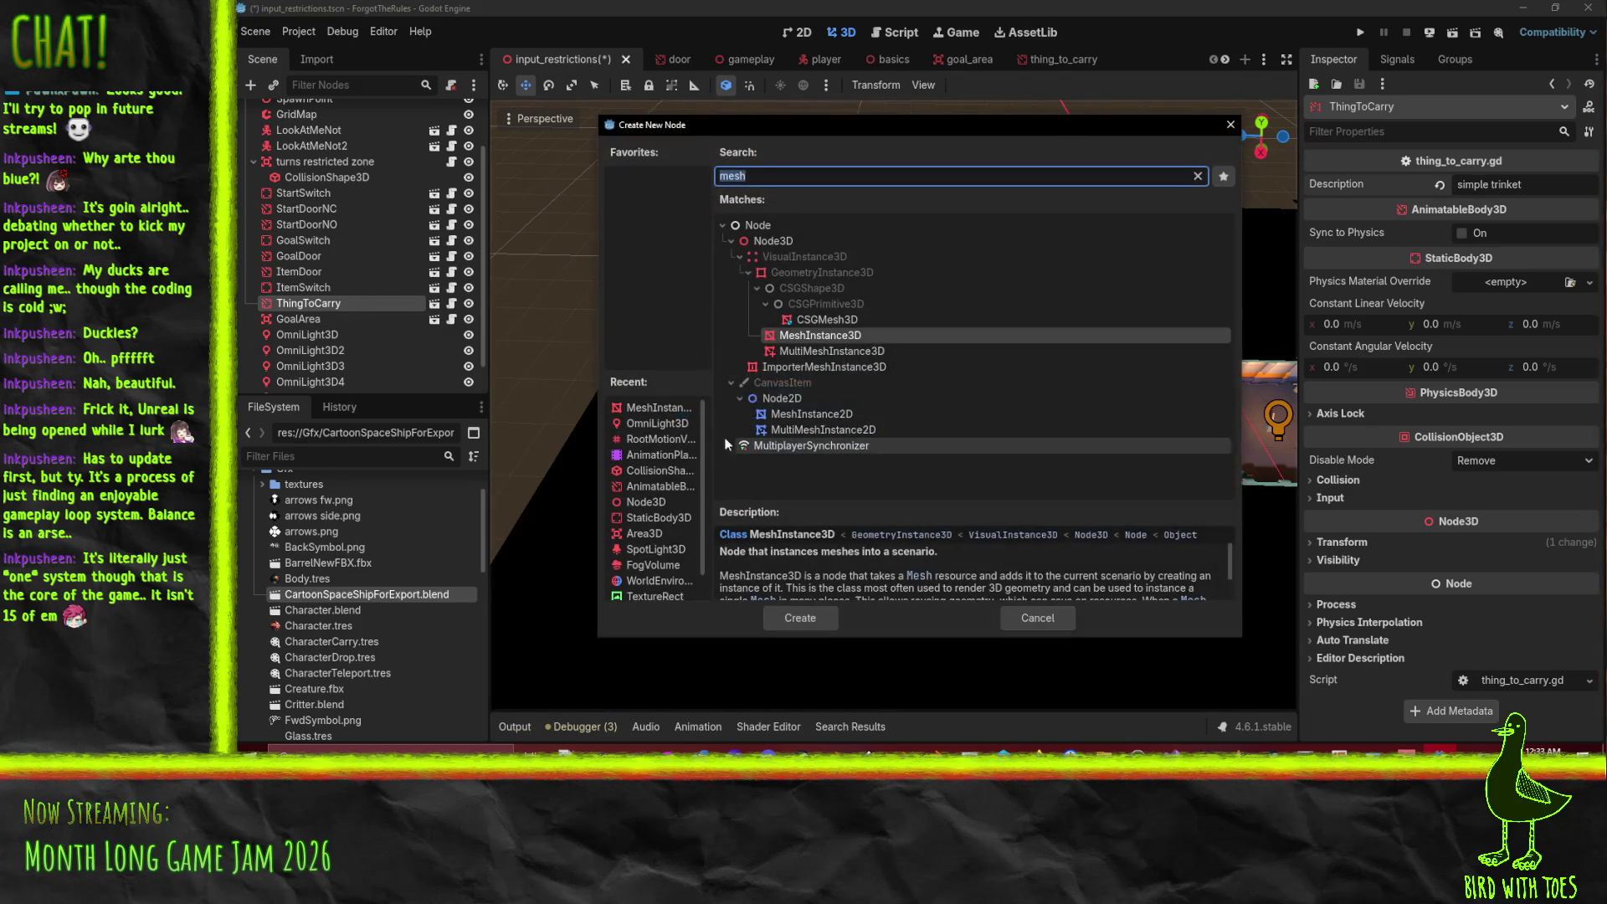
pyautogui.click(799, 611)
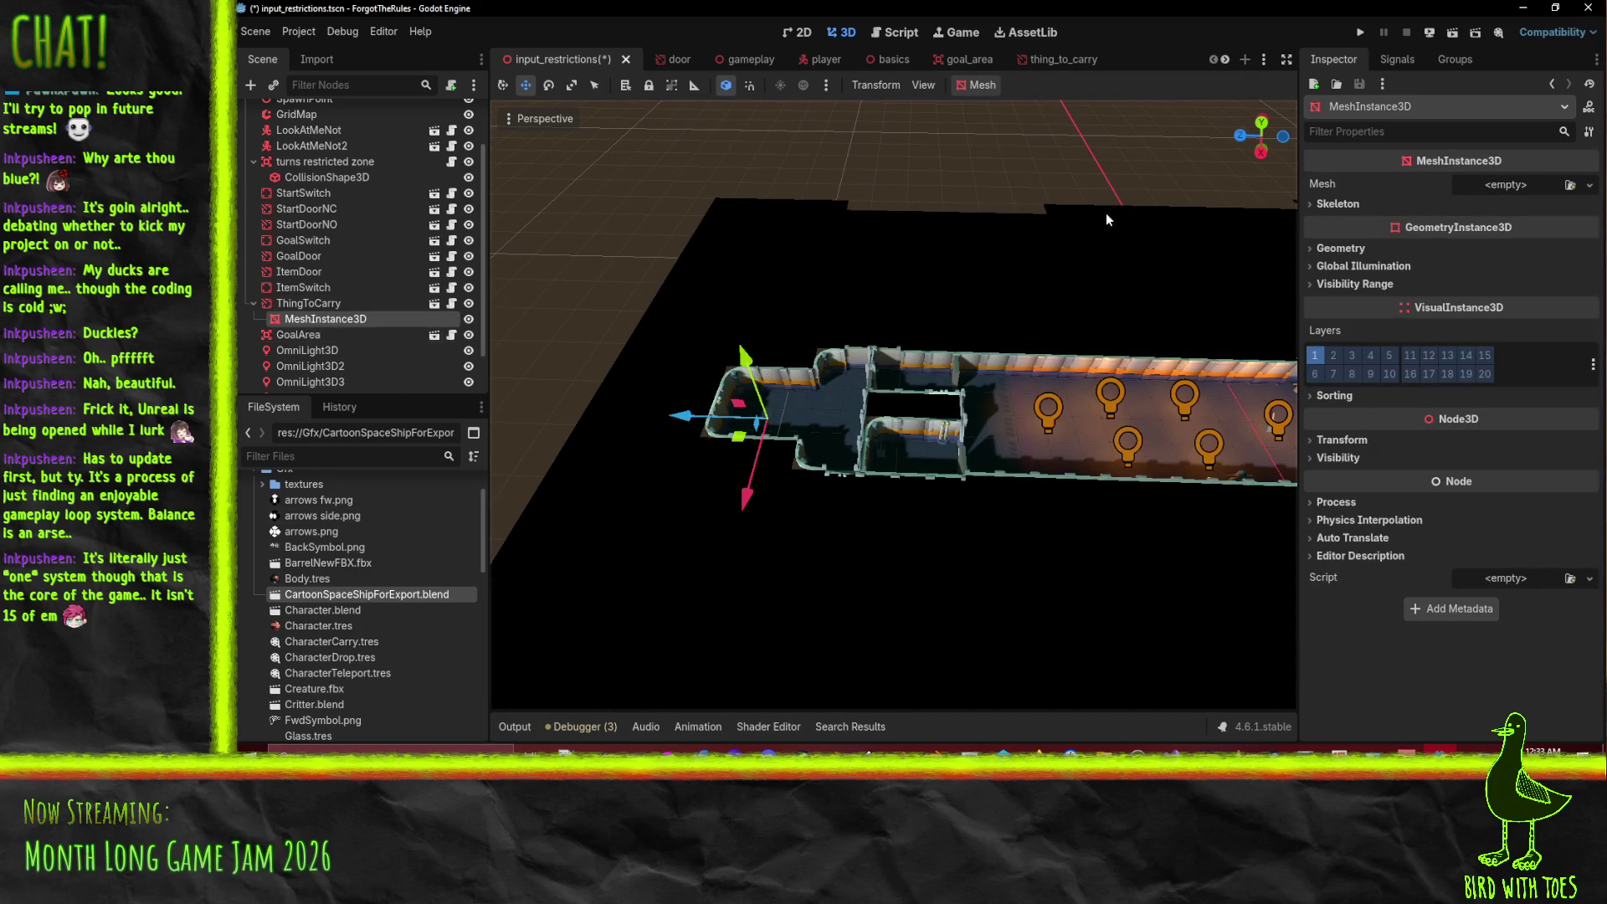
pyautogui.click(1590, 185)
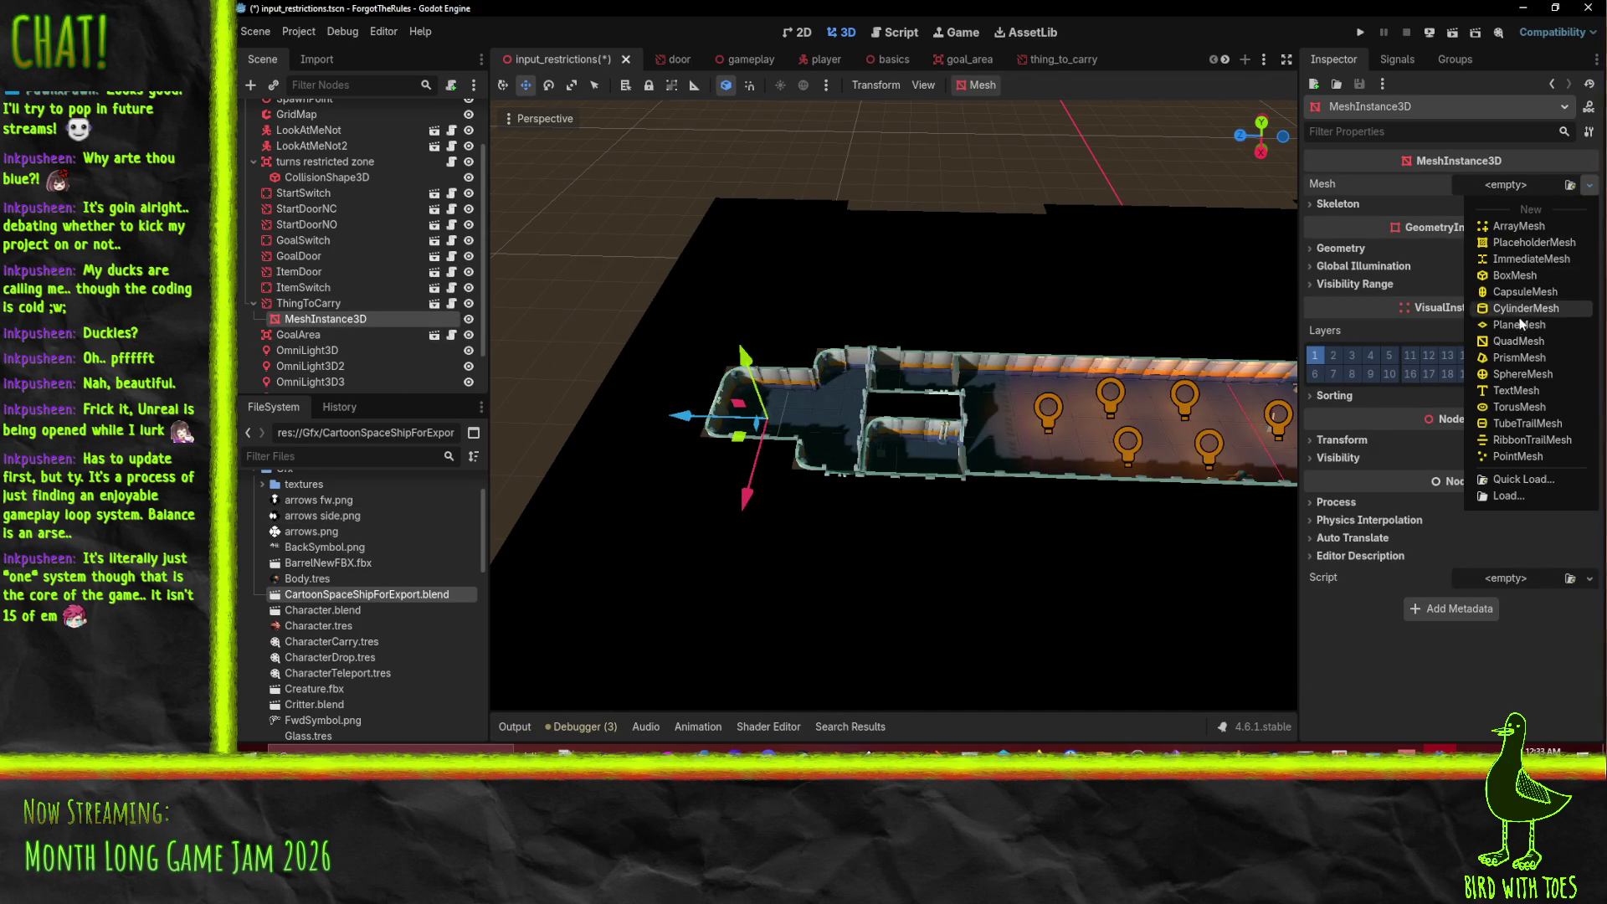
pyautogui.click(1522, 374)
pyautogui.scroll(4, 816, 395)
pyautogui.scroll(6, 803, 402)
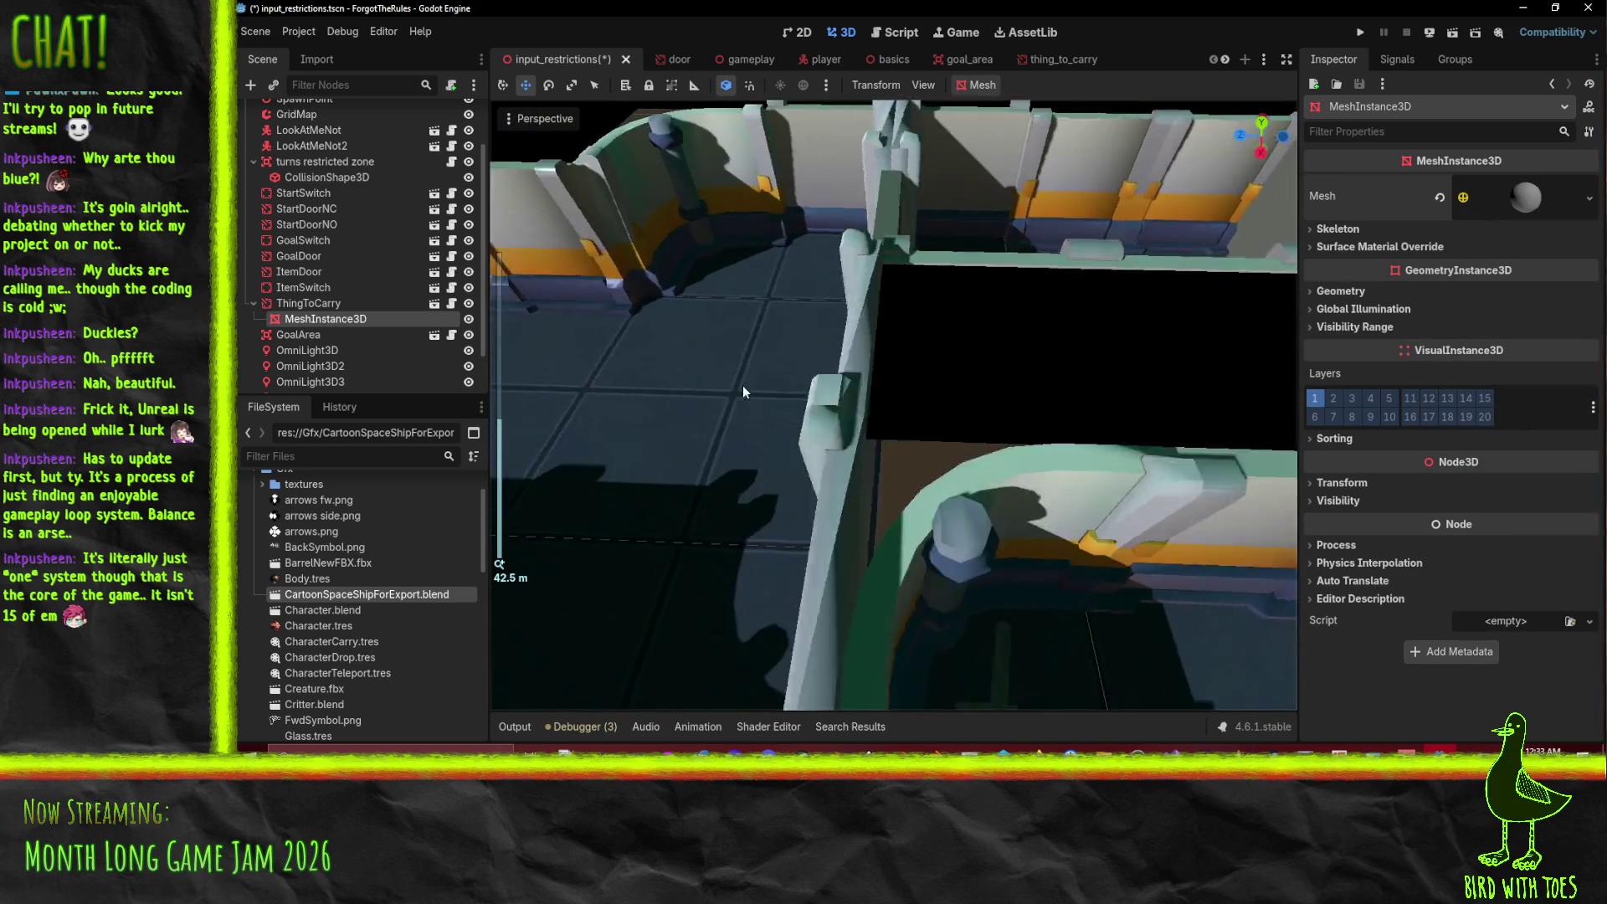
pyautogui.moveTo(626, 367); pyautogui.dragTo(620, 345)
# - Set the sphere mesh's radius to 0.6 m and save
pyautogui.click(1525, 197)
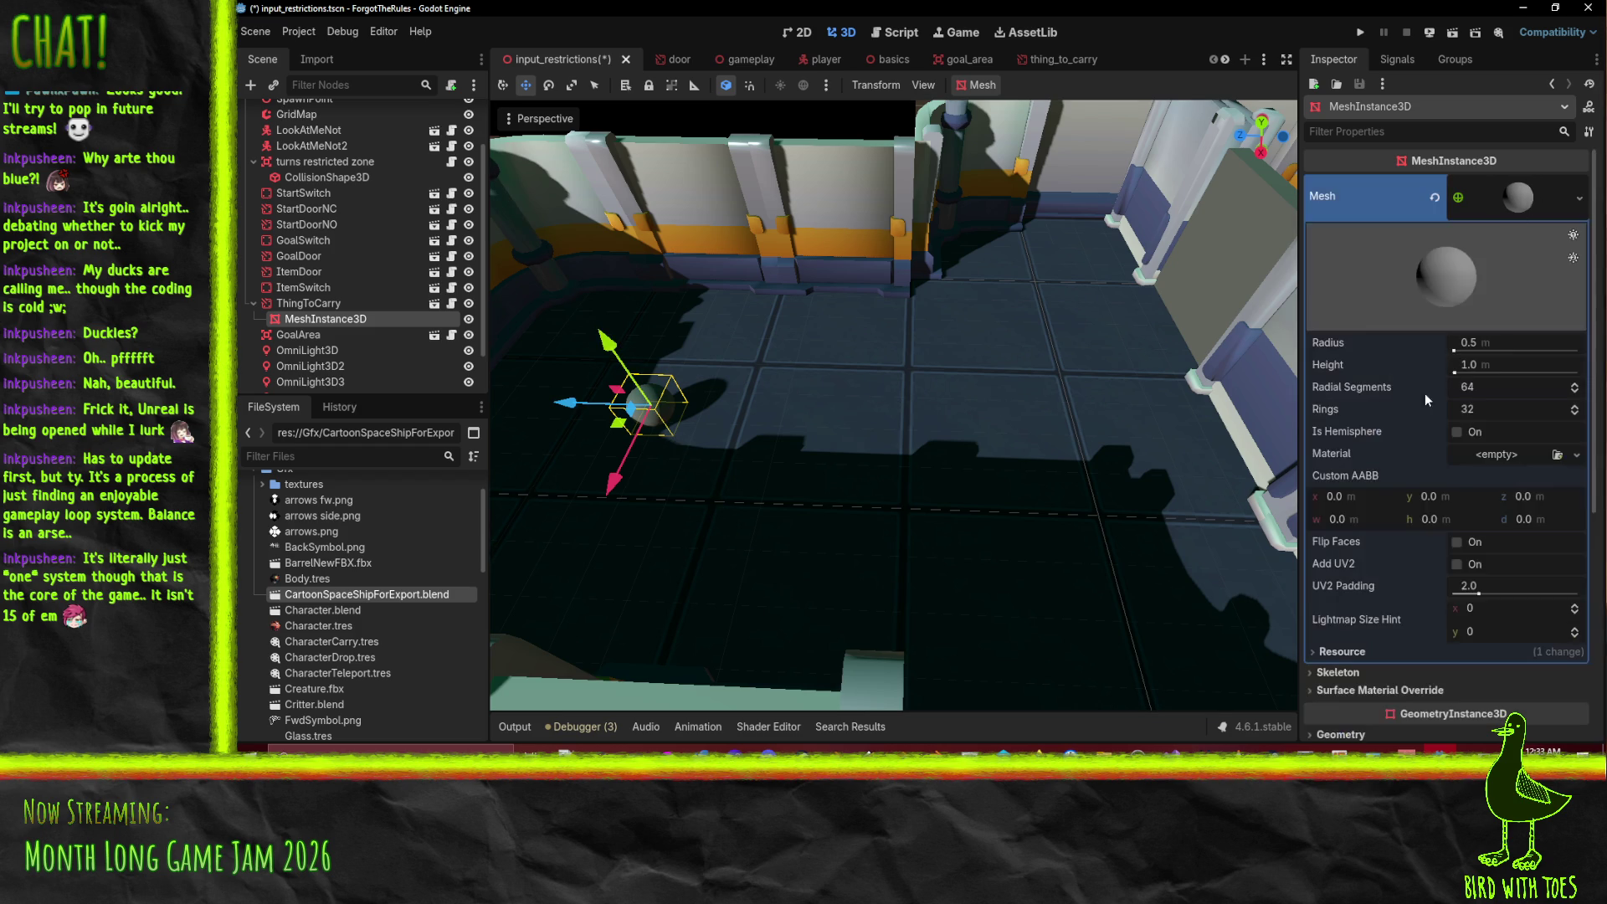
pyautogui.click(1533, 343)
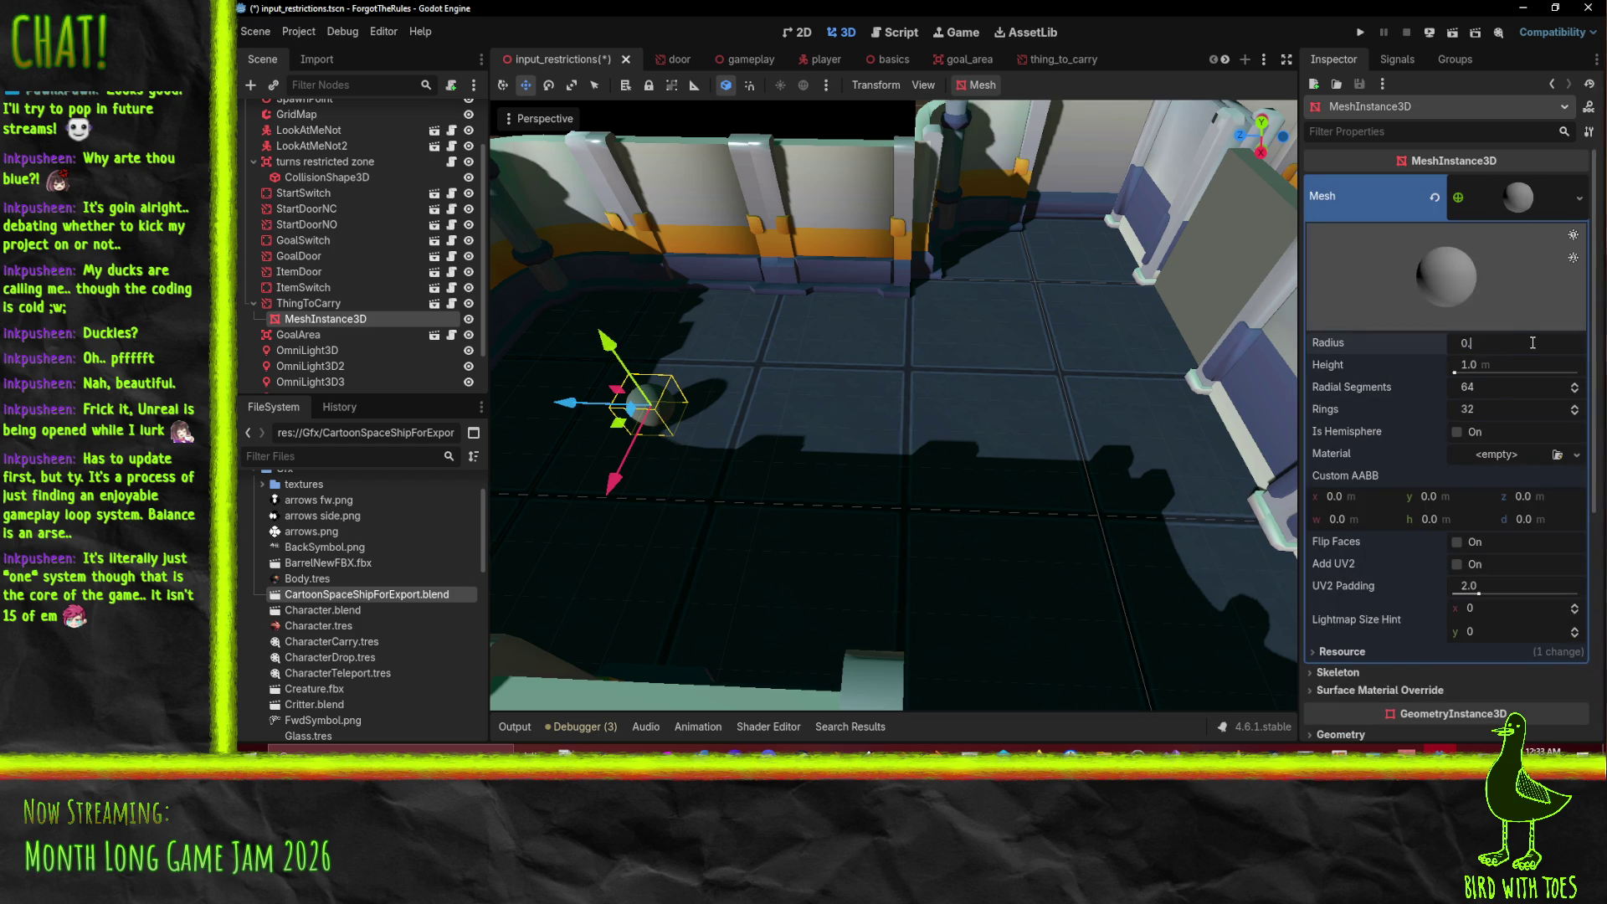
pyautogui.write('6')
pyautogui.press('Return')
pyautogui.hotkey('ctrl', 's')
pyautogui.scroll(-10, 921, 460)
pyautogui.moveTo(959, 462)
pyautogui.mouseDown()
pyautogui.moveTo(981, 418)
pyautogui.moveTo(921, 402)
pyautogui.mouseUp()
# - Change ThingToCarry's description to 'nice round thing' and save the input_restrictions scene
pyautogui.click(308, 302)
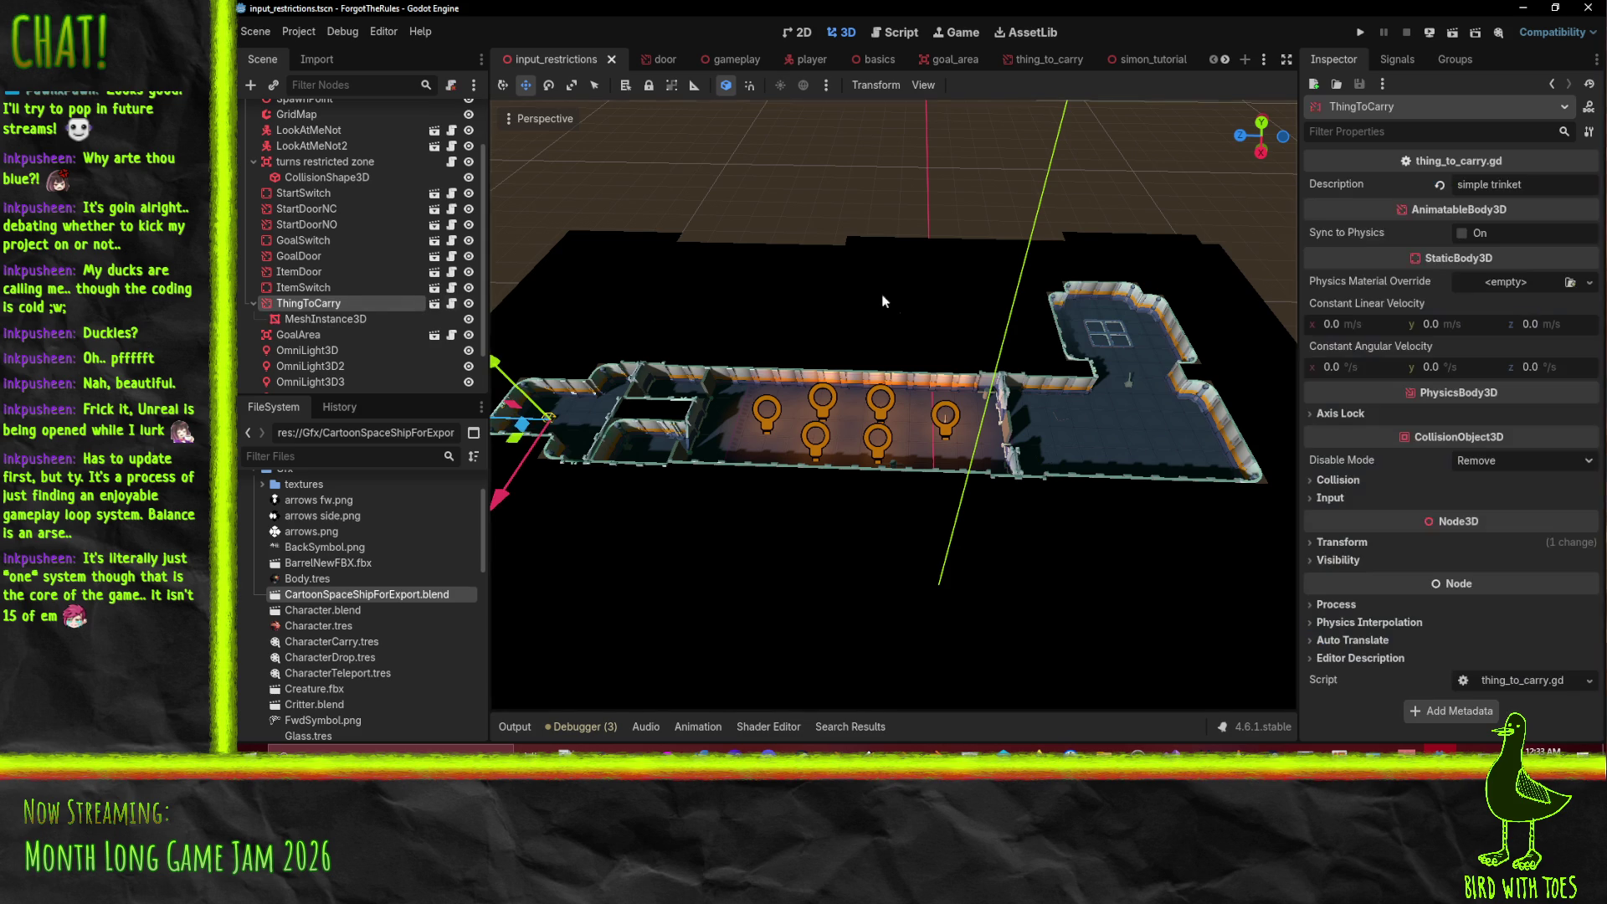
pyautogui.hotkey('ctrl', 'a')
pyautogui.write('n')
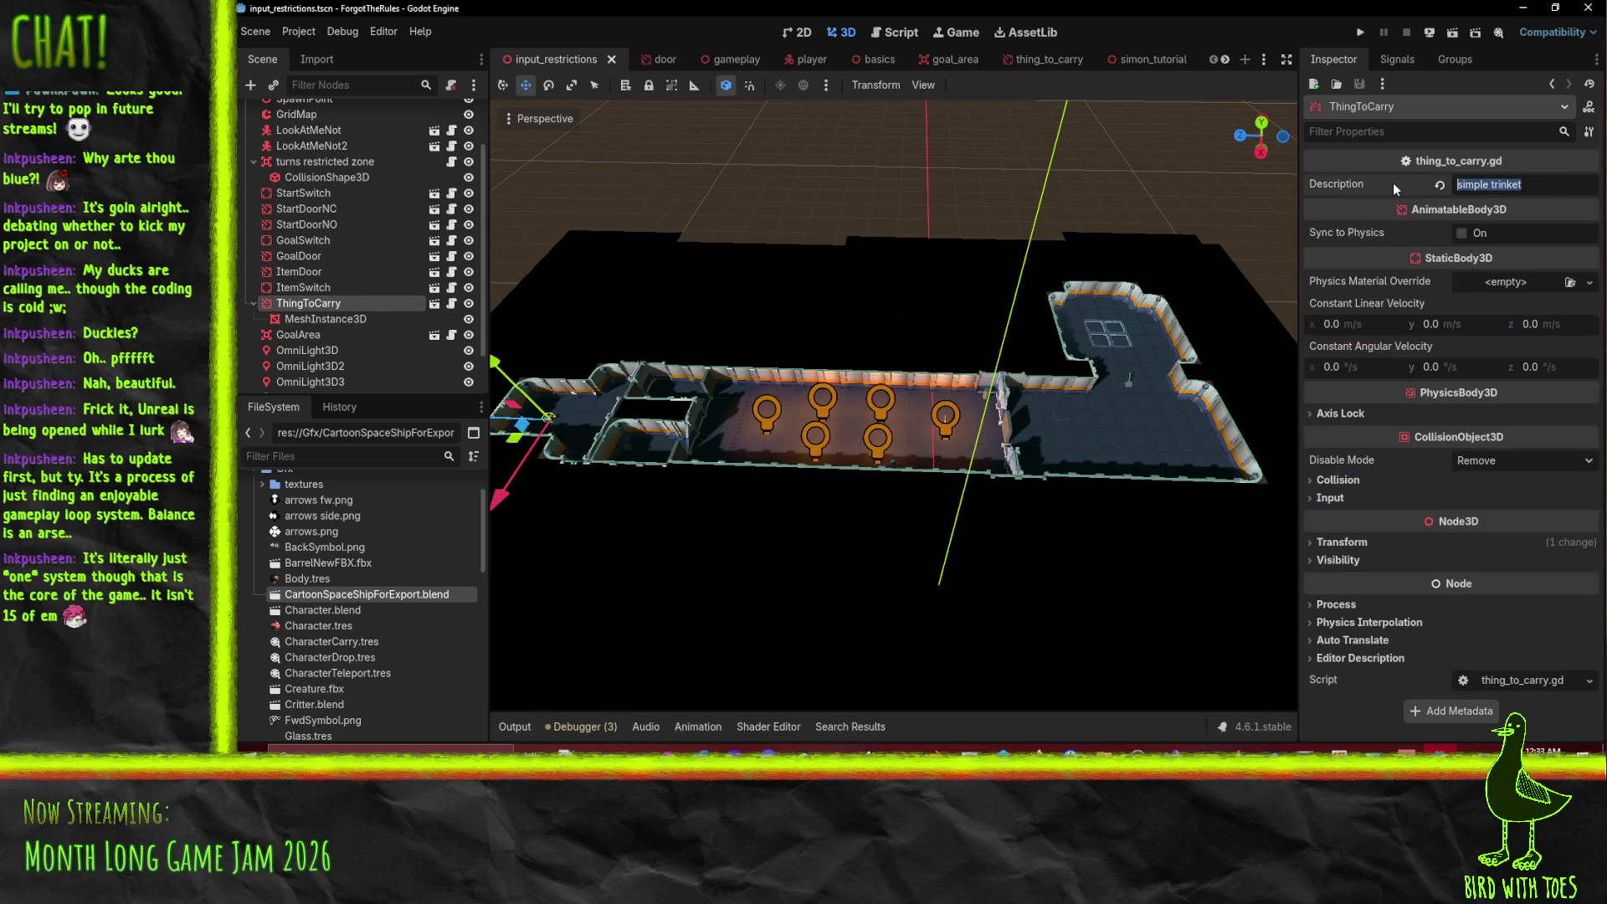
pyautogui.write('ice round thing')
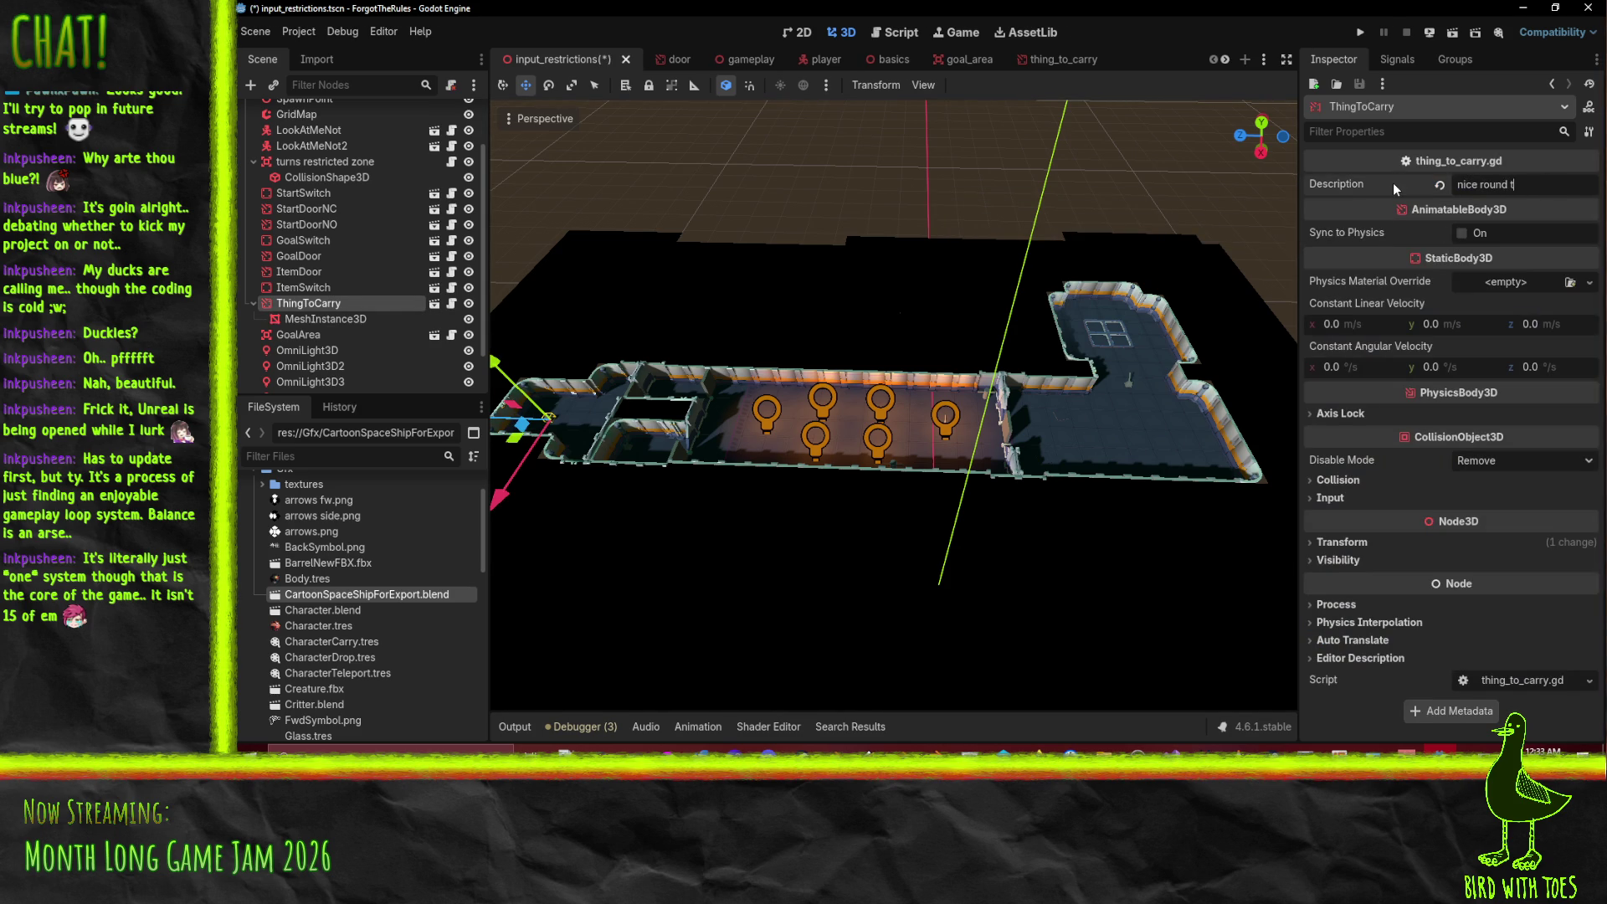
pyautogui.hotkey('ctrl', 's')
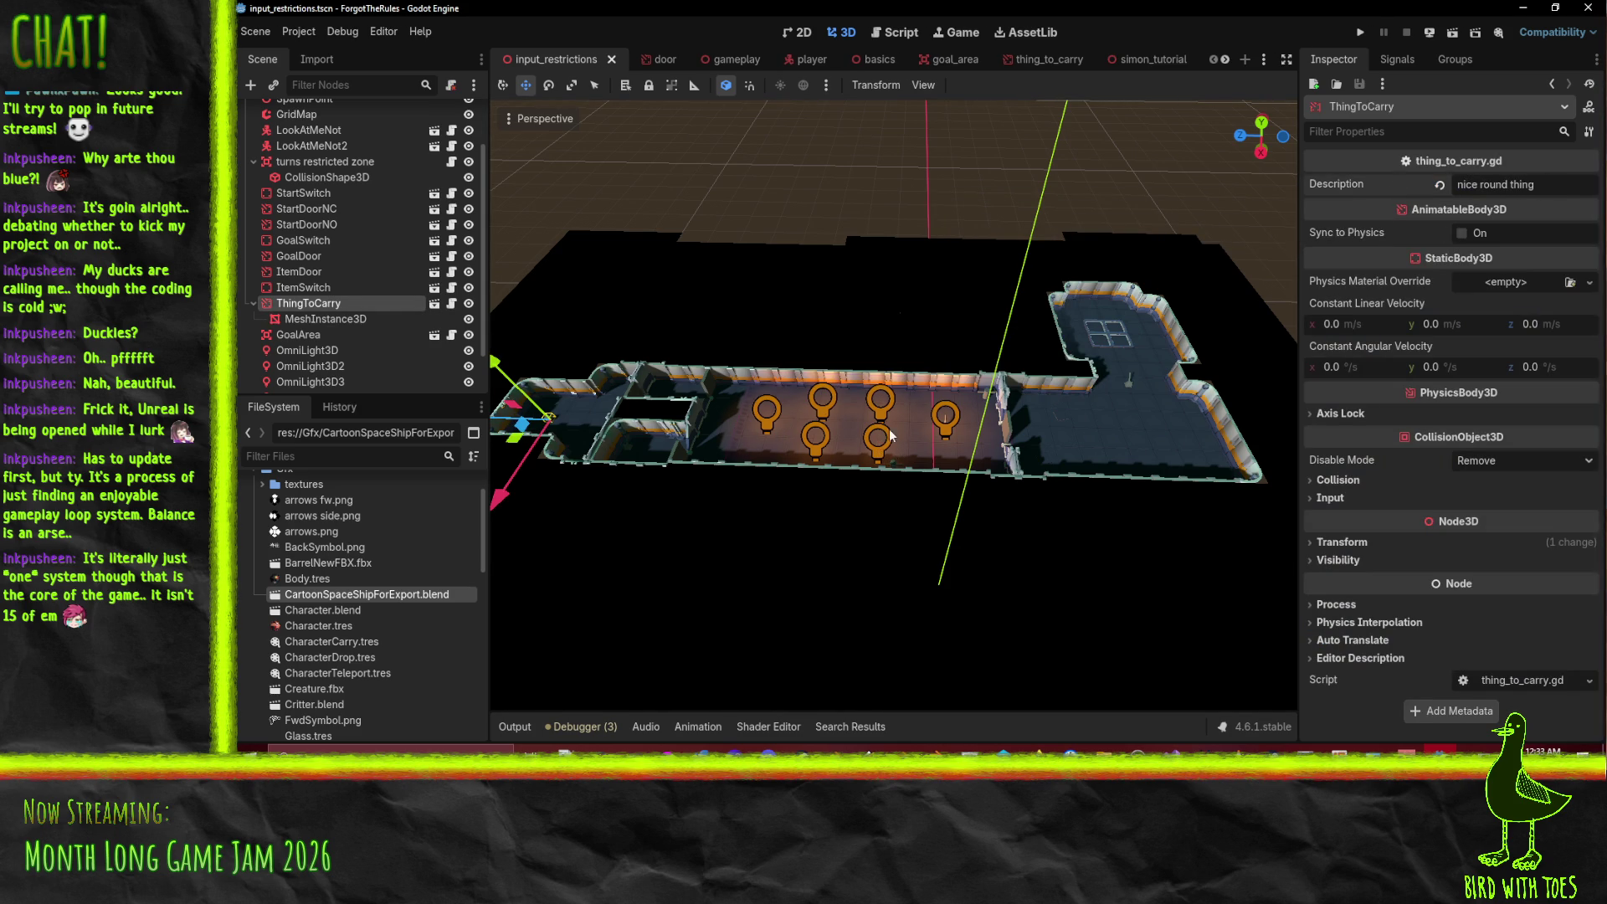
pyautogui.moveTo(983, 404); pyautogui.dragTo(869, 422)
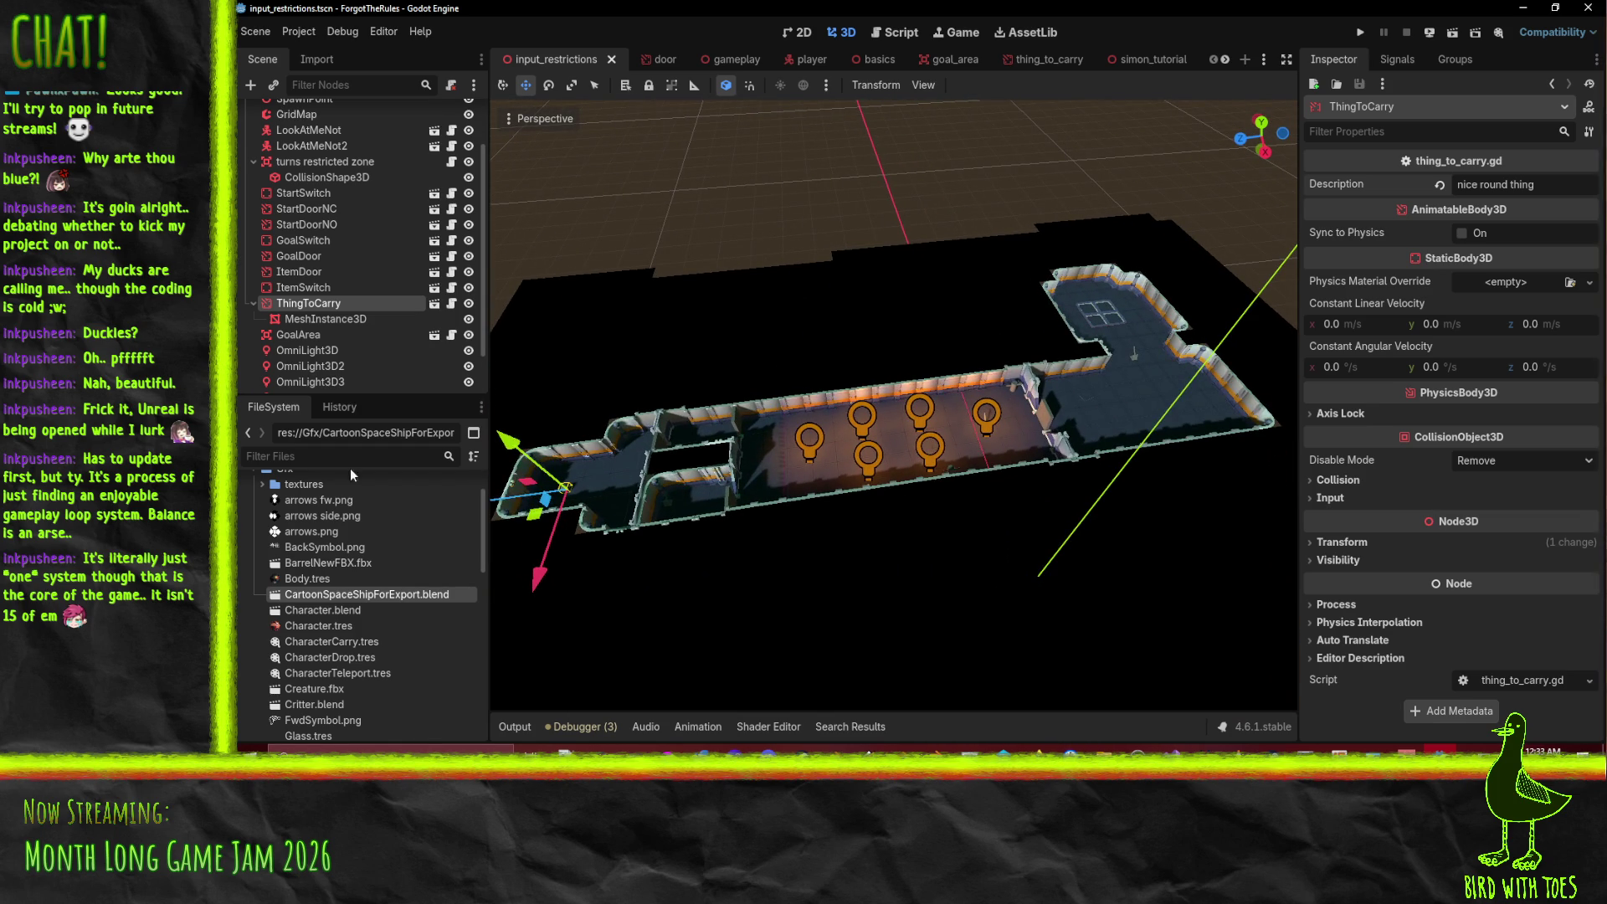
pyautogui.scroll(3, 320, 661)
pyautogui.click(252, 519)
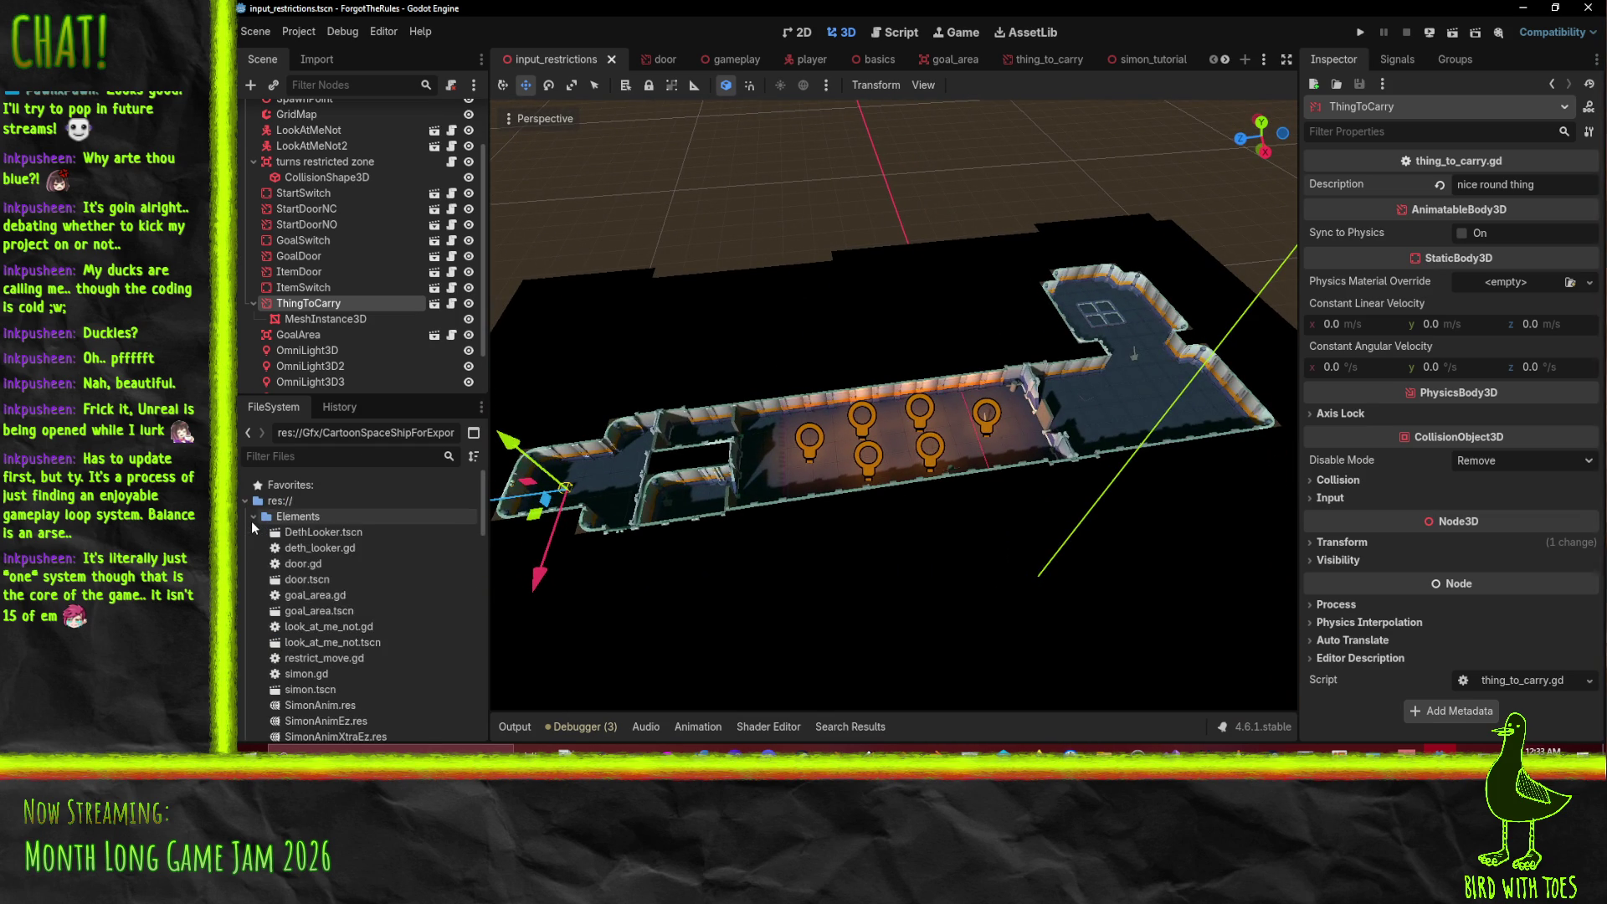
# - Open simon_hell_hall.tscn from the Levels folder and view the whole level
pyautogui.click(252, 519)
pyautogui.click(253, 548)
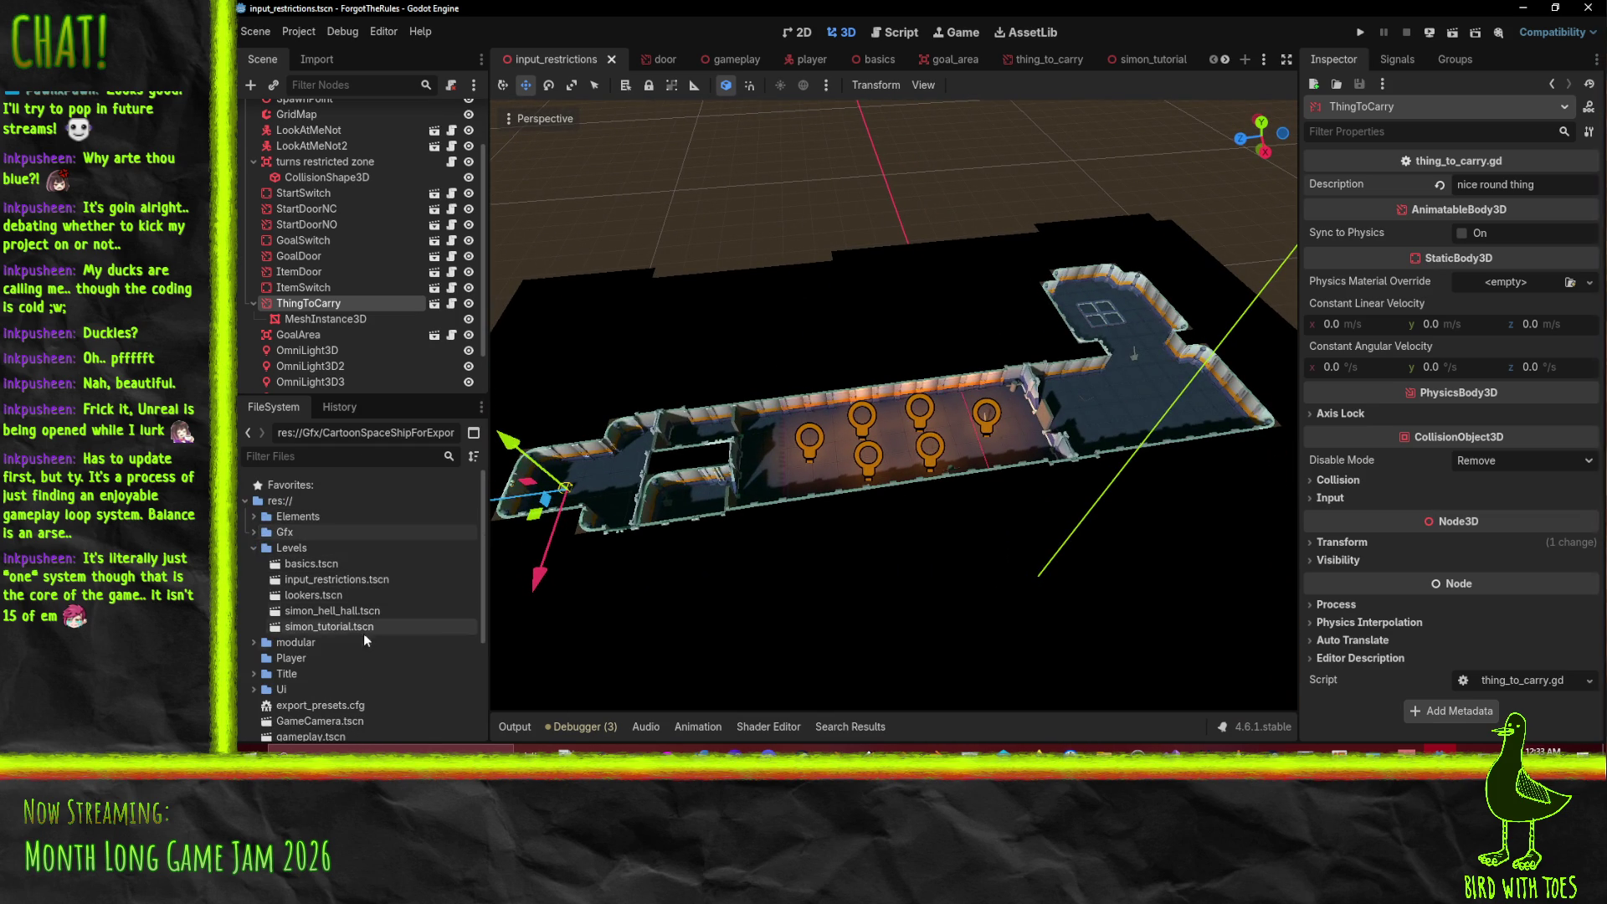
pyautogui.doubleClick(335, 610)
pyautogui.scroll(-4, 952, 424)
pyautogui.moveTo(952, 423); pyautogui.dragTo(862, 436)
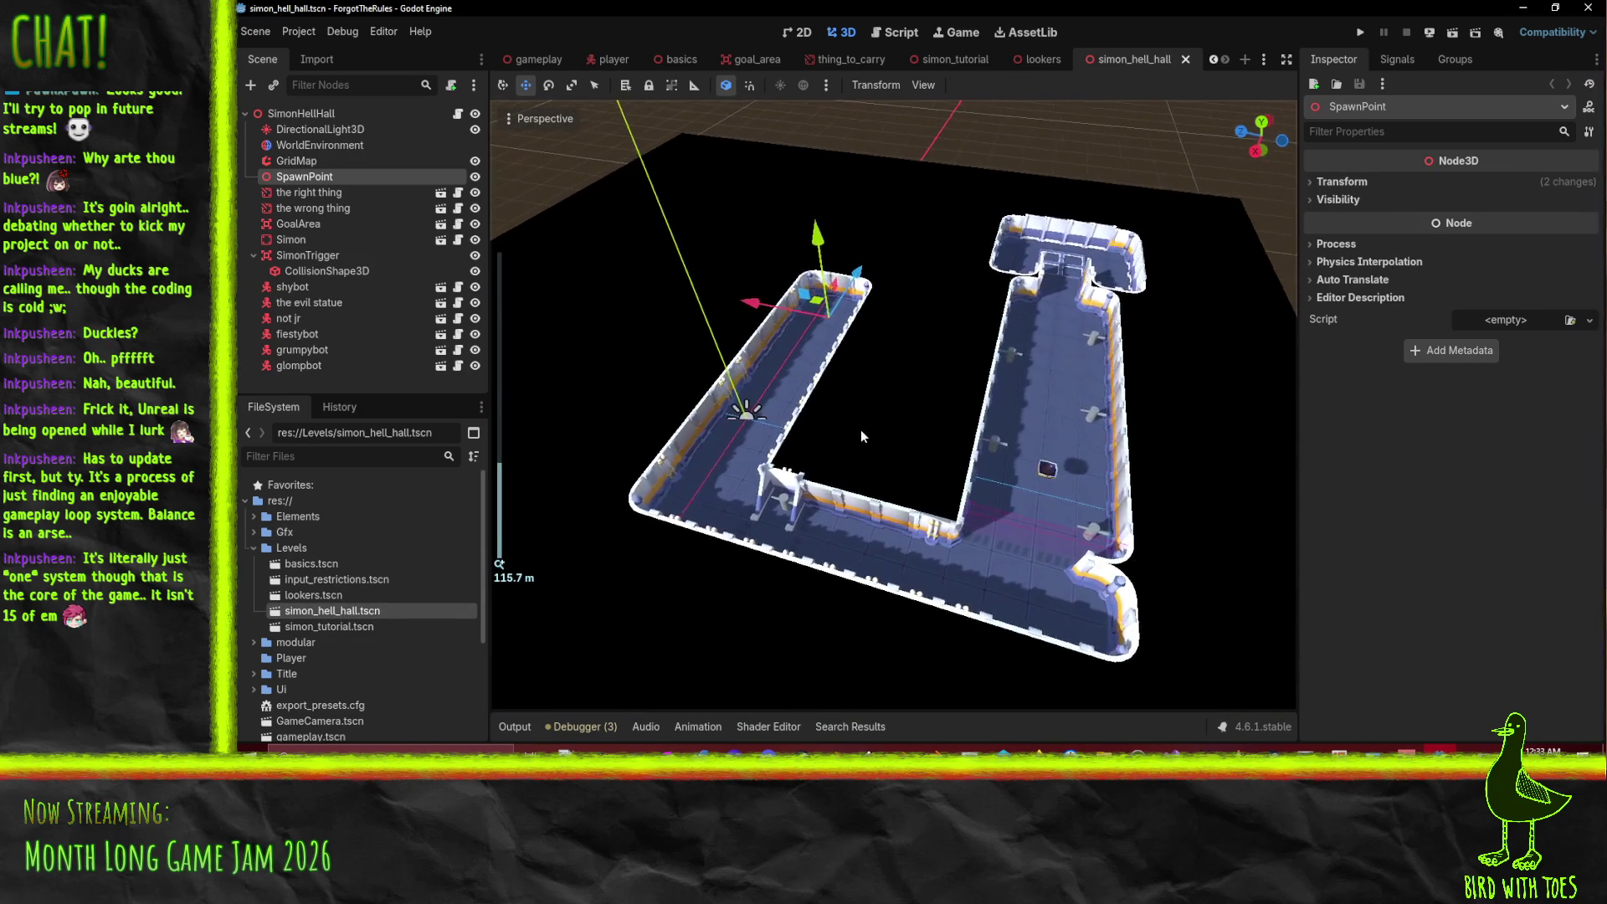
pyautogui.scroll(3, 862, 436)
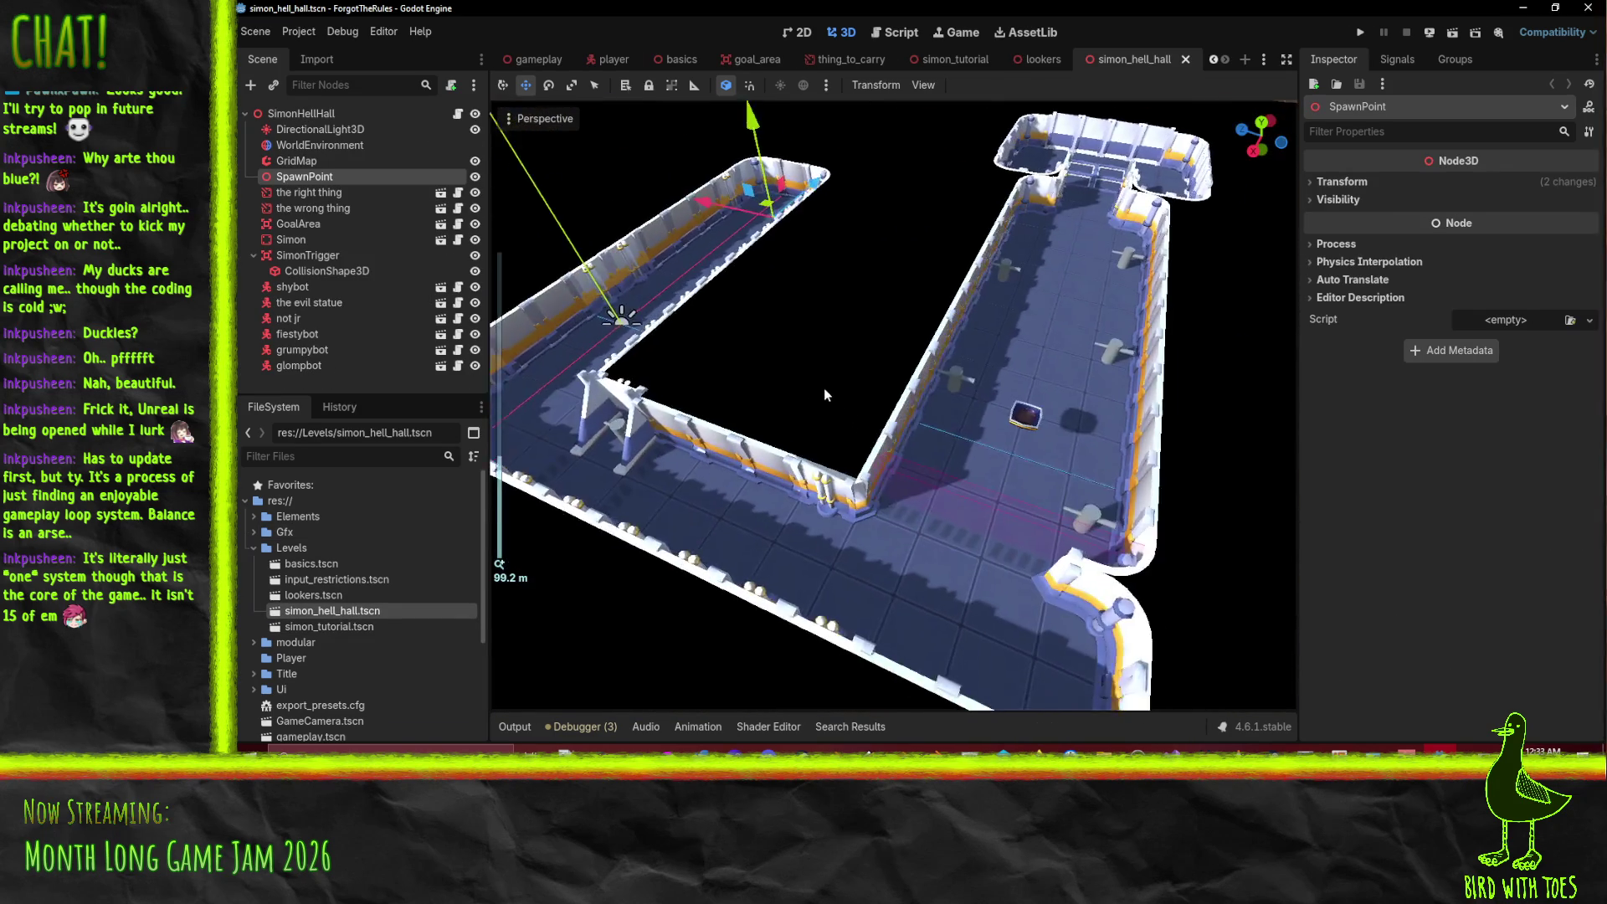
pyautogui.scroll(2, 824, 394)
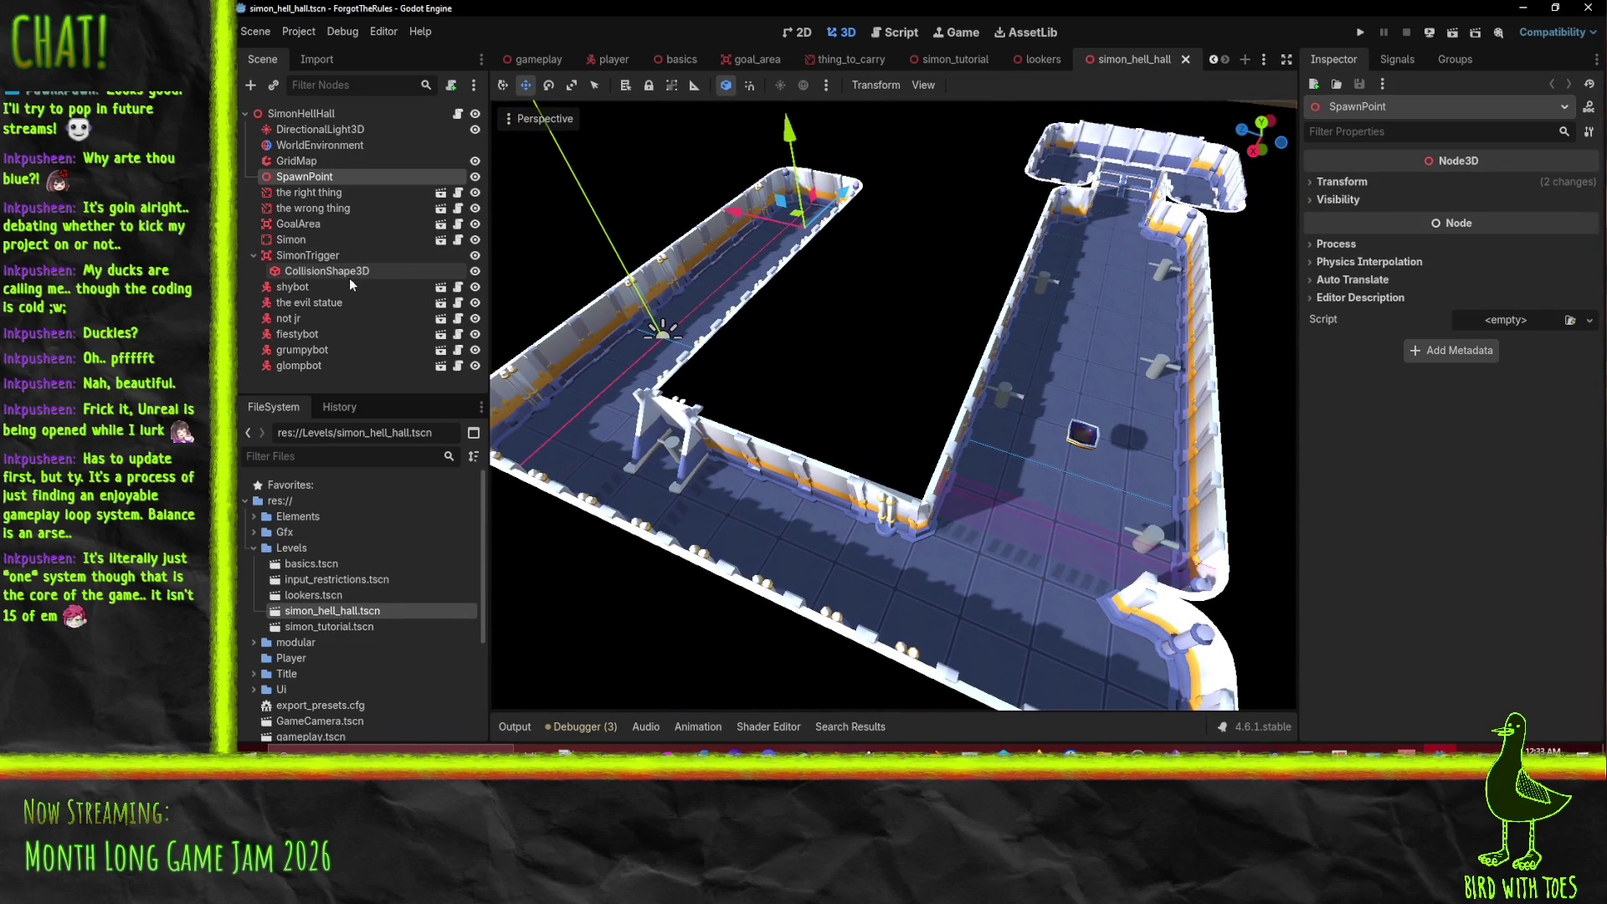
# - Give the right thing the description 'first timer'
pyautogui.click(331, 198)
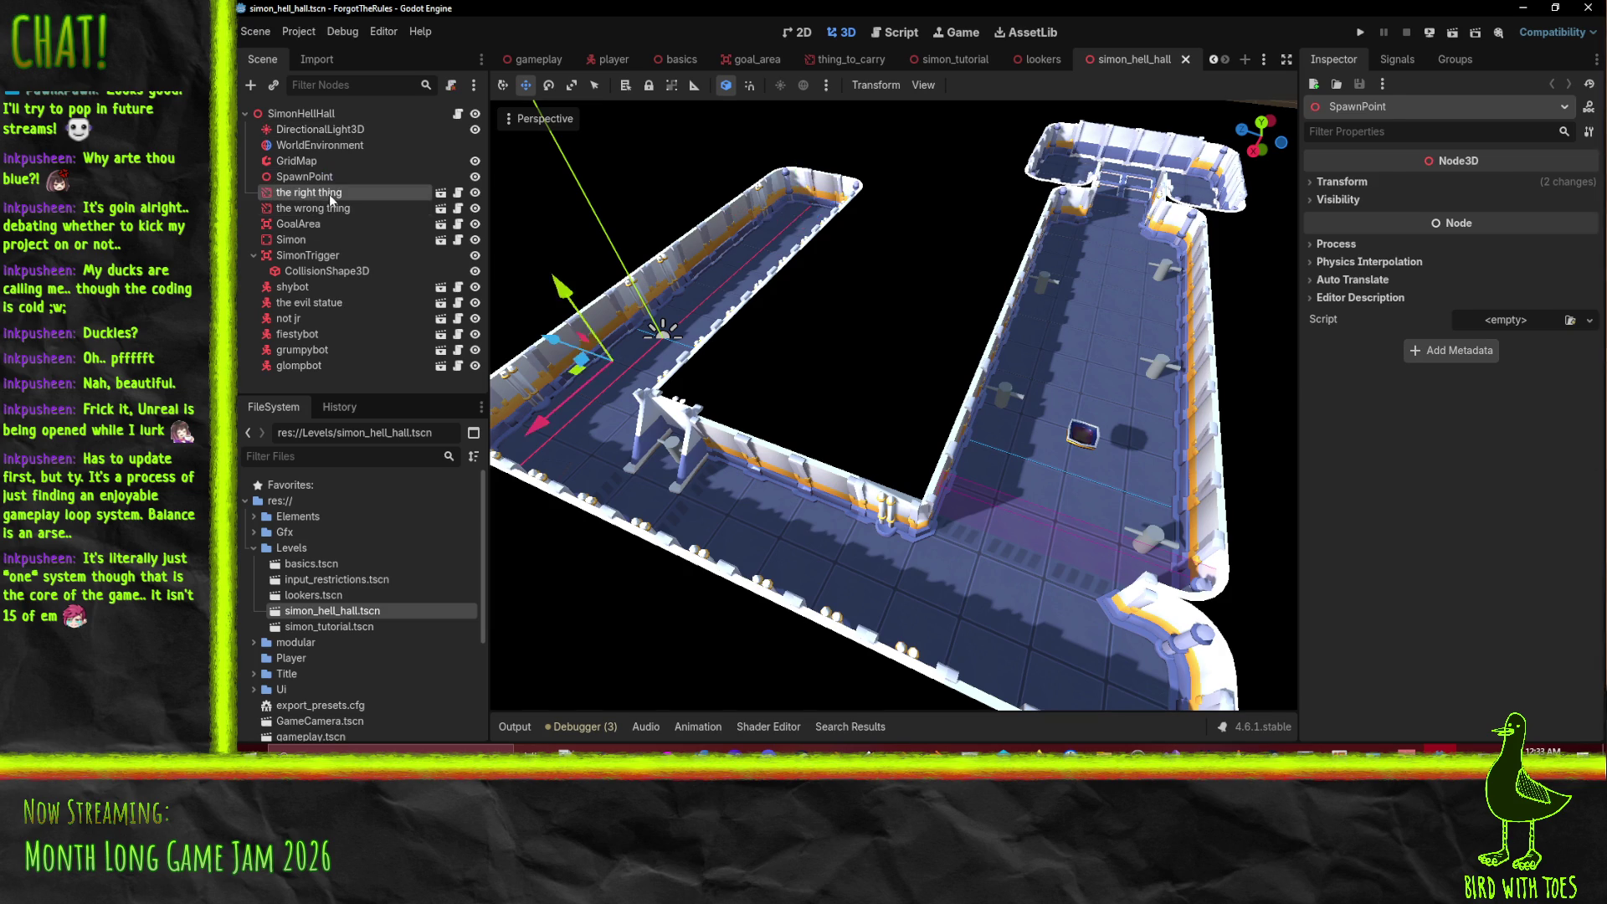
pyautogui.click(333, 209)
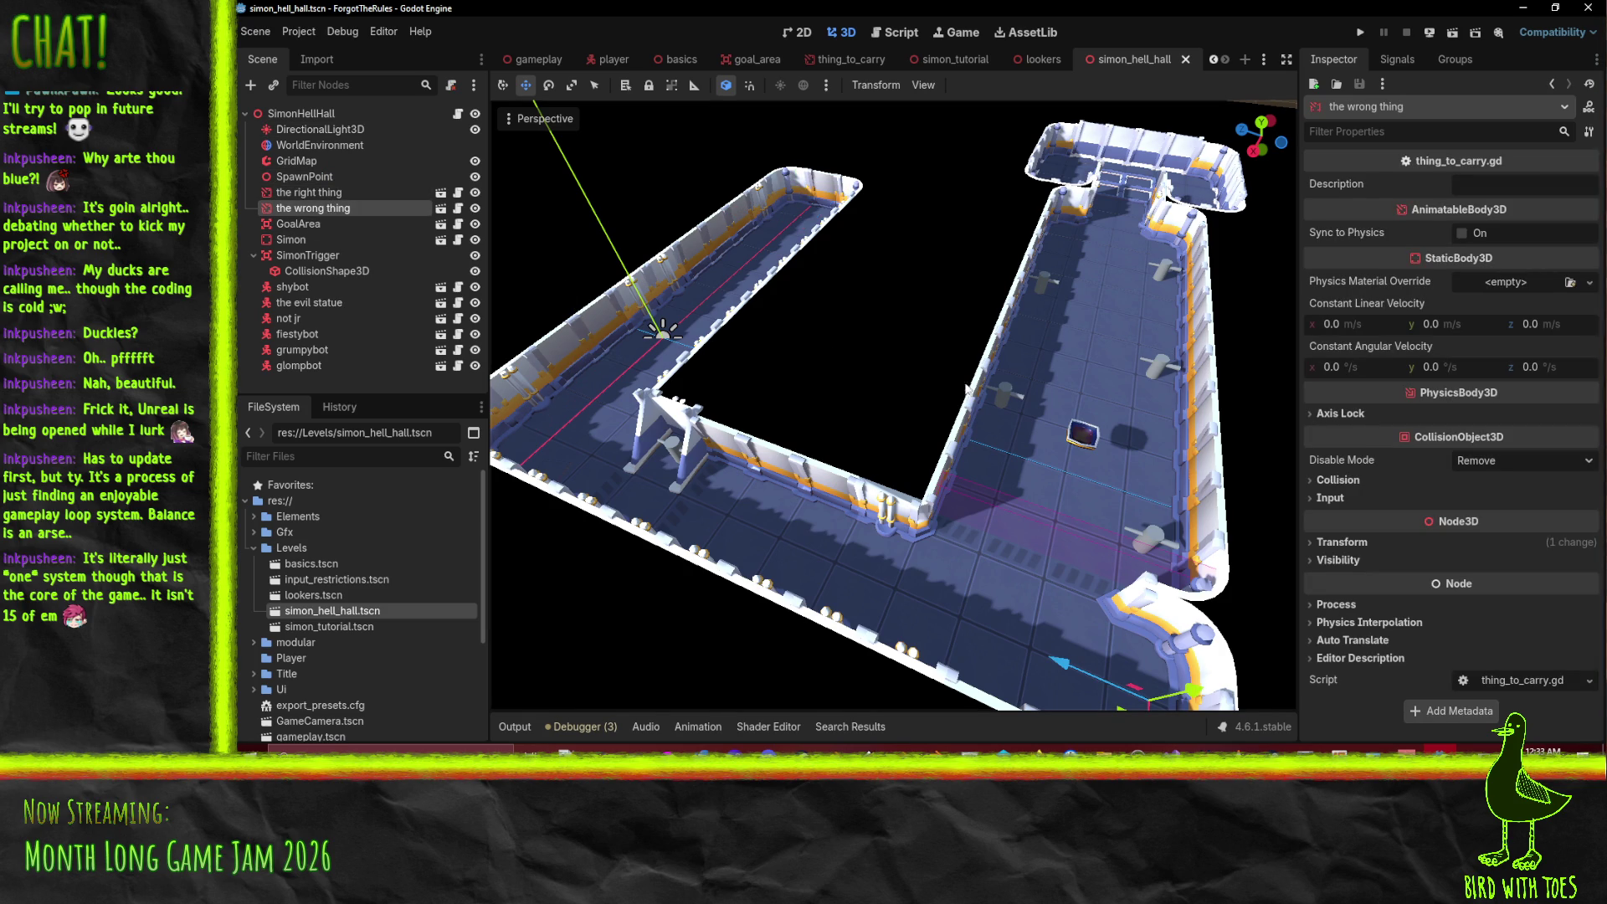
pyautogui.click(1484, 193)
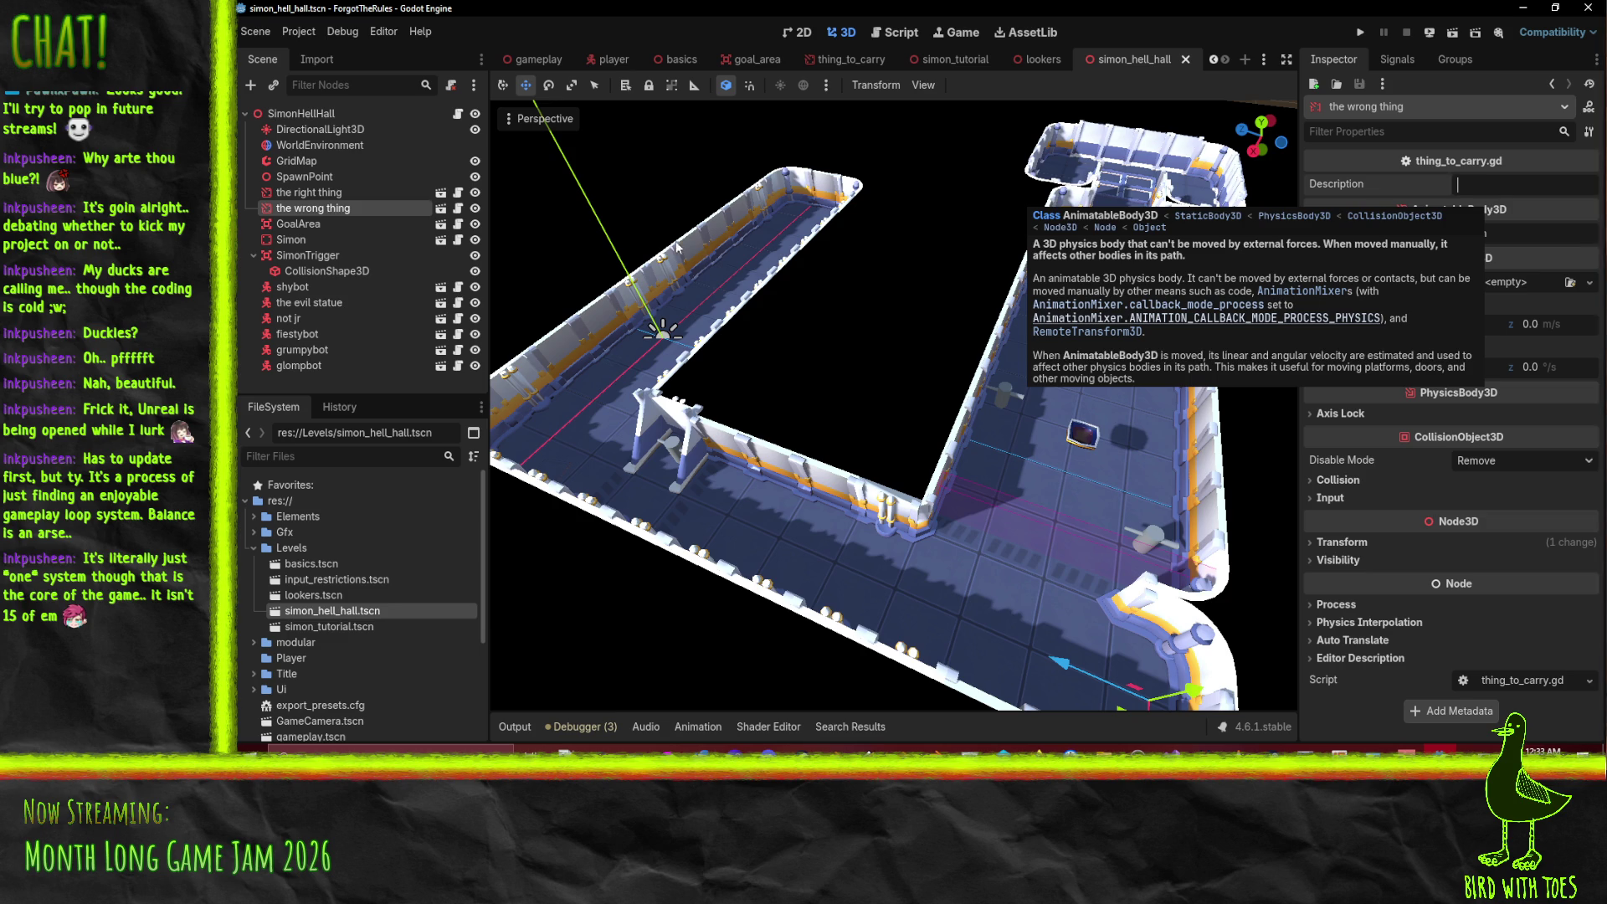
pyautogui.click(354, 192)
pyautogui.click(1495, 192)
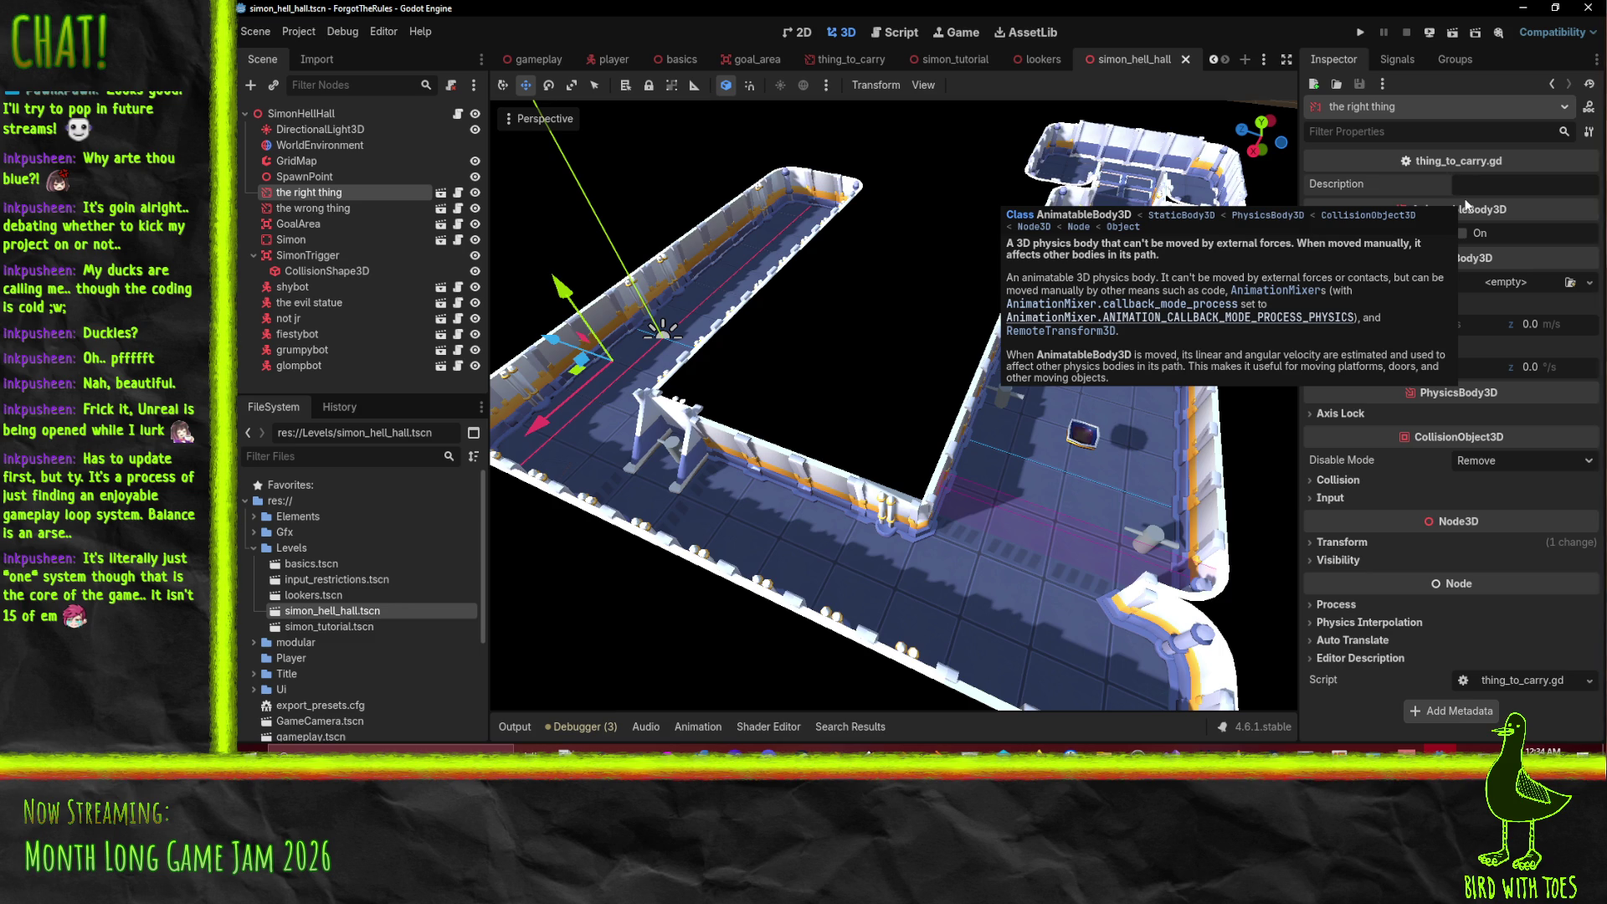
pyautogui.write('wh')
pyautogui.write('first timer')
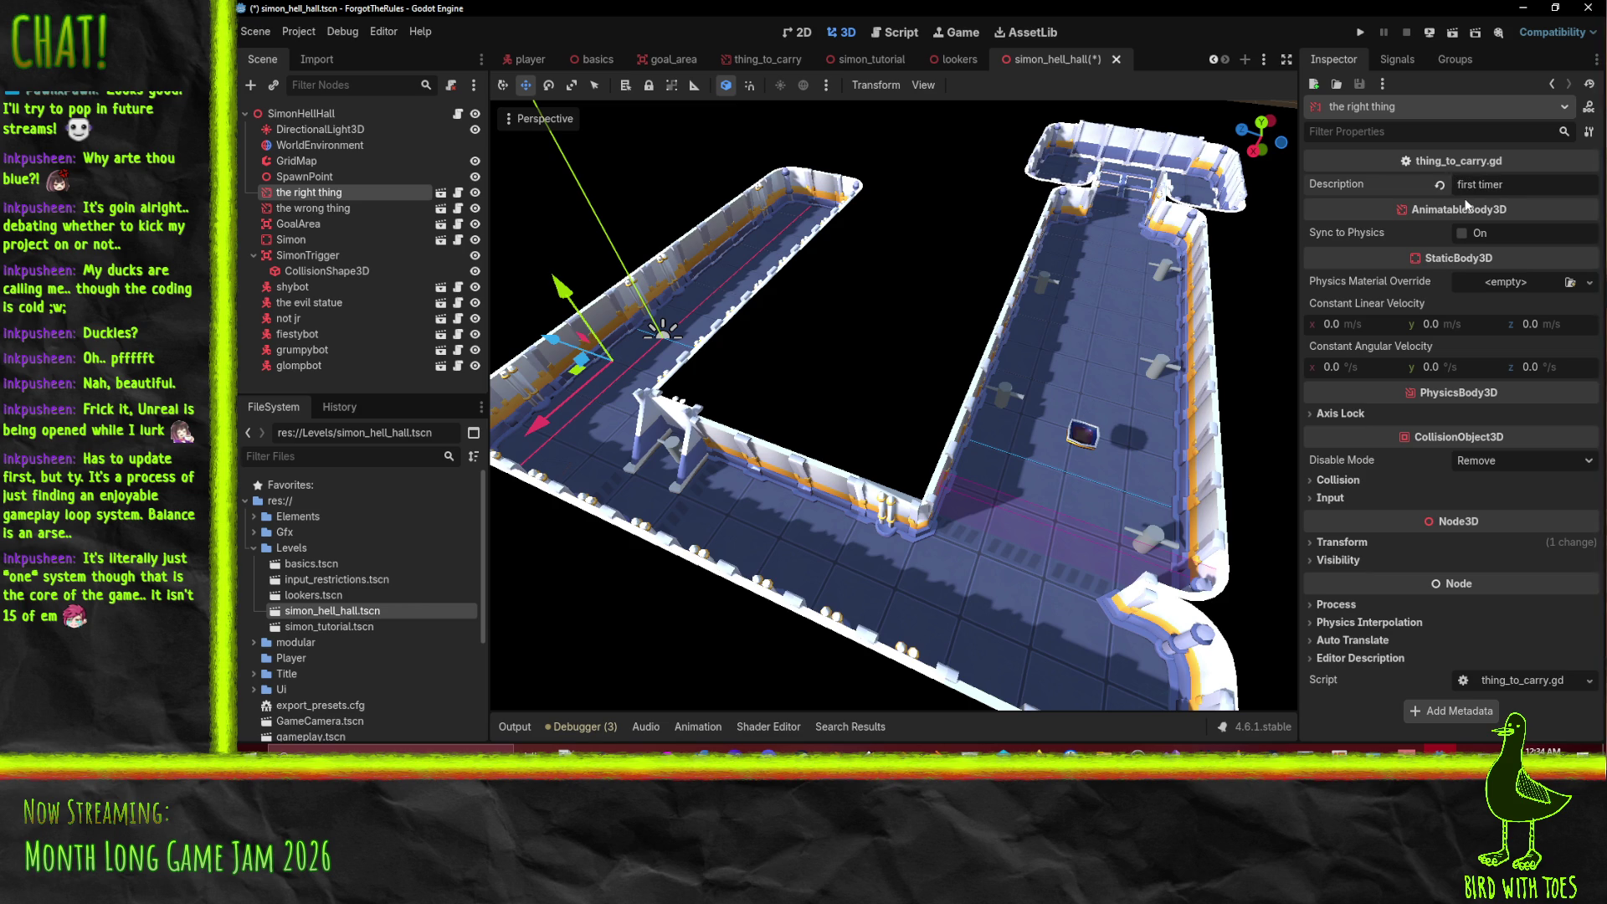
# - Give the wrong thing the description 'thing like that' and save the scene
pyautogui.click(310, 208)
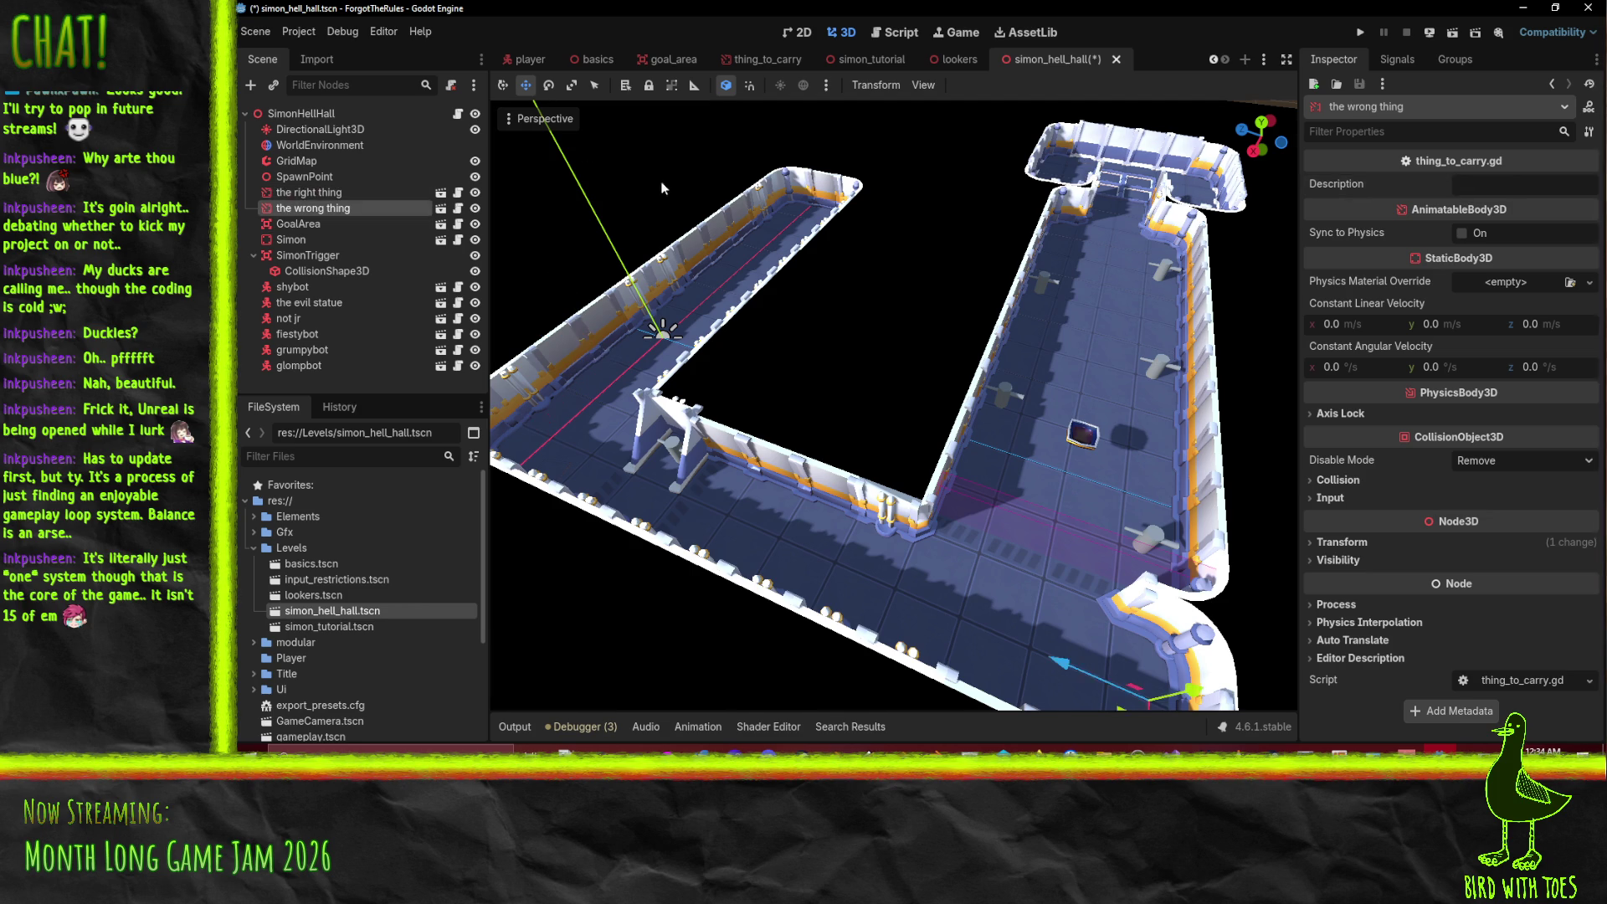
pyautogui.moveTo(1476, 206)
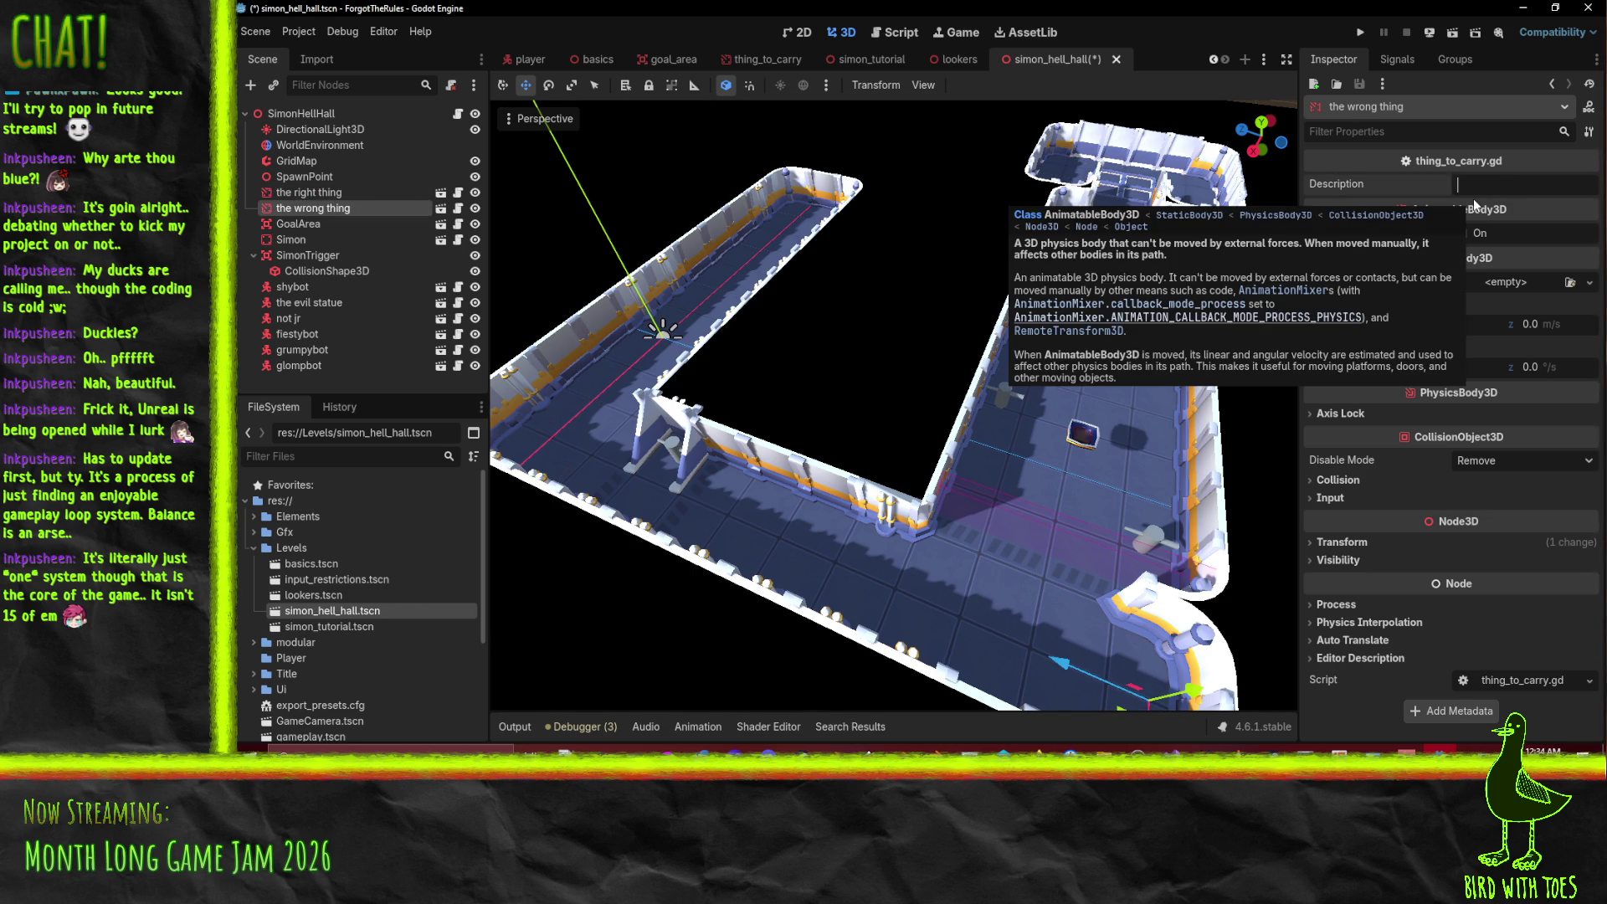
pyautogui.write('thing like that')
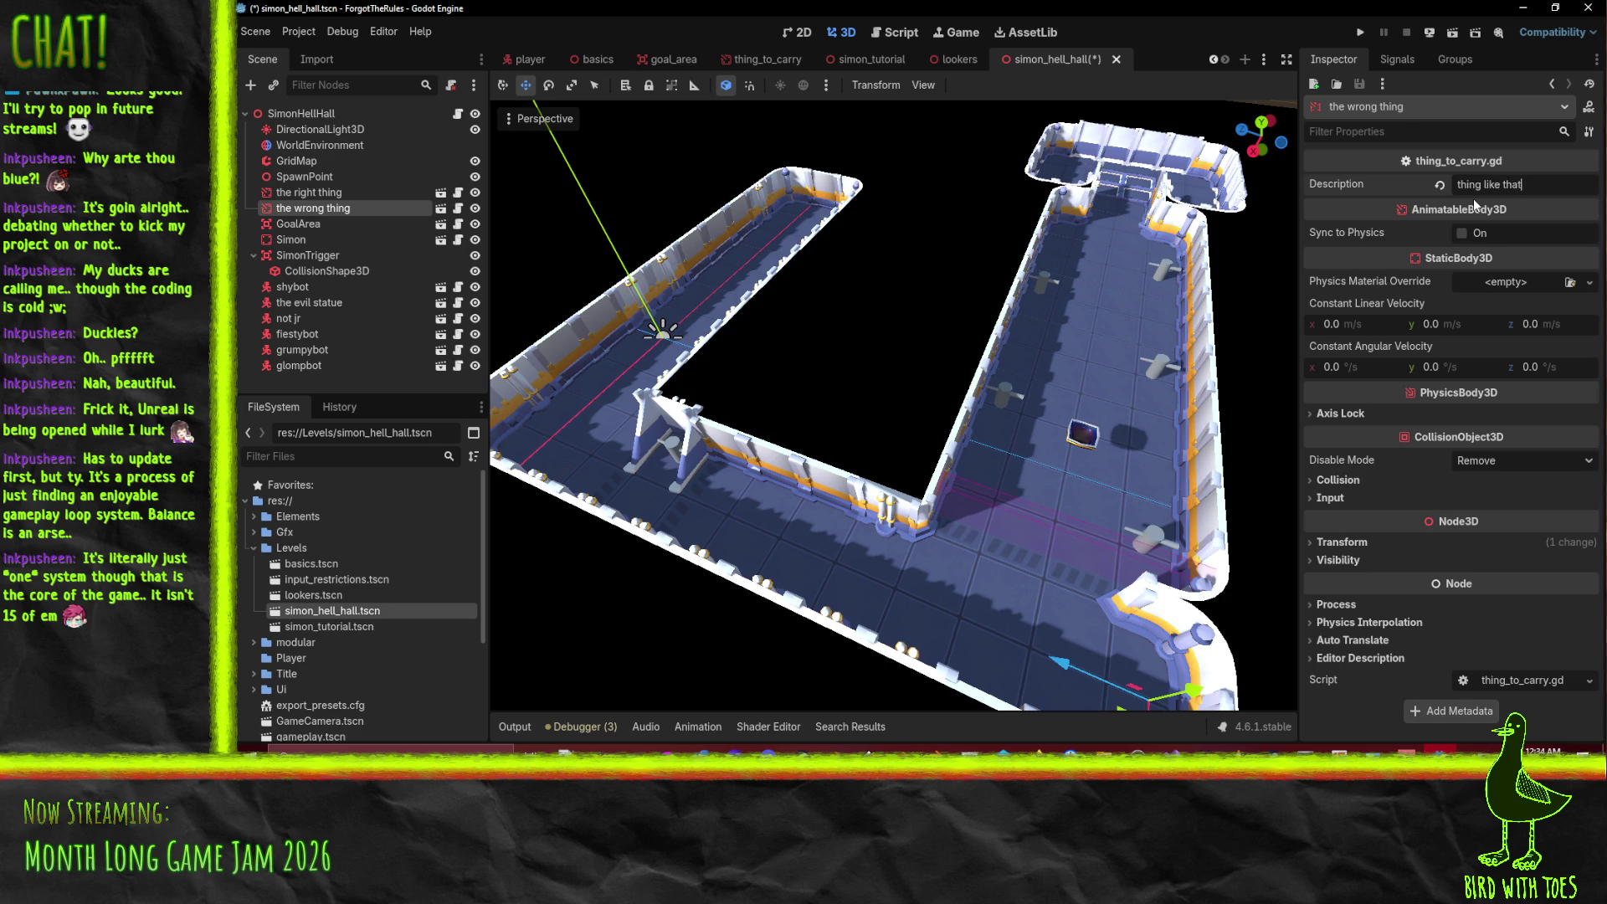
pyautogui.hotkey('ctrl', 's')
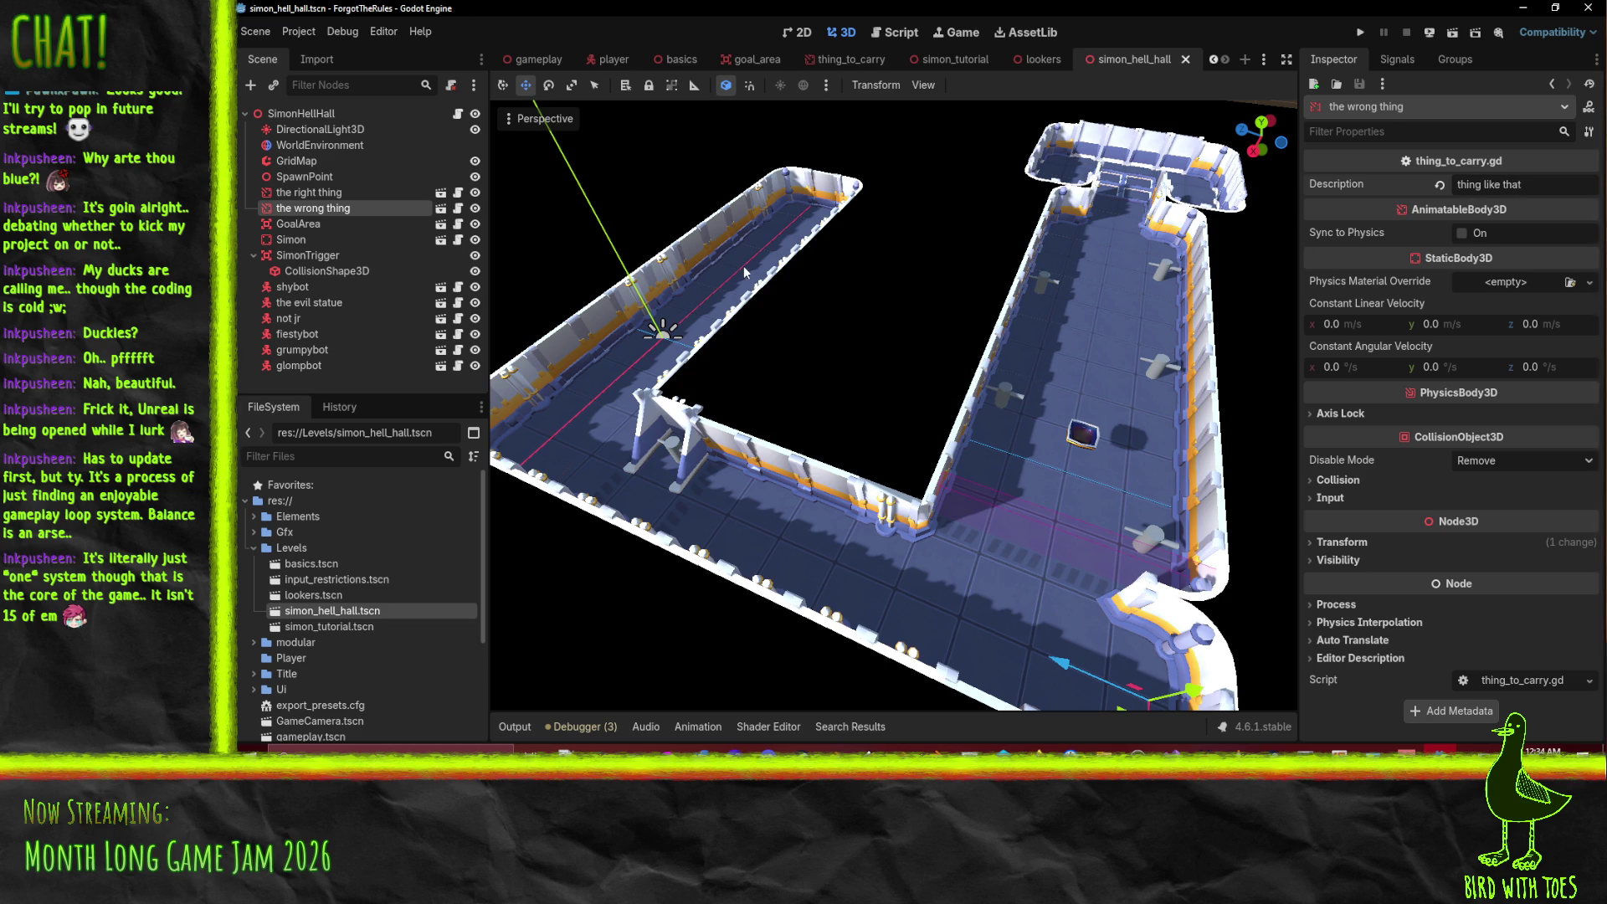
pyautogui.moveTo(1537, 185); pyautogui.dragTo(1487, 186)
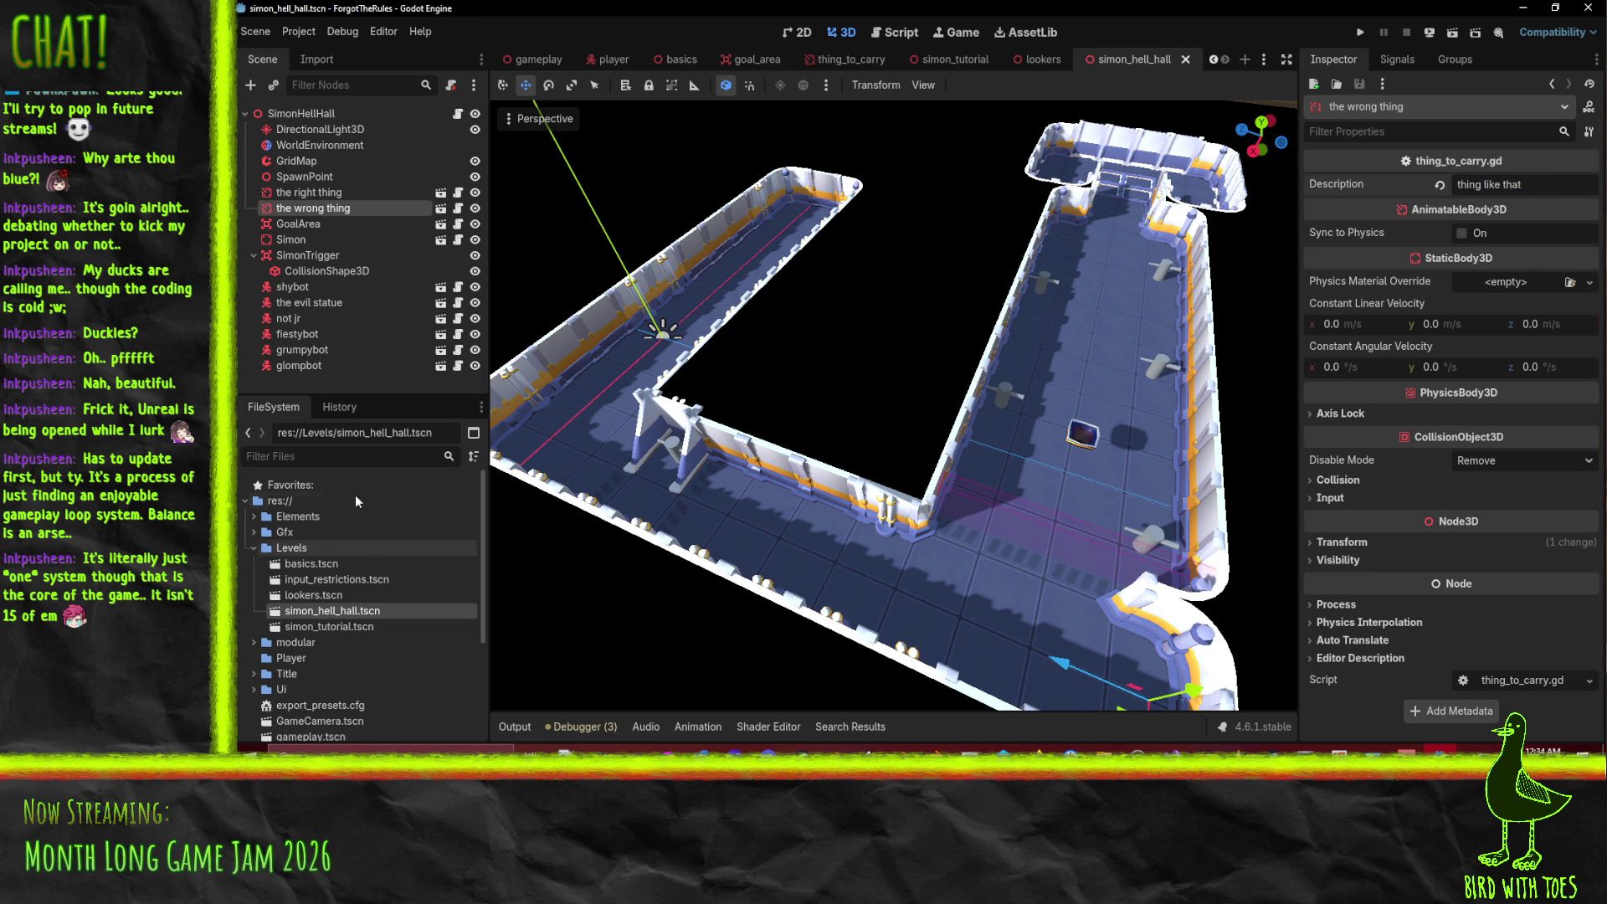
# - Review the descriptions of the right thing and the wrong thing
pyautogui.click(325, 194)
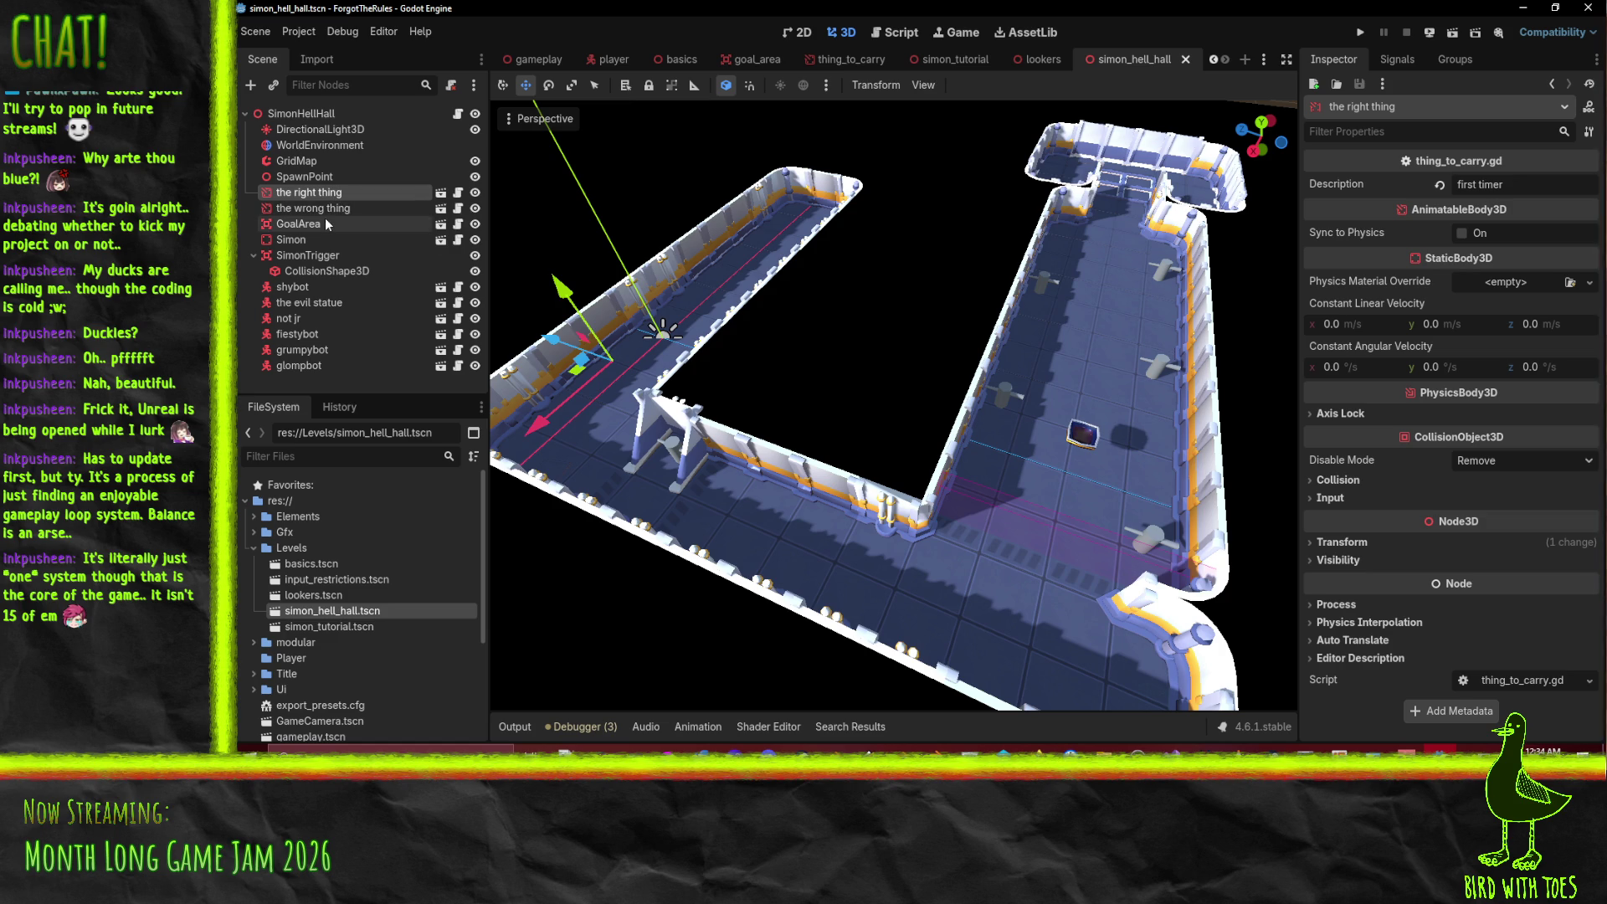
pyautogui.click(315, 208)
pyautogui.scroll(-3, 334, 626)
pyautogui.scroll(3, 328, 624)
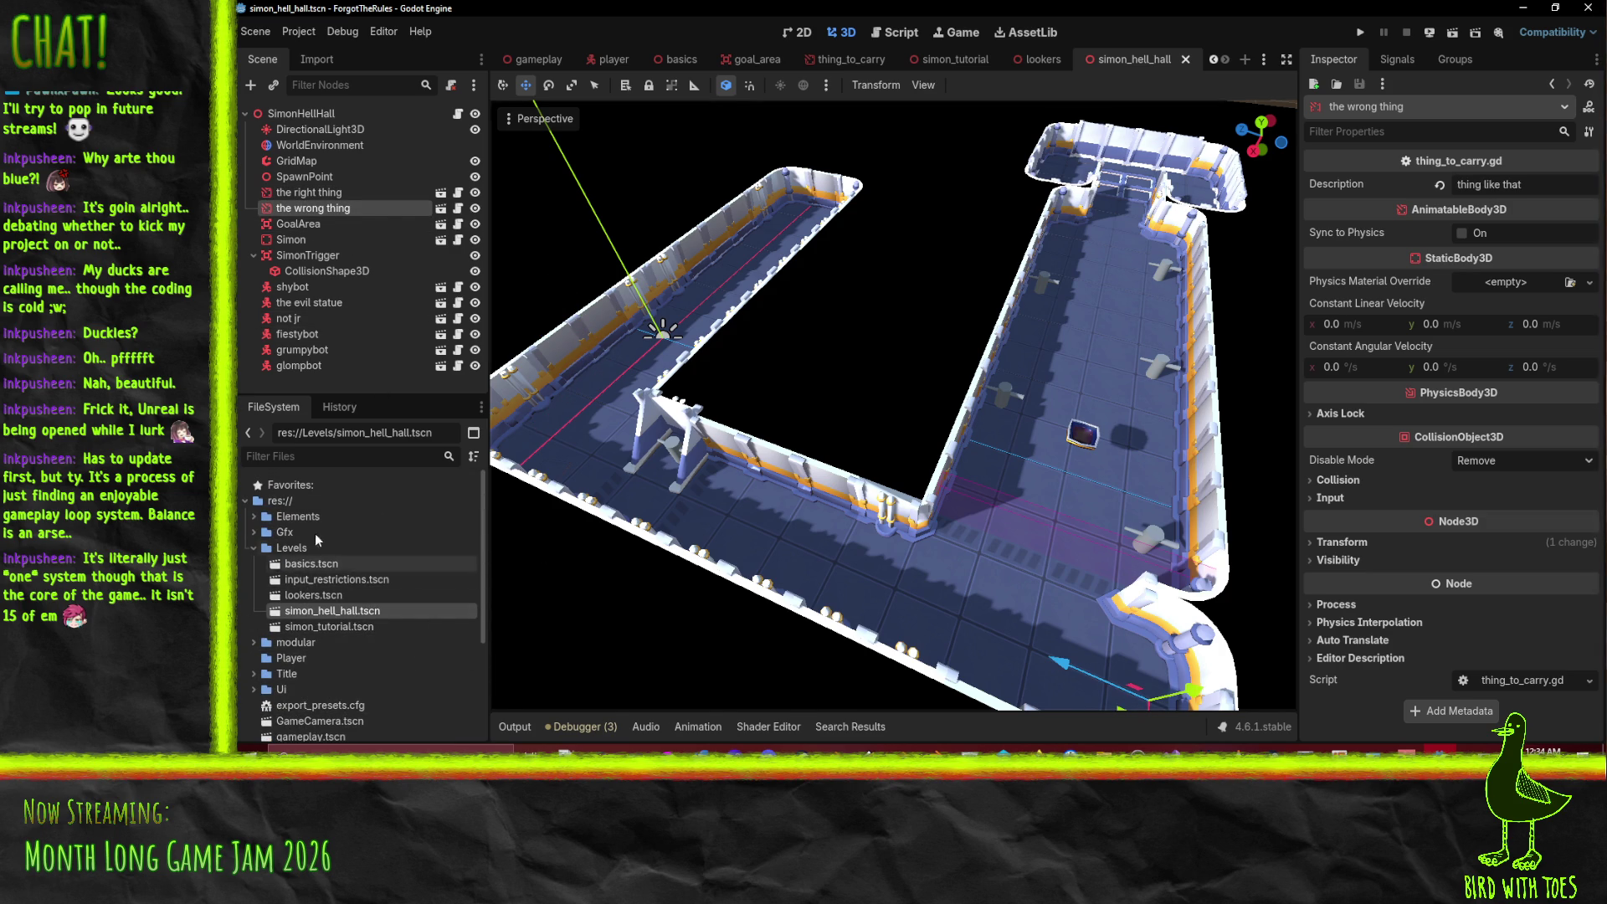
pyautogui.scroll(-1, 333, 690)
pyautogui.scroll(1, 334, 690)
# - Add the BarrelNewFBX.fbx model from the Gfx folder under the wrong thing and the right thing
pyautogui.click(253, 547)
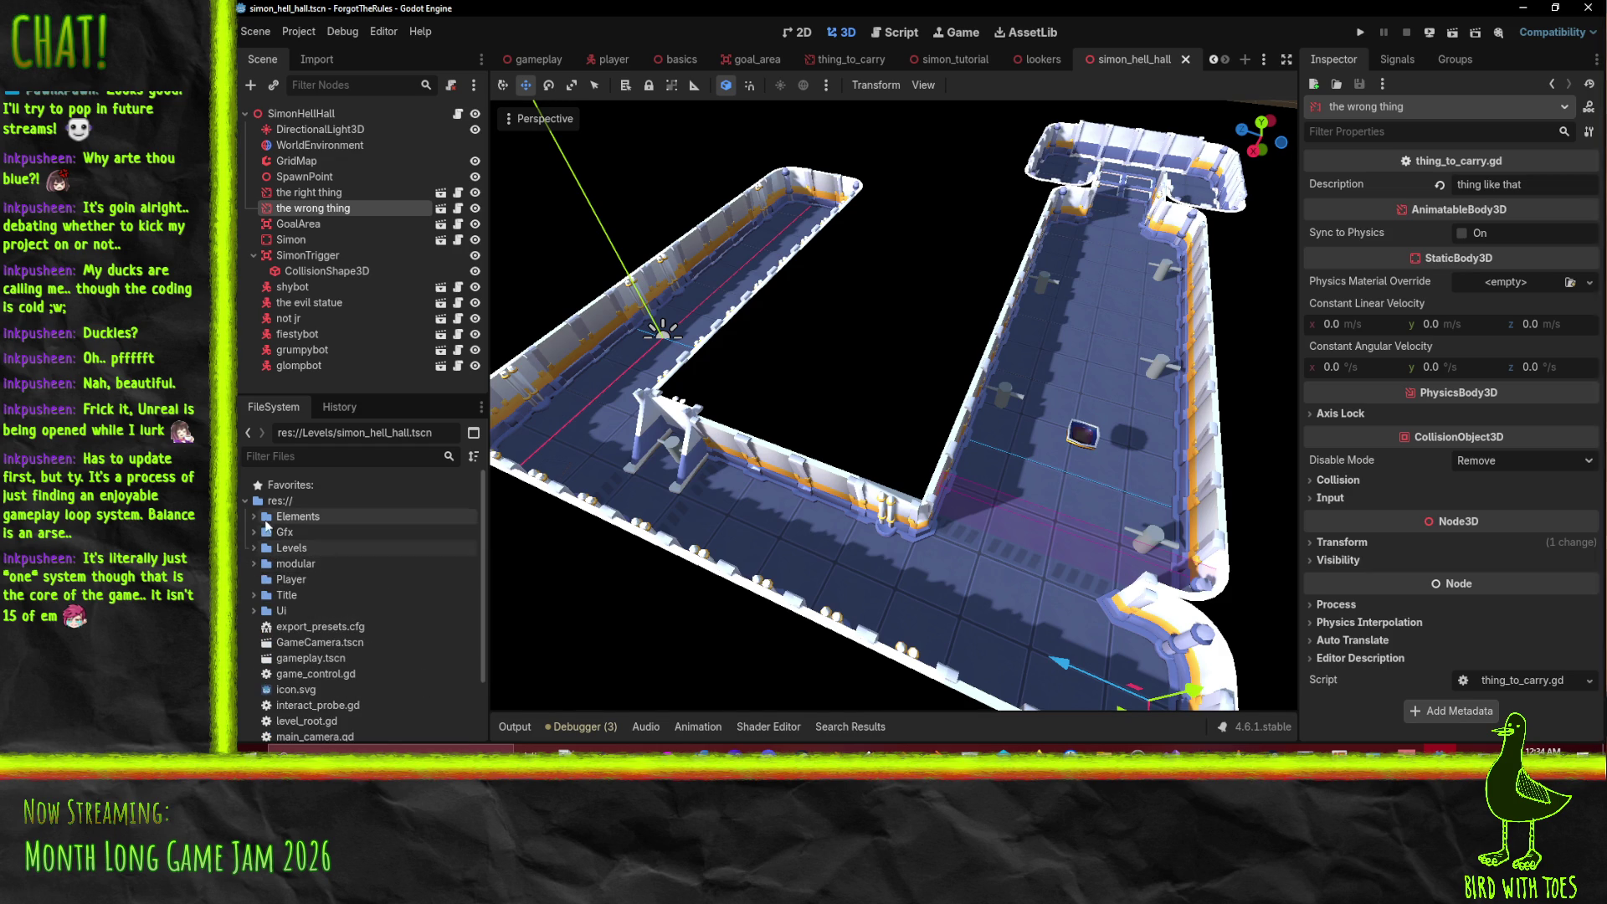
pyautogui.click(297, 516)
pyautogui.click(253, 531)
pyautogui.scroll(-1, 370, 610)
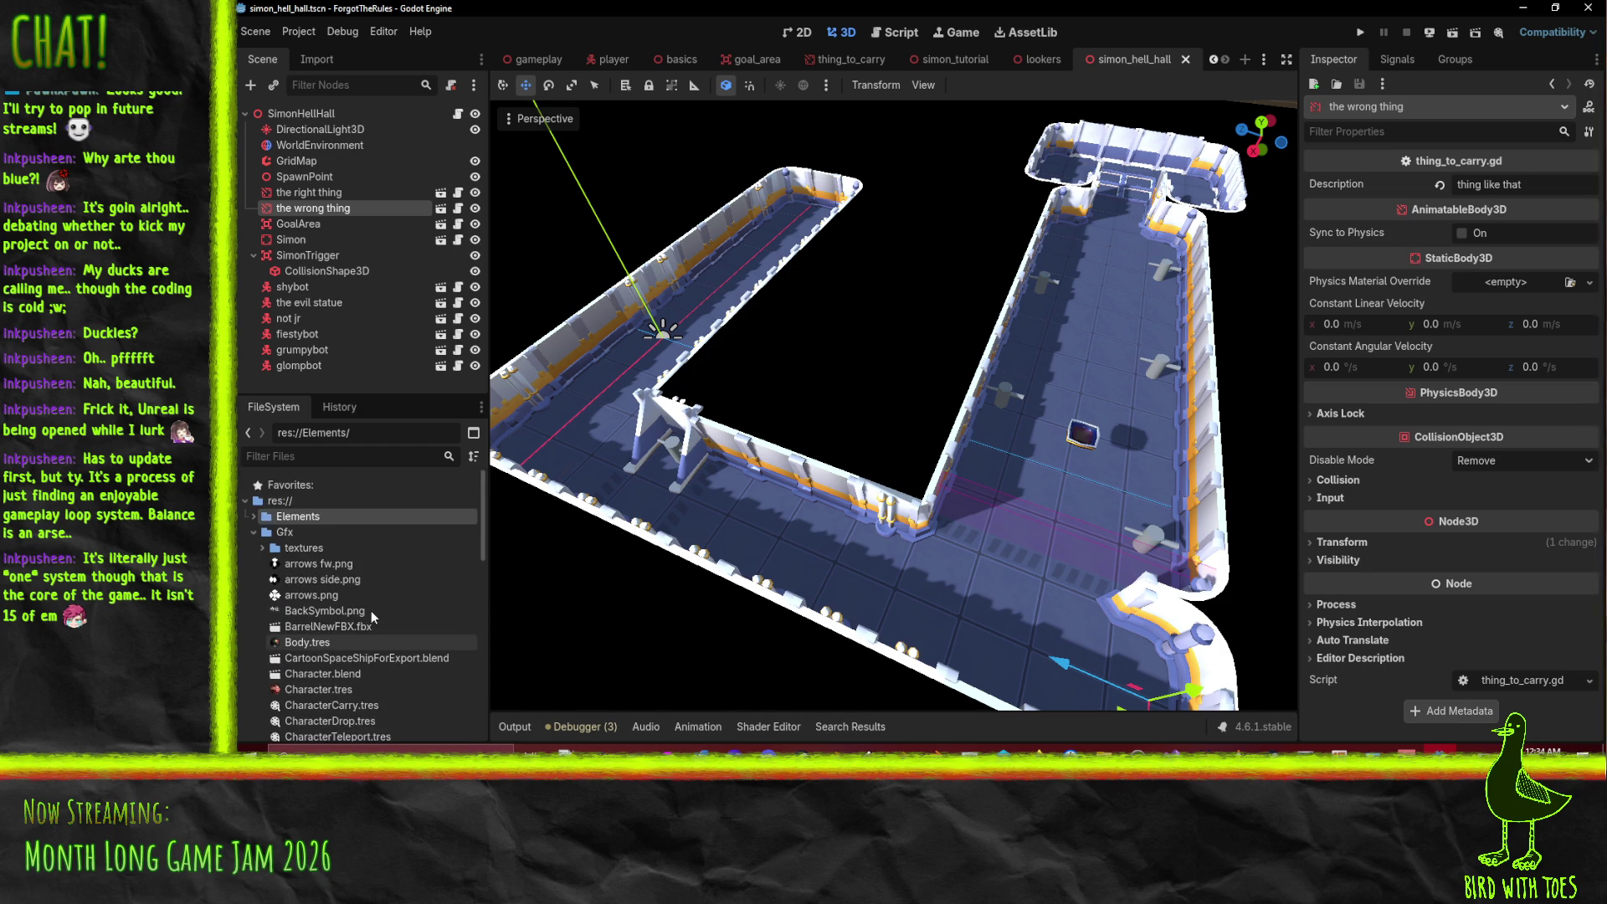
pyautogui.moveTo(331, 595)
pyautogui.mouseDown()
pyautogui.moveTo(388, 484)
pyautogui.moveTo(328, 210)
pyautogui.mouseUp()
pyautogui.click(253, 495)
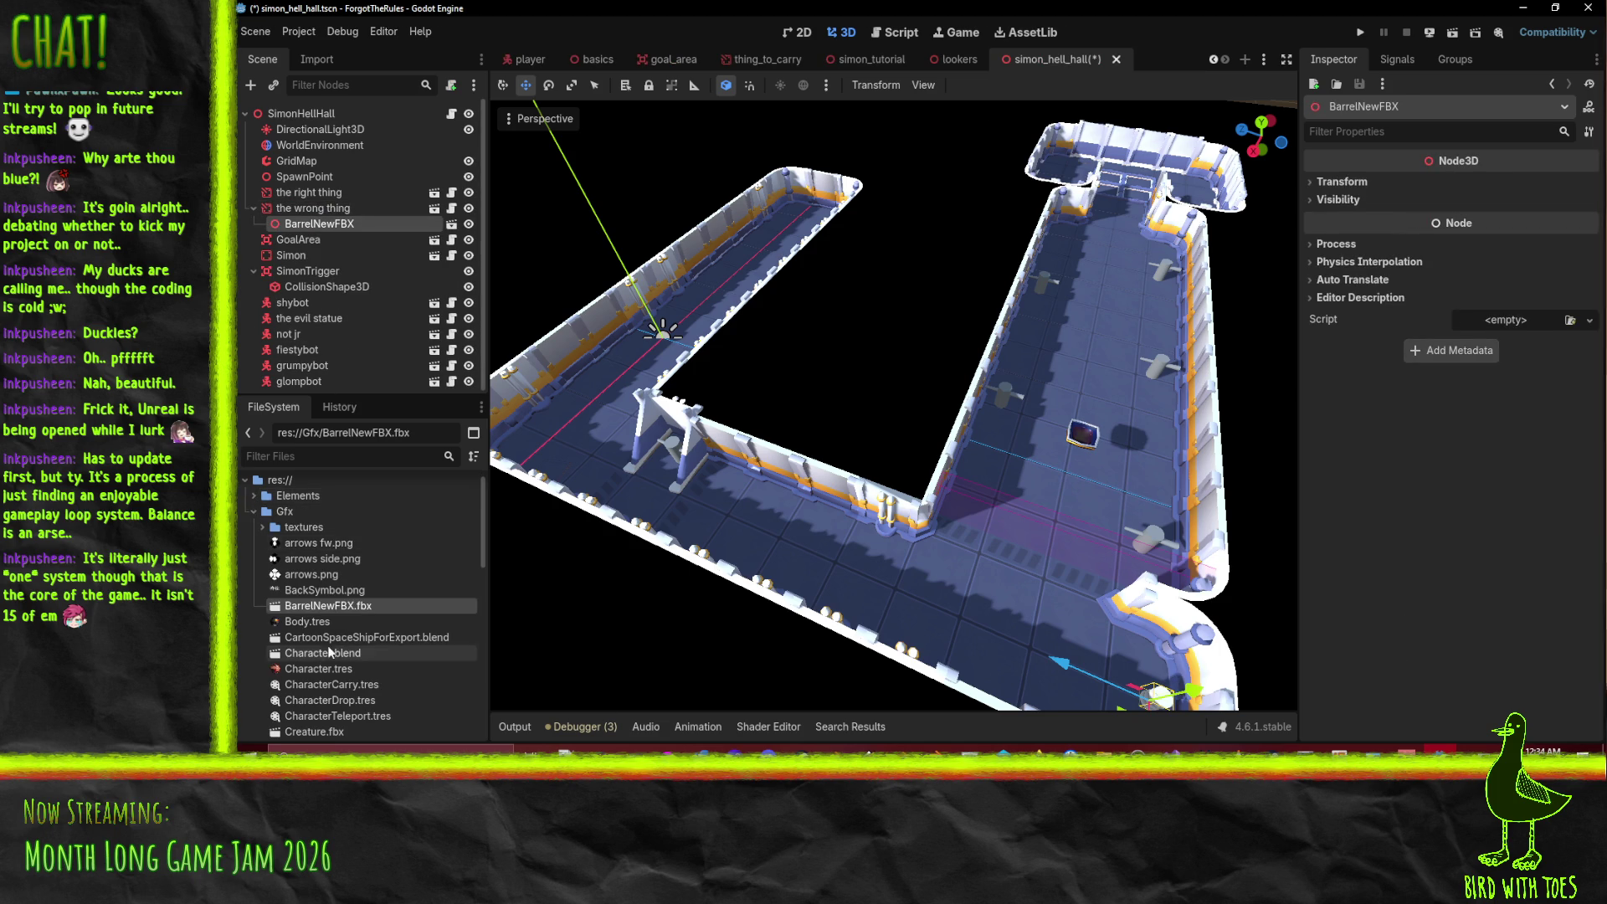
pyautogui.moveTo(328, 621); pyautogui.dragTo(333, 191)
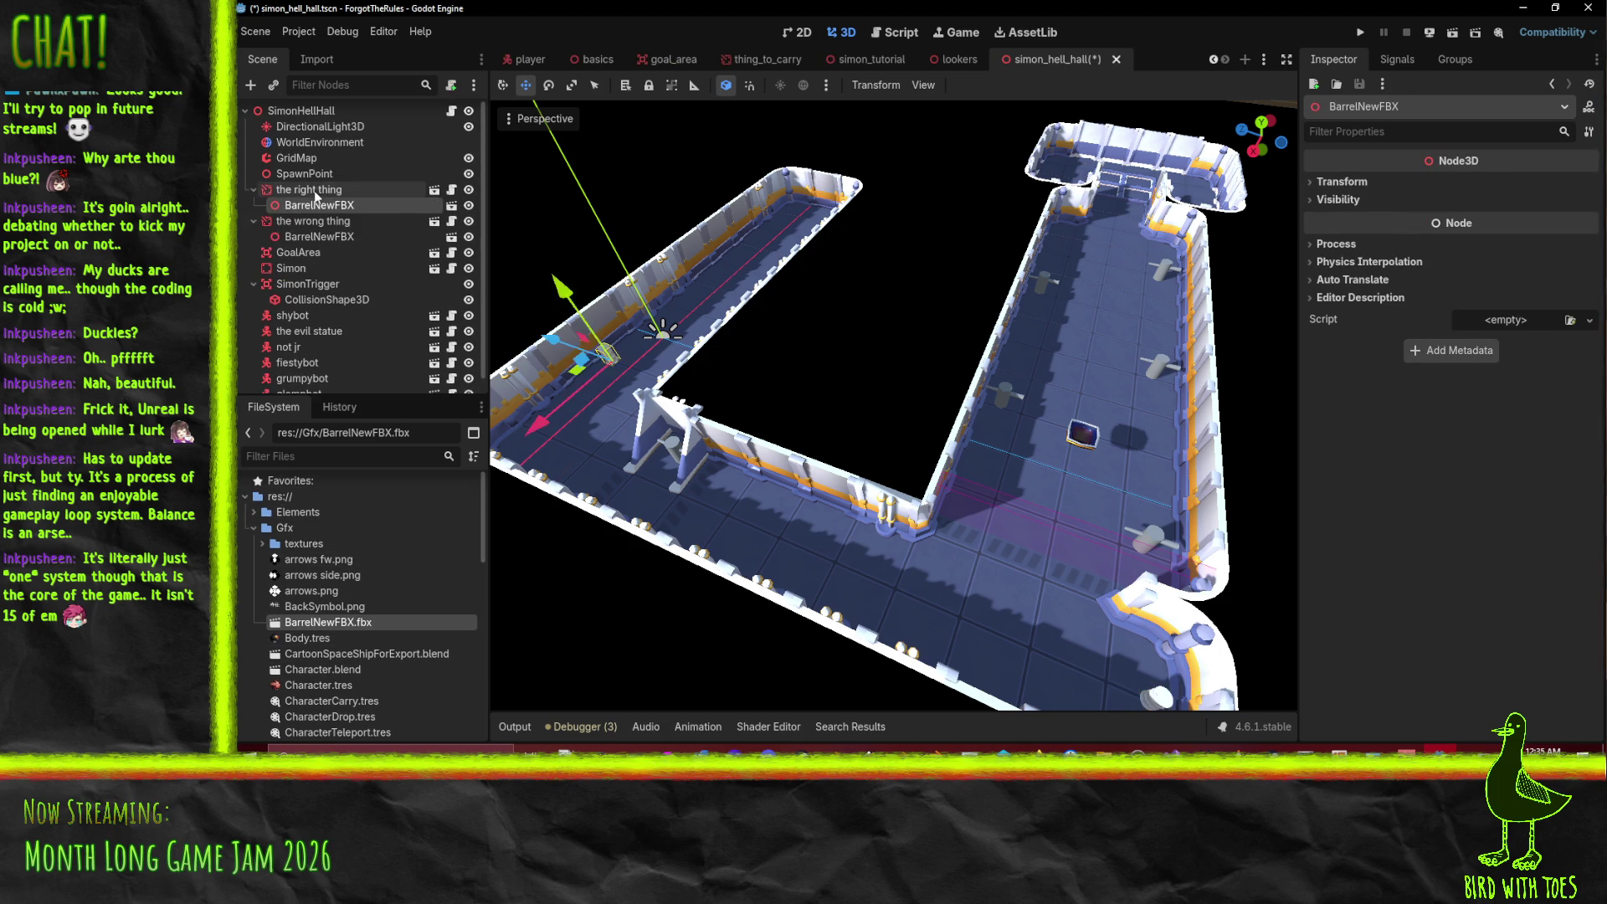
# - Save the simon_hell_hall scene and reframe the corridor view
pyautogui.hotkey('ctrl', 's')
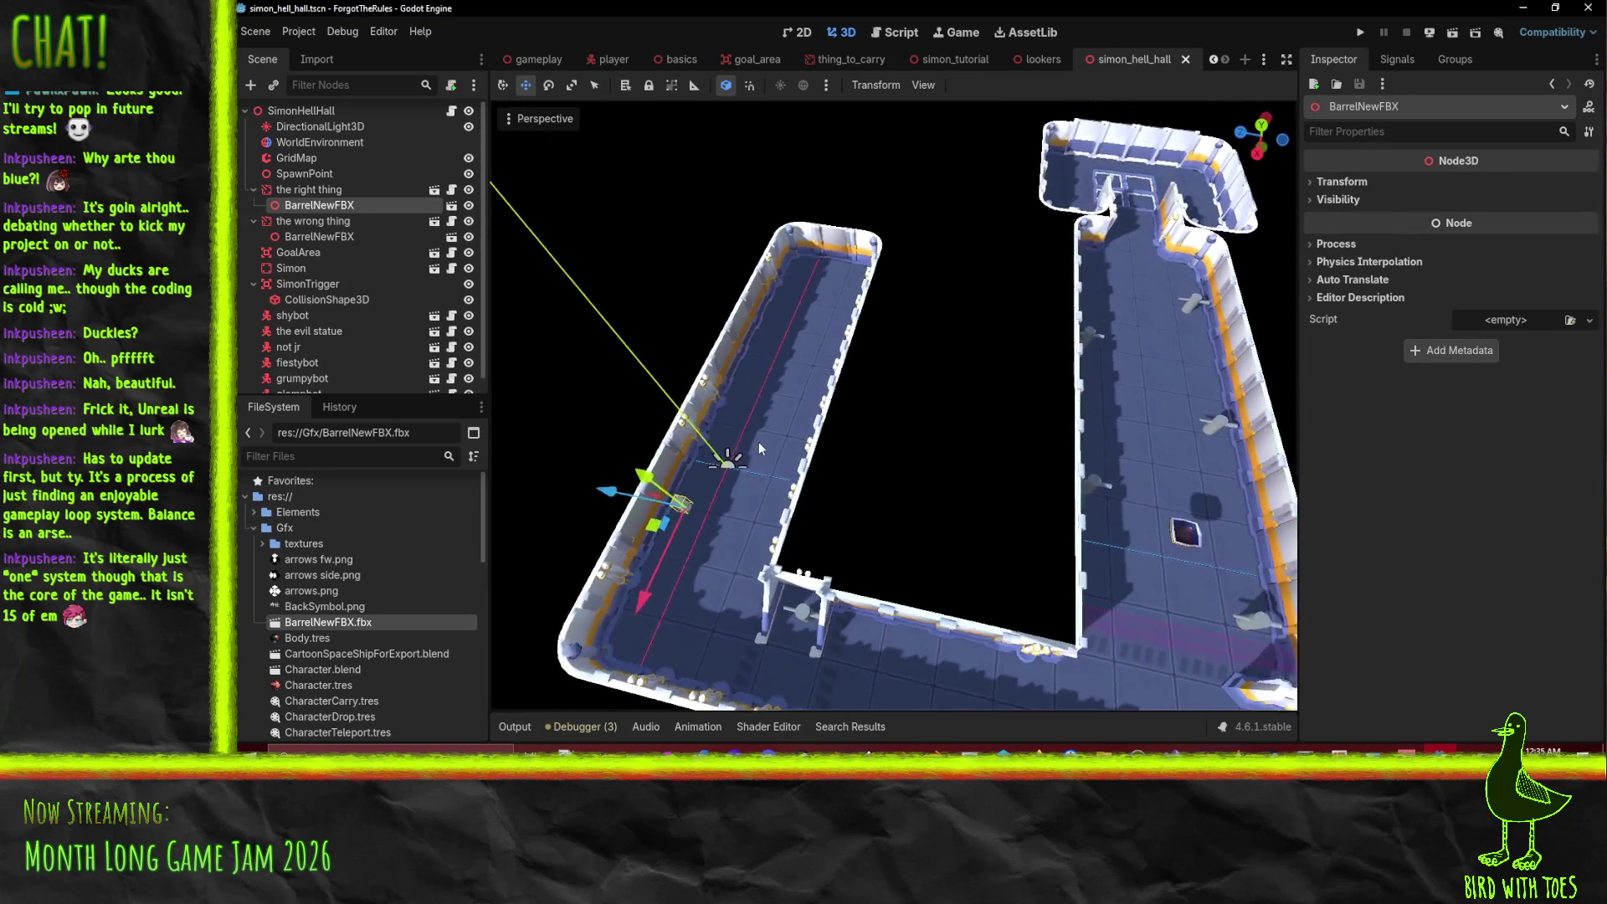
pyautogui.scroll(3, 812, 407)
pyautogui.moveTo(812, 408); pyautogui.dragTo(1037, 491)
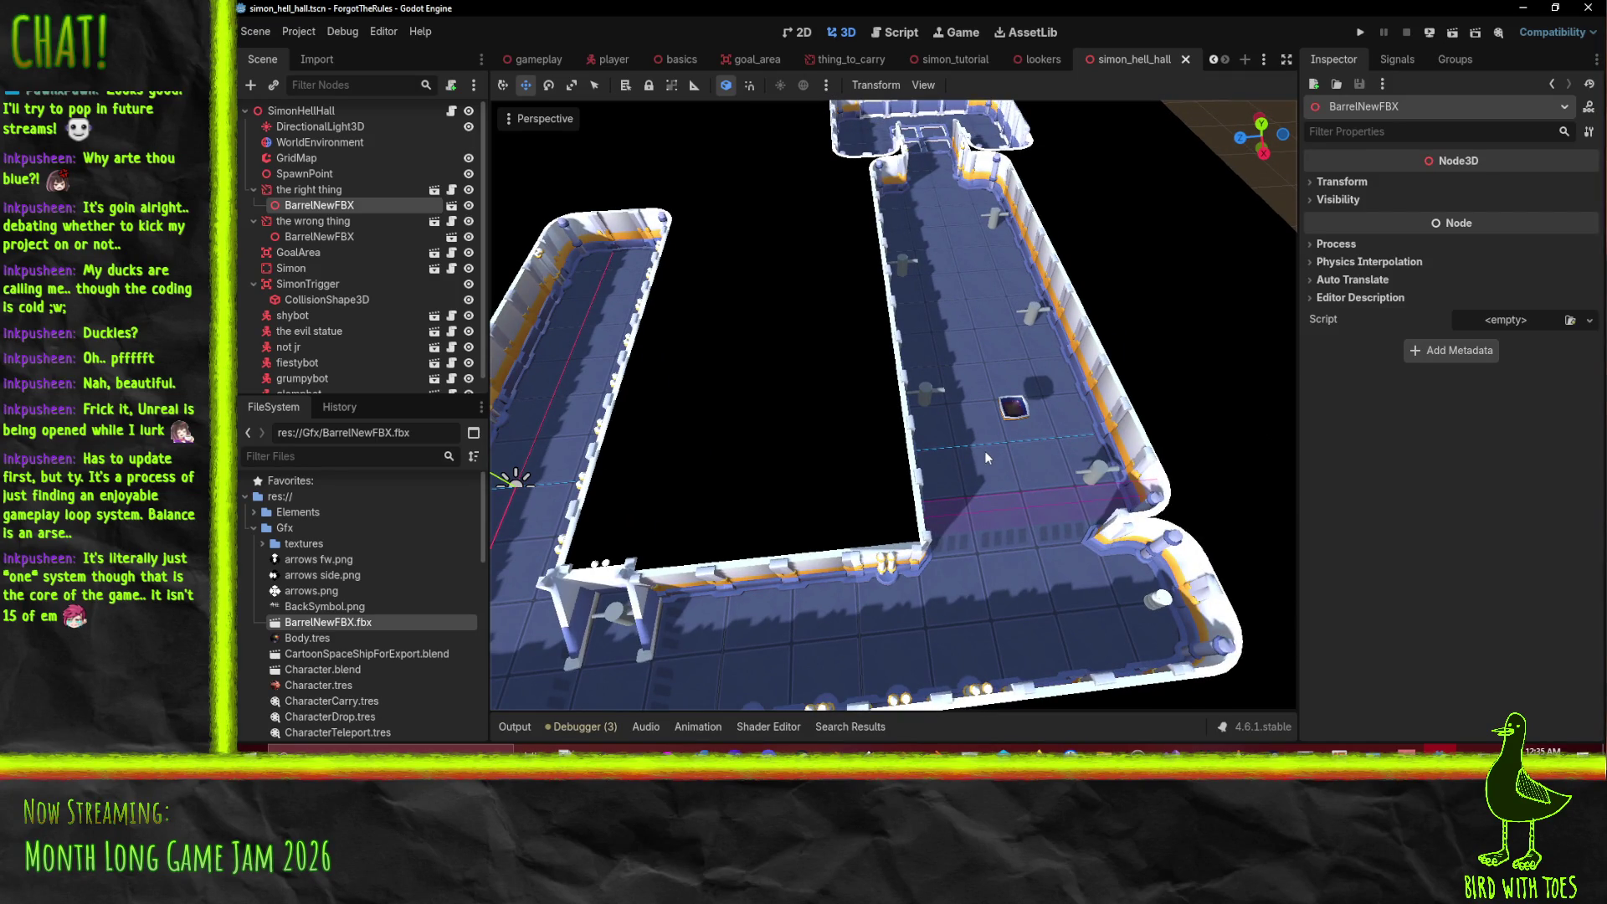